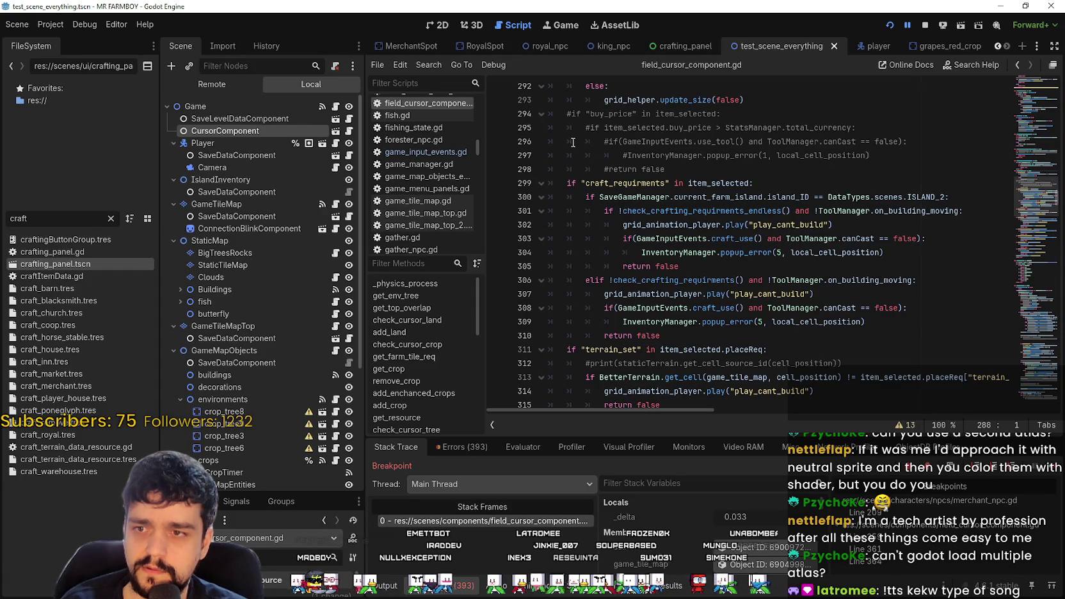
- Highlight uses of on_building_moving and set a breakpoint on line 340's return true
{"action": "scroll", "coordinate": [679, 150], "scroll_direction": "up", "scroll_amount": 2}
{"action": "scroll", "coordinate": [713, 166], "scroll_direction": "down", "scroll_amount": 2}
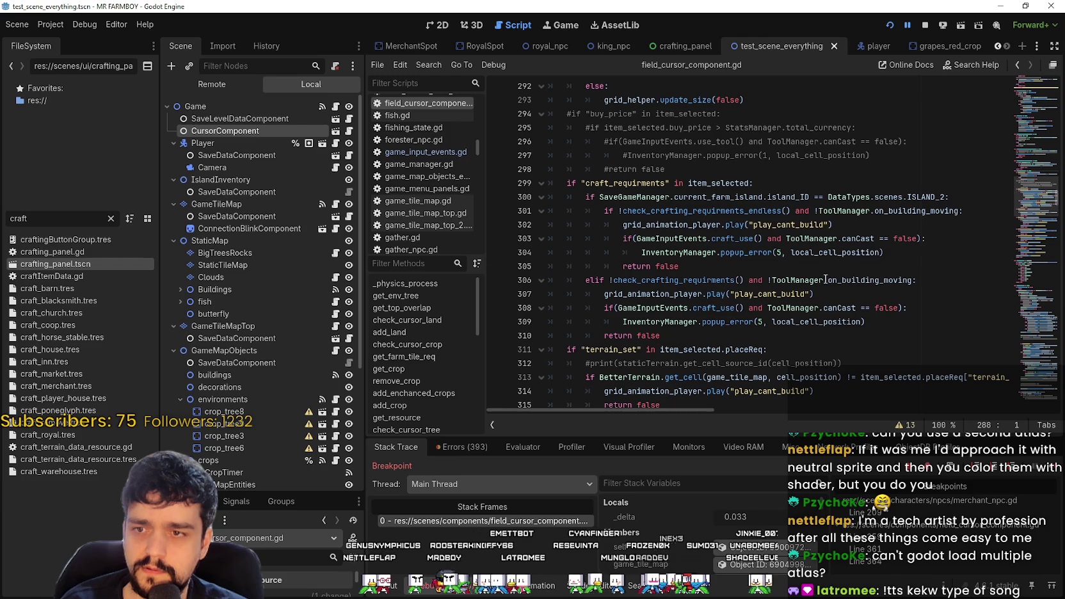
{"action": "double_click", "coordinate": [877, 279]}
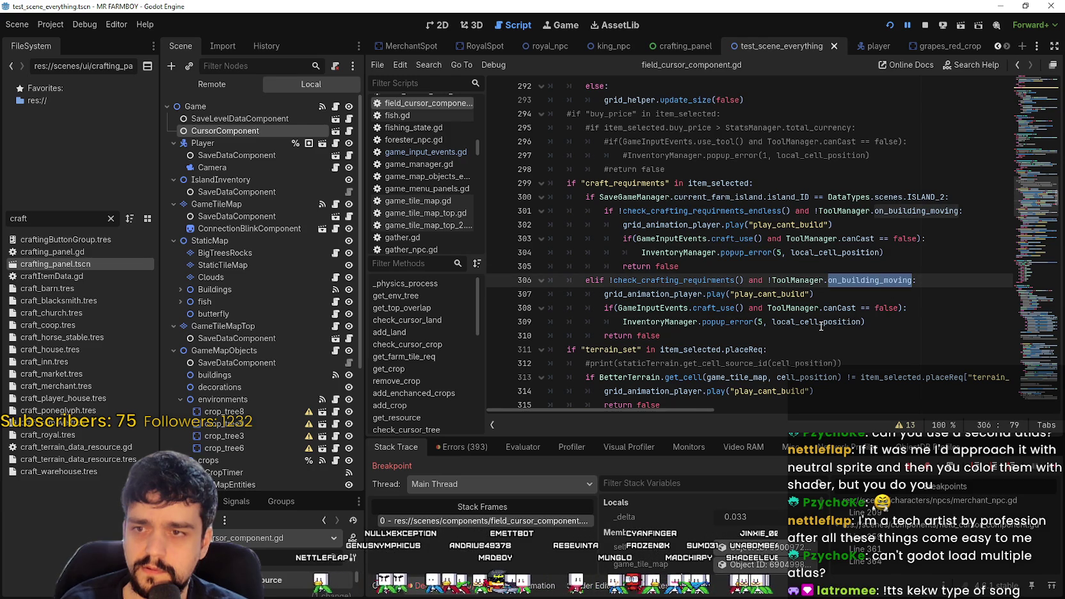
{"action": "scroll", "coordinate": [761, 235], "scroll_direction": "down", "scroll_amount": 2}
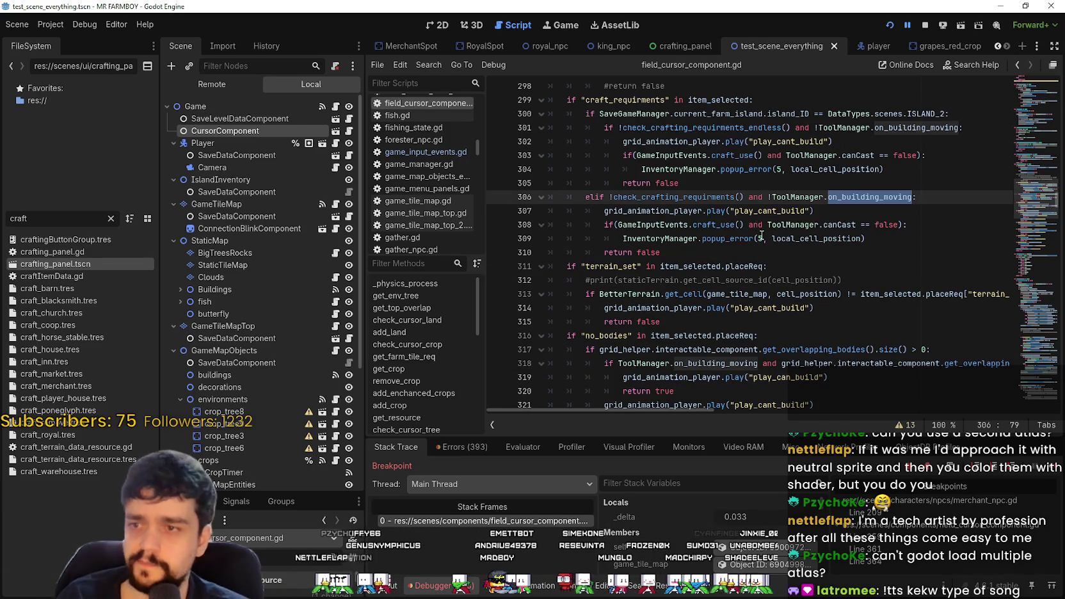
{"action": "scroll", "coordinate": [761, 236], "scroll_direction": "down", "scroll_amount": 3}
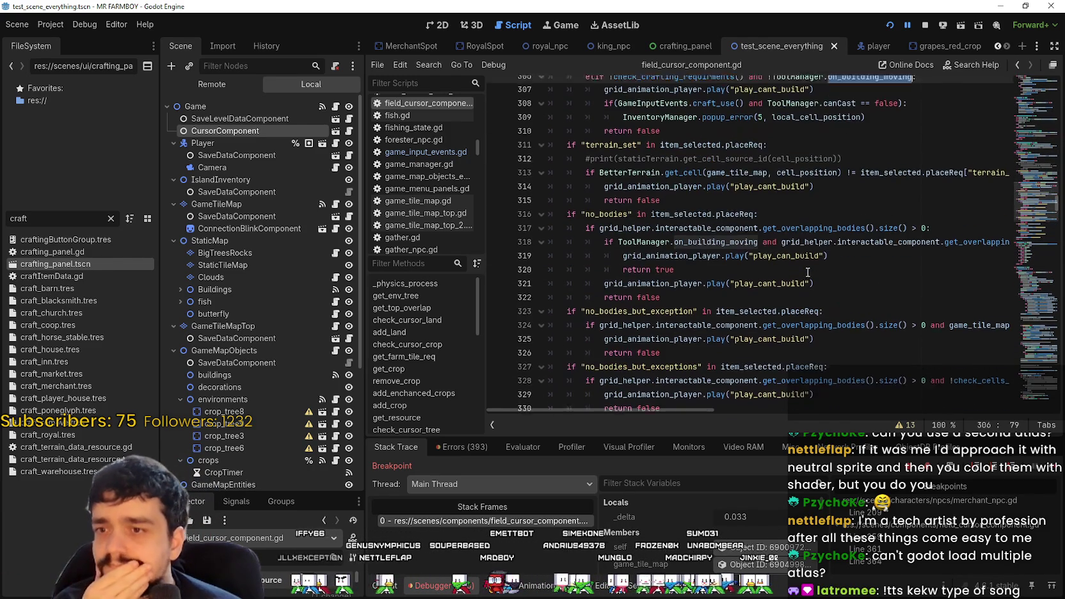
{"action": "scroll", "coordinate": [807, 272], "scroll_direction": "down", "scroll_amount": 4}
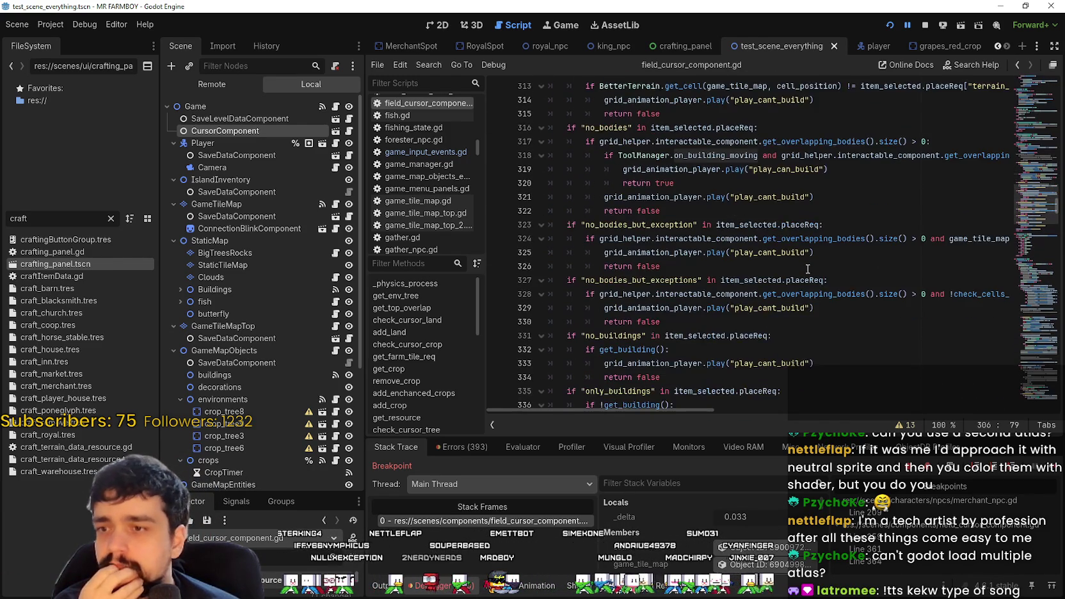
{"action": "scroll", "coordinate": [806, 268], "scroll_direction": "down", "scroll_amount": 1}
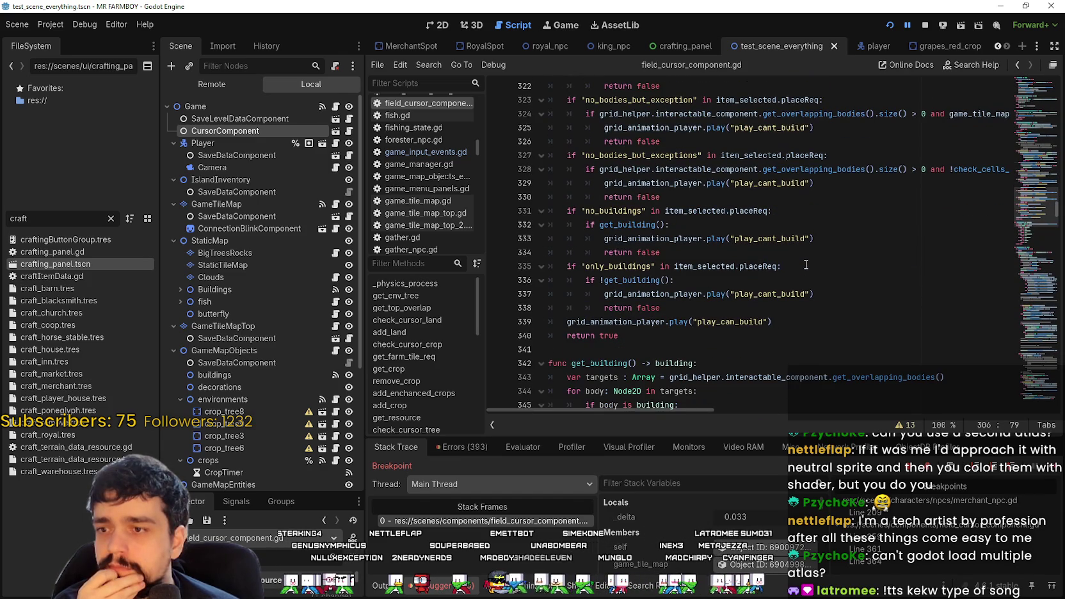
{"action": "left_click", "coordinate": [496, 335]}
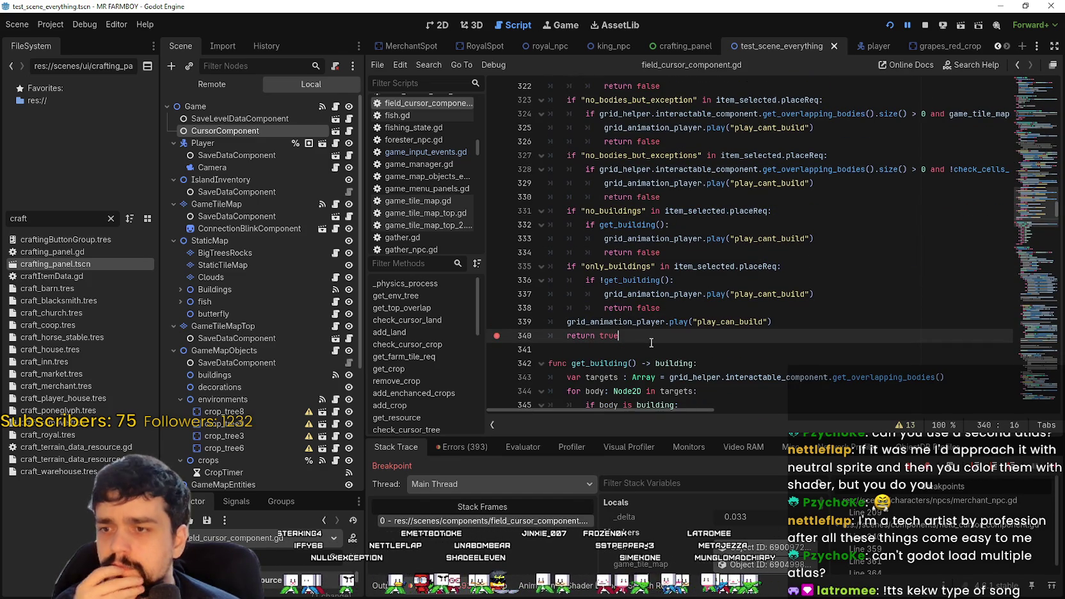
- Trigger the build check in the game to hit the breakpoint, then resume execution
{"action": "scroll", "coordinate": [653, 341], "scroll_direction": "down", "scroll_amount": 1}
{"action": "scroll", "coordinate": [653, 341], "scroll_direction": "down", "scroll_amount": 4}
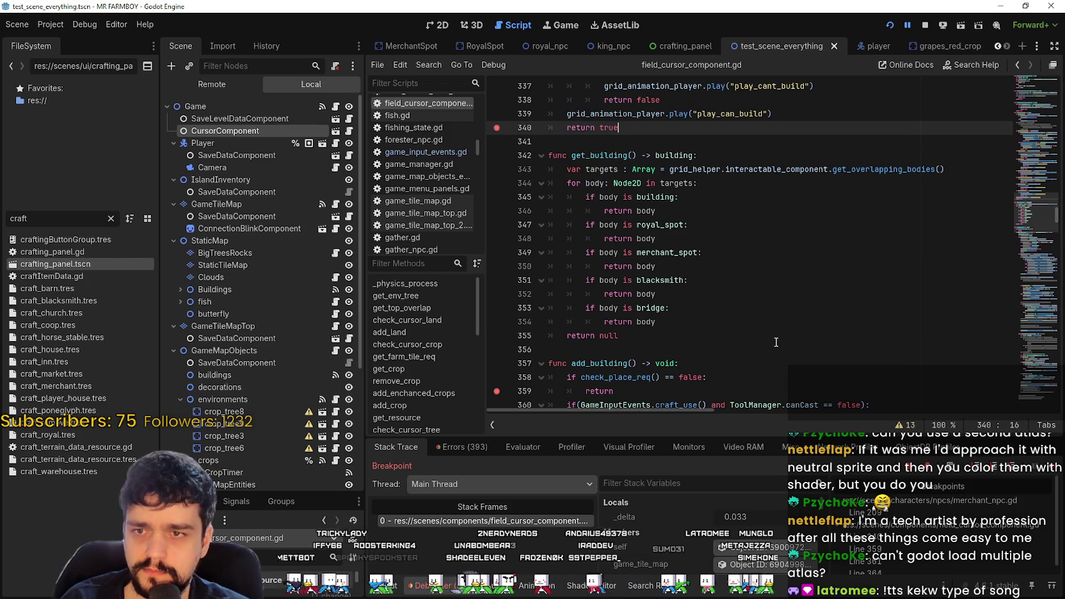
{"action": "key", "text": "F12"}
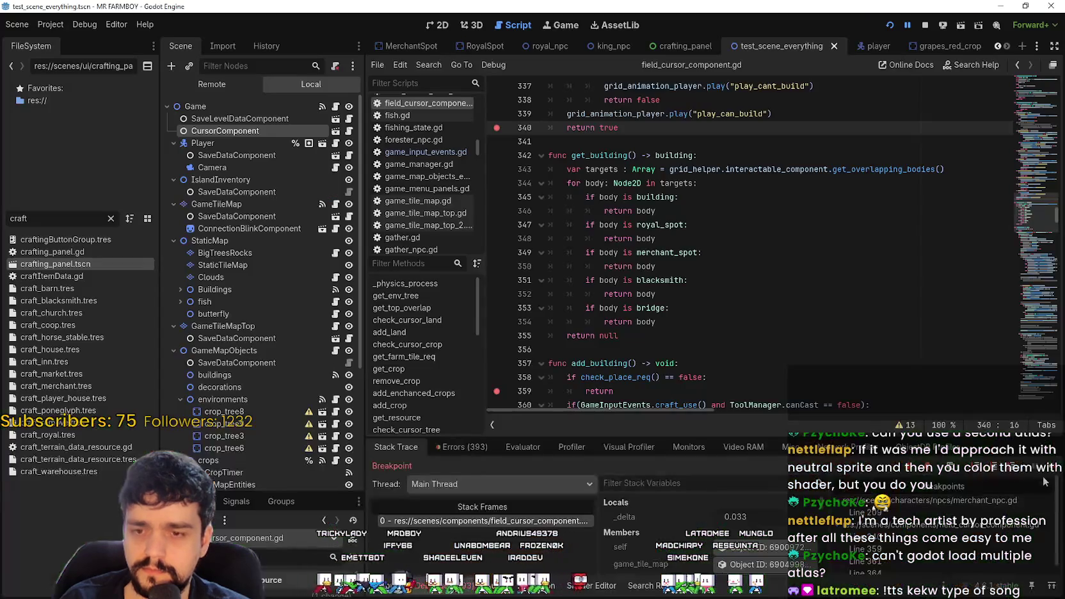
{"action": "left_click", "coordinate": [1047, 475]}
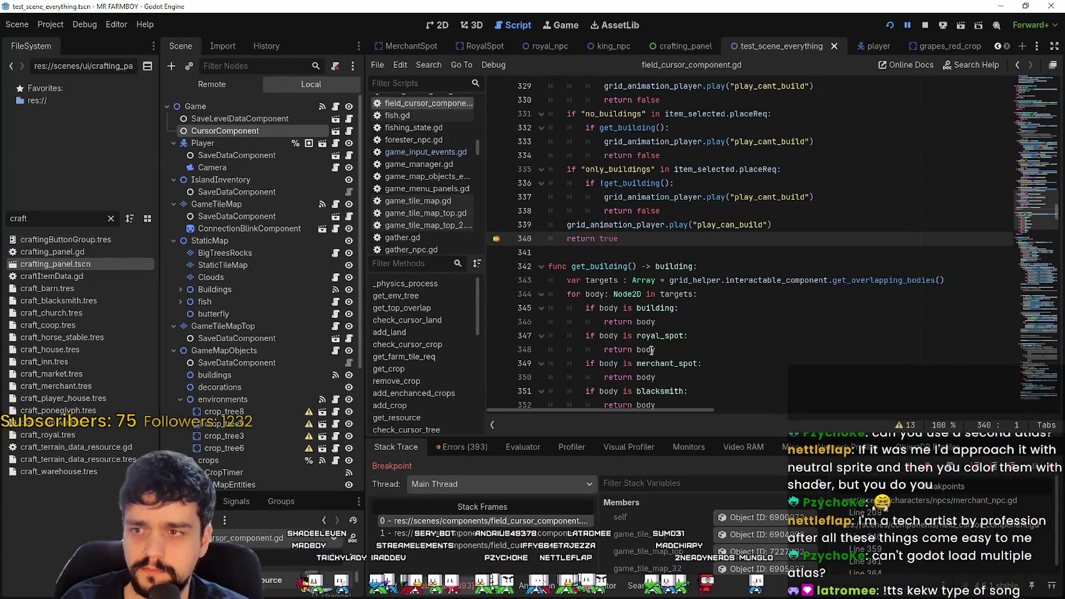
{"action": "key", "text": "F12"}
{"action": "key", "text": "F12"}
{"action": "key", "text": "F12"}
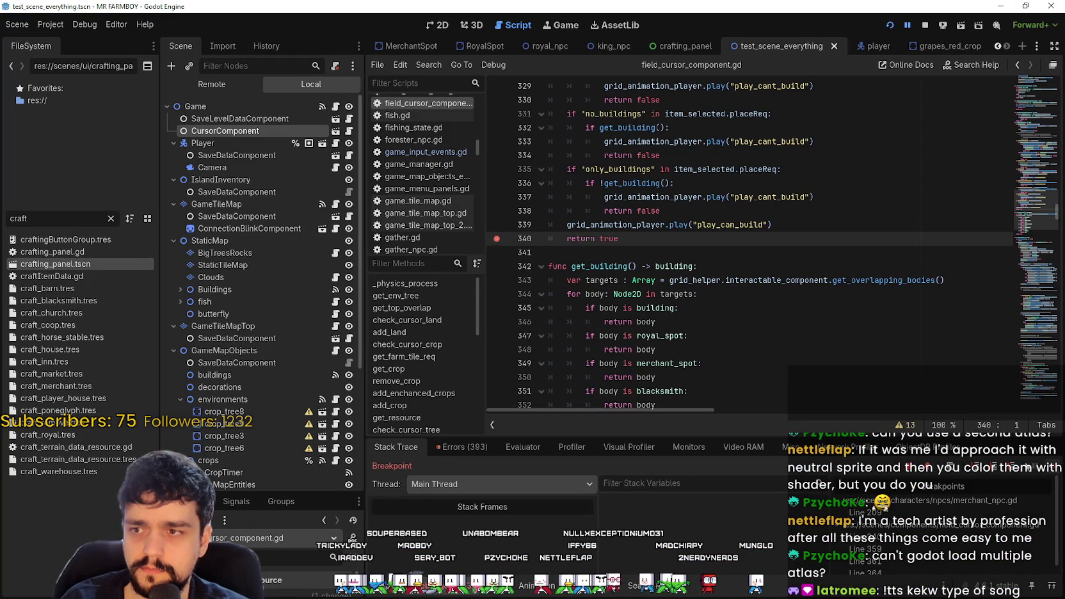
{"action": "key", "text": "F12"}
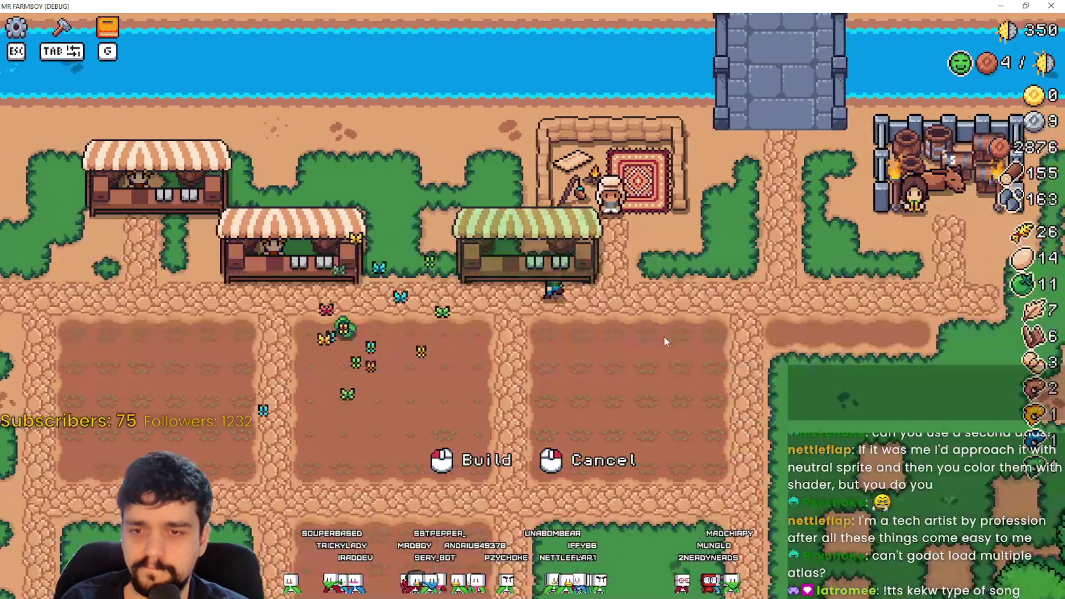
- Remove the stray 'd' on line 359, save the script, and resume past the breakpoint
{"action": "type", "text": "d return"}
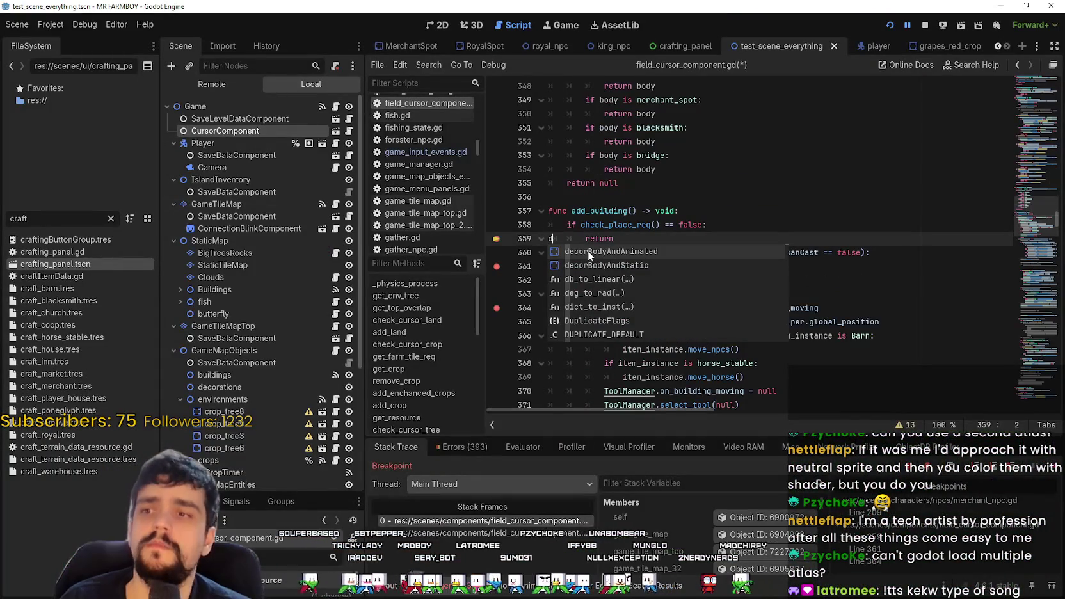
{"action": "key", "text": "BackSpace"}
{"action": "left_click", "coordinate": [760, 238]}
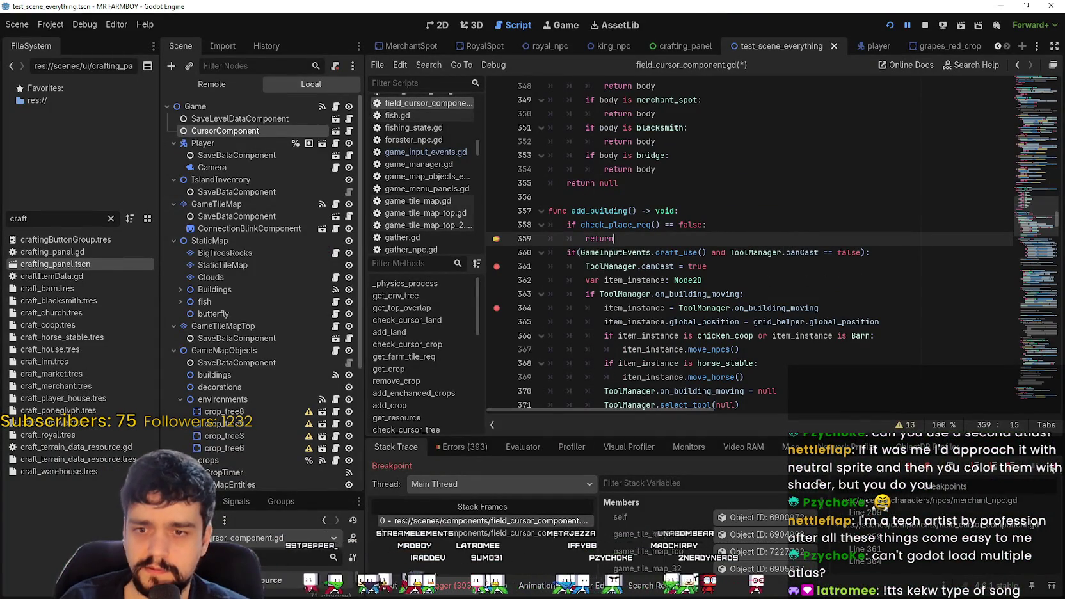
{"action": "key", "text": "ctrl+s"}
{"action": "key", "text": "F12"}
{"action": "type", "text": "d"}
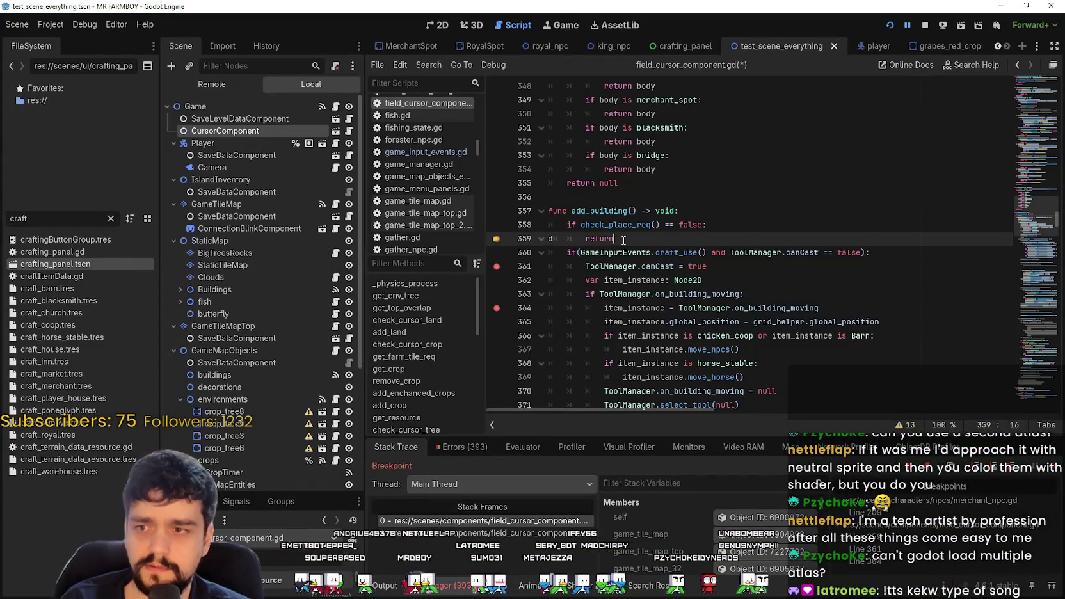
{"action": "key", "text": "ctrl+s"}
{"action": "key", "text": "F12"}
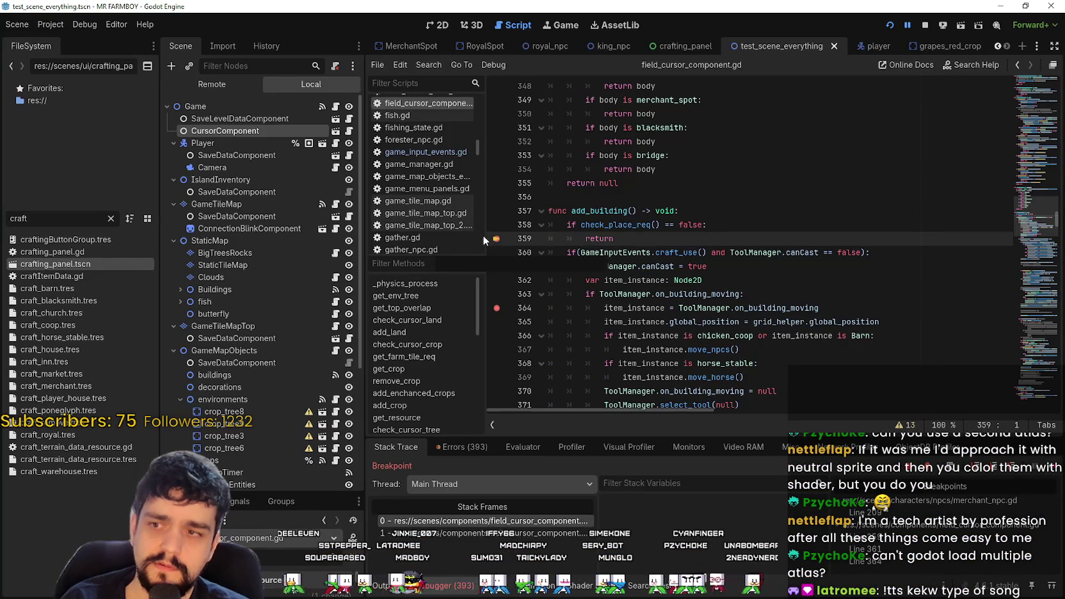
{"action": "key", "text": "F12"}
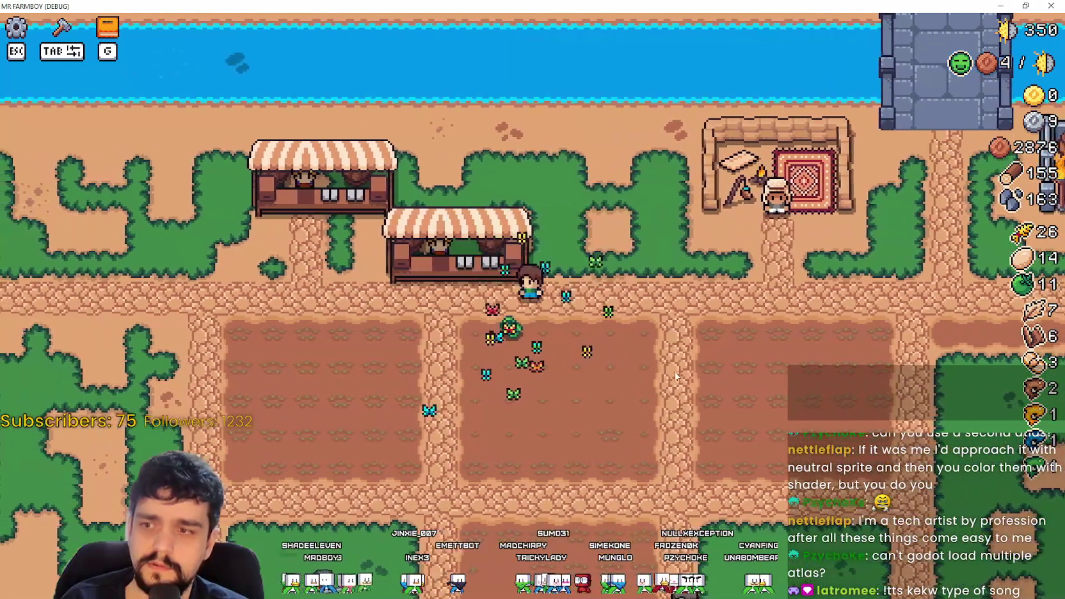
- Place a market stall in the game, breaking into add_building at line 361
{"action": "key", "text": "g"}
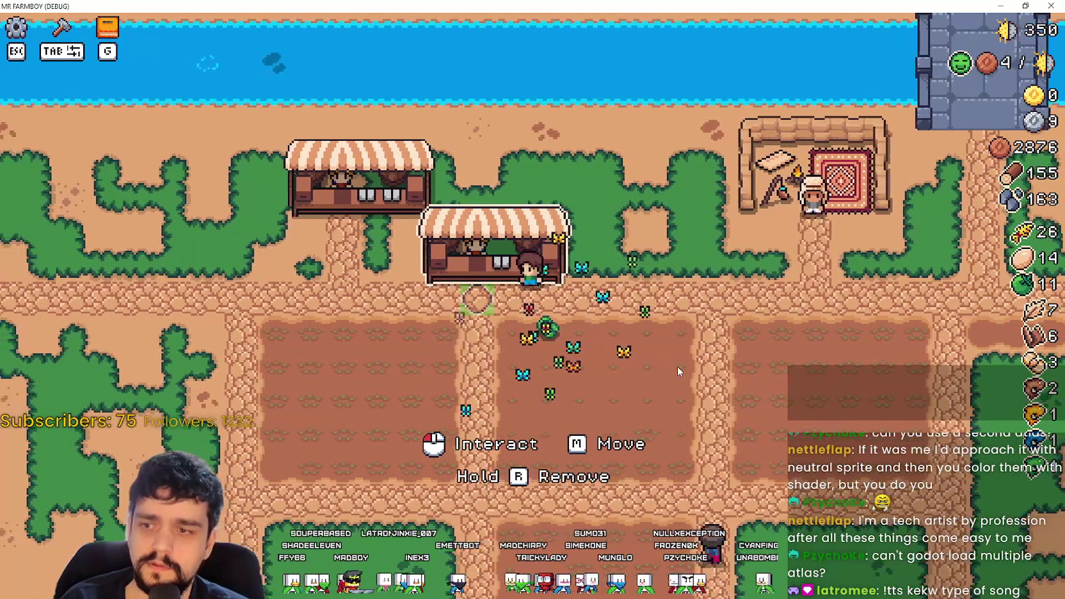
{"action": "right_click", "coordinate": [677, 368]}
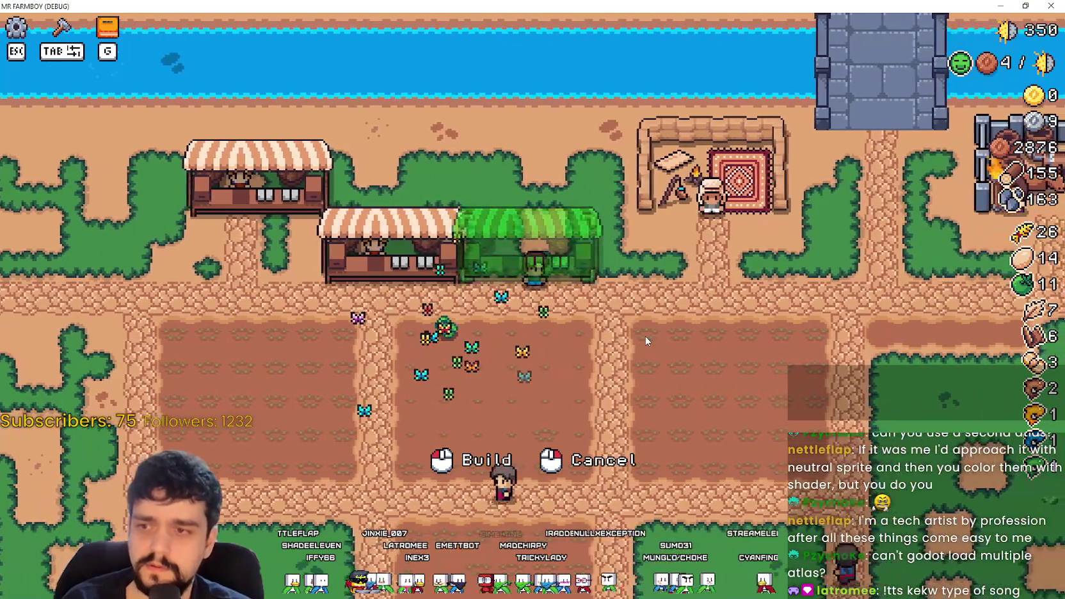
{"action": "left_click", "coordinate": [644, 335]}
{"action": "left_click", "coordinate": [634, 267]}
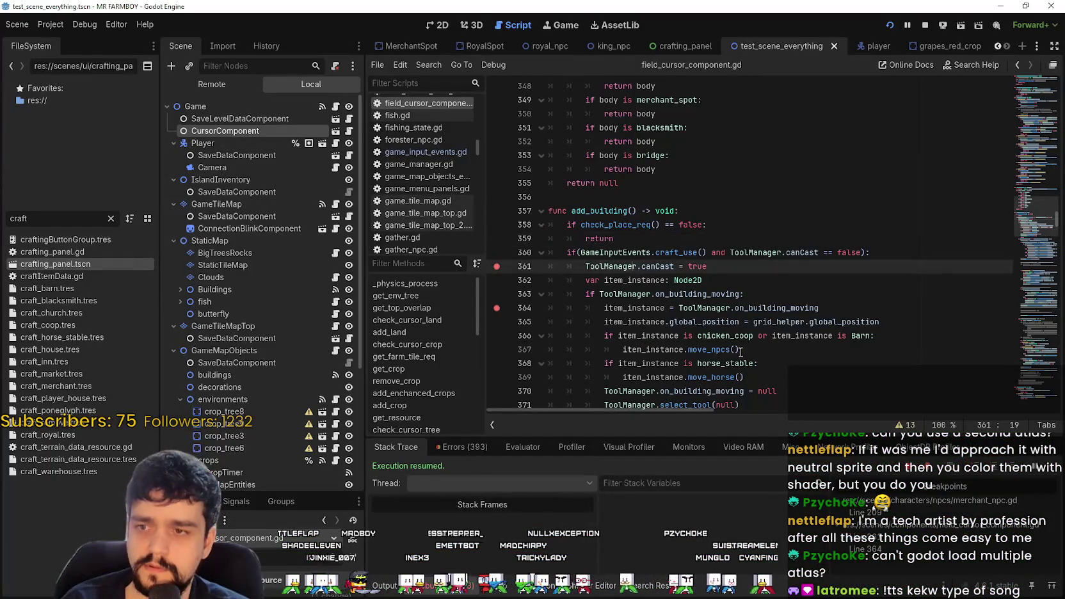
{"action": "left_click", "coordinate": [642, 253]}
{"action": "left_click_drag", "start_coordinate": [861, 254], "coordinate": [731, 252]}
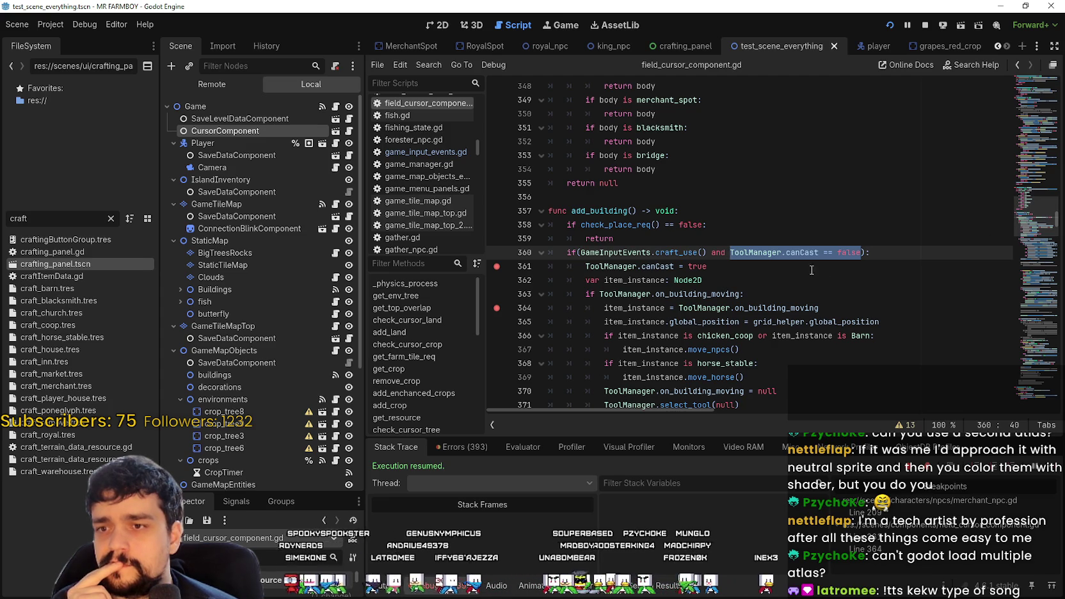
{"action": "left_click_drag", "start_coordinate": [730, 252], "coordinate": [818, 253]}
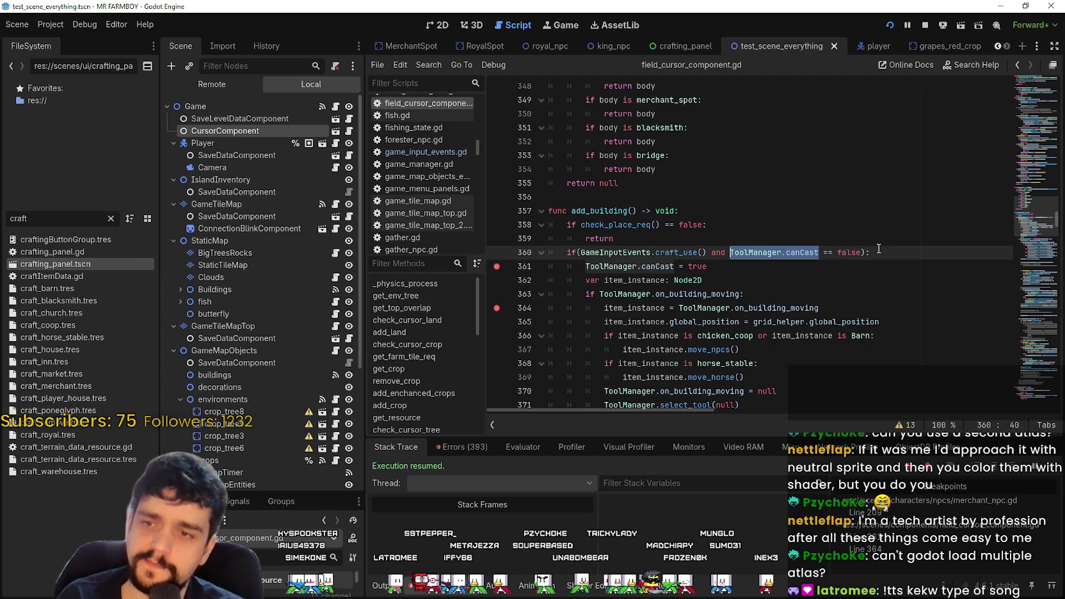
{"action": "left_click", "coordinate": [876, 46]}
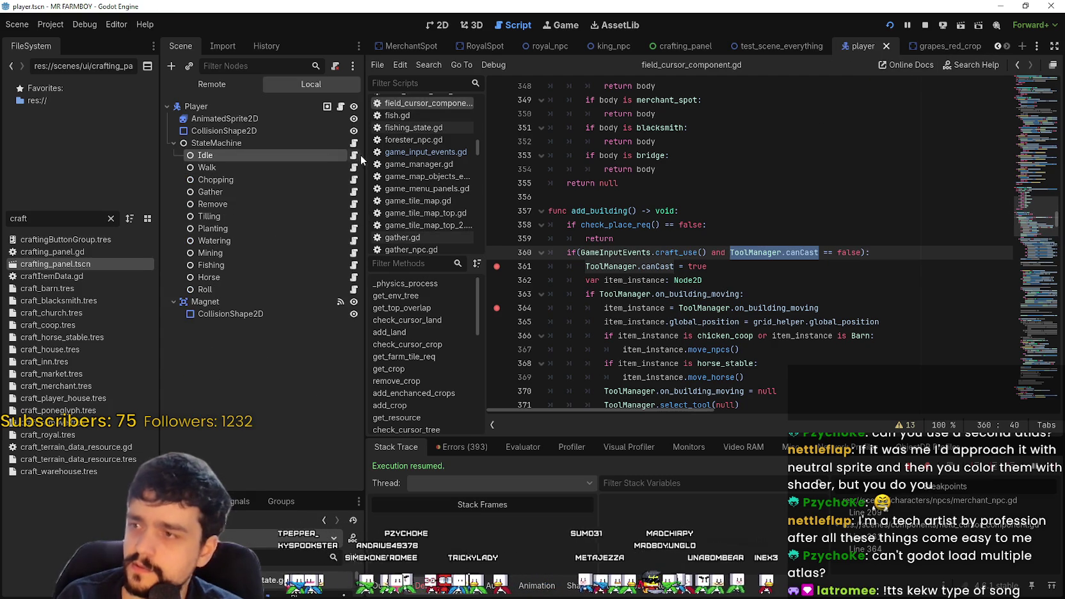
{"action": "left_click", "coordinate": [352, 158]}
{"action": "scroll", "coordinate": [805, 298], "scroll_direction": "down", "scroll_amount": 5}
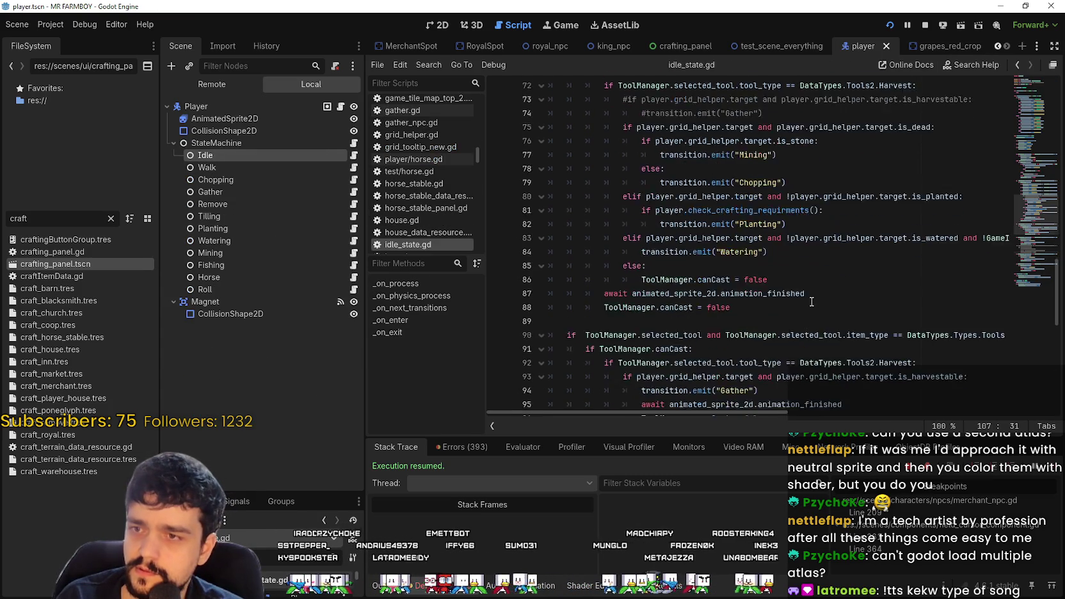
{"action": "scroll", "coordinate": [805, 299], "scroll_direction": "down", "scroll_amount": 5}
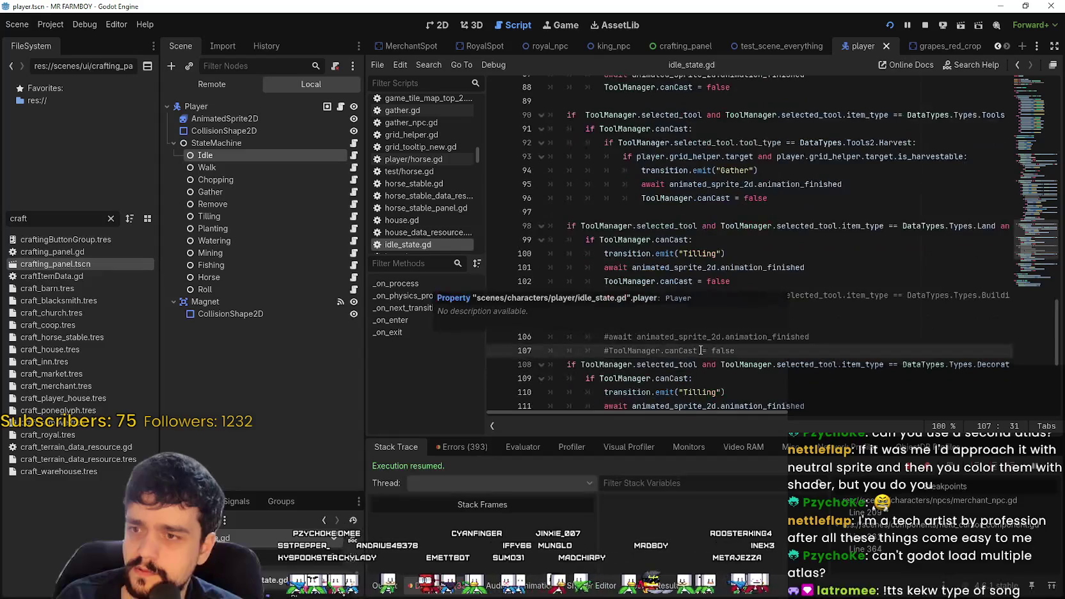
{"action": "scroll", "coordinate": [735, 372], "scroll_direction": "down", "scroll_amount": 1}
{"action": "mouse_move", "coordinate": [742, 310]}
{"action": "left_mouse_down"}
{"action": "mouse_move", "coordinate": [640, 296]}
{"action": "mouse_move", "coordinate": [527, 265]}
{"action": "mouse_move", "coordinate": [531, 253]}
{"action": "mouse_move", "coordinate": [527, 264]}
{"action": "left_mouse_up"}
{"action": "left_click_drag", "start_coordinate": [694, 268], "coordinate": [605, 268]}
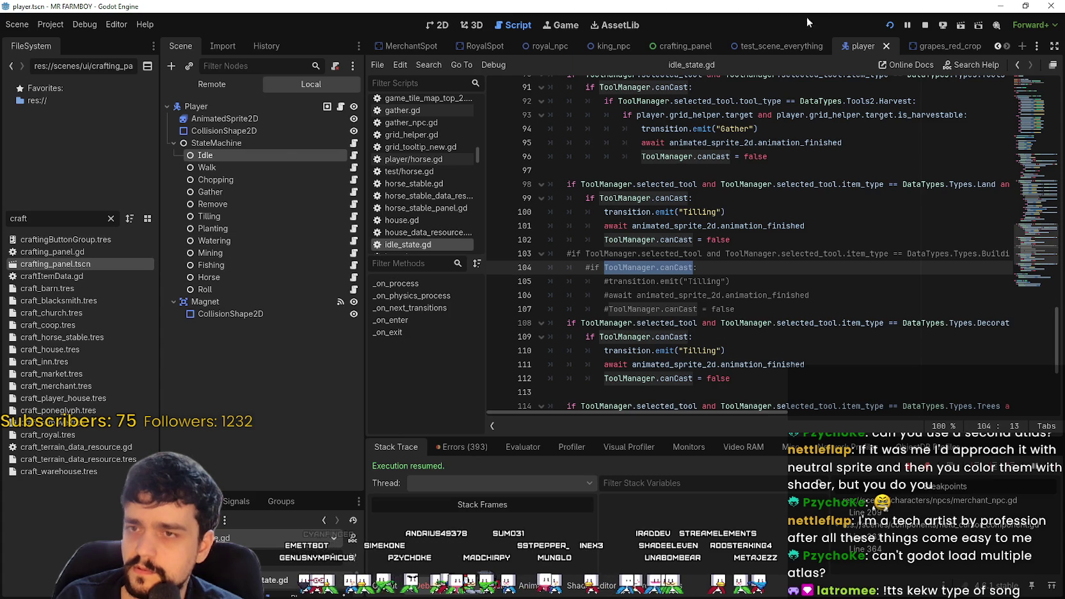
{"action": "left_click", "coordinate": [781, 46]}
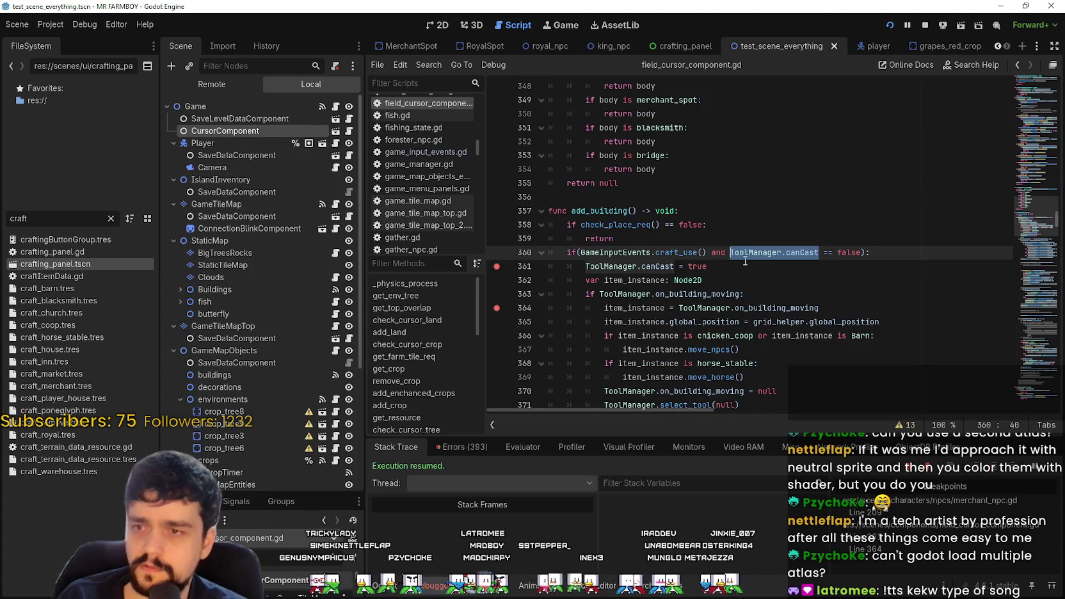
- Look up where craft_use on line 360 is defined via Lookup Symbol
{"action": "left_click", "coordinate": [704, 279]}
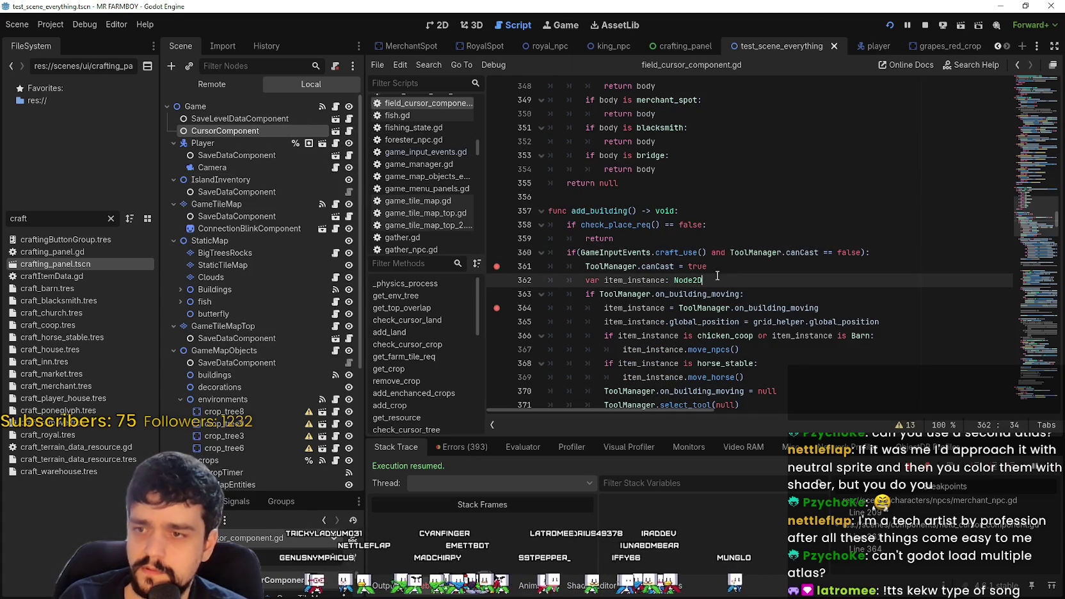
{"action": "left_click", "coordinate": [688, 252]}
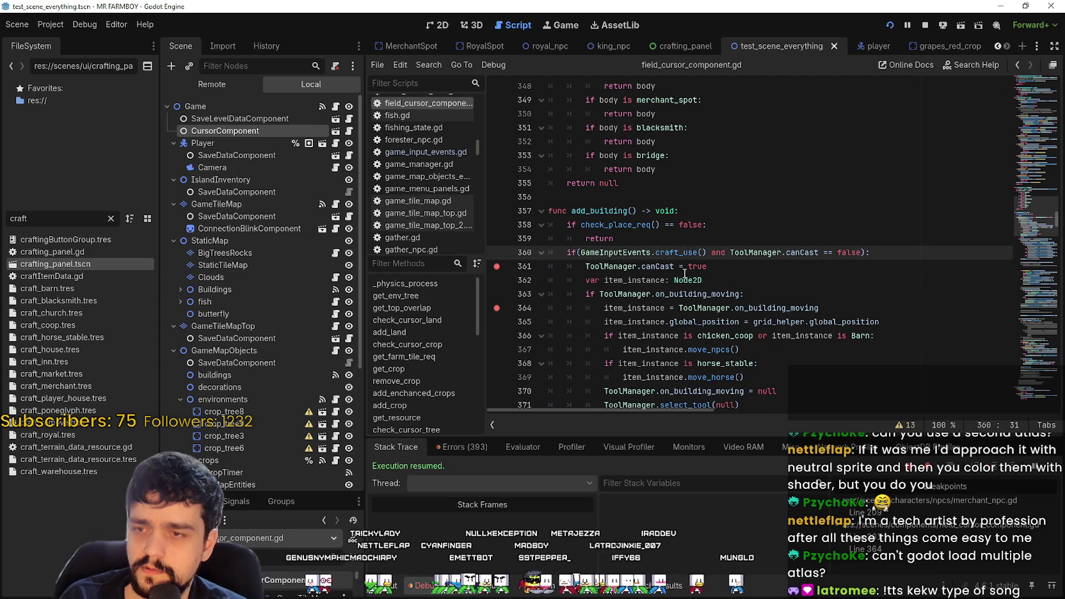
{"action": "mouse_move", "coordinate": [686, 254]}
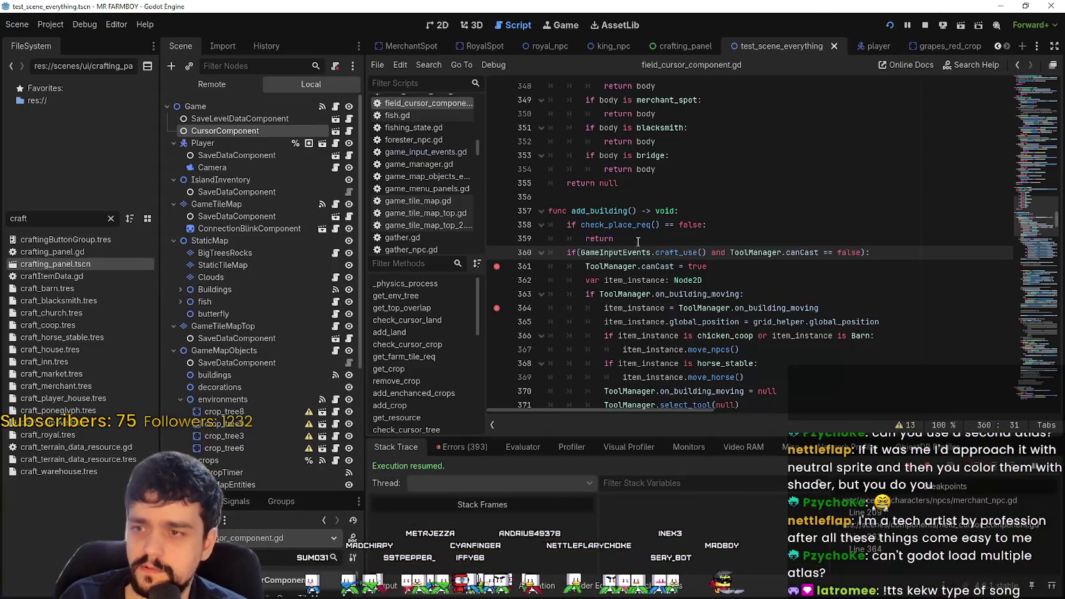
{"action": "right_click", "coordinate": [625, 252]}
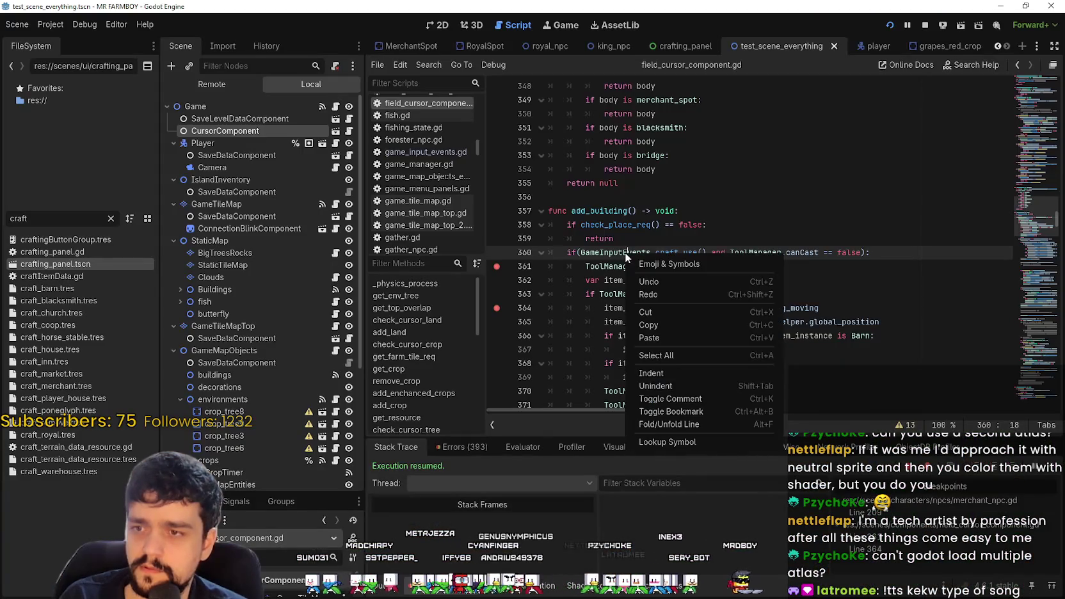
{"action": "right_click", "coordinate": [628, 255]}
{"action": "left_click", "coordinate": [697, 445]}
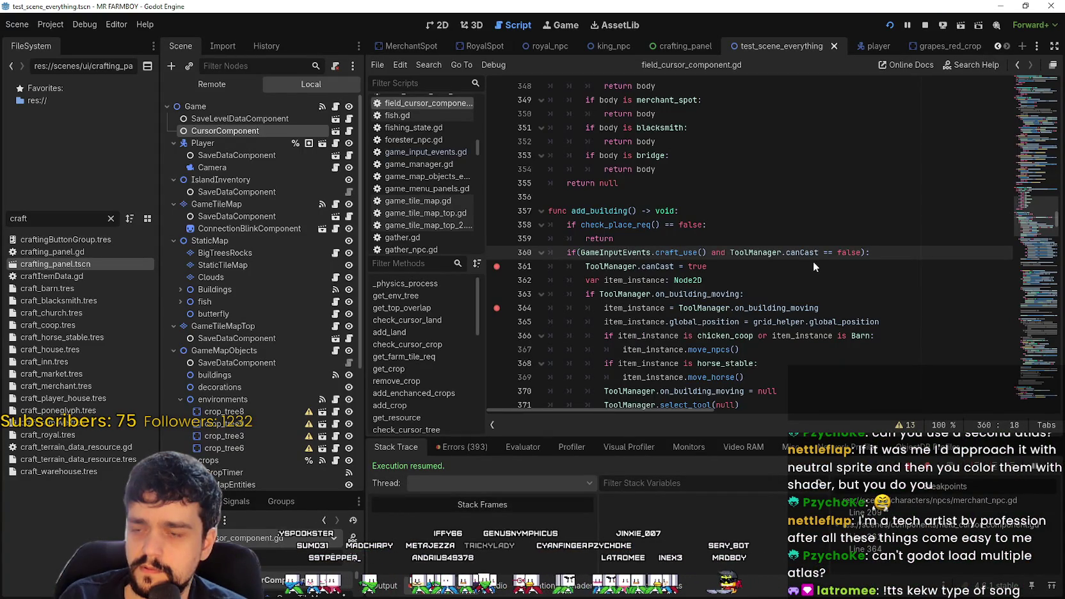
- Finish line 361's canCast assignment with 'true', save, and select the canCast == false condition
{"action": "key", "text": "ctrl+s"}
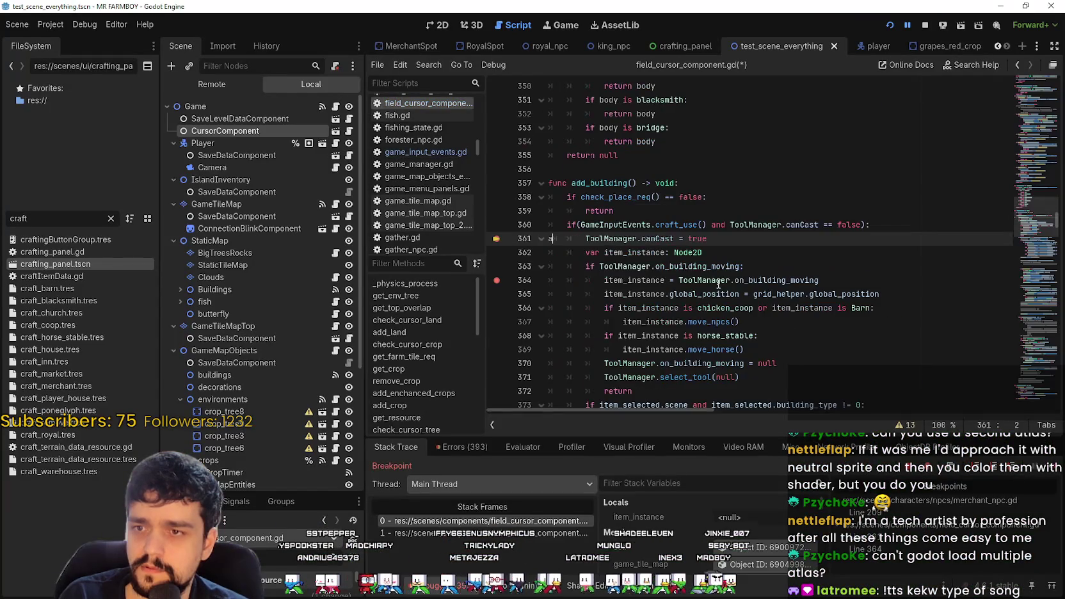
{"action": "left_click", "coordinate": [755, 239]}
{"action": "type", "text": "true"}
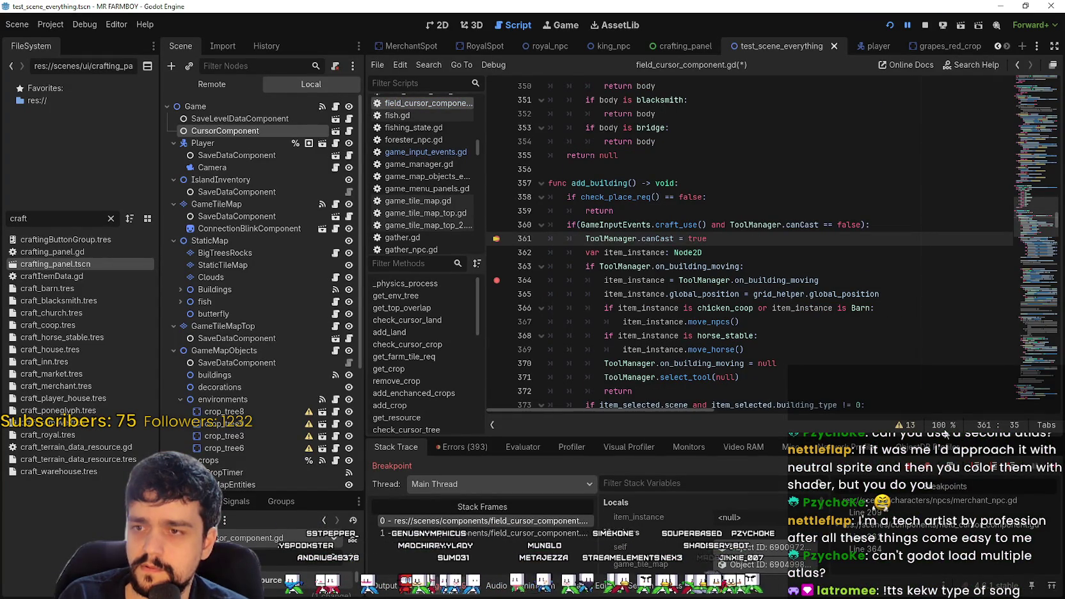
{"action": "key", "text": "ctrl+s"}
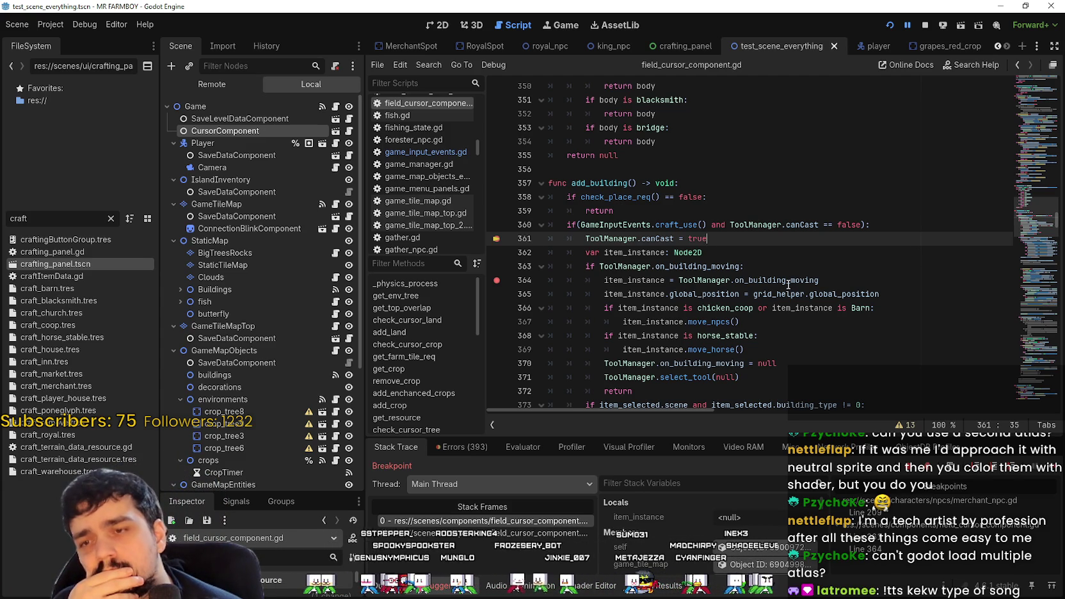
{"action": "left_click_drag", "start_coordinate": [861, 224], "coordinate": [736, 223]}
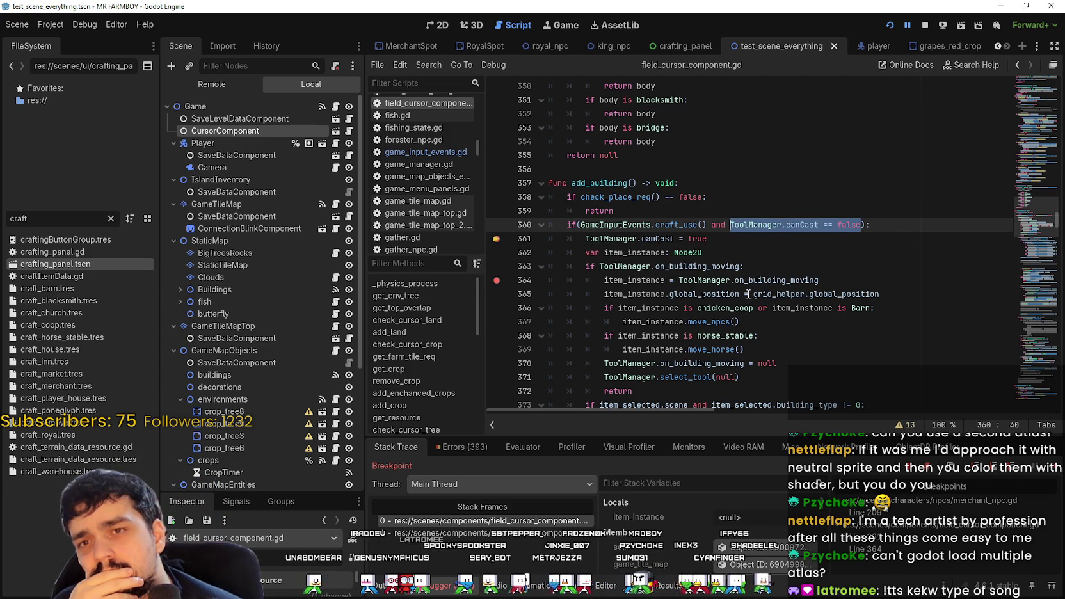
{"action": "scroll", "coordinate": [747, 280], "scroll_direction": "down", "scroll_amount": 2}
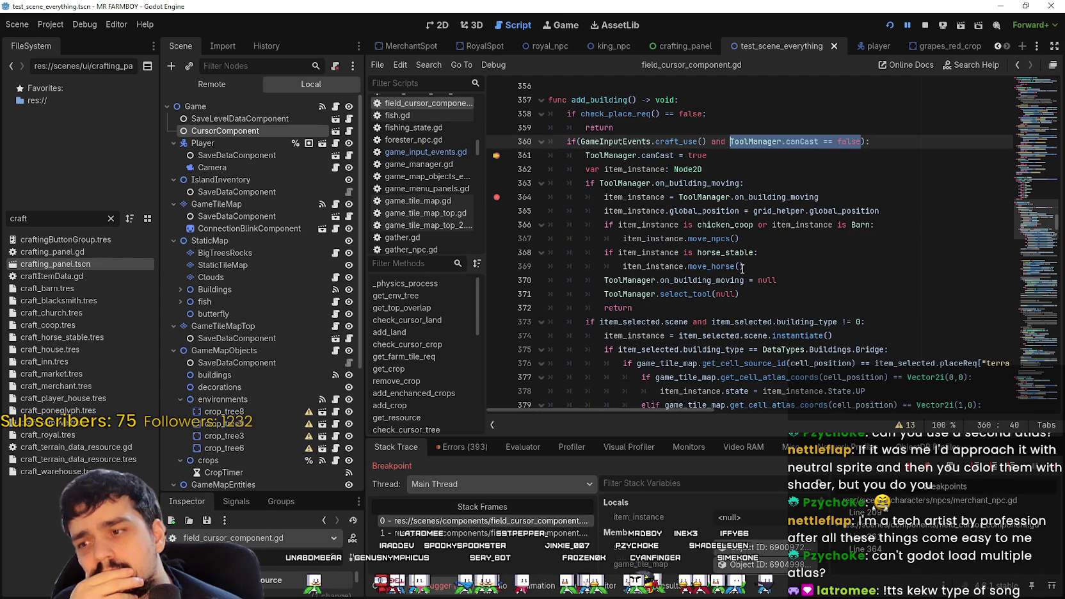
{"action": "left_click", "coordinate": [1035, 253]}
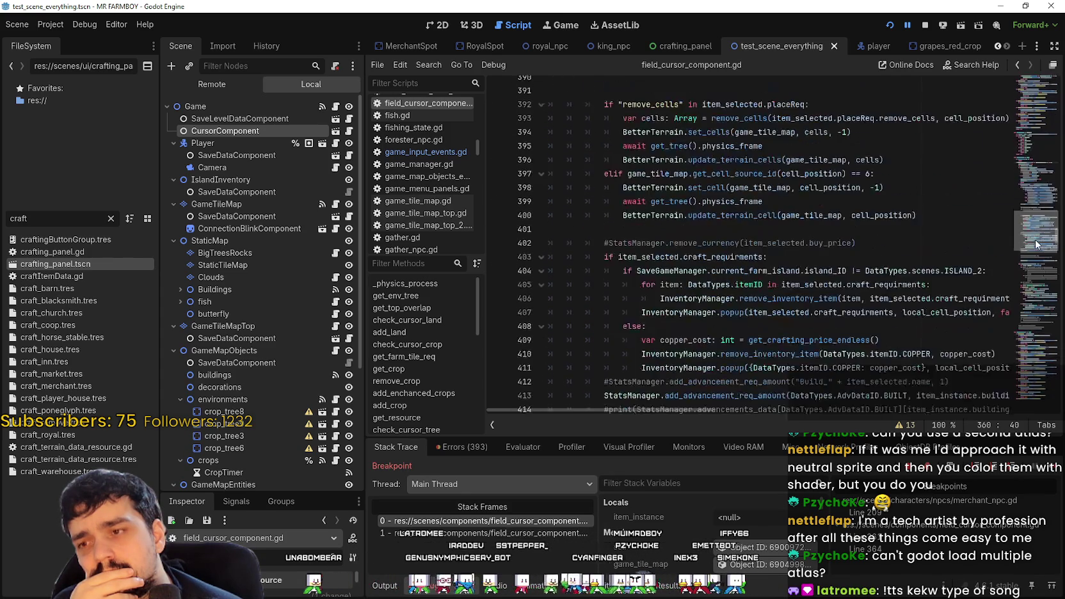
{"action": "left_click_drag", "start_coordinate": [1035, 253], "coordinate": [1031, 227]}
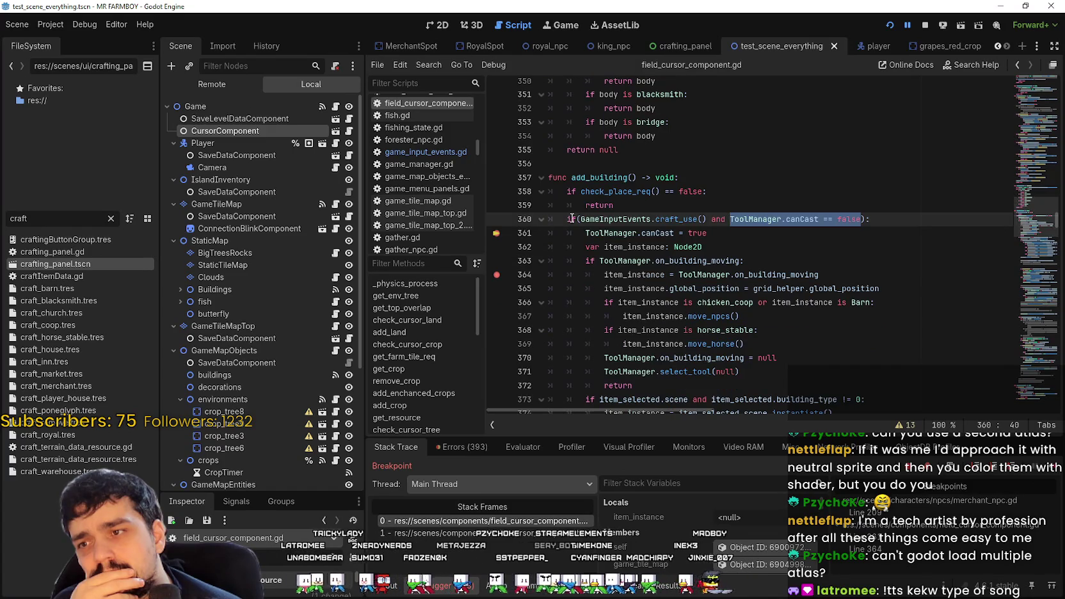
{"action": "scroll", "coordinate": [572, 212], "scroll_direction": "down", "scroll_amount": 6}
{"action": "scroll", "coordinate": [572, 211], "scroll_direction": "down", "scroll_amount": 12}
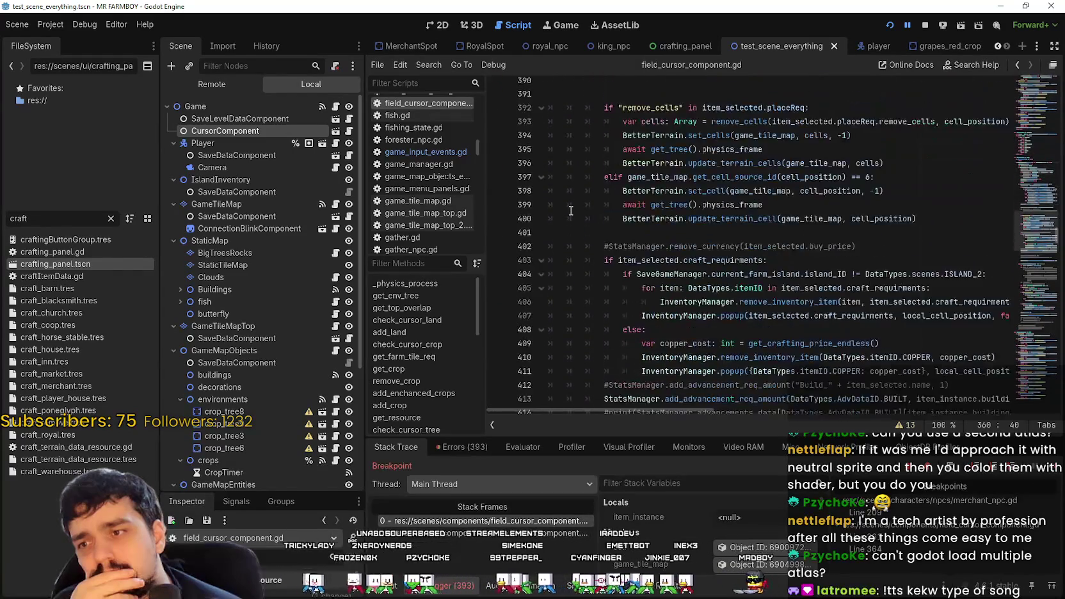
{"action": "scroll", "coordinate": [570, 210], "scroll_direction": "down", "scroll_amount": 3}
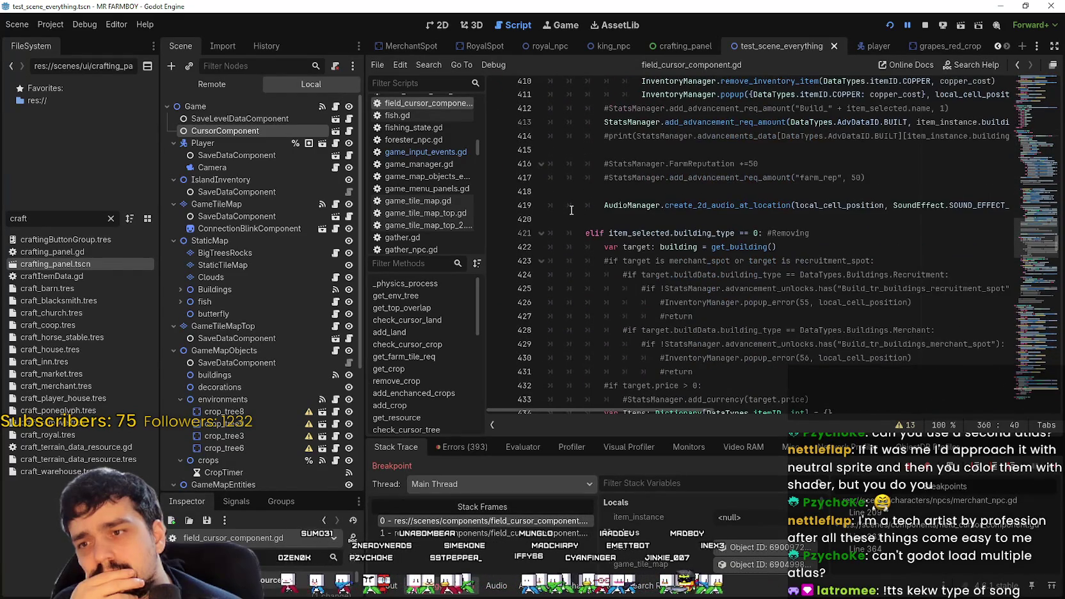
{"action": "scroll", "coordinate": [572, 209], "scroll_direction": "down", "scroll_amount": 10}
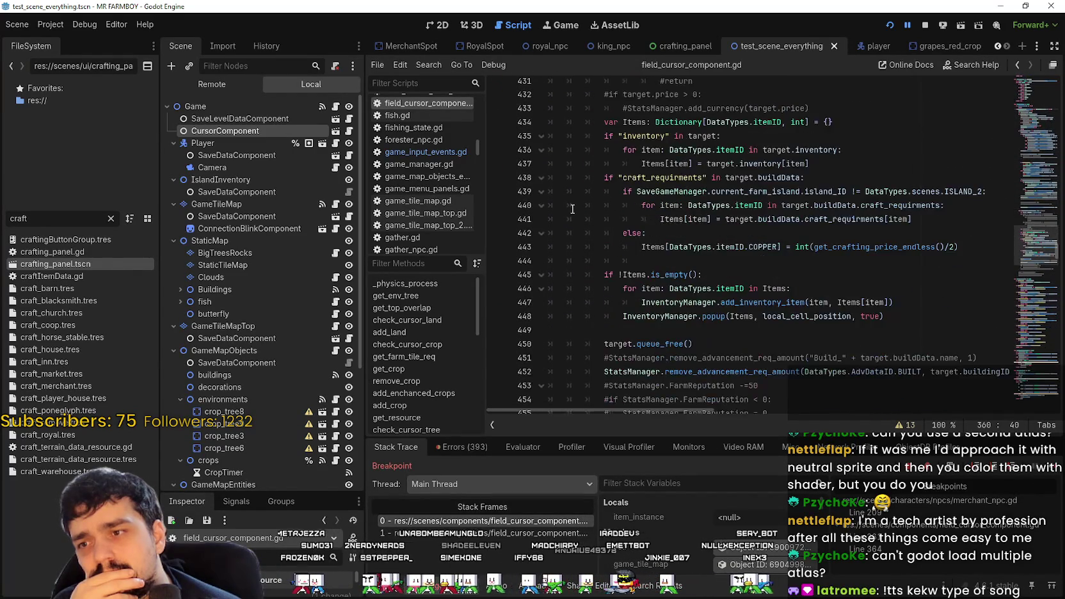
{"action": "scroll", "coordinate": [573, 210], "scroll_direction": "down", "scroll_amount": 4}
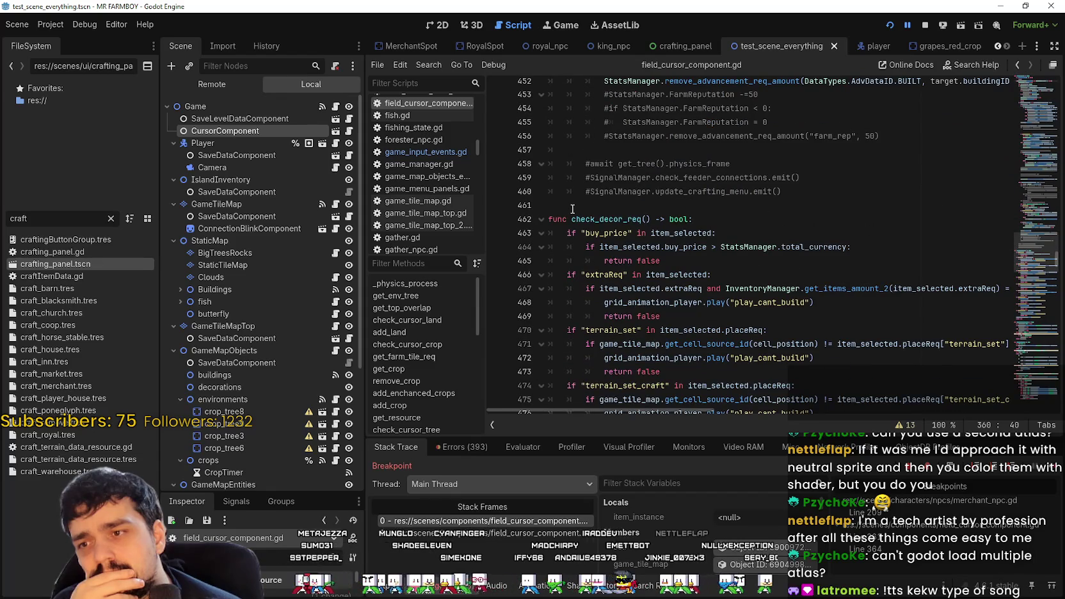
{"action": "scroll", "coordinate": [572, 209], "scroll_direction": "down", "scroll_amount": 4}
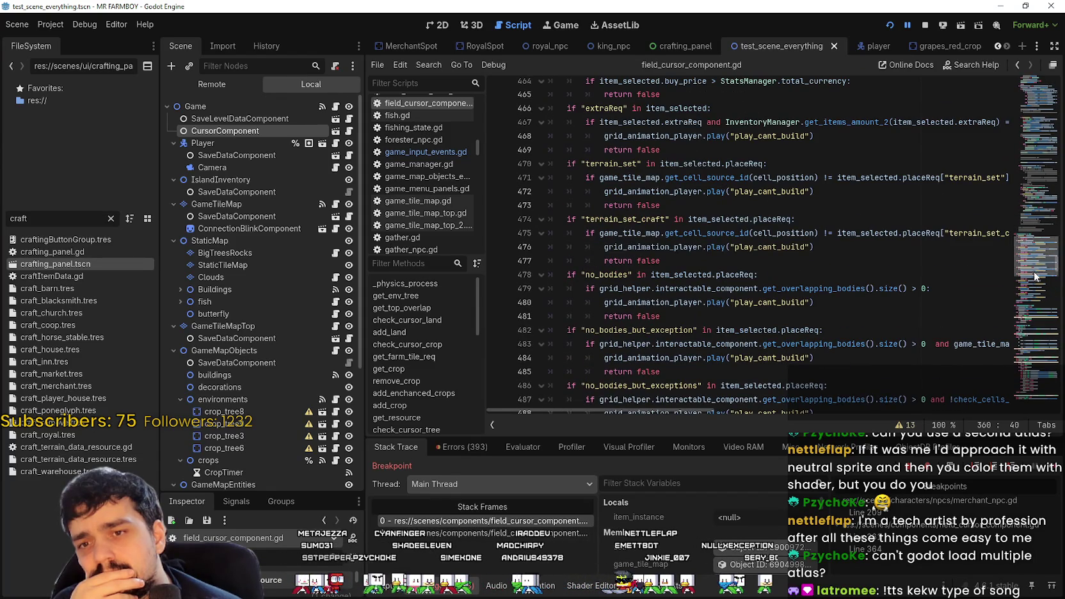
{"action": "left_click", "coordinate": [1020, 311]}
{"action": "left_click_drag", "start_coordinate": [1037, 306], "coordinate": [1034, 400]}
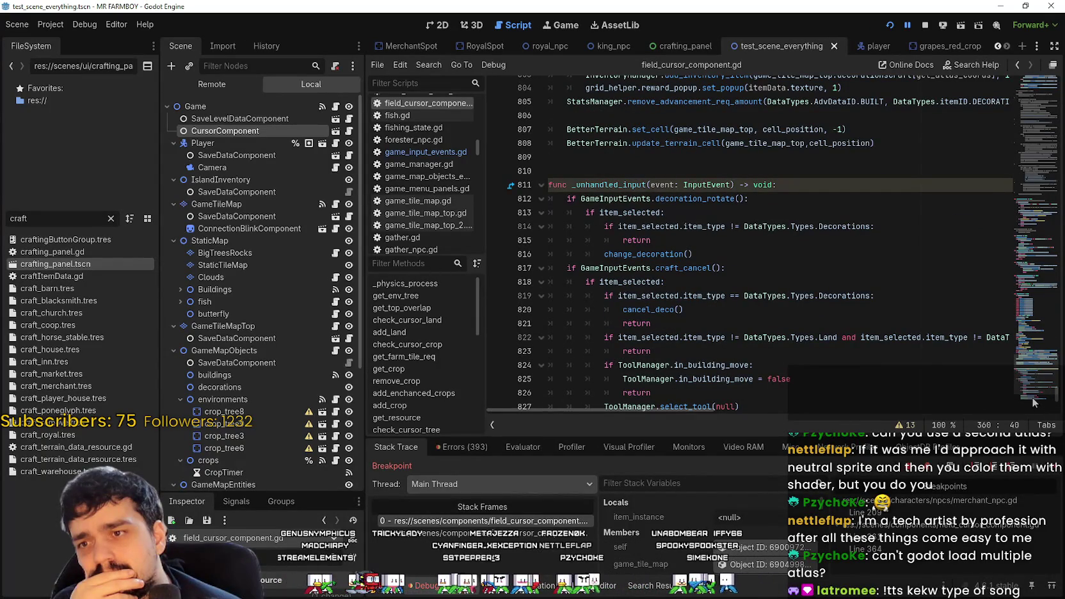
{"action": "double_click", "coordinate": [675, 269]}
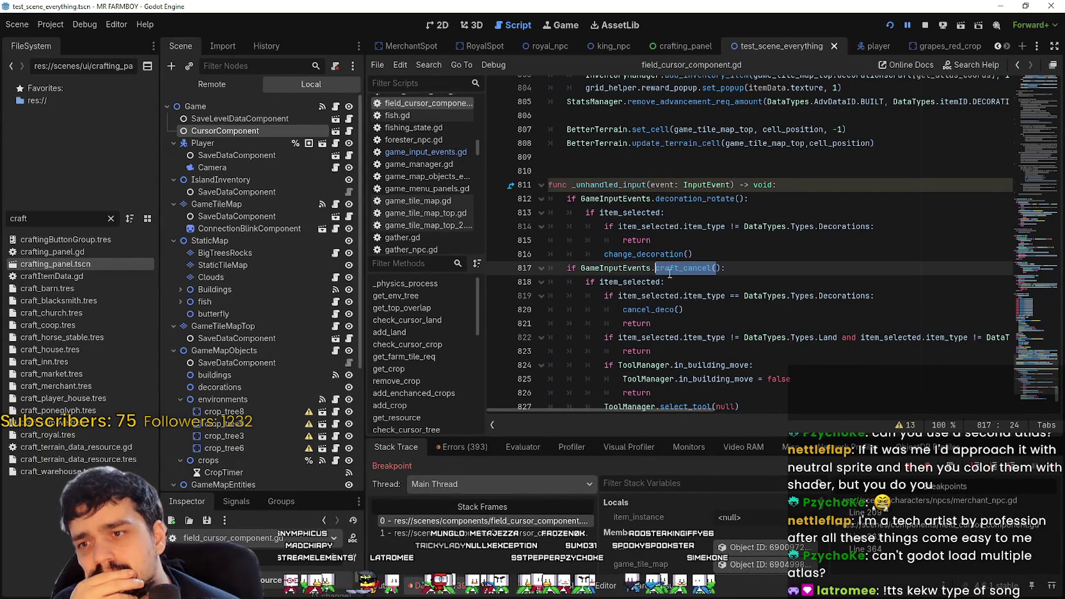
{"action": "key", "text": "ctrl+shift+Left"}
{"action": "scroll", "coordinate": [755, 340], "scroll_direction": "down", "scroll_amount": 3}
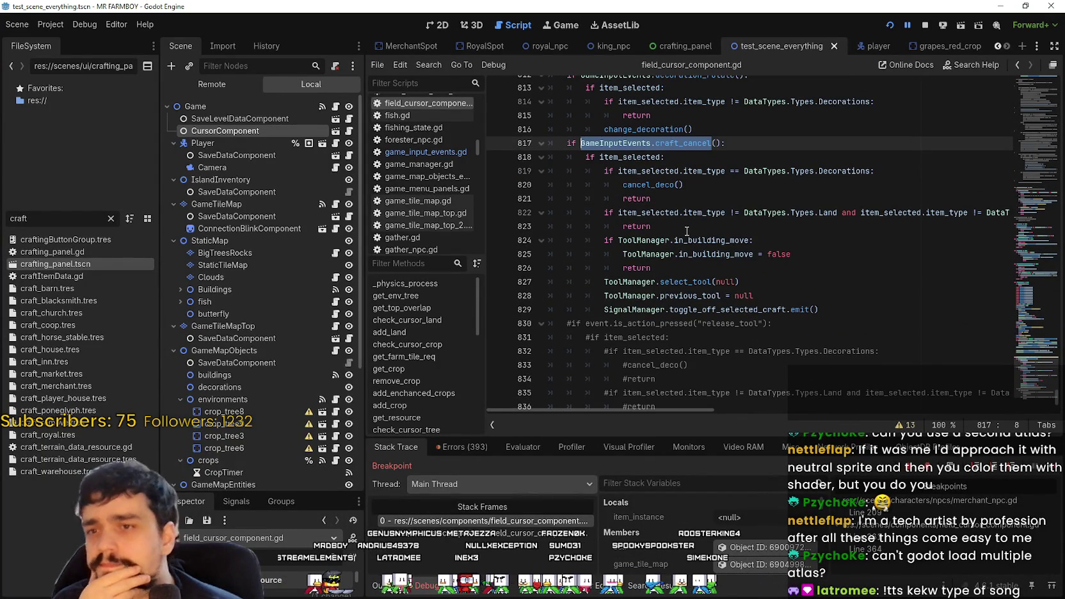
{"action": "scroll", "coordinate": [686, 228], "scroll_direction": "down", "scroll_amount": 1}
{"action": "scroll", "coordinate": [686, 228], "scroll_direction": "down", "scroll_amount": 1}
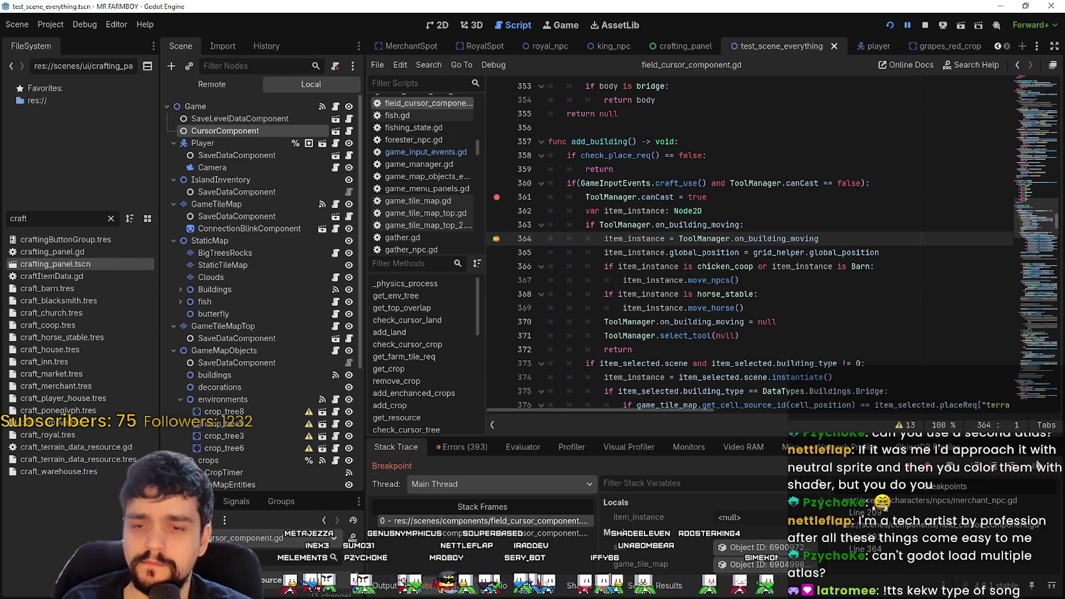
- Resume the paused game and open game_input_events.gd from the script list
{"action": "key", "text": "F12"}
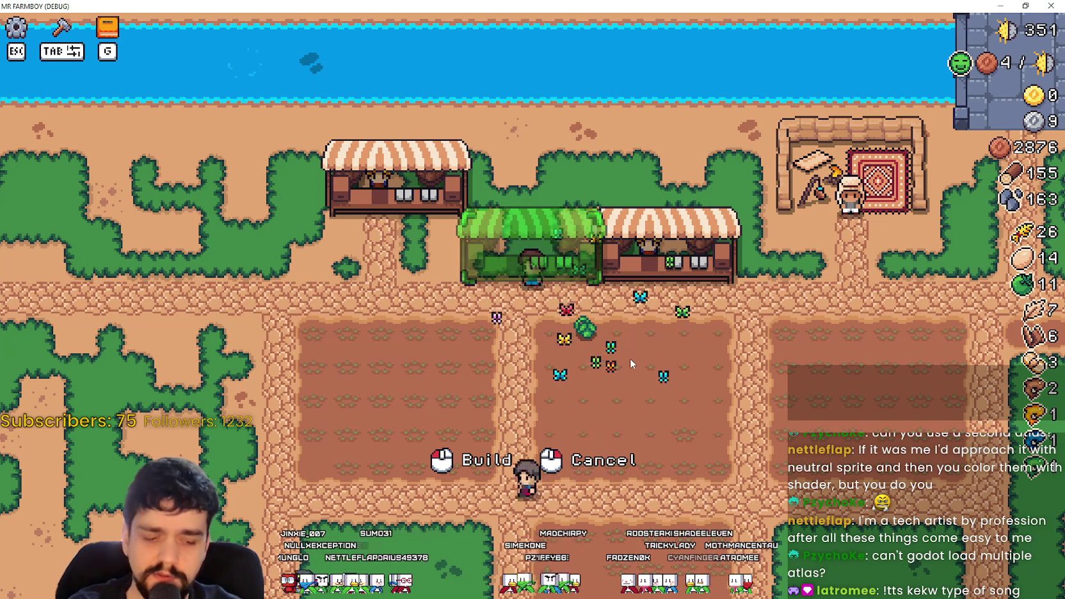
{"action": "left_click", "coordinate": [638, 364]}
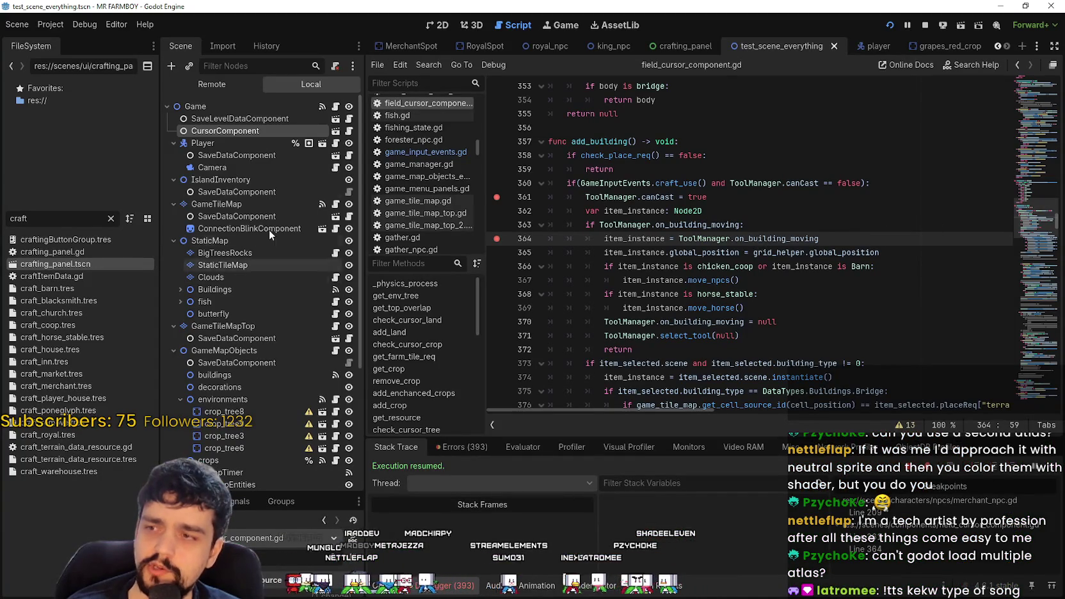
{"action": "left_click", "coordinate": [420, 152]}
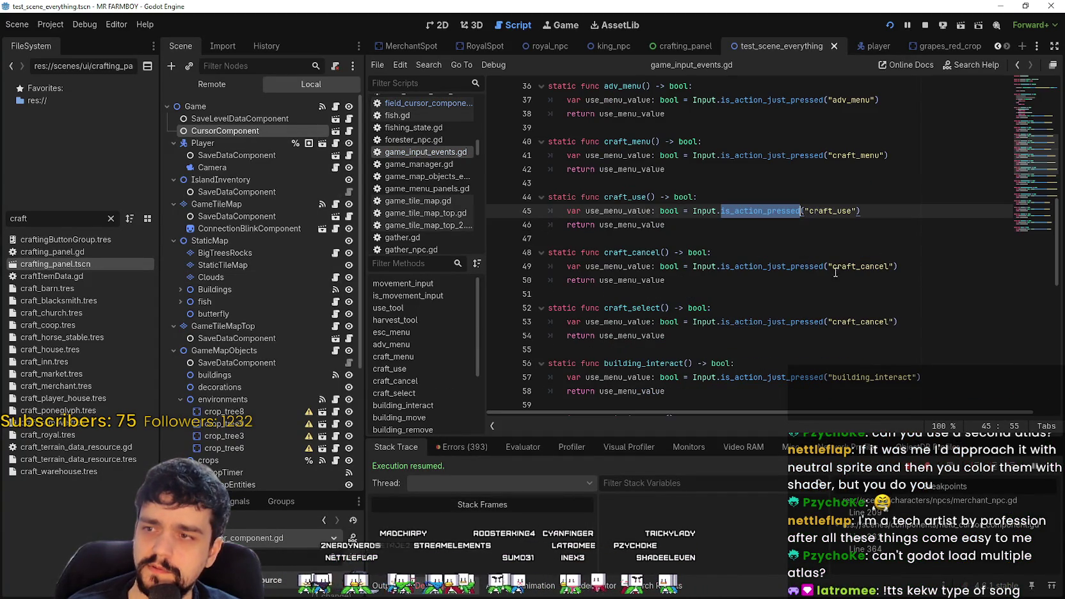
- Set a breakpoint on line 46's return in craft_use, then resume the game
{"action": "left_click", "coordinate": [502, 224]}
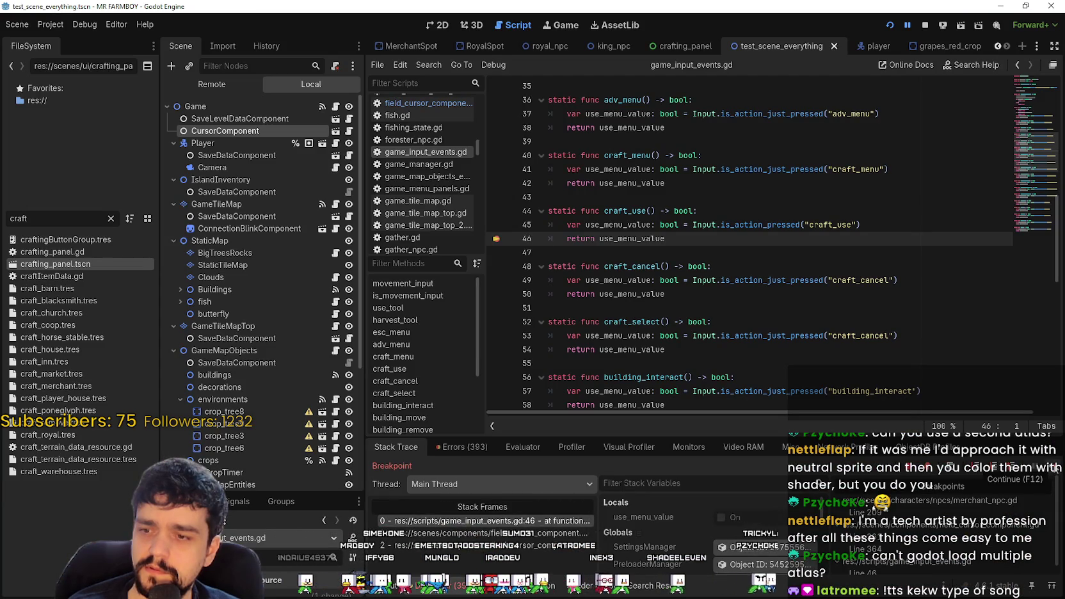
{"action": "key", "text": "F12"}
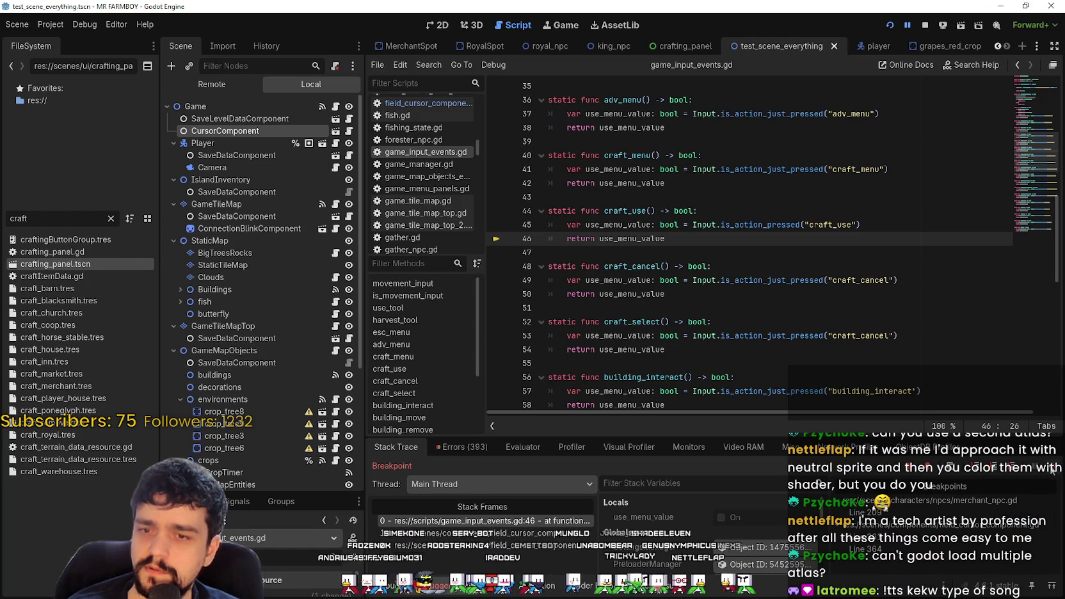
{"action": "key", "text": "F12"}
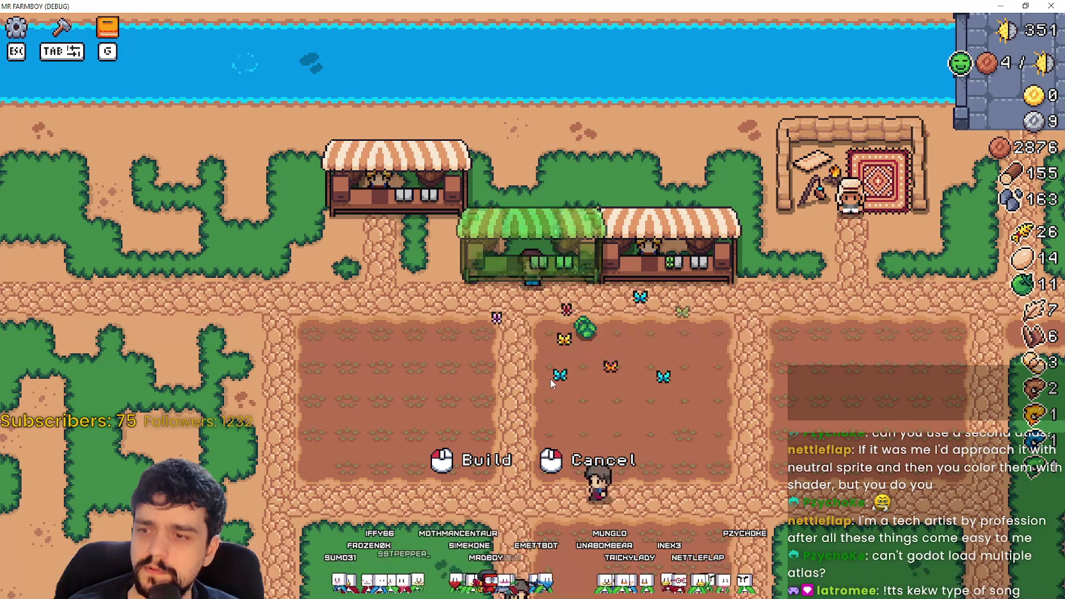
- Back in field_cursor_component.gd, insert a blank line right after the add_building signature
{"action": "key", "text": "w"}
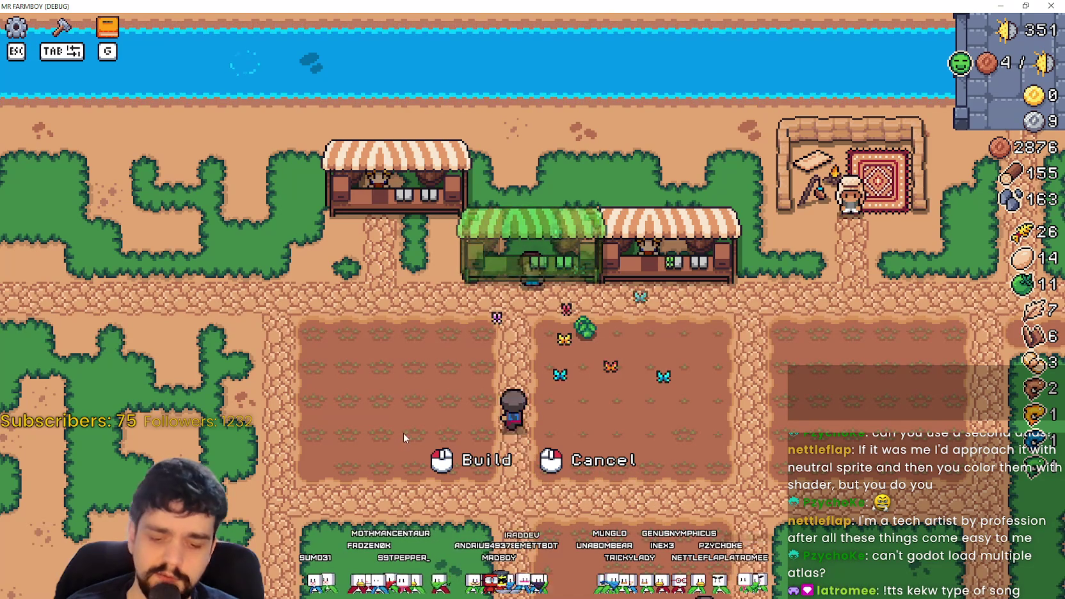
{"action": "left_click", "coordinate": [406, 416]}
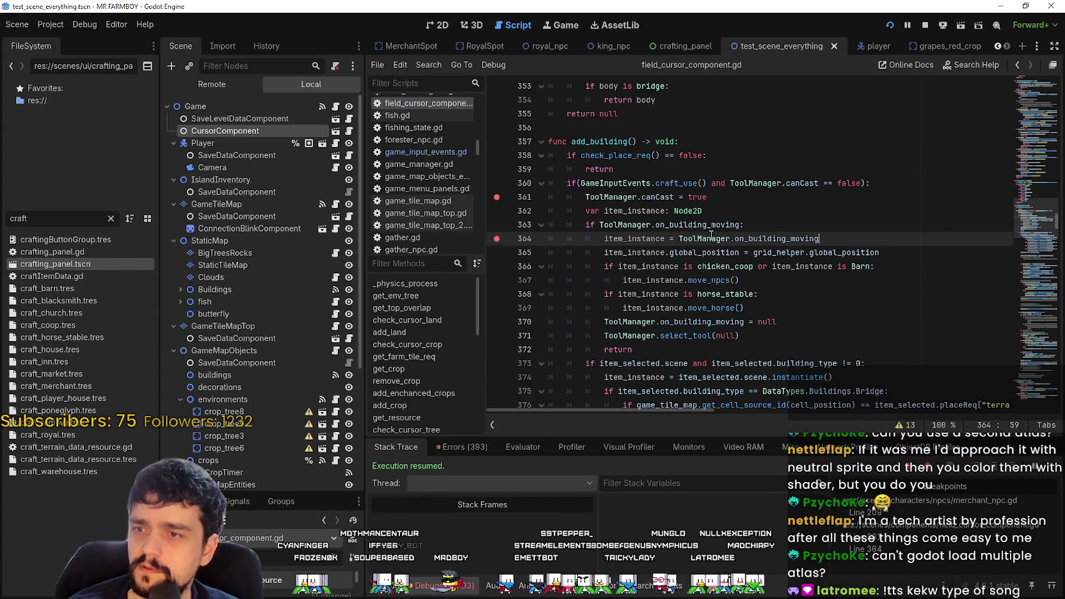
{"action": "left_click", "coordinate": [691, 269]}
{"action": "left_click", "coordinate": [618, 169]}
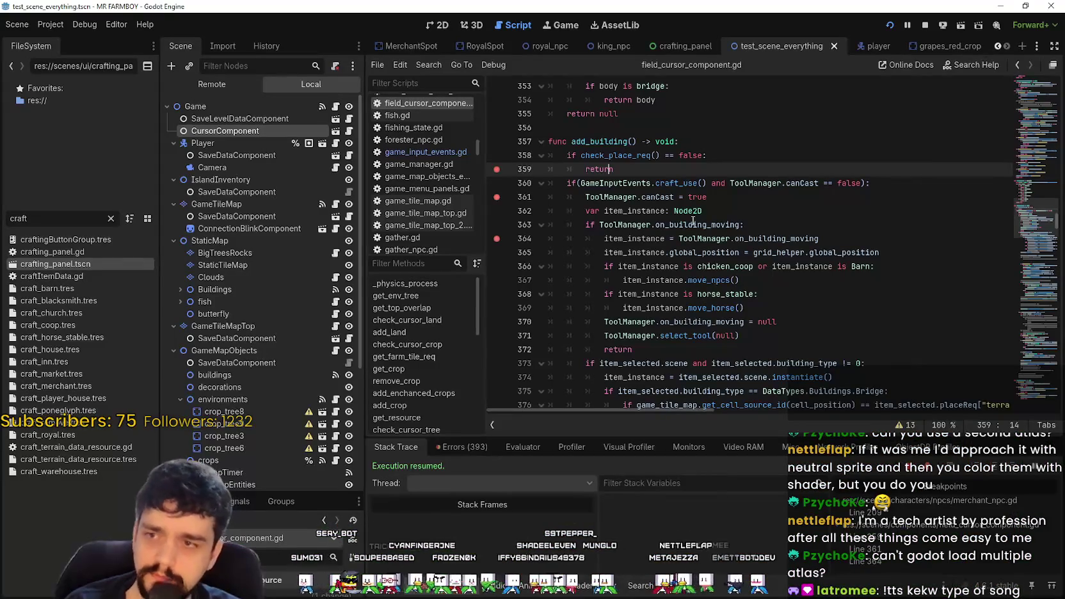
{"action": "left_click", "coordinate": [736, 238]}
{"action": "left_click", "coordinate": [781, 211]}
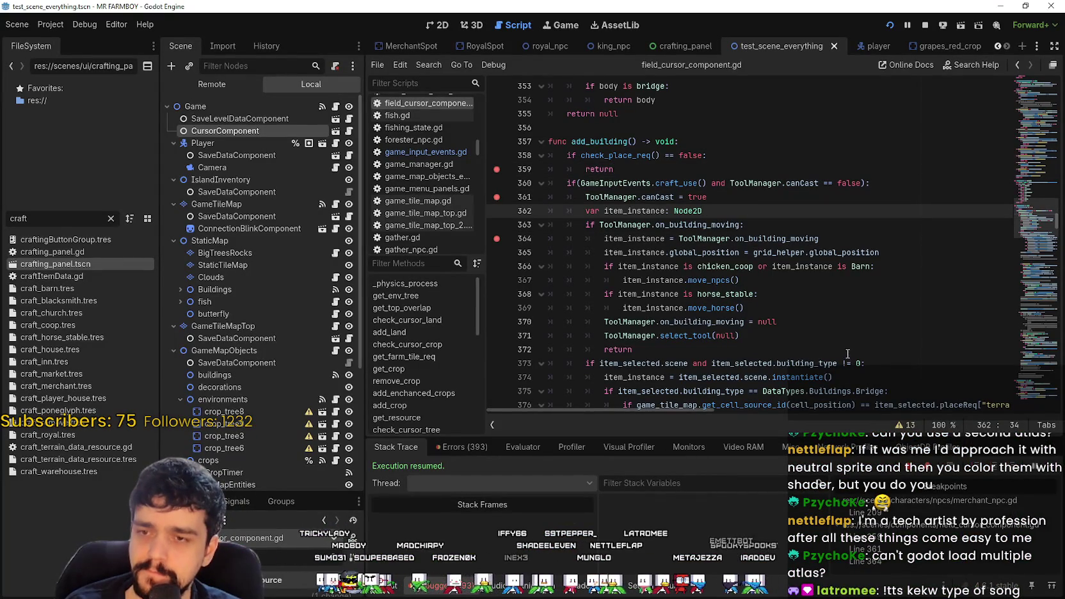
{"action": "left_click", "coordinate": [695, 149]}
{"action": "key", "text": "Return"}
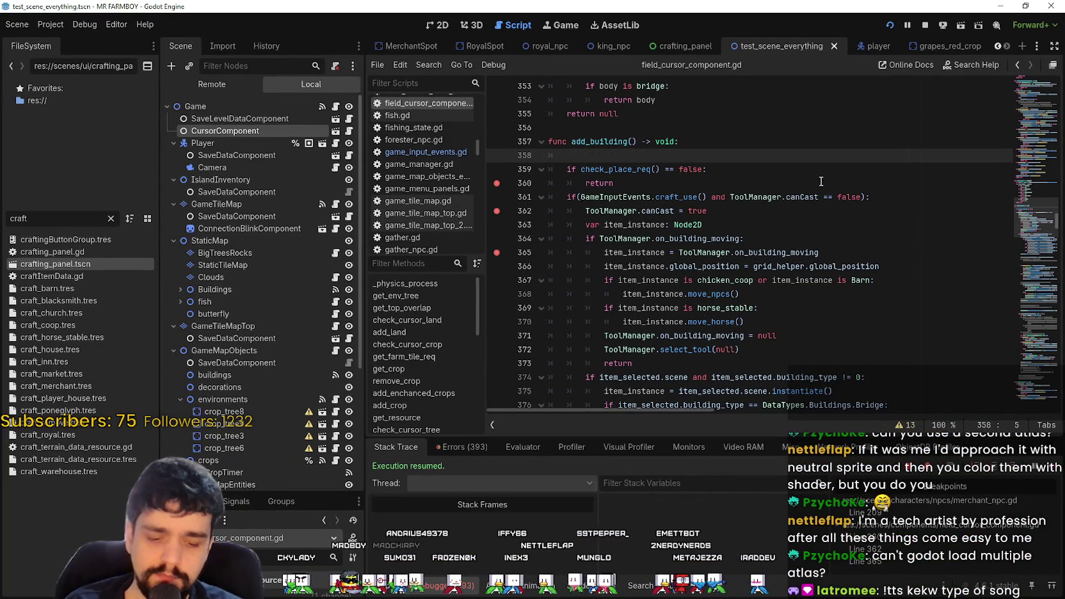
- Add print(GameInputEvents.craft_use()) at the top of add_building and save the script
{"action": "type", "text": "pri"}
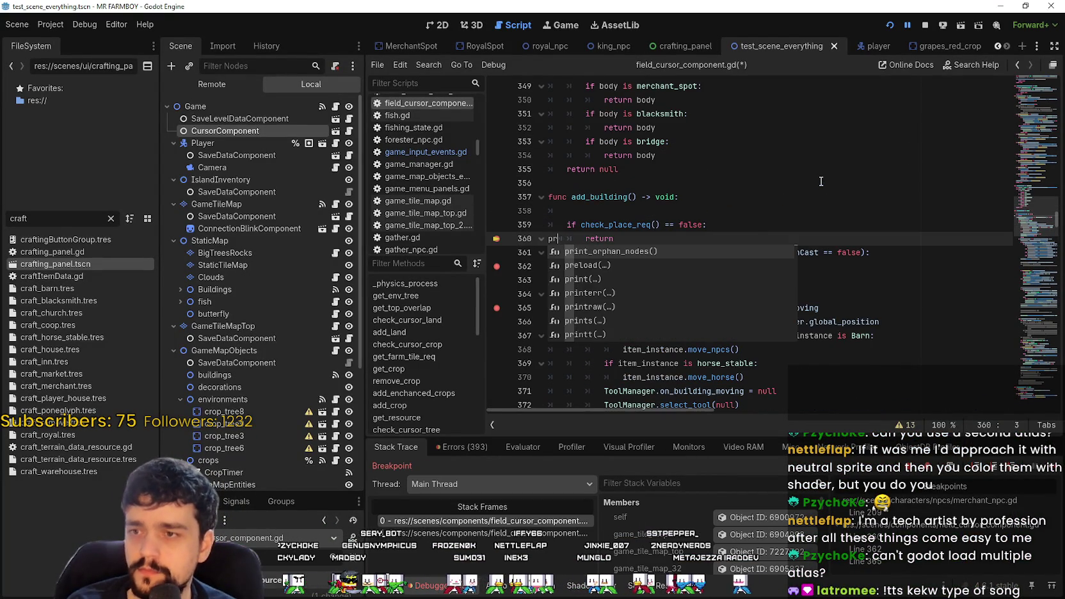
{"action": "key", "text": "BackSpace"}
{"action": "key", "text": "BackSpace"}
{"action": "left_click", "coordinate": [609, 215]}
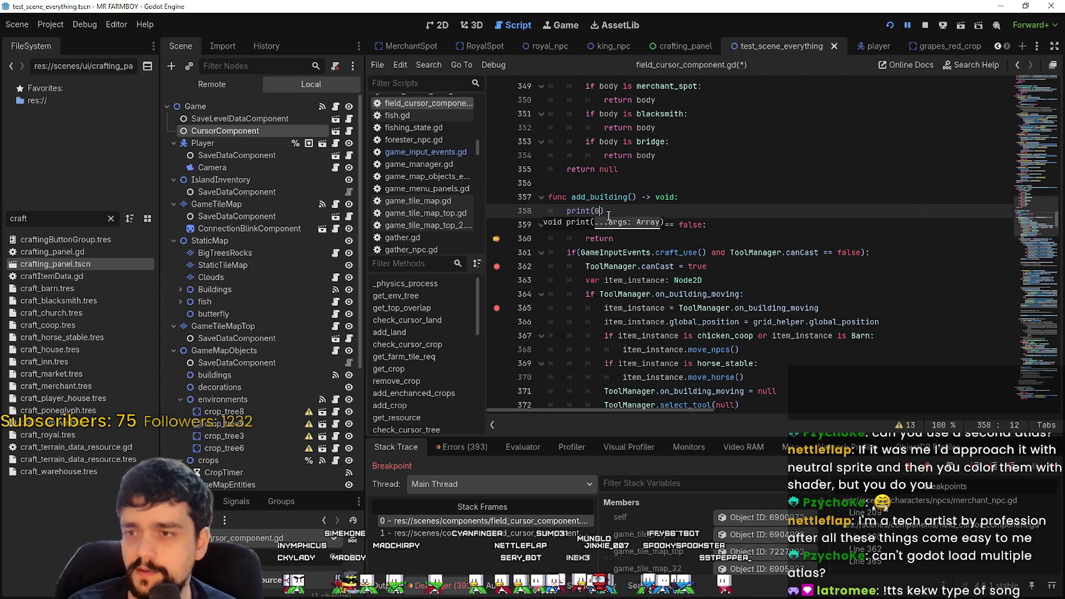
{"action": "type", "text": "InputEvents."}
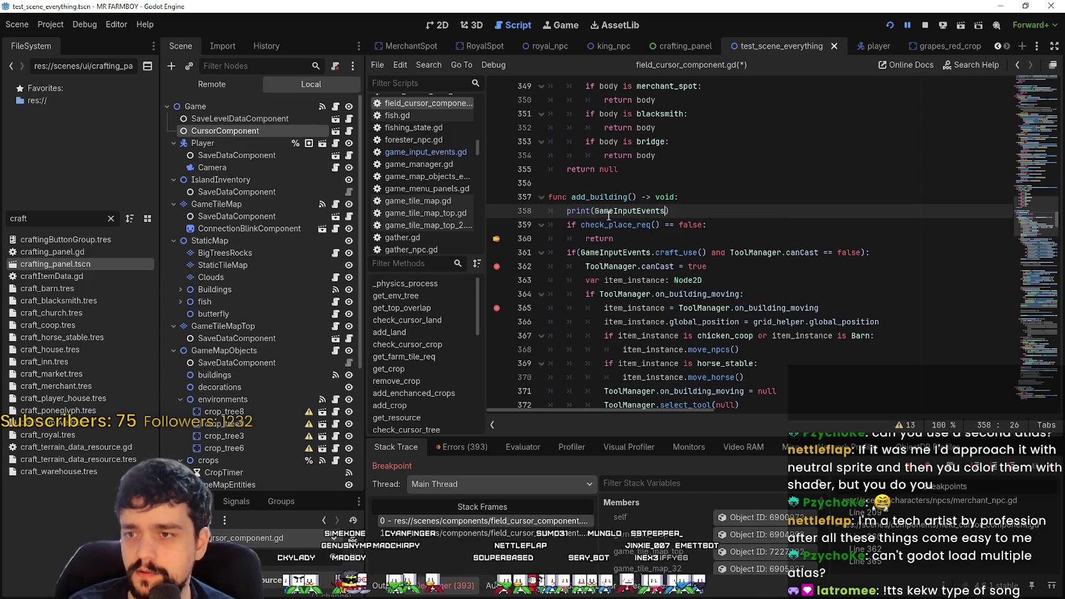
{"action": "type", "text": "craft"}
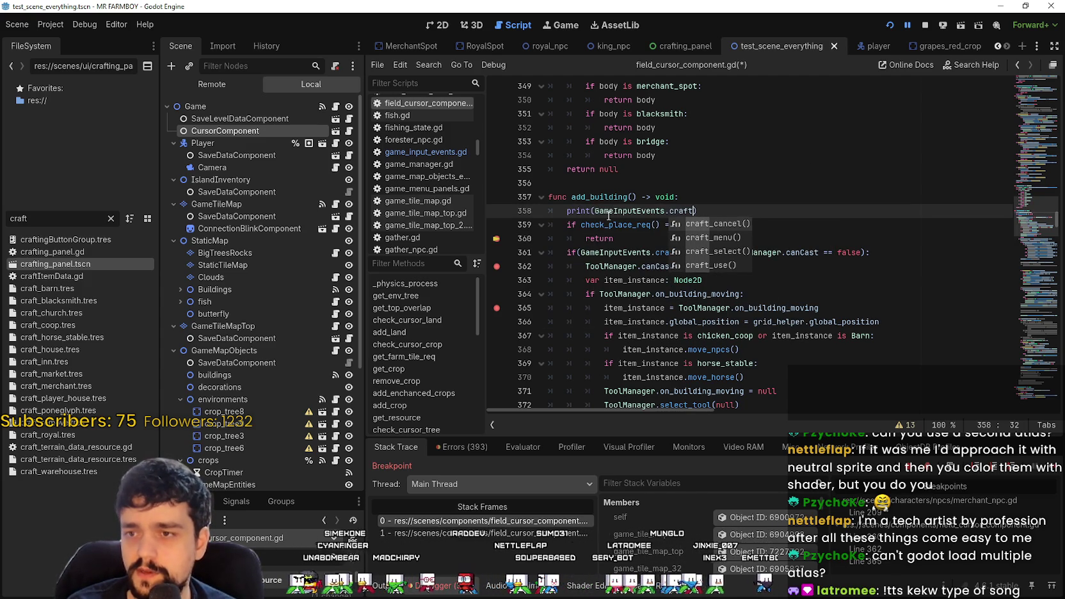
{"action": "key", "text": "Down"}
{"action": "key", "text": "Down"}
{"action": "key", "text": "Down"}
{"action": "key", "text": "Return"}
{"action": "key", "text": "ctrl+s"}
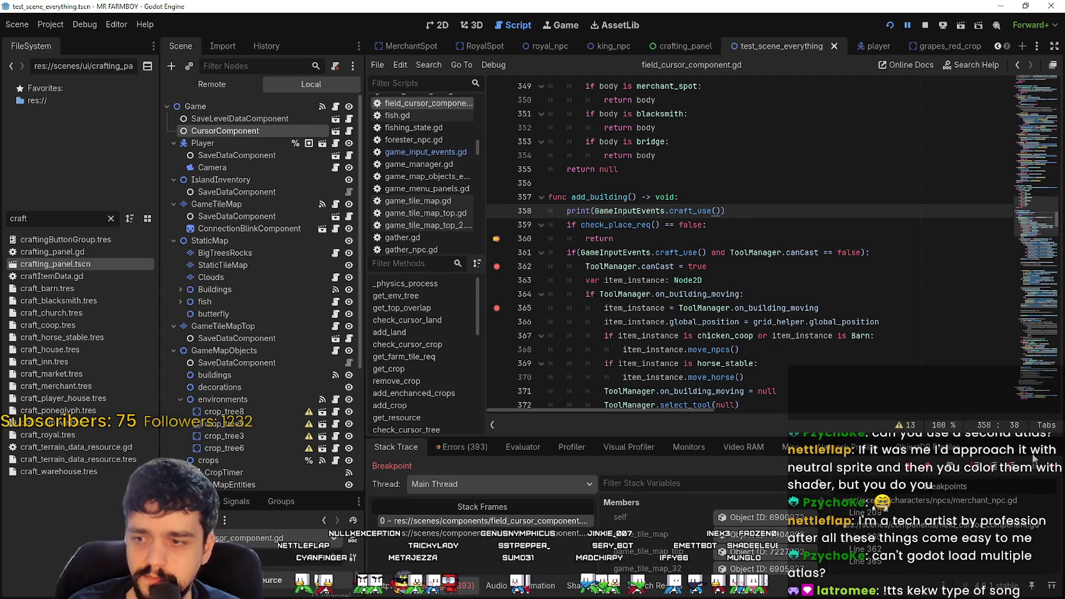
- Resume the game and try placing a building to reach the breakpoint again
{"action": "key", "text": "F12"}
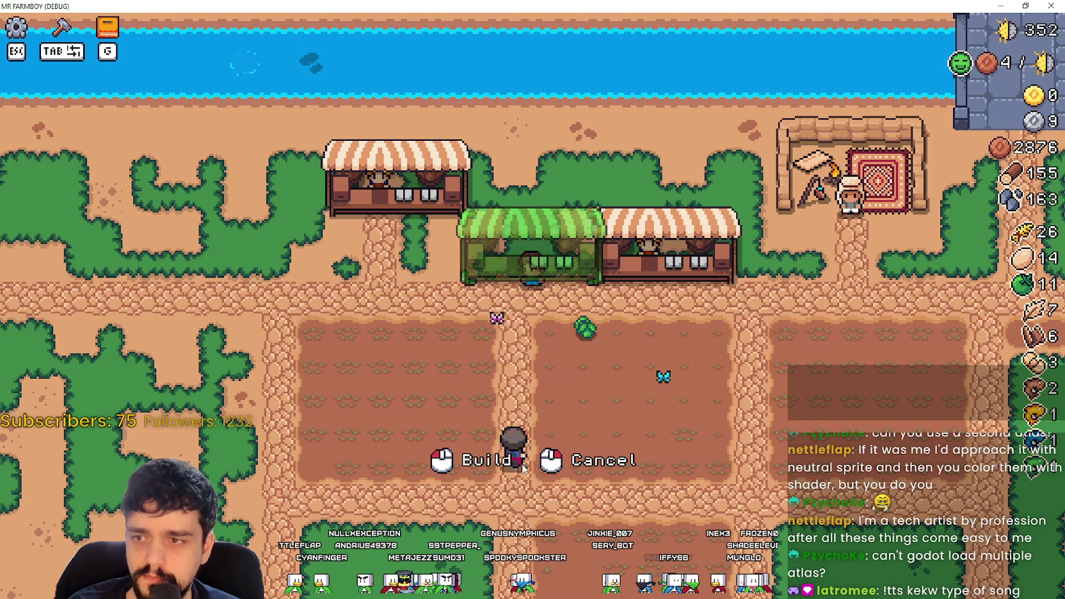
{"action": "key", "text": "alt+Tab"}
{"action": "key", "text": "alt+Tab"}
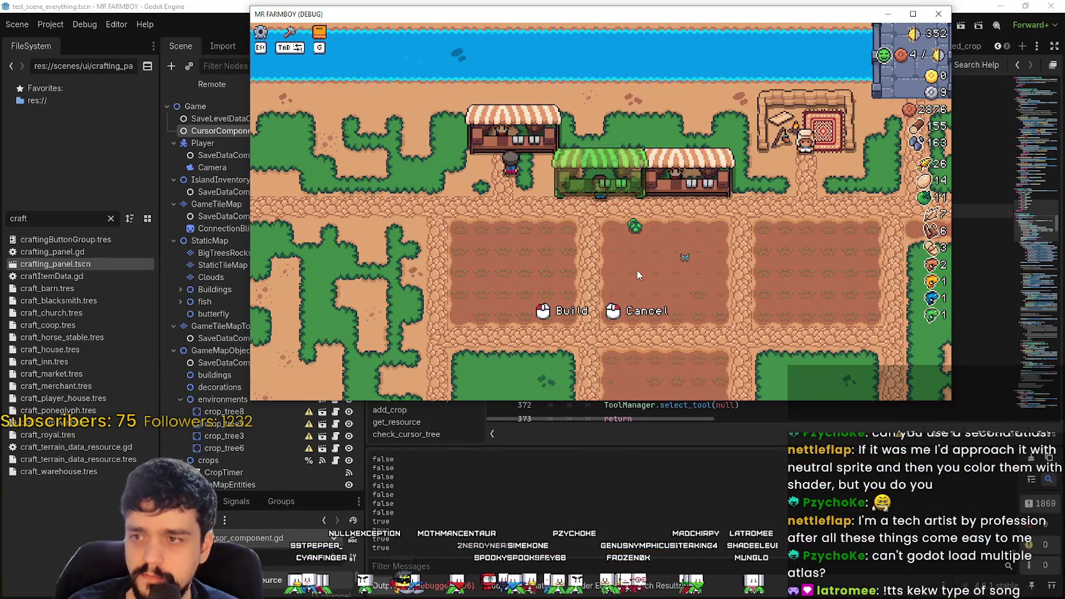
{"action": "left_click", "coordinate": [637, 270]}
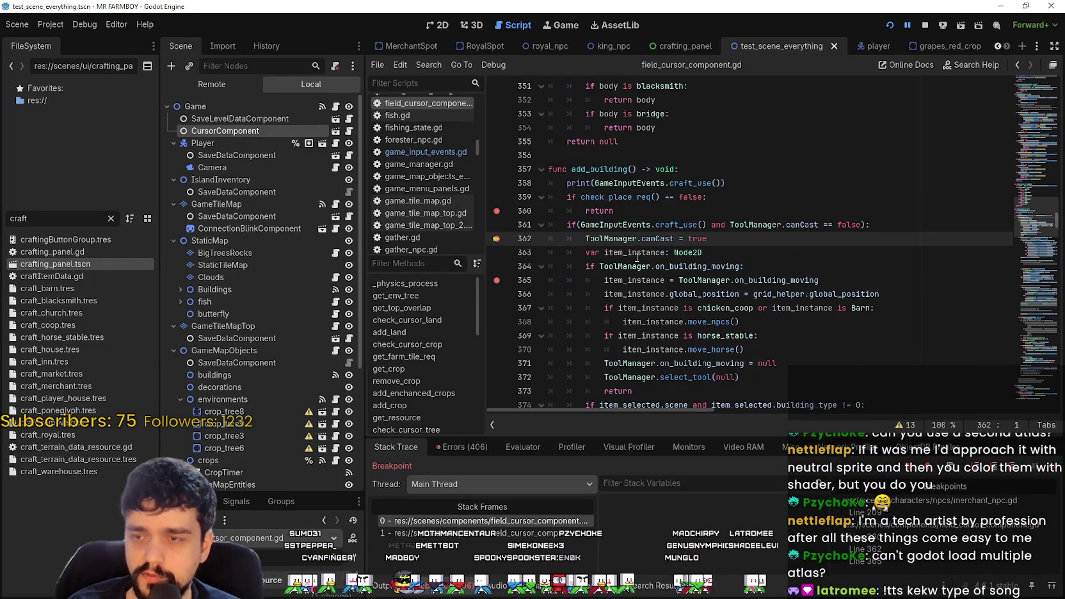
- Add a new print() line below the craft_use print in add_building
{"action": "left_click", "coordinate": [752, 224]}
{"action": "left_click", "coordinate": [729, 210]}
{"action": "left_click", "coordinate": [762, 182]}
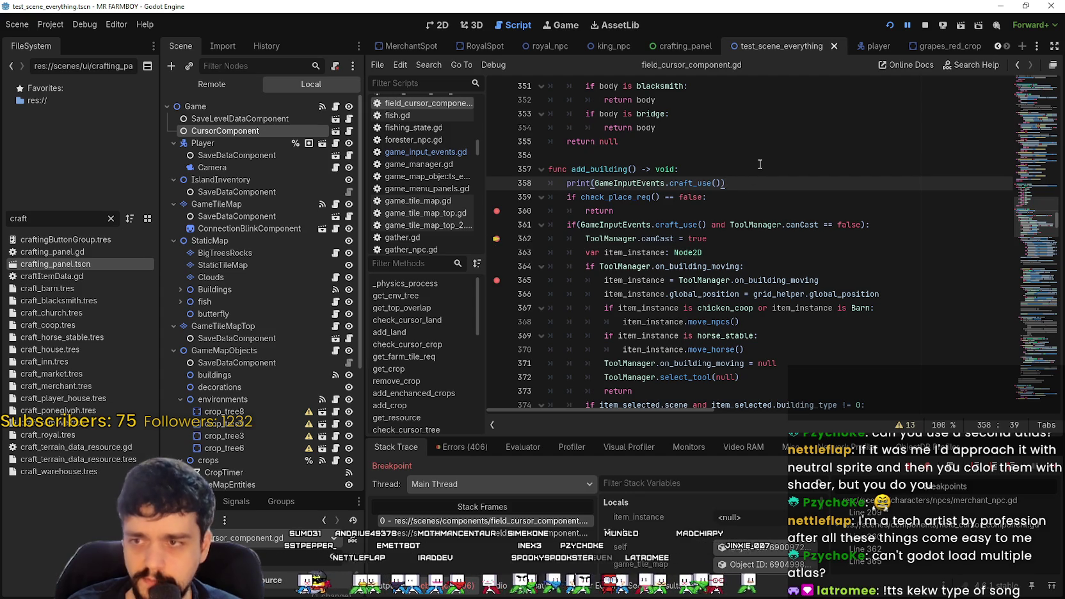
{"action": "key", "text": "Return"}
{"action": "type", "text": "print("}
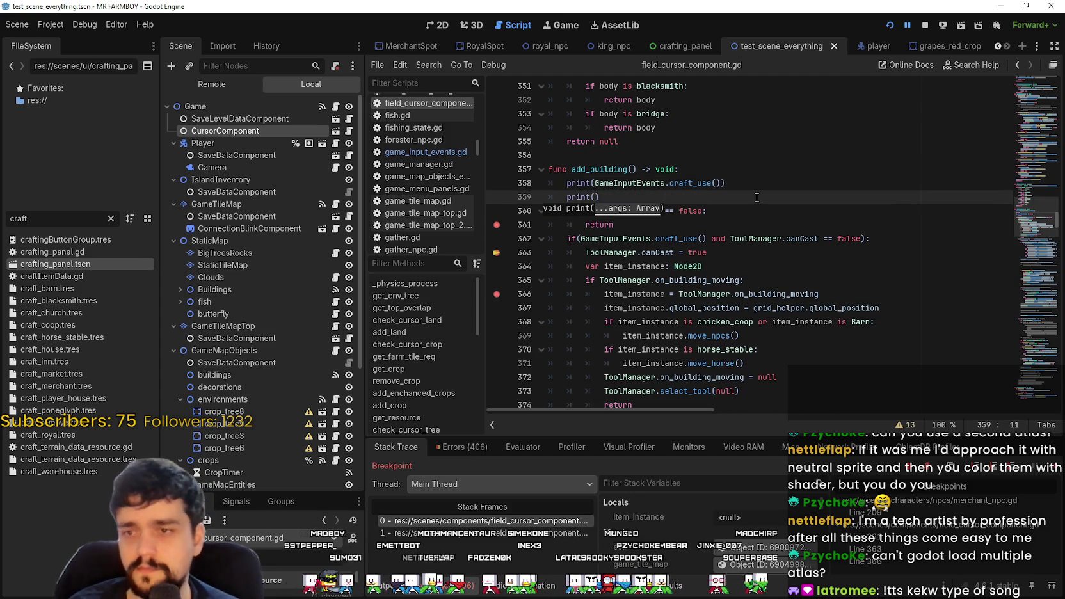
{"action": "left_click", "coordinate": [754, 229]}
- Copy ToolManager.canCast from line 362 into the new print call and save
{"action": "double_click", "coordinate": [801, 238]}
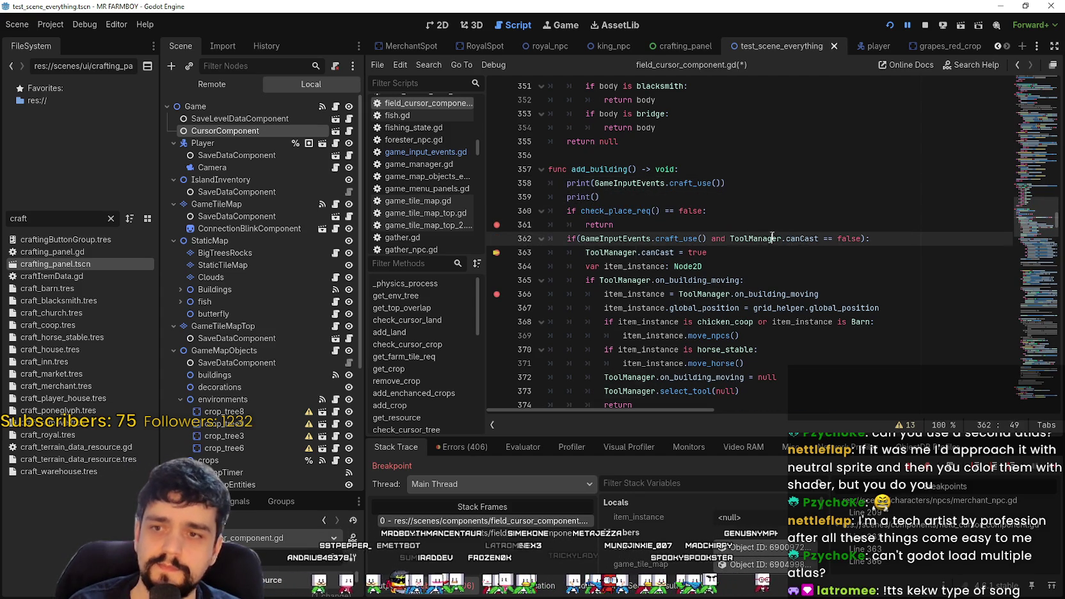
{"action": "left_click", "coordinate": [594, 199]}
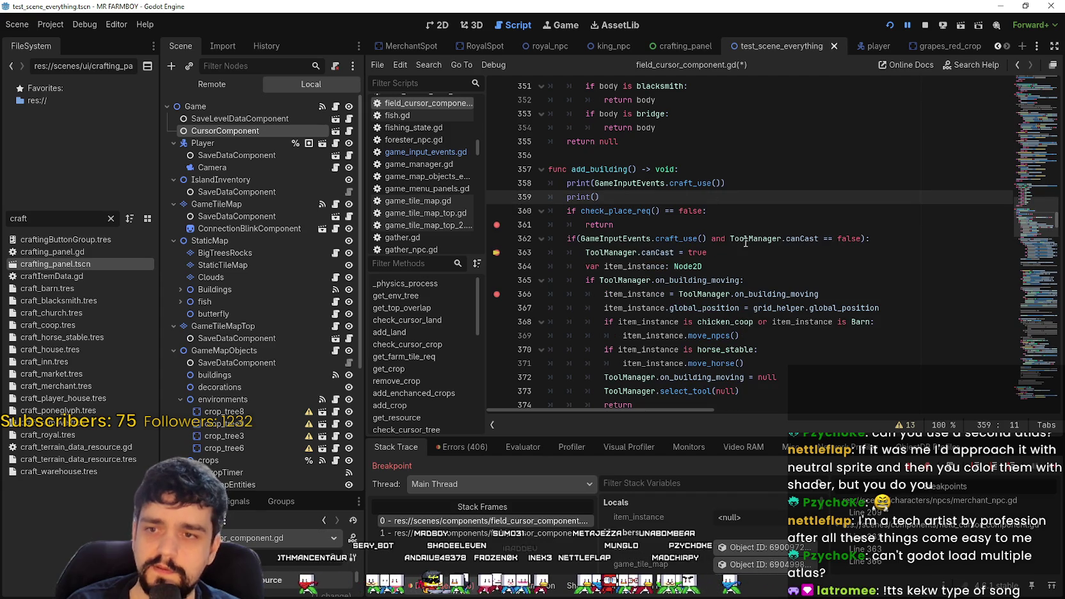
{"action": "double_click", "coordinate": [808, 237]}
{"action": "key", "text": "ctrl+c"}
{"action": "left_click", "coordinate": [596, 197]}
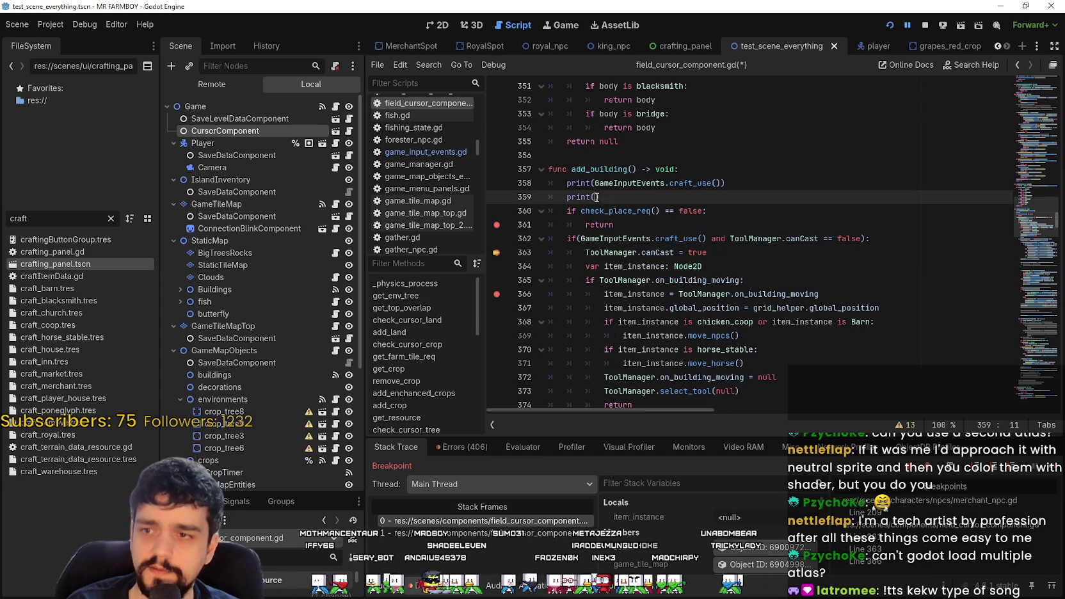
{"action": "key", "text": "ctrl+v"}
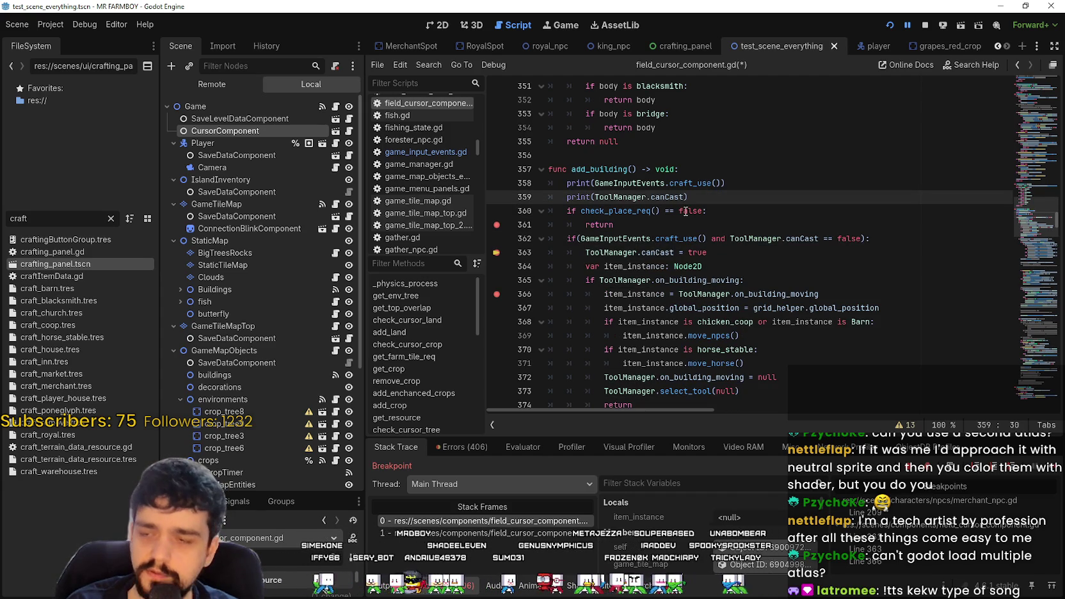
{"action": "key", "text": "ctrl+s"}
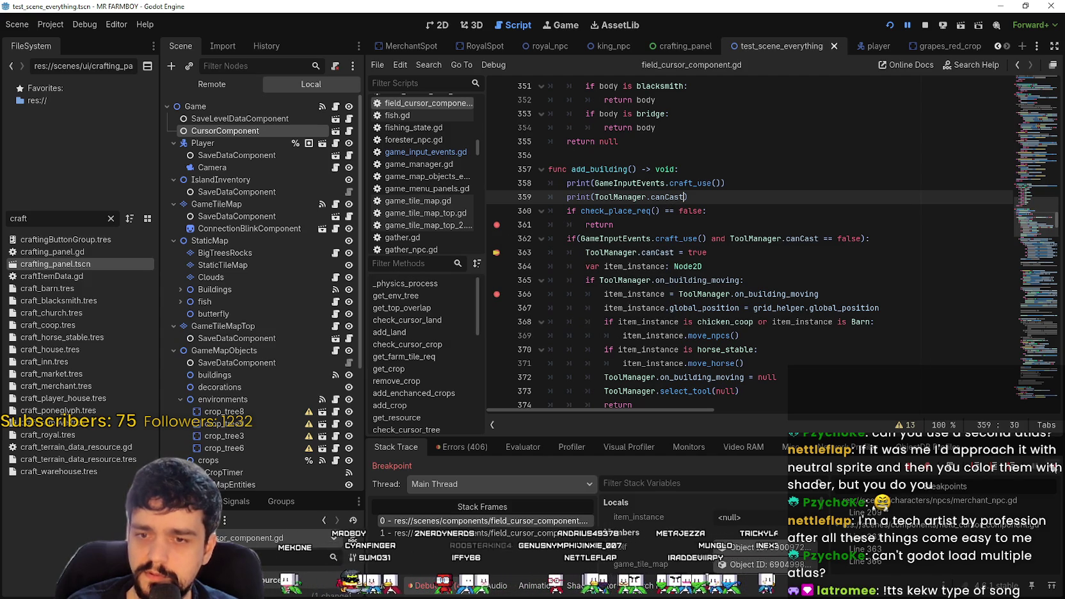
{"action": "left_click", "coordinate": [1052, 467]}
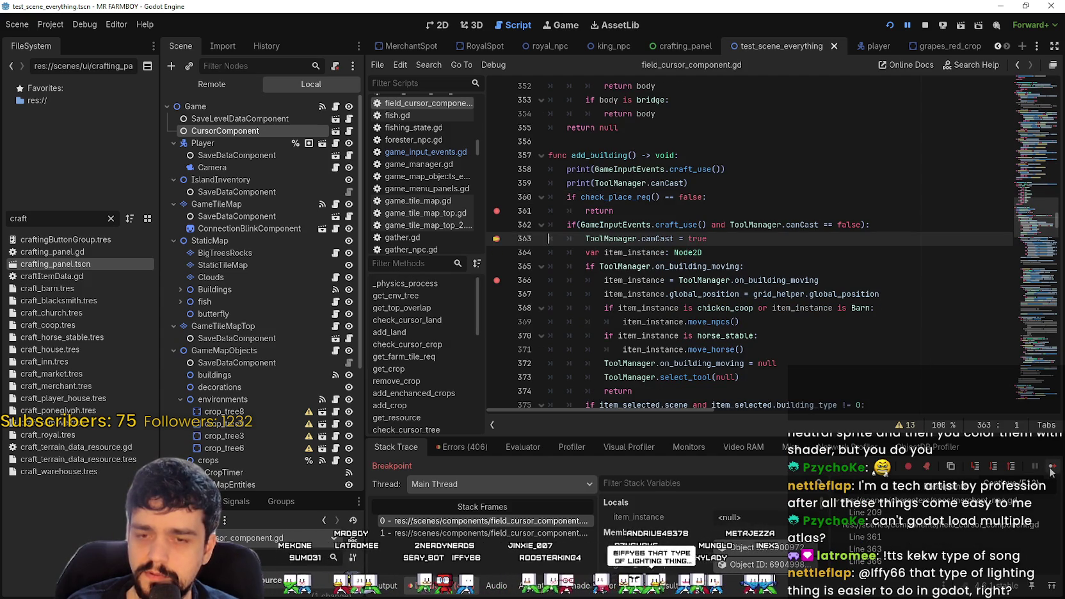
- Resume the game and try placing a building on the field, continuing past breakpoints
{"action": "left_click", "coordinate": [1052, 469]}
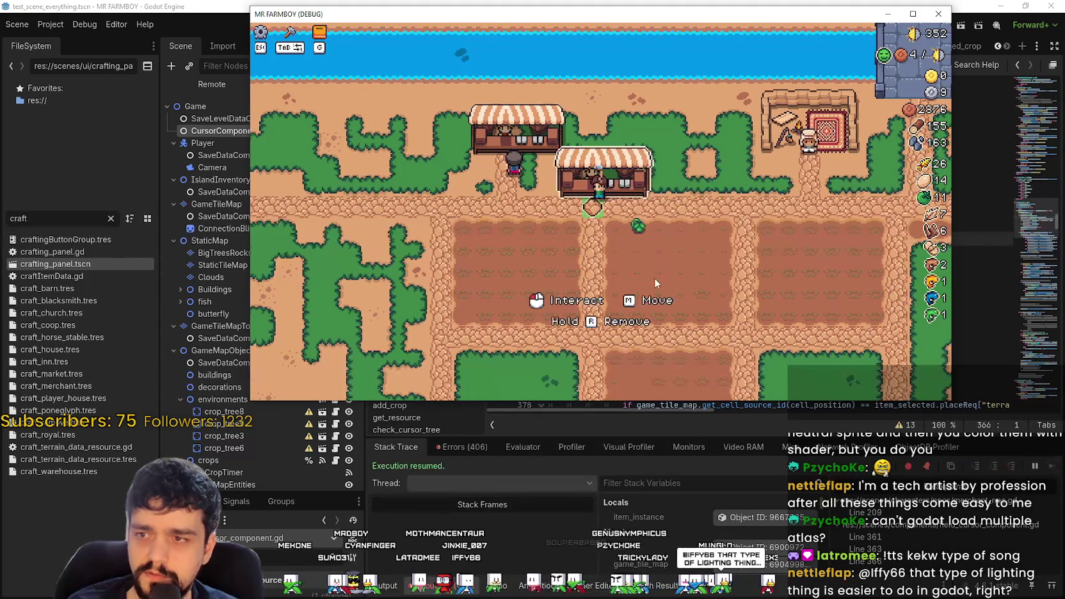
{"action": "key", "text": "d"}
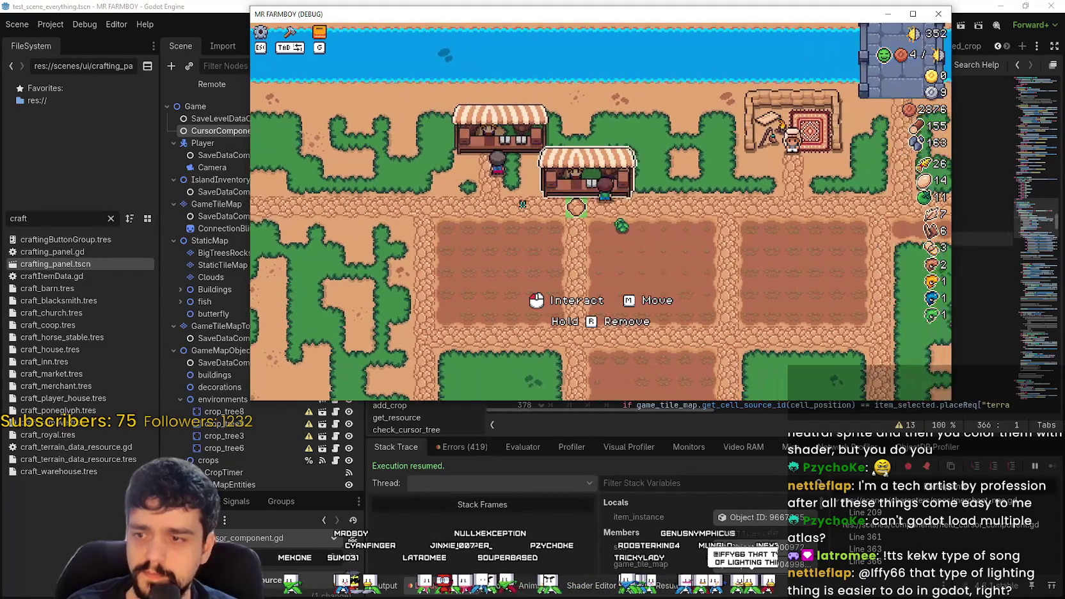
{"action": "key", "text": "F12"}
{"action": "key", "text": "a"}
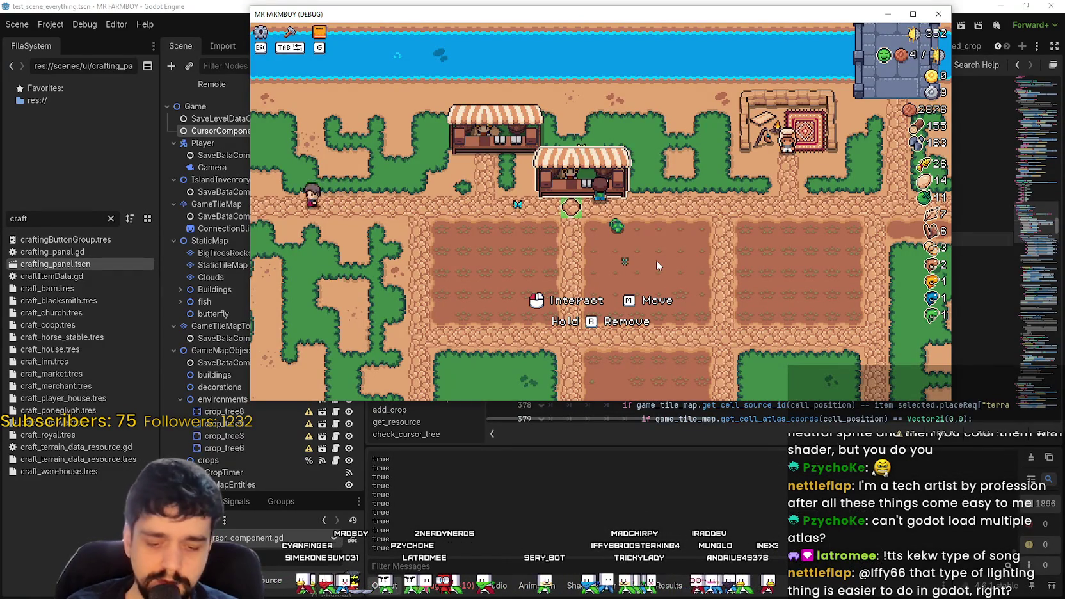
{"action": "left_click", "coordinate": [656, 261]}
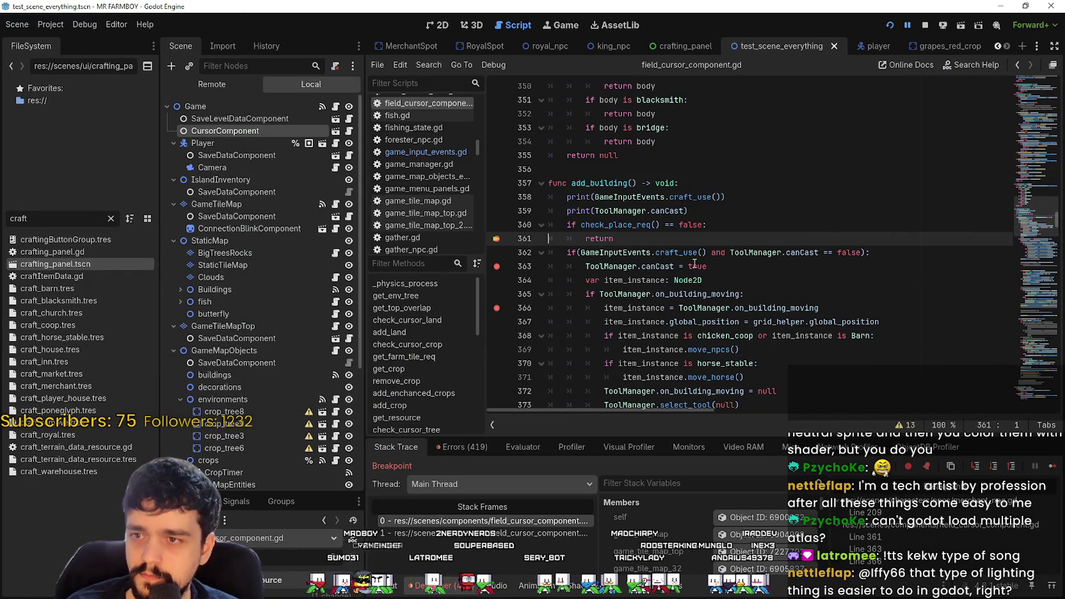
{"action": "key", "text": "F12"}
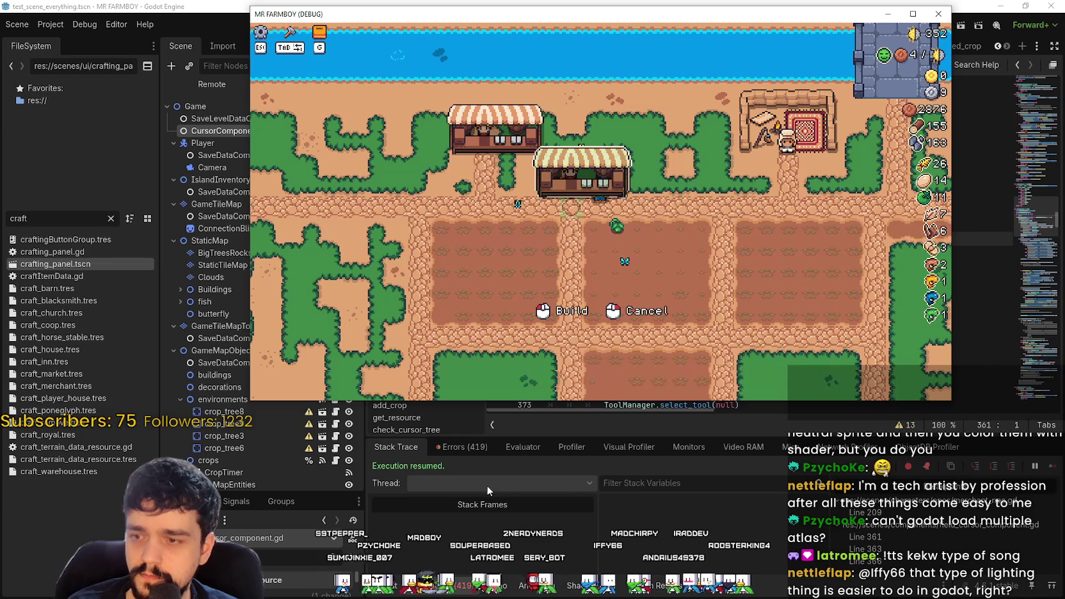
{"action": "key", "text": "F12"}
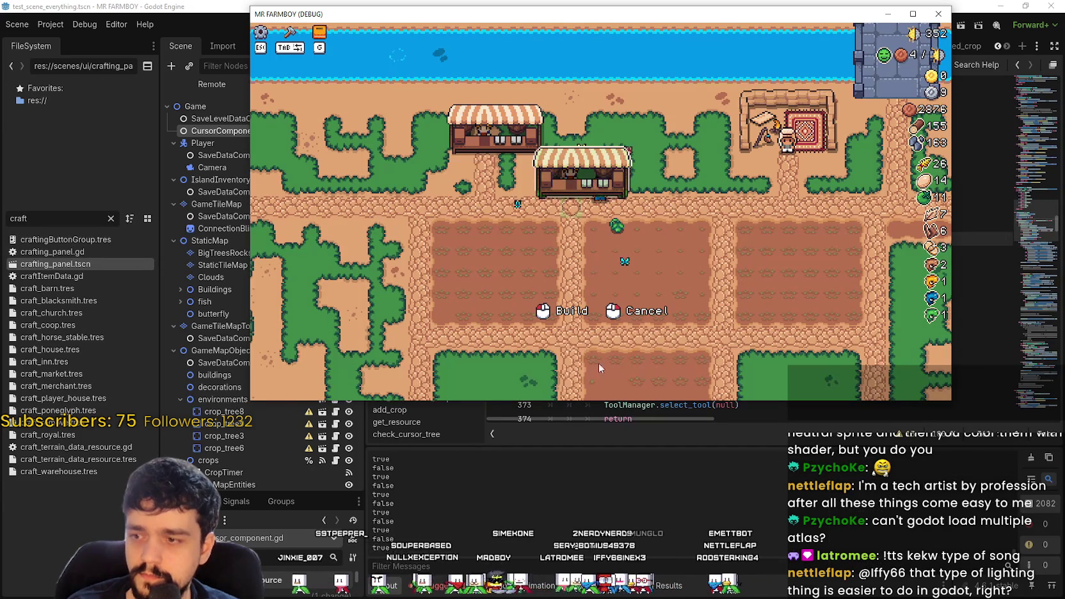
- Walk the player with the building preview left and right, then close the debug game
{"action": "key", "text": "a"}
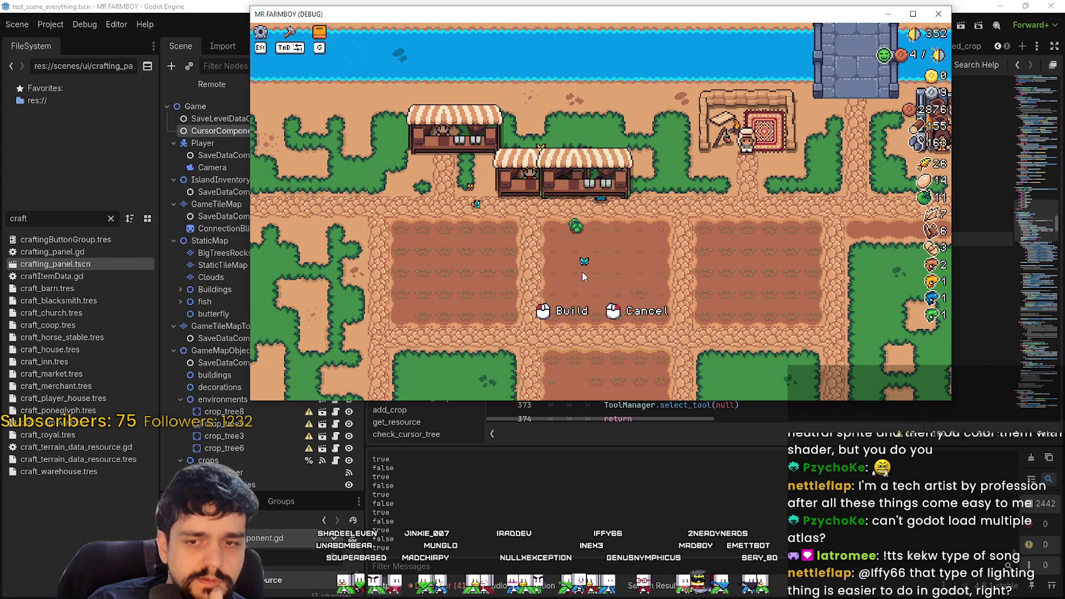
{"action": "key", "text": "d"}
{"action": "key", "text": "a"}
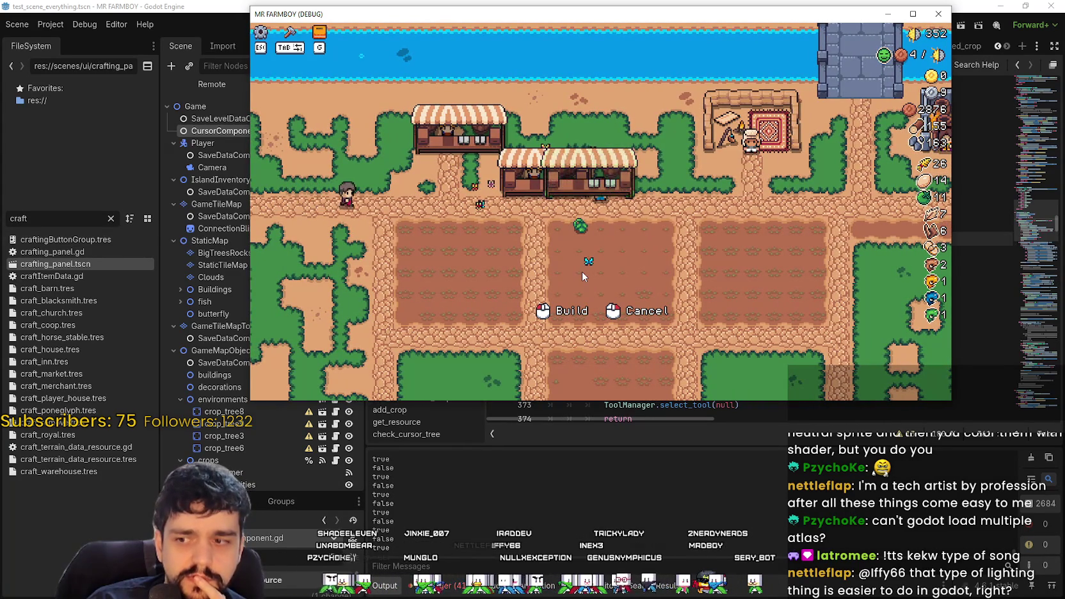
{"action": "key", "text": "F8"}
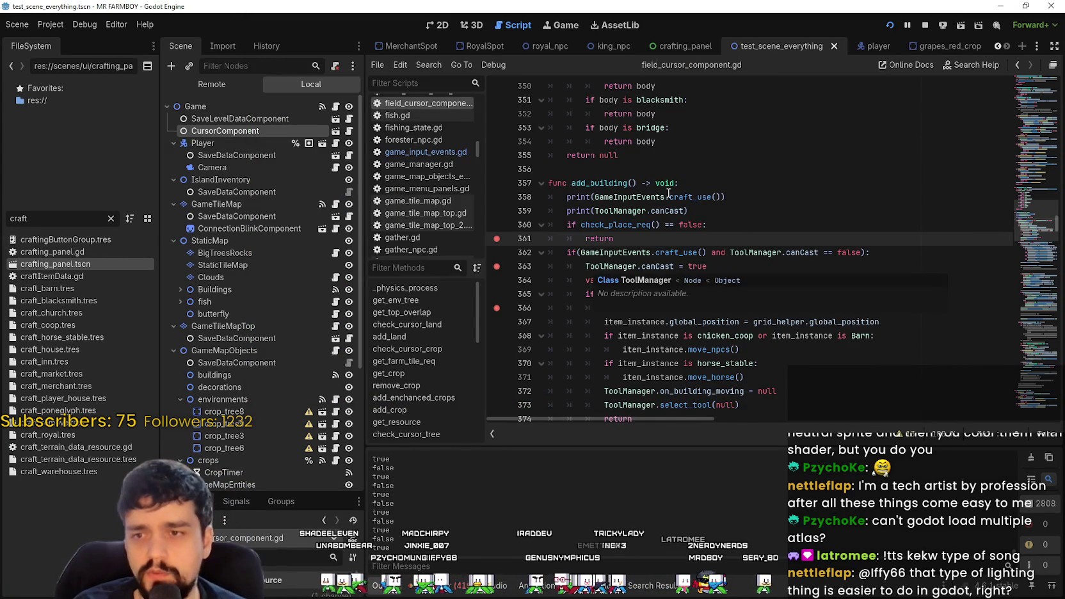
- Search all project files for move_building with Find in Files
{"action": "left_click_drag", "start_coordinate": [819, 253], "coordinate": [760, 251]}
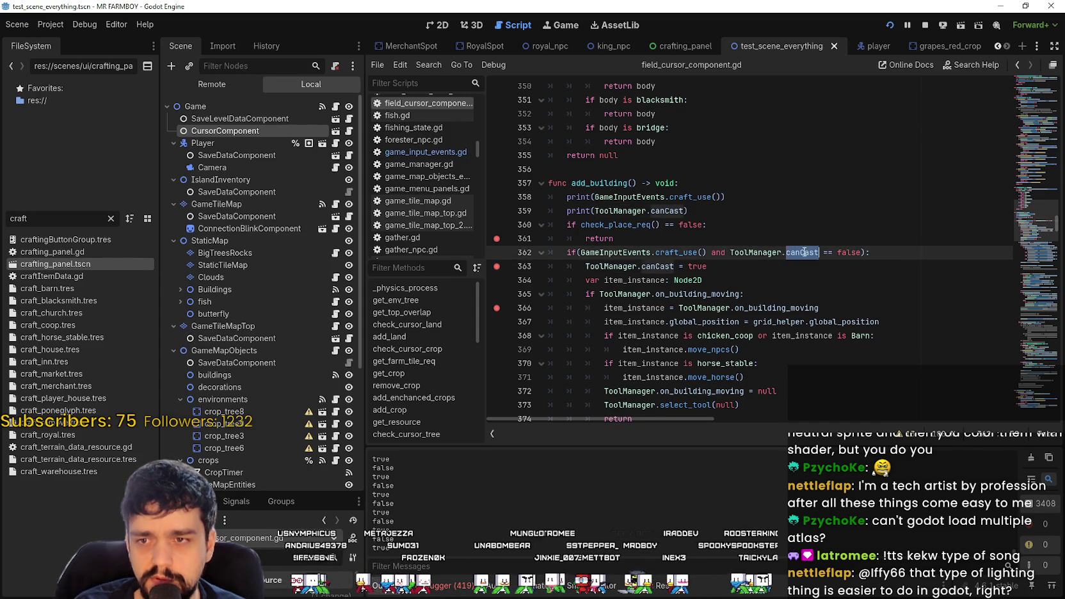
{"action": "left_click", "coordinate": [763, 277]}
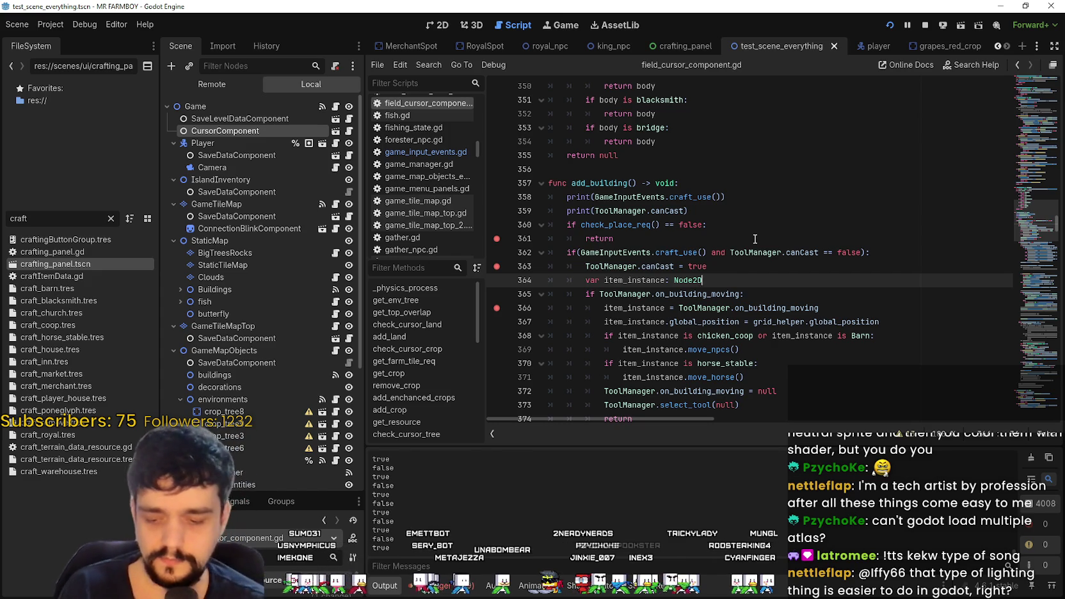
{"action": "key", "text": "ctrl+shift+f"}
{"action": "type", "text": "move_building"}
{"action": "key", "text": "Return"}
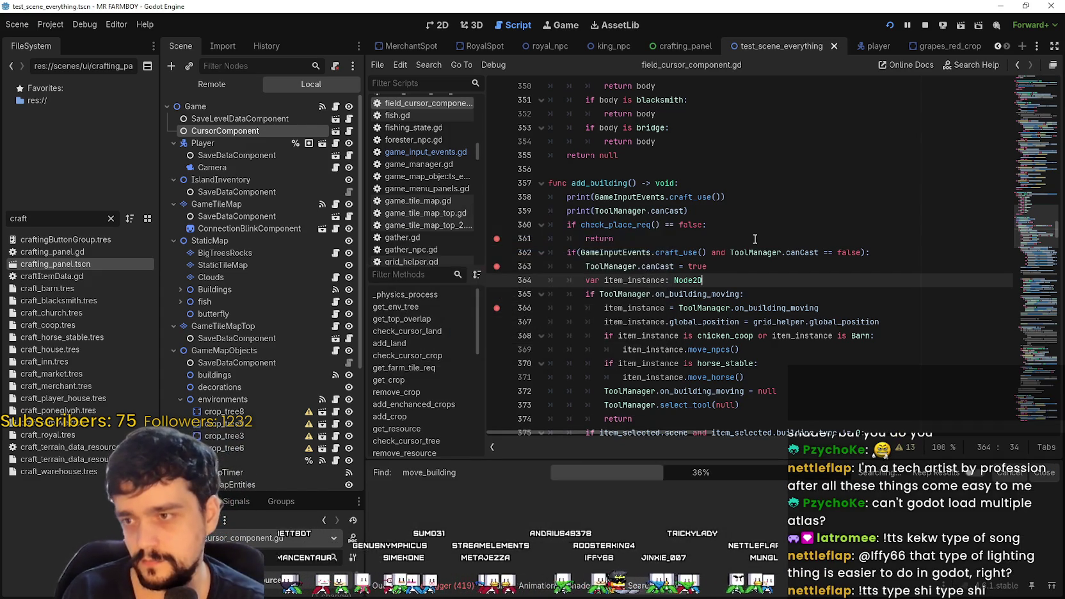
- Open building.gd from the search results at the move_building function and read it
{"action": "scroll", "coordinate": [626, 508], "scroll_direction": "down", "scroll_amount": 3}
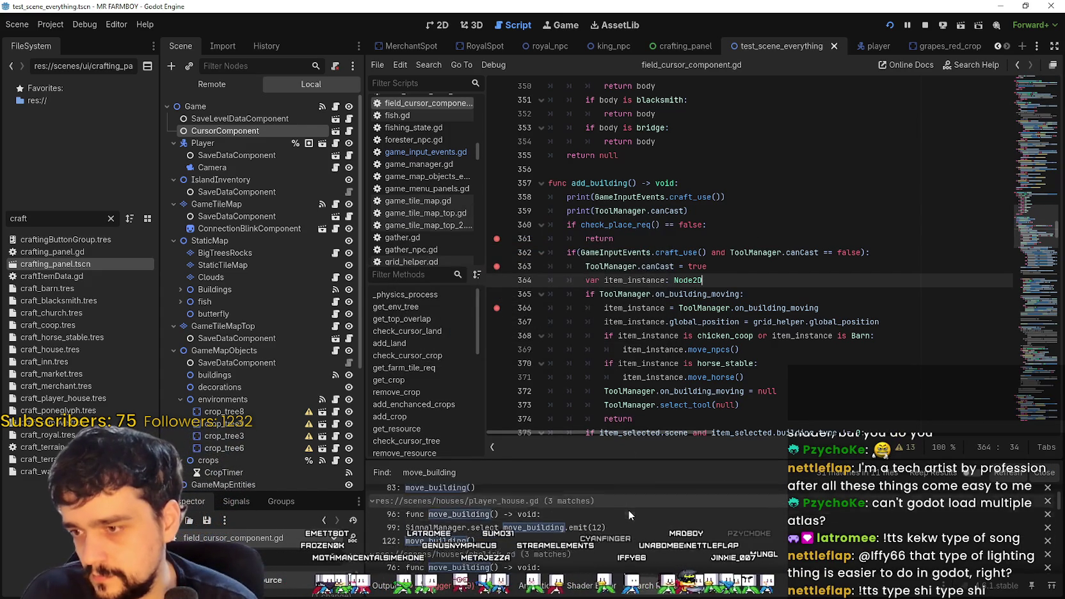
{"action": "scroll", "coordinate": [620, 515], "scroll_direction": "down", "scroll_amount": 3}
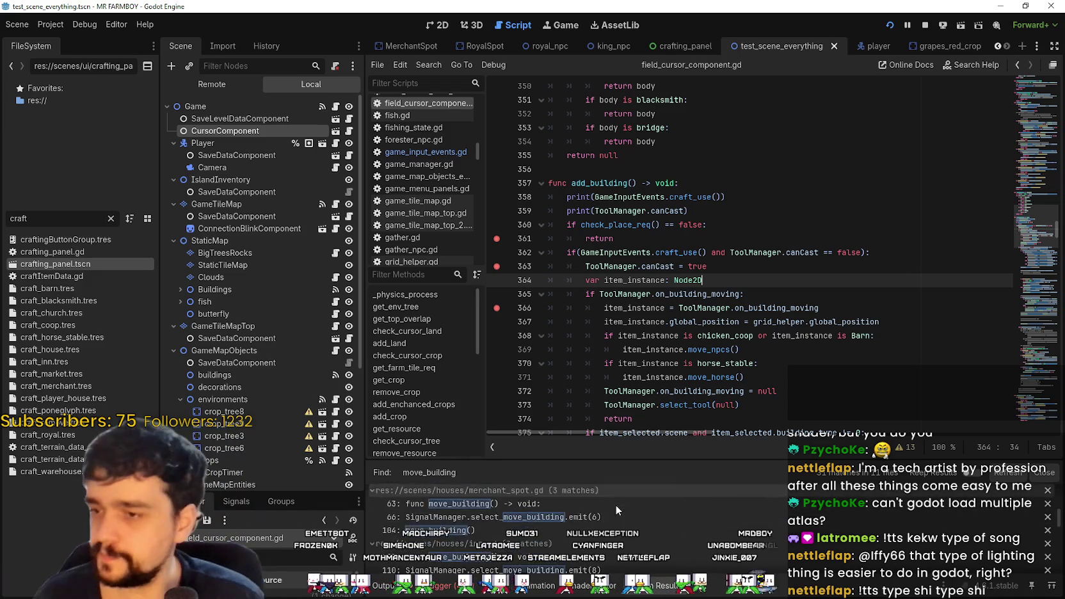
{"action": "scroll", "coordinate": [636, 528], "scroll_direction": "down", "scroll_amount": 5}
{"action": "left_click", "coordinate": [627, 533]}
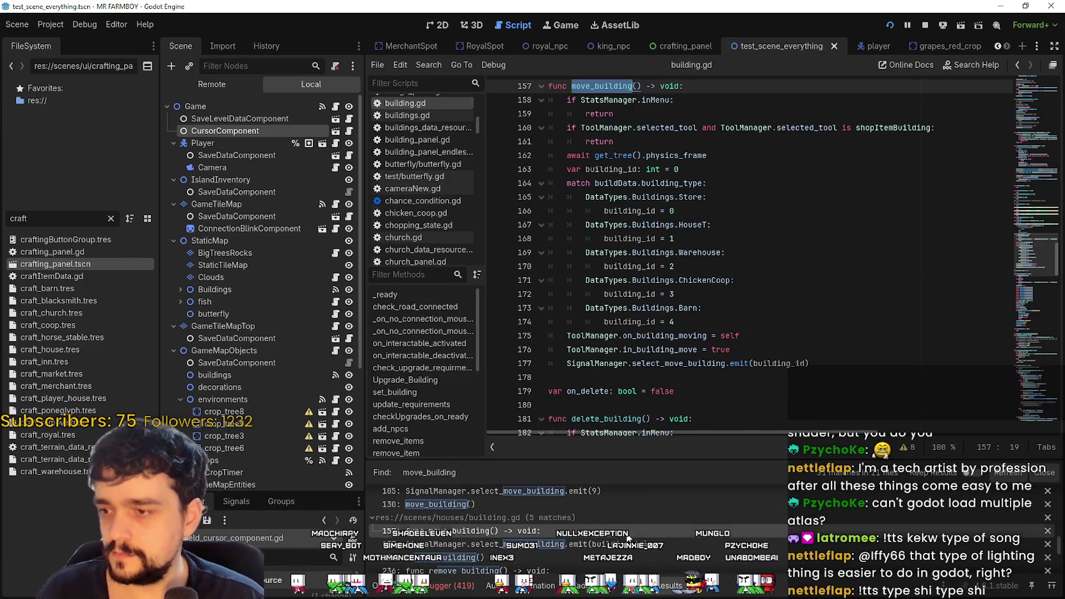
{"action": "left_click", "coordinate": [673, 231]}
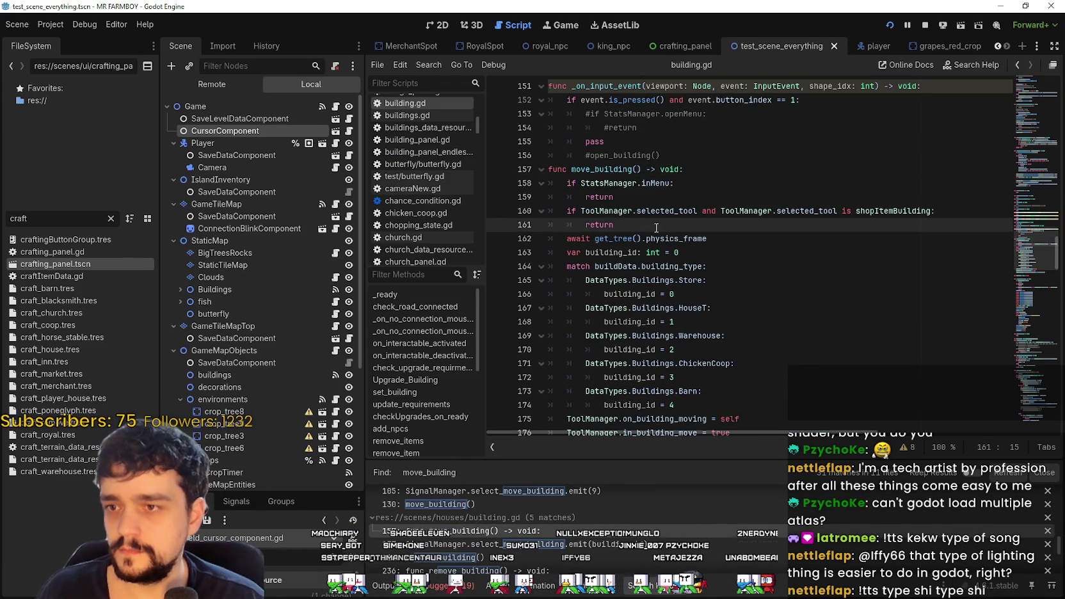
{"action": "scroll", "coordinate": [680, 256], "scroll_direction": "up", "scroll_amount": 1}
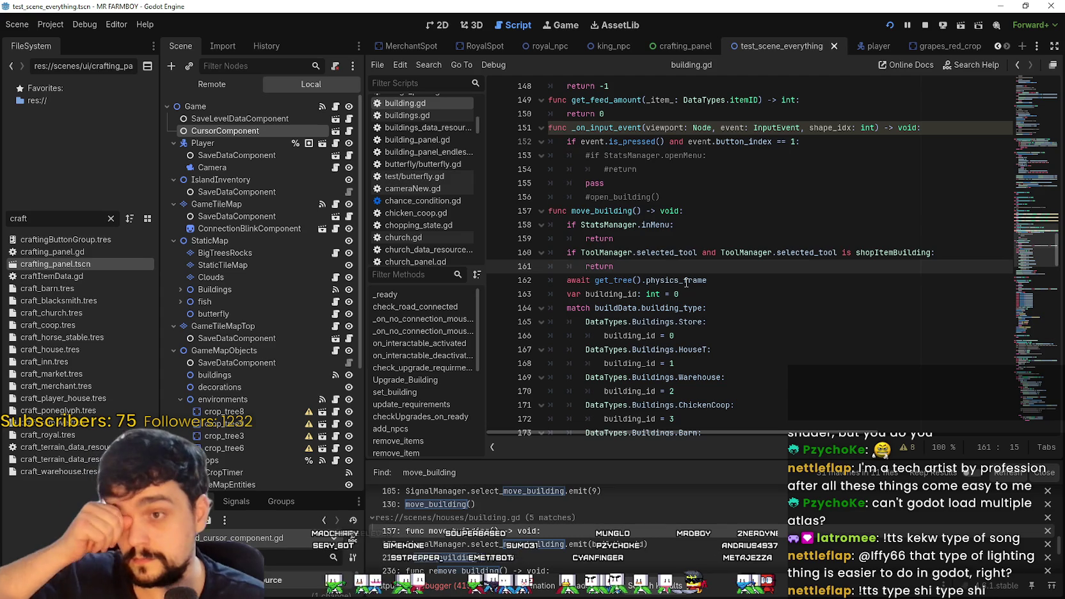
{"action": "scroll", "coordinate": [686, 280], "scroll_direction": "down", "scroll_amount": 5}
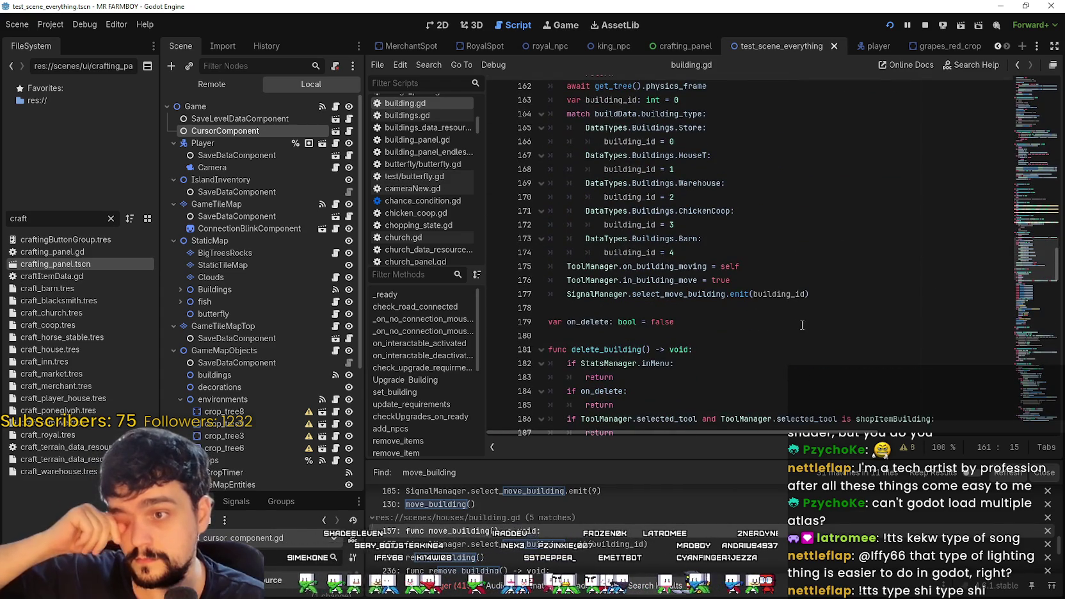
{"action": "scroll", "coordinate": [785, 311], "scroll_direction": "up", "scroll_amount": 1}
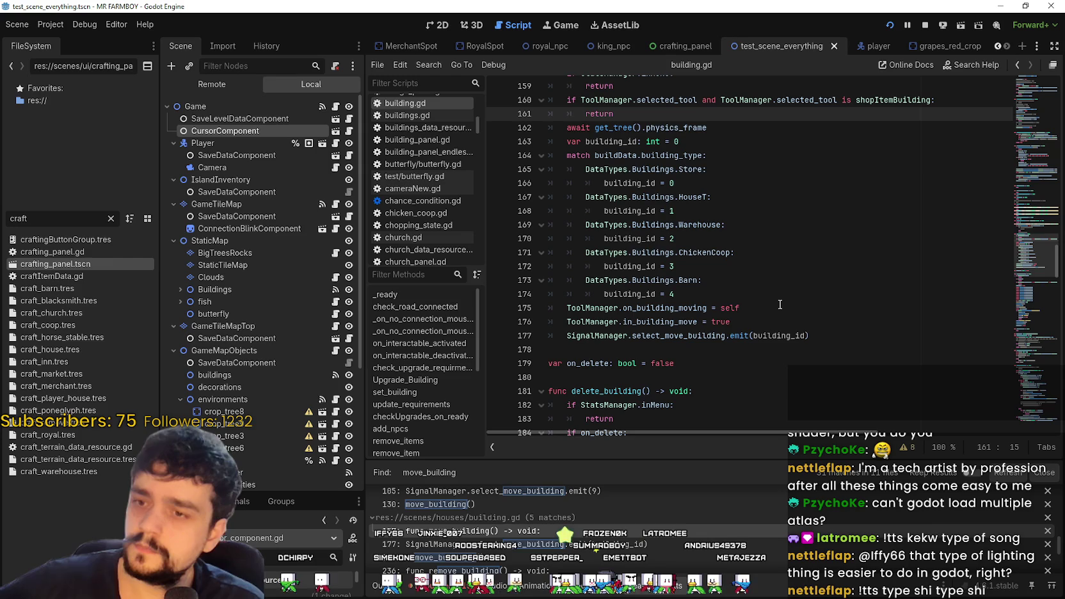
- Select the select_move_building signal name on line 177 and review the nearby code
{"action": "double_click", "coordinate": [686, 335]}
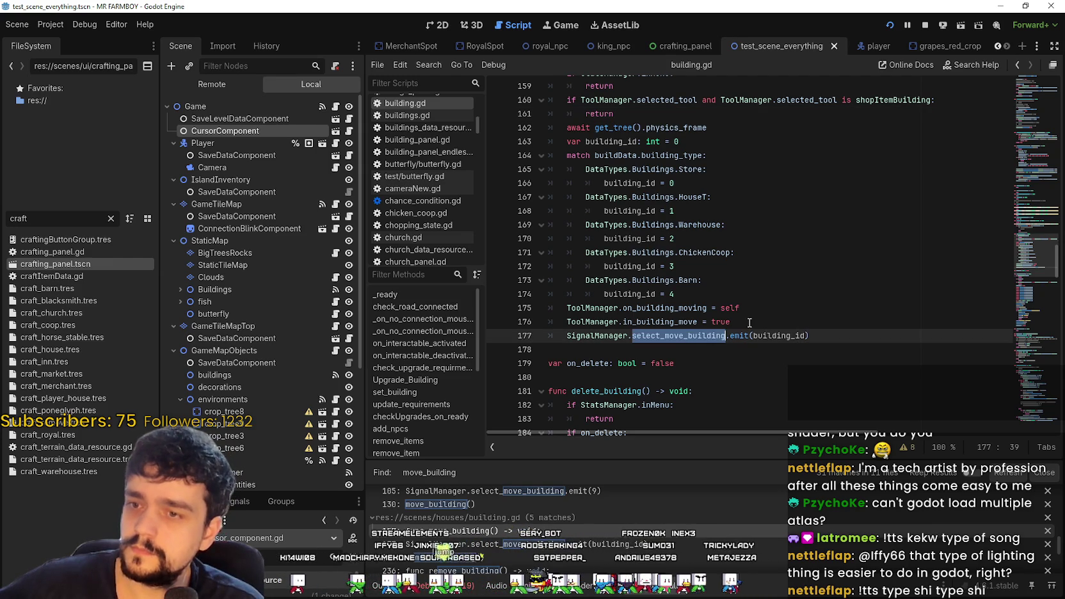
{"action": "scroll", "coordinate": [1030, 266], "scroll_direction": "up", "scroll_amount": 2}
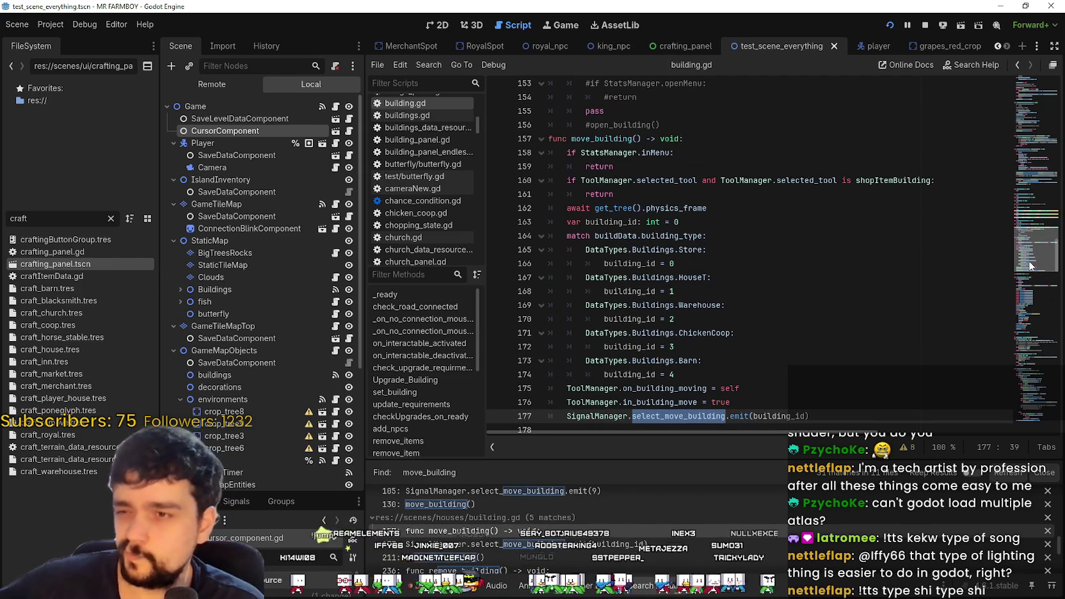
{"action": "mouse_move", "coordinate": [1031, 265]}
{"action": "left_mouse_down"}
{"action": "mouse_move", "coordinate": [1031, 83]}
{"action": "mouse_move", "coordinate": [1003, 287]}
{"action": "mouse_move", "coordinate": [1006, 244]}
{"action": "mouse_move", "coordinate": [1000, 284]}
{"action": "mouse_move", "coordinate": [1001, 264]}
{"action": "left_mouse_up"}
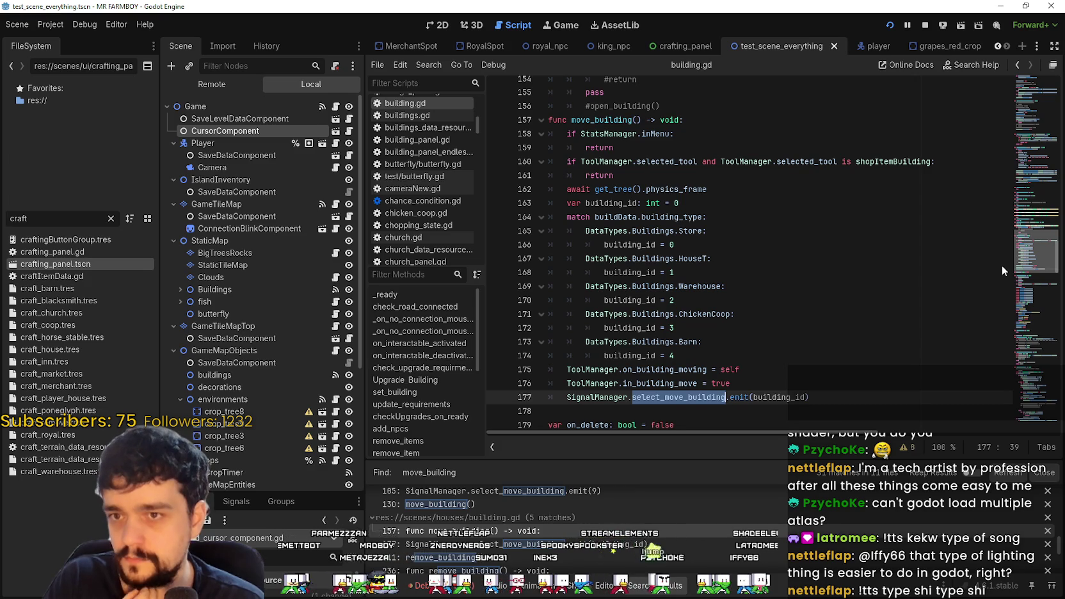
{"action": "scroll", "coordinate": [1002, 264], "scroll_direction": "up", "scroll_amount": 1}
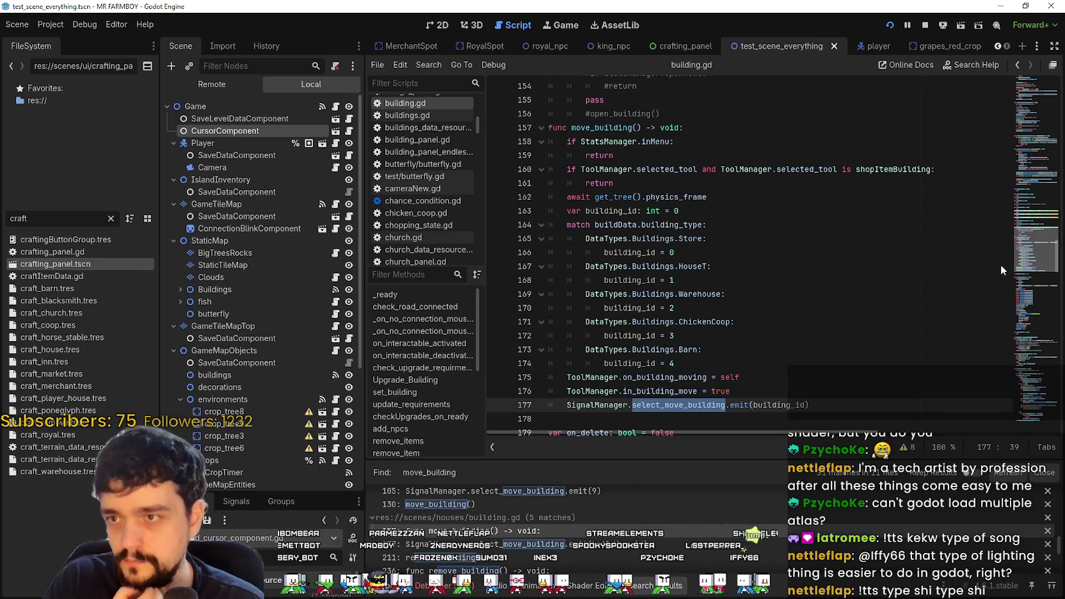
{"action": "mouse_move", "coordinate": [1001, 264]}
{"action": "left_mouse_down"}
{"action": "mouse_move", "coordinate": [978, 314]}
{"action": "mouse_move", "coordinate": [985, 291]}
{"action": "left_mouse_up"}
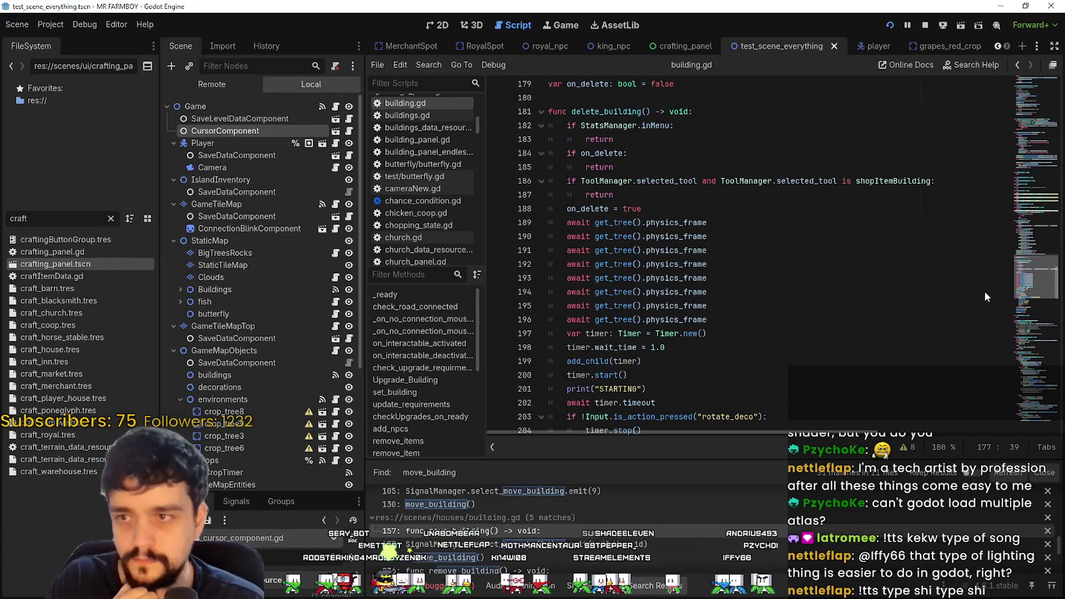
- Select GameInputEvents.building_move on line 309 in _input, with the caret on the move_building() call
{"action": "scroll", "coordinate": [985, 292], "scroll_direction": "down", "scroll_amount": 2}
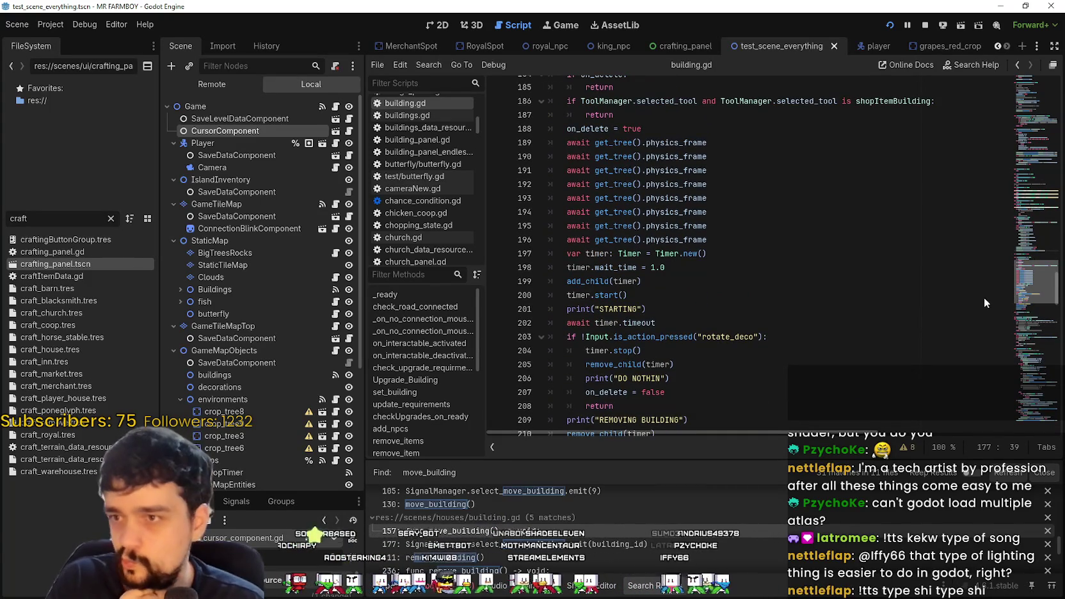
{"action": "scroll", "coordinate": [983, 301], "scroll_direction": "down", "scroll_amount": 2}
{"action": "scroll", "coordinate": [980, 313], "scroll_direction": "down", "scroll_amount": 7}
{"action": "scroll", "coordinate": [979, 327], "scroll_direction": "down", "scroll_amount": 4}
{"action": "scroll", "coordinate": [975, 342], "scroll_direction": "down", "scroll_amount": 3}
{"action": "scroll", "coordinate": [974, 358], "scroll_direction": "down", "scroll_amount": 6}
{"action": "scroll", "coordinate": [974, 372], "scroll_direction": "down", "scroll_amount": 8}
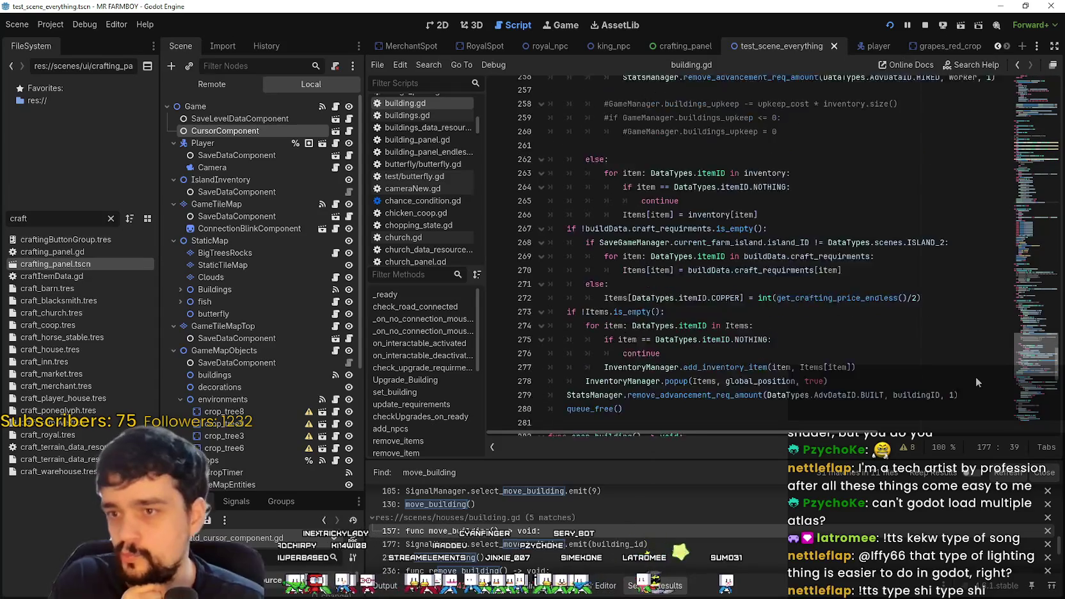
{"action": "scroll", "coordinate": [976, 398], "scroll_direction": "down", "scroll_amount": 1}
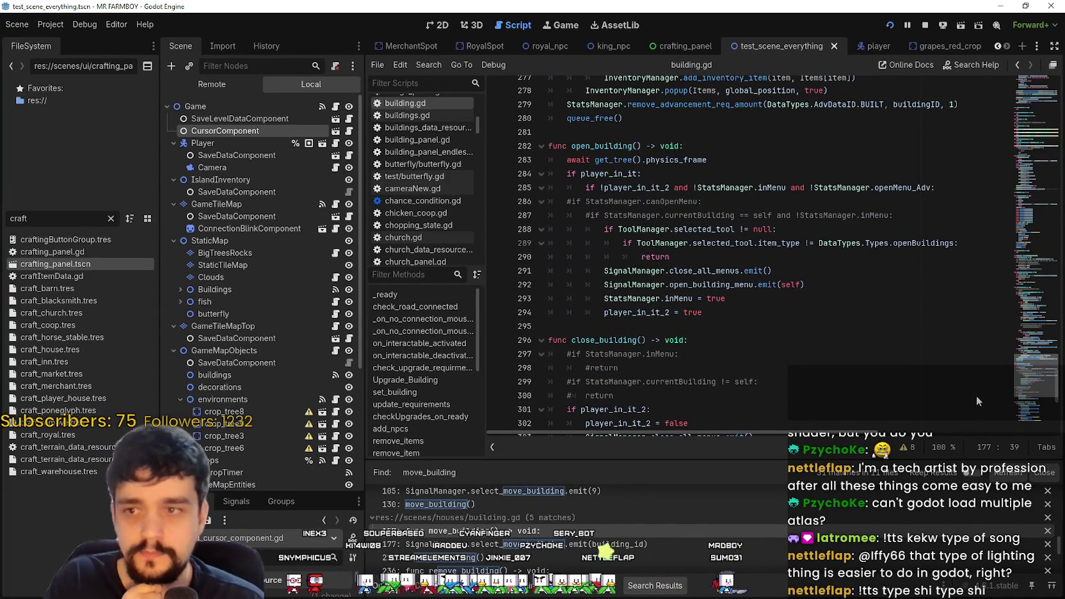
{"action": "scroll", "coordinate": [977, 403], "scroll_direction": "down", "scroll_amount": 6}
{"action": "scroll", "coordinate": [975, 420], "scroll_direction": "down", "scroll_amount": 3}
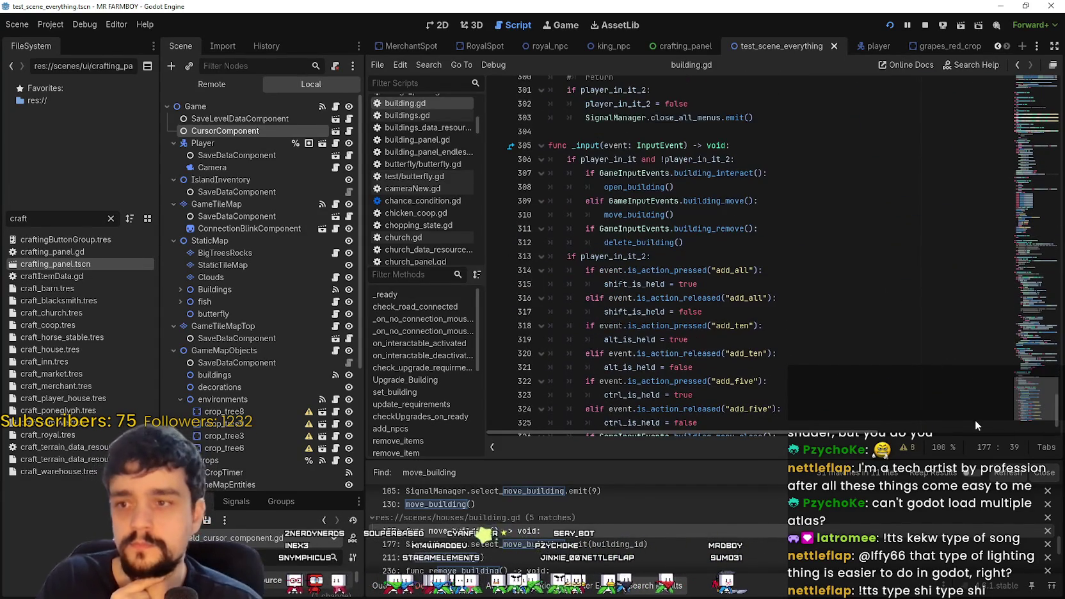
{"action": "double_click", "coordinate": [643, 194]}
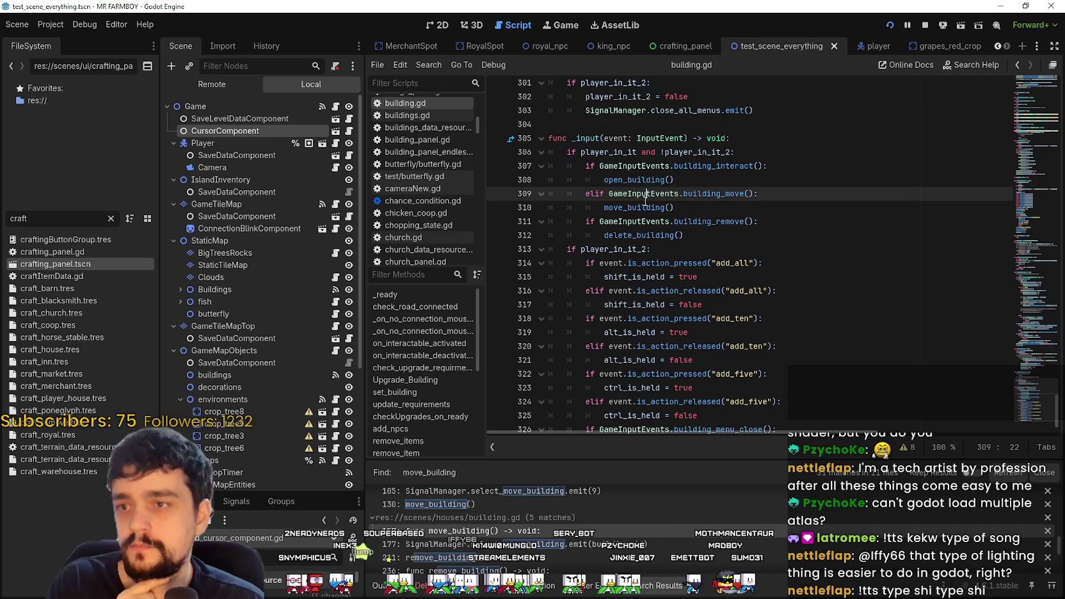
{"action": "double_click", "coordinate": [725, 194]}
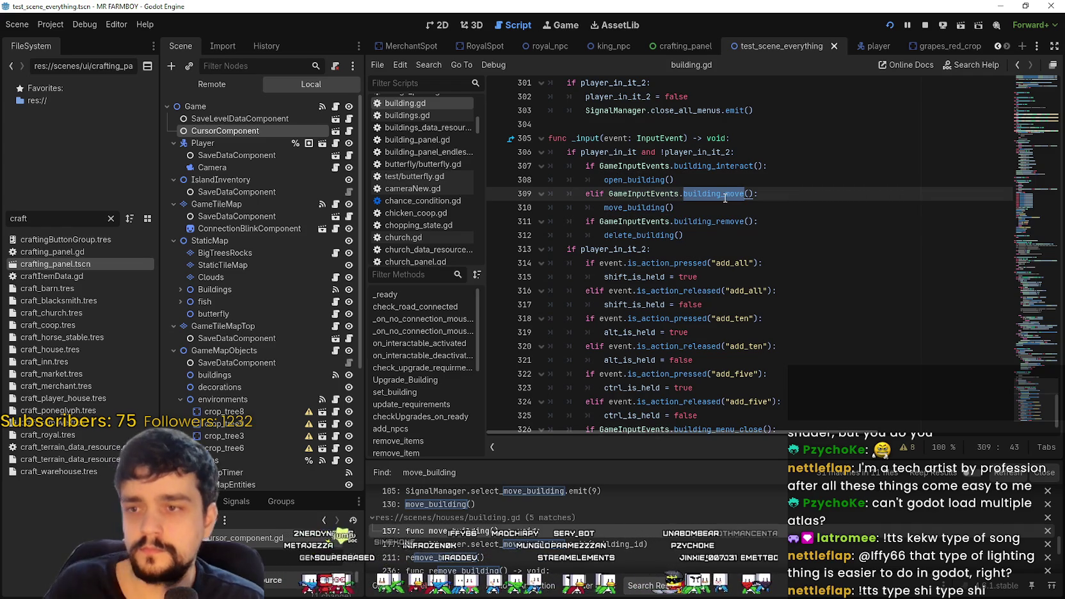
{"action": "left_click_drag", "start_coordinate": [725, 195], "coordinate": [653, 192]}
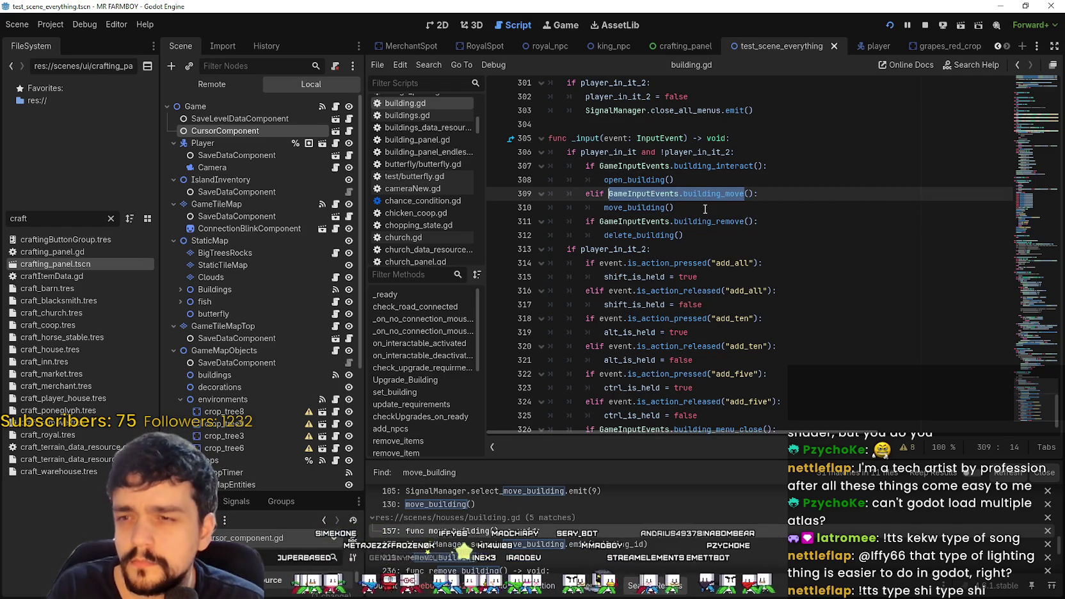
{"action": "key", "text": "Down"}
{"action": "key", "text": "End"}
- Use Lookup Symbol on the move_building() call to jump to its definition
{"action": "right_click", "coordinate": [654, 208]}
{"action": "left_click", "coordinate": [692, 385]}
{"action": "scroll", "coordinate": [704, 256], "scroll_direction": "down", "scroll_amount": 1}
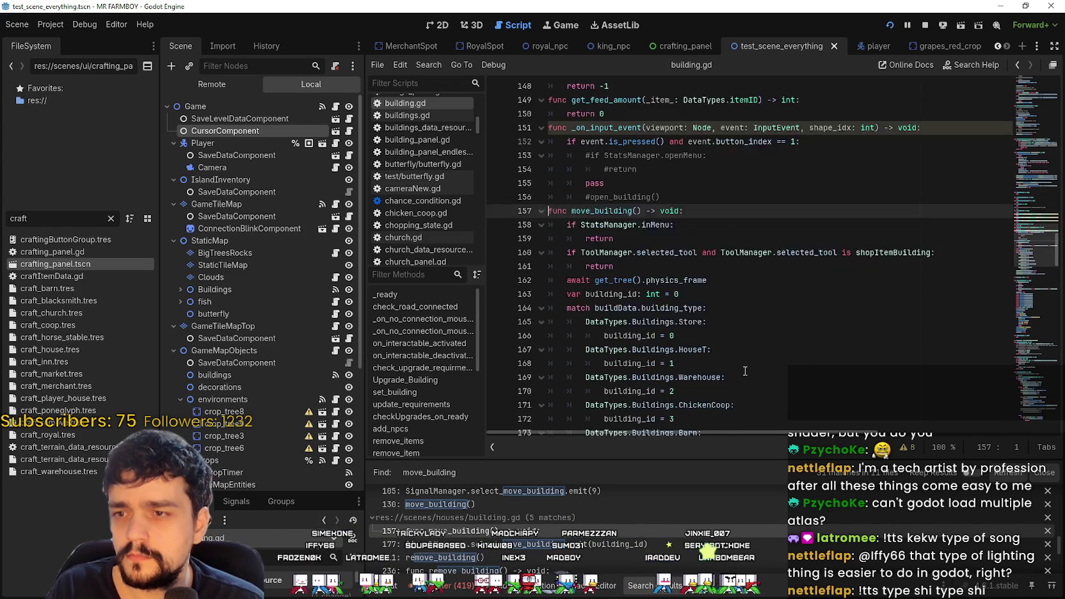
{"action": "left_click", "coordinate": [648, 314]}
- Run Find in Files across all scripts for GameInputEvents.building_move
{"action": "key", "text": "ctrl+shift+f"}
{"action": "type", "text": "GameInputEvents.building_move"}
{"action": "key", "text": "Return"}
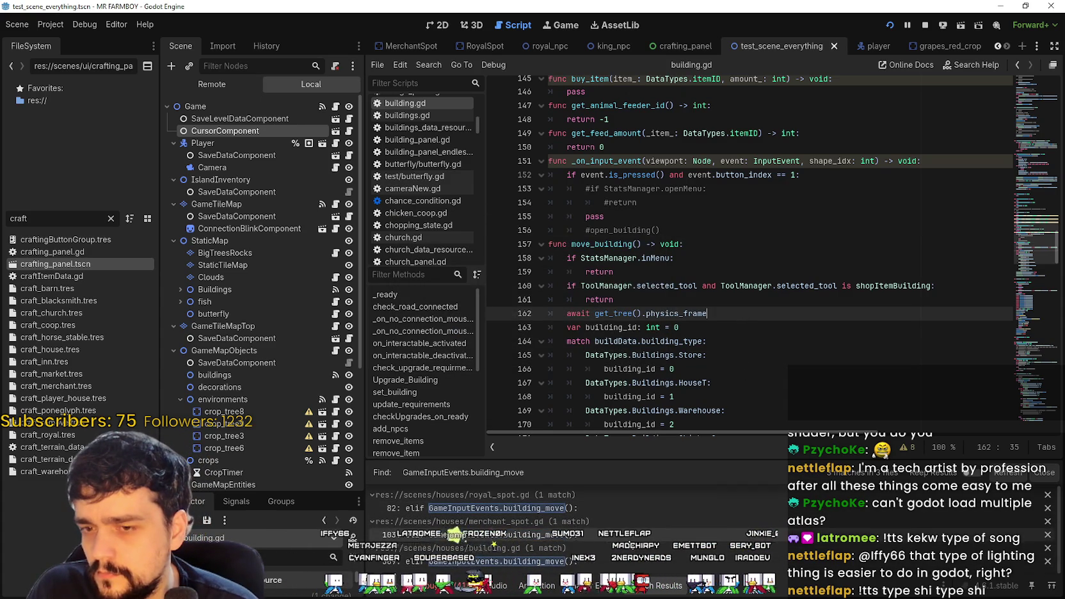
{"action": "left_click", "coordinate": [638, 563]}
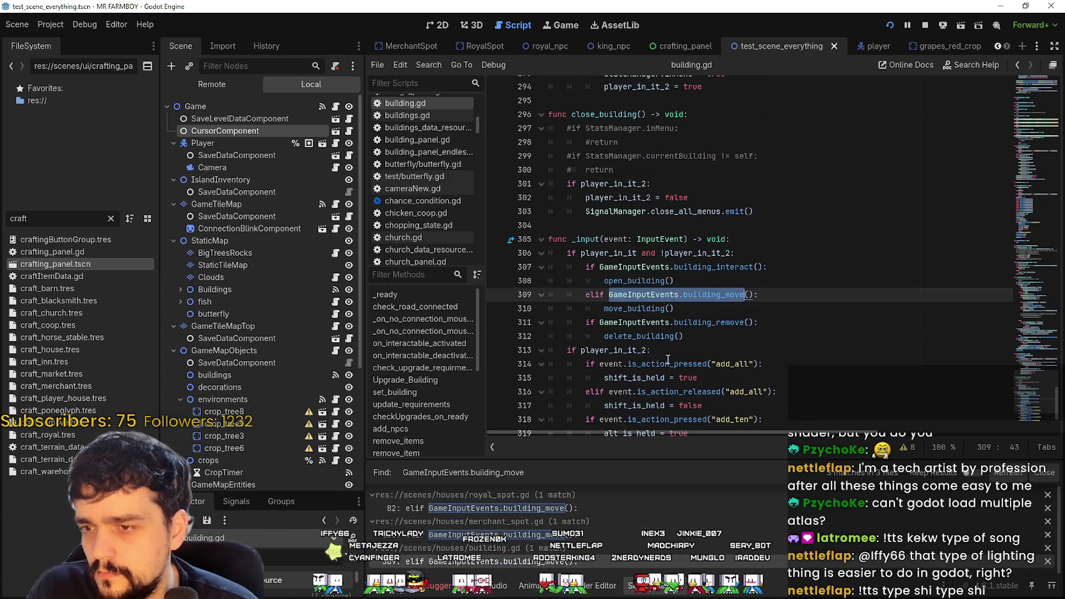
{"action": "right_click", "coordinate": [633, 310]}
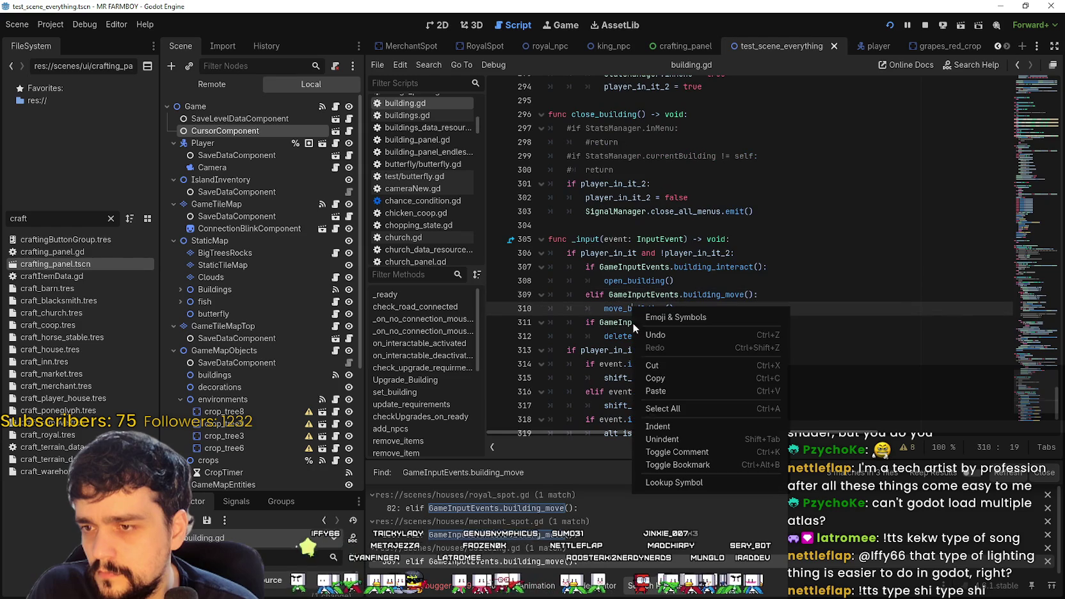
{"action": "left_click", "coordinate": [678, 481]}
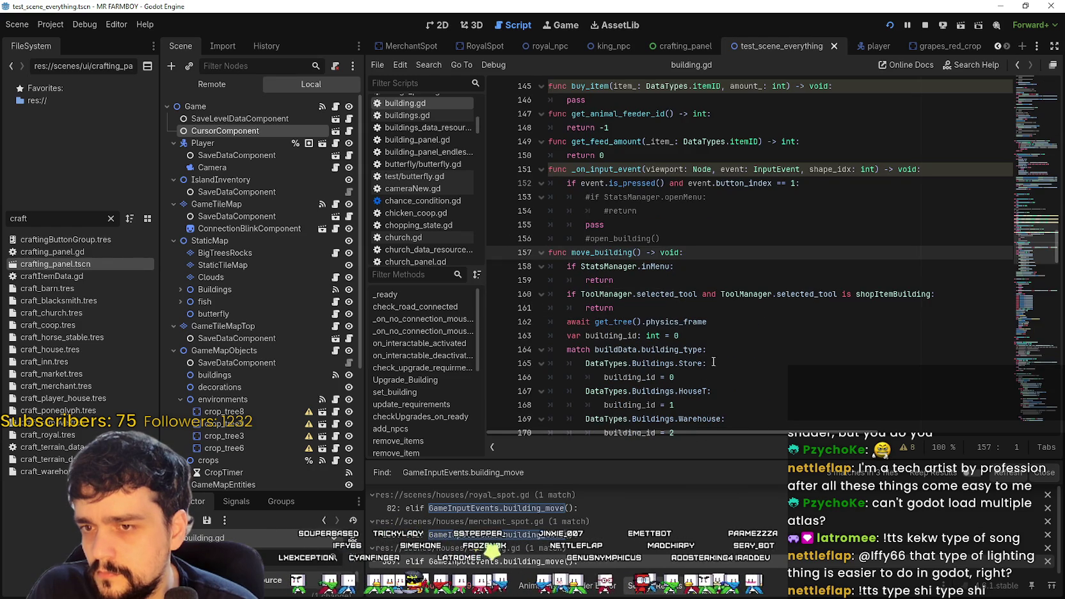
{"action": "scroll", "coordinate": [712, 359], "scroll_direction": "down", "scroll_amount": 3}
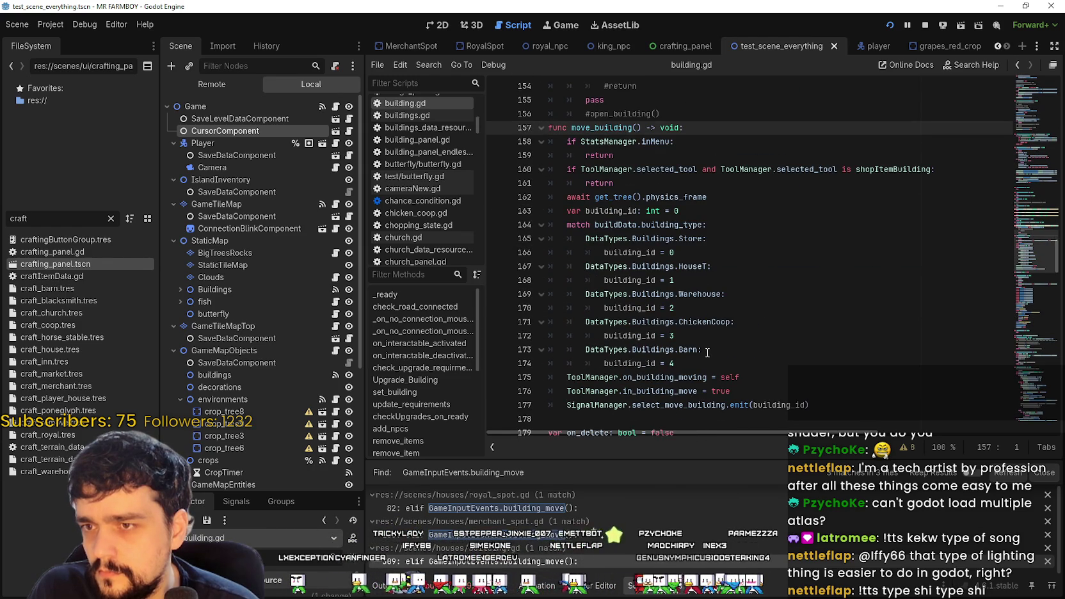
{"action": "scroll", "coordinate": [705, 350], "scroll_direction": "down", "scroll_amount": 2}
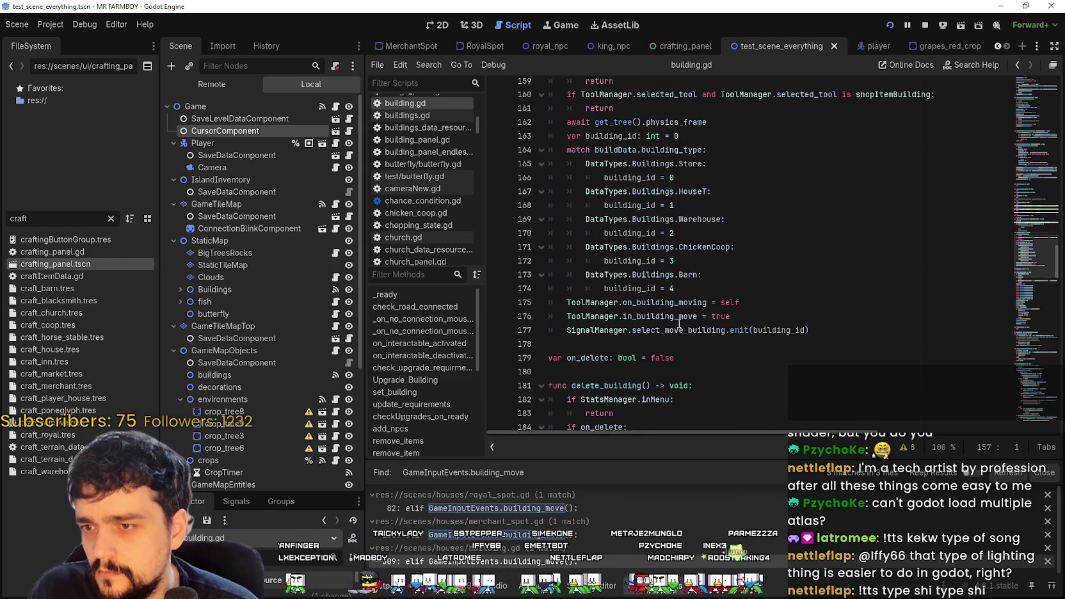
{"action": "left_click", "coordinate": [688, 322]}
{"action": "double_click", "coordinate": [689, 322]}
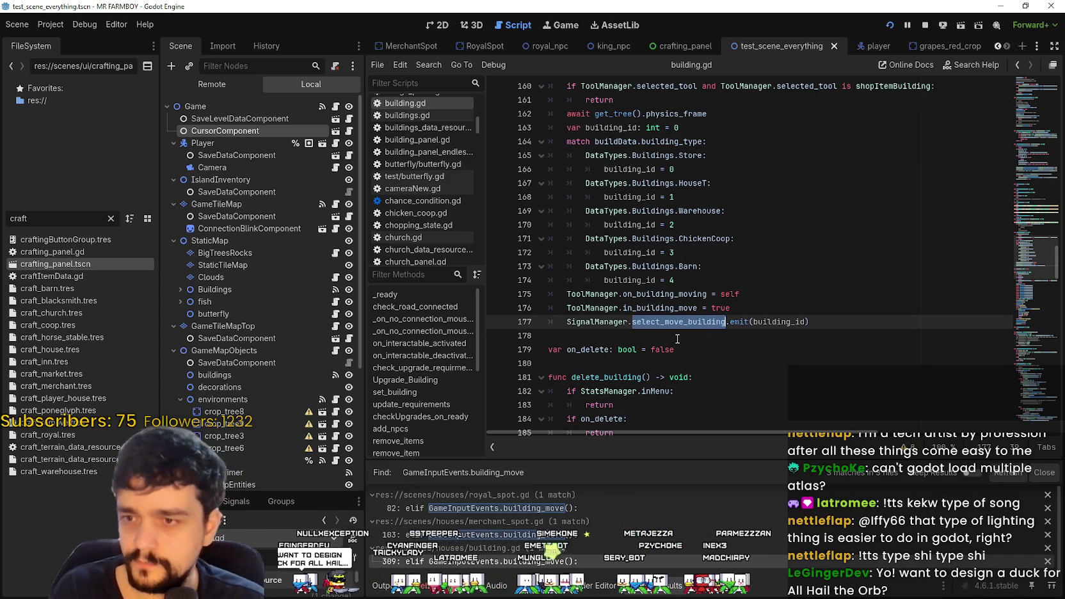
{"action": "key", "text": "ctrl+shift+f"}
{"action": "type", "text": ".connect"}
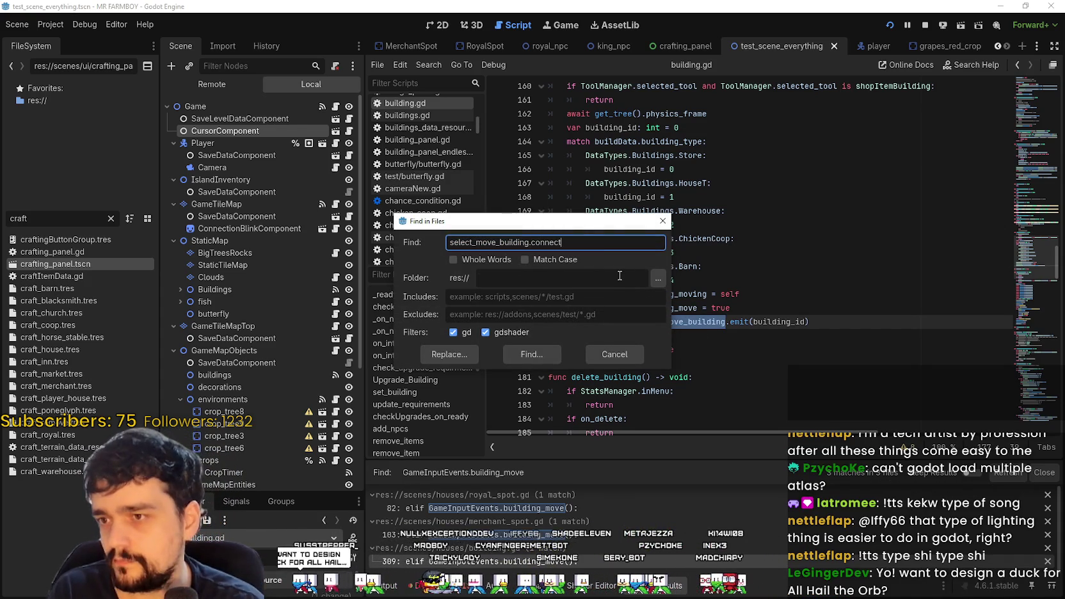
{"action": "key", "text": "Return"}
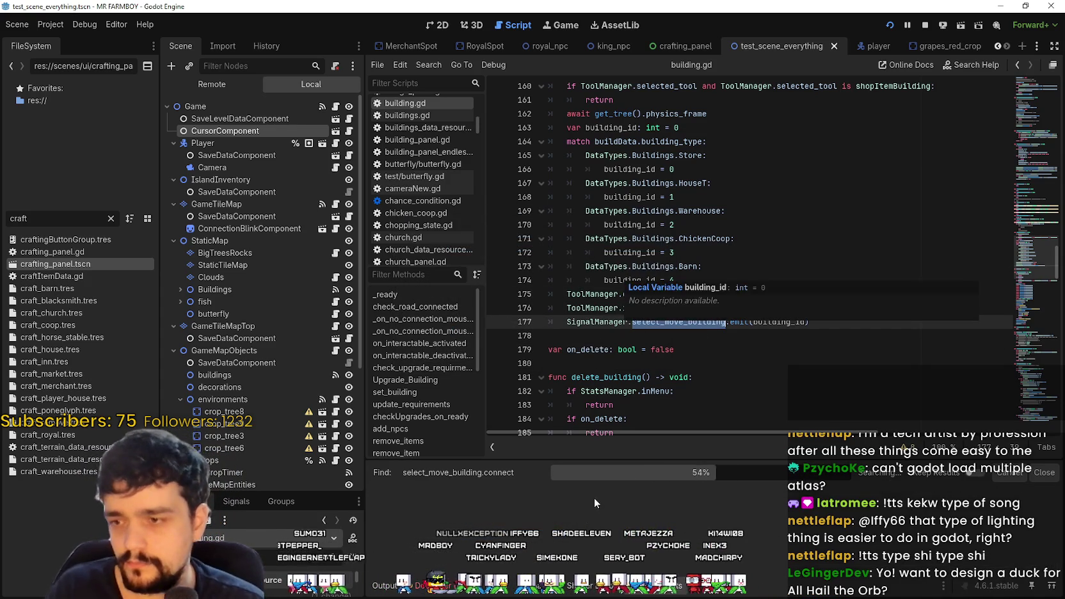
{"action": "left_click", "coordinate": [605, 510]}
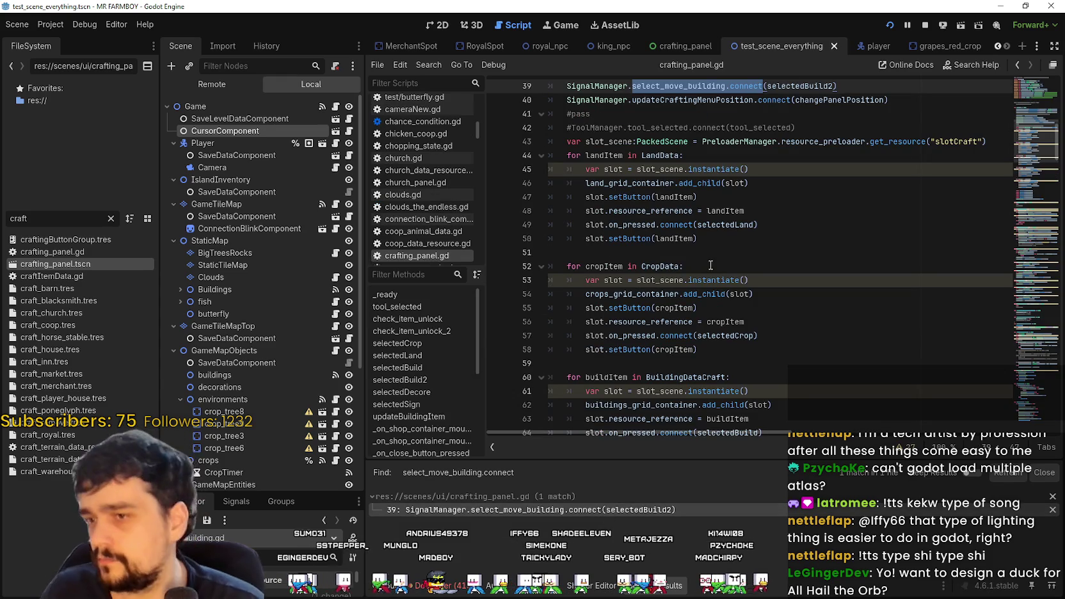
{"action": "scroll", "coordinate": [711, 266], "scroll_direction": "up", "scroll_amount": 3}
{"action": "left_click", "coordinate": [788, 210]}
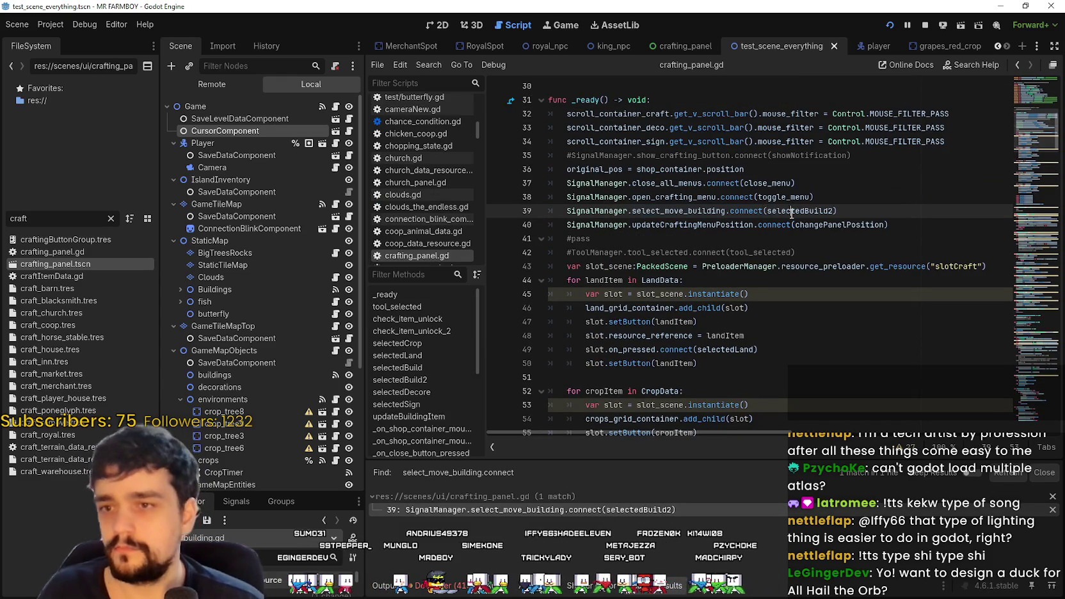
{"action": "right_click", "coordinate": [788, 210]}
{"action": "left_click", "coordinate": [831, 390]}
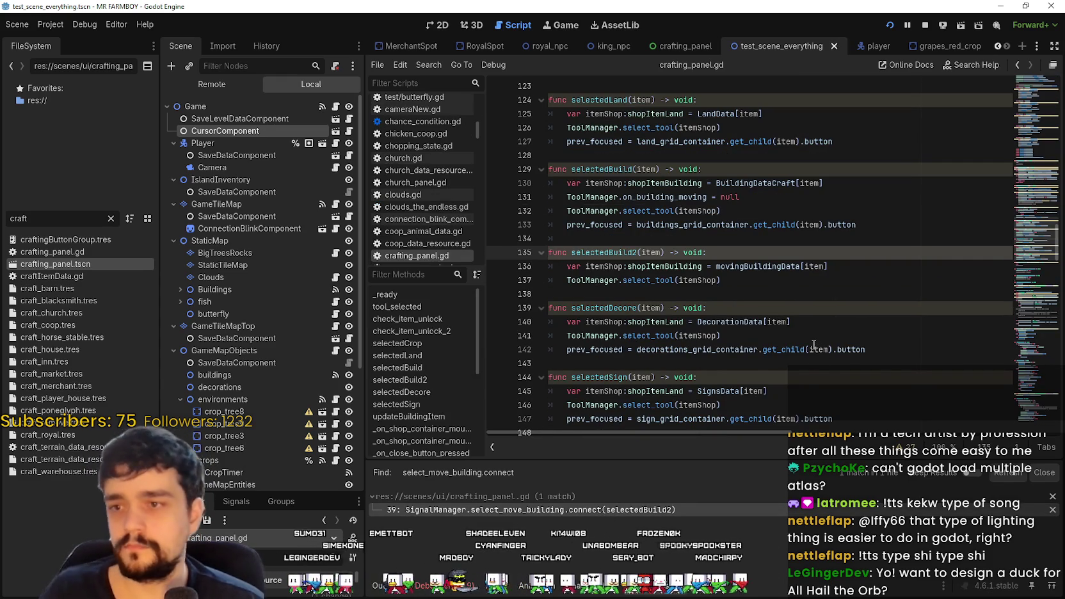
{"action": "mouse_move", "coordinate": [721, 279]}
{"action": "left_mouse_down"}
{"action": "mouse_move", "coordinate": [576, 280]}
{"action": "mouse_move", "coordinate": [572, 243]}
{"action": "mouse_move", "coordinate": [548, 252]}
{"action": "left_mouse_up"}
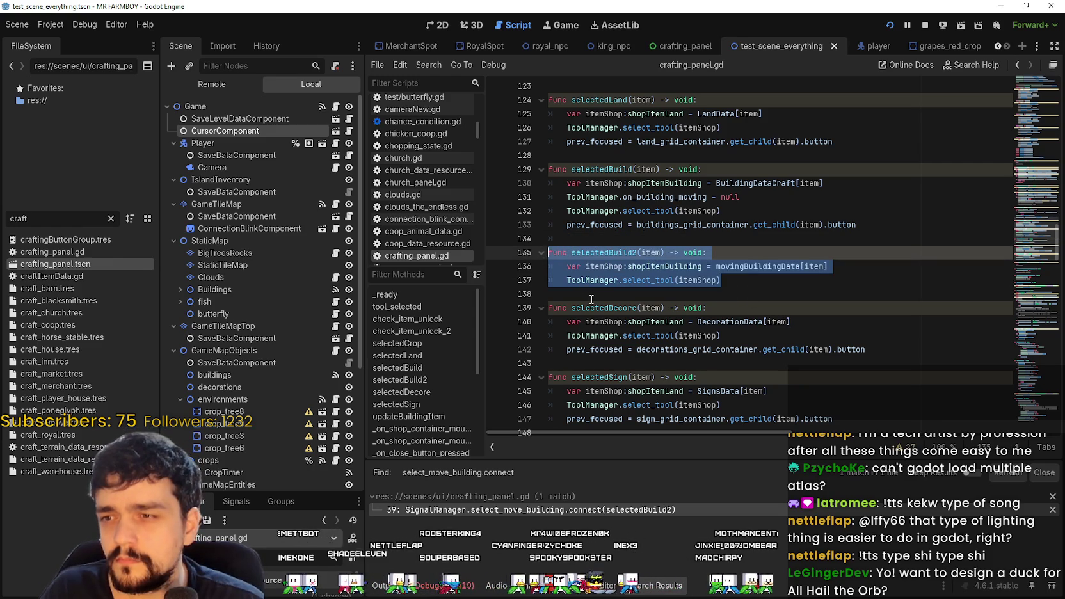
{"action": "left_click", "coordinate": [744, 288]}
{"action": "double_click", "coordinate": [641, 279]}
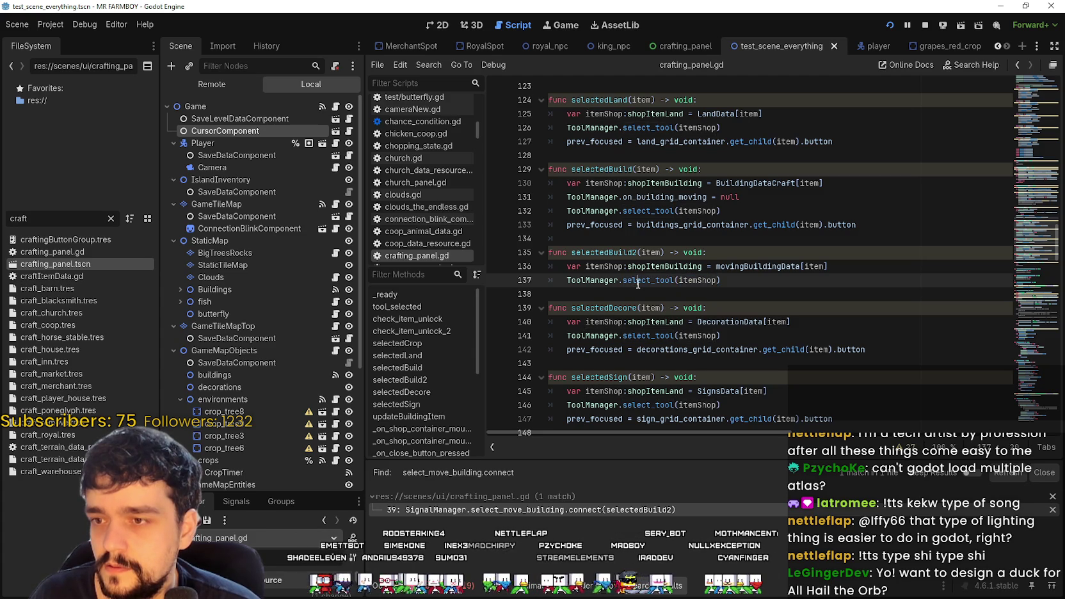
{"action": "right_click", "coordinate": [639, 287]}
- Jump to select_tool's definition in tool_manager.gd, then bring Aseprite's DUCKS_1.png sheet forward
{"action": "left_click", "coordinate": [697, 458]}
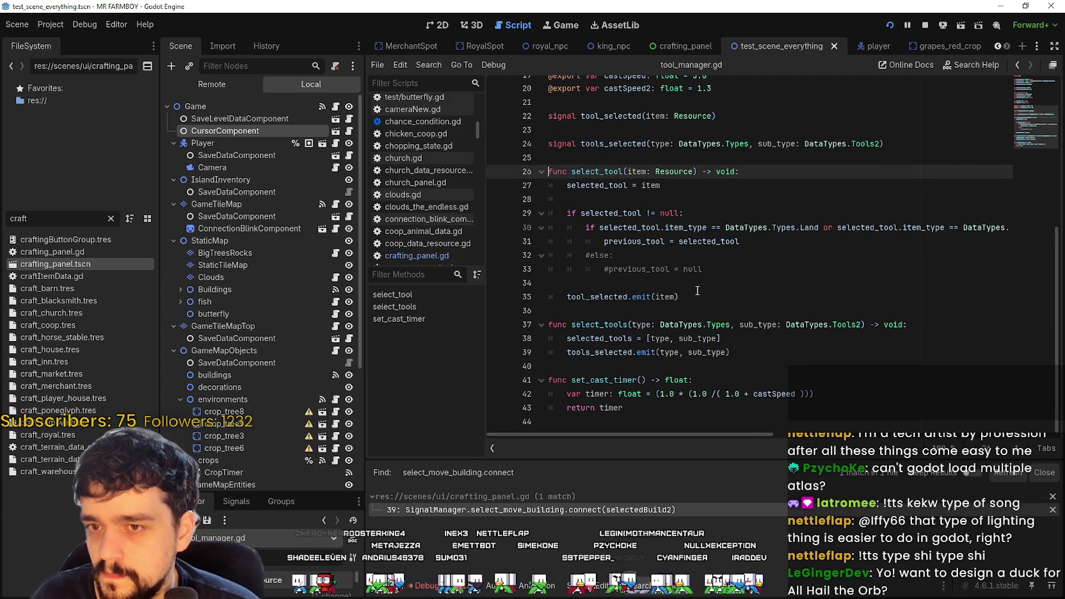
{"action": "mouse_move", "coordinate": [832, 238]}
{"action": "left_mouse_down"}
{"action": "mouse_move", "coordinate": [1024, 231]}
{"action": "mouse_move", "coordinate": [608, 231]}
{"action": "left_mouse_up"}
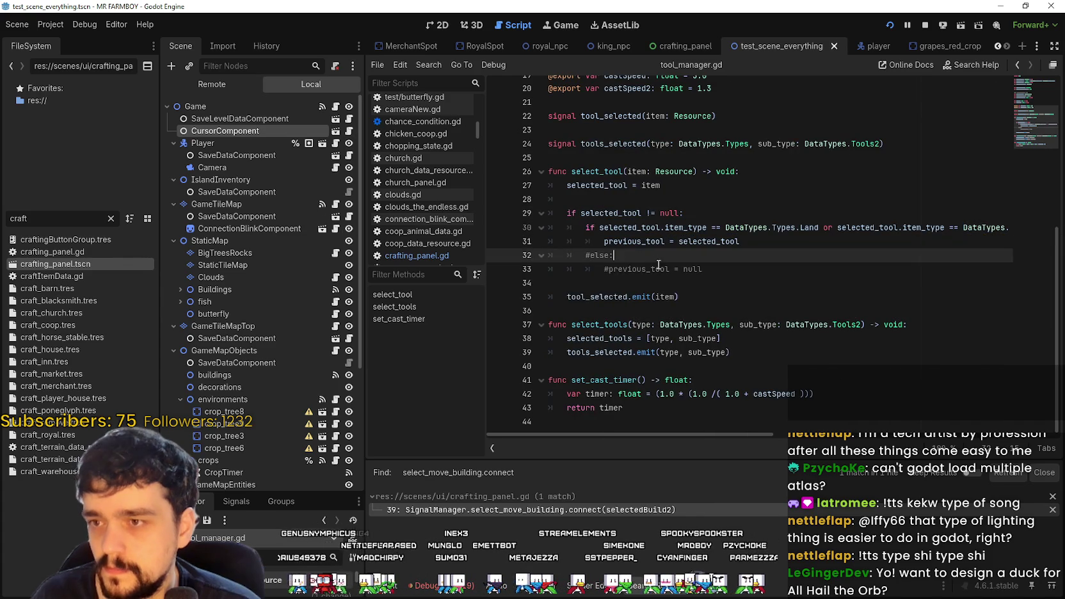
{"action": "left_click", "coordinate": [669, 289]}
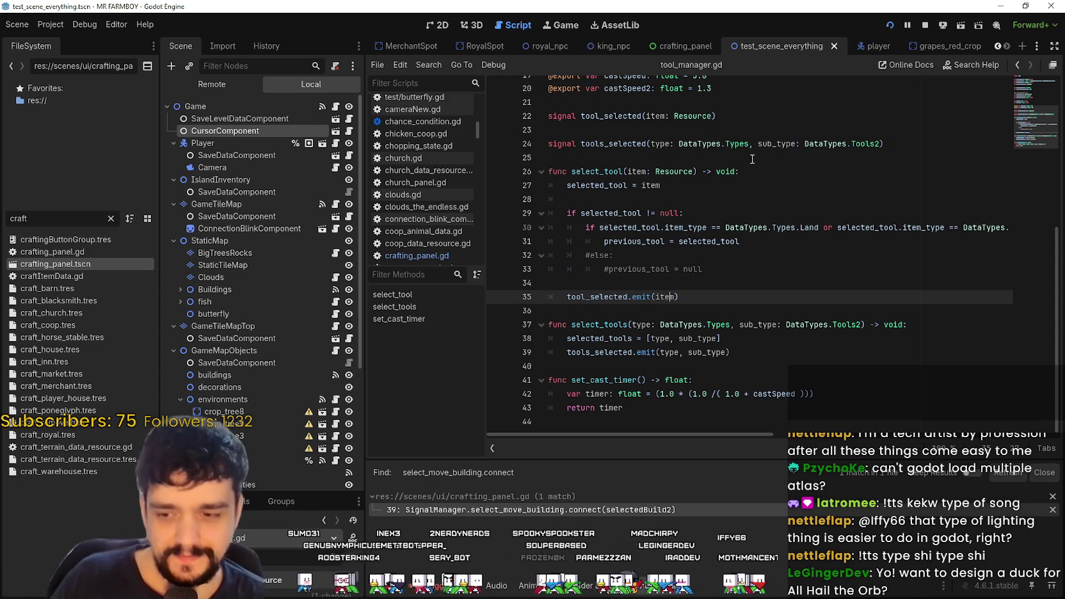
{"action": "left_click", "coordinate": [707, 255]}
{"action": "left_click", "coordinate": [716, 281]}
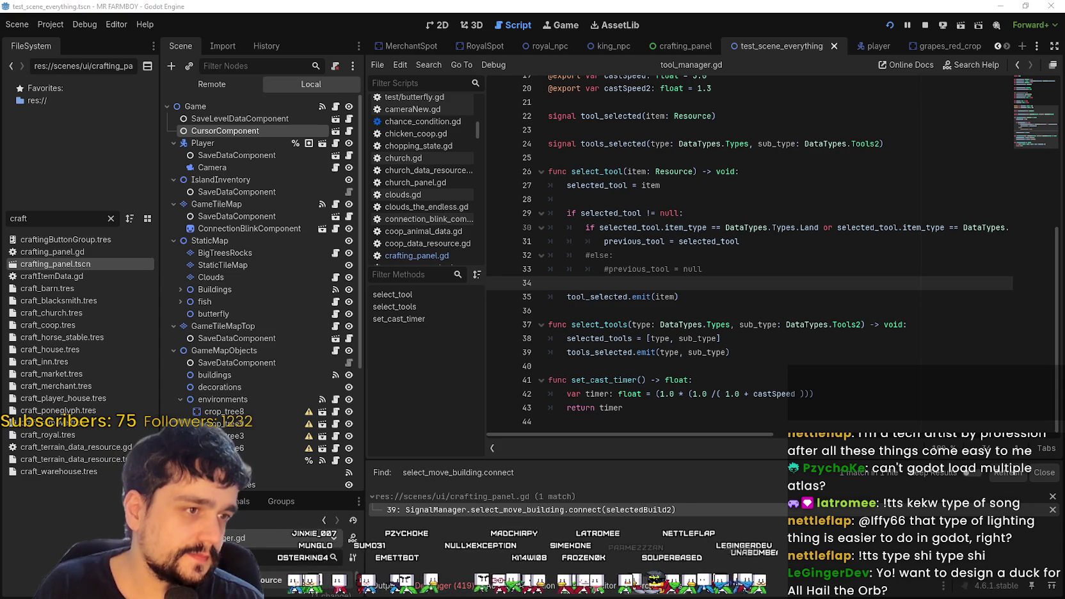
{"action": "key", "text": "alt+Tab"}
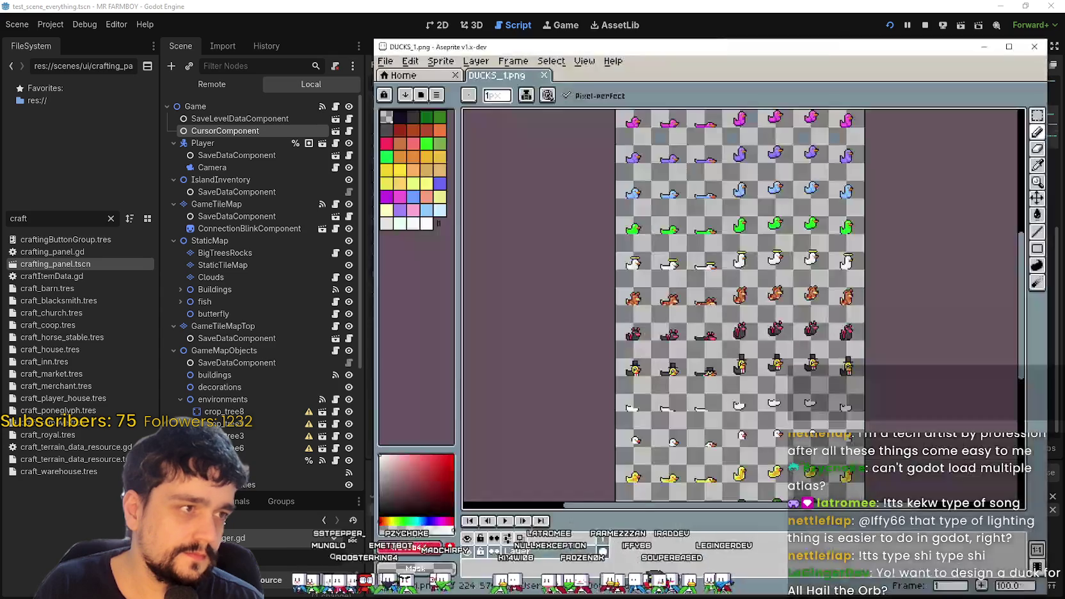
{"action": "scroll", "coordinate": [739, 251], "scroll_direction": "up", "scroll_amount": 2}
{"action": "scroll", "coordinate": [740, 251], "scroll_direction": "down", "scroll_amount": 5}
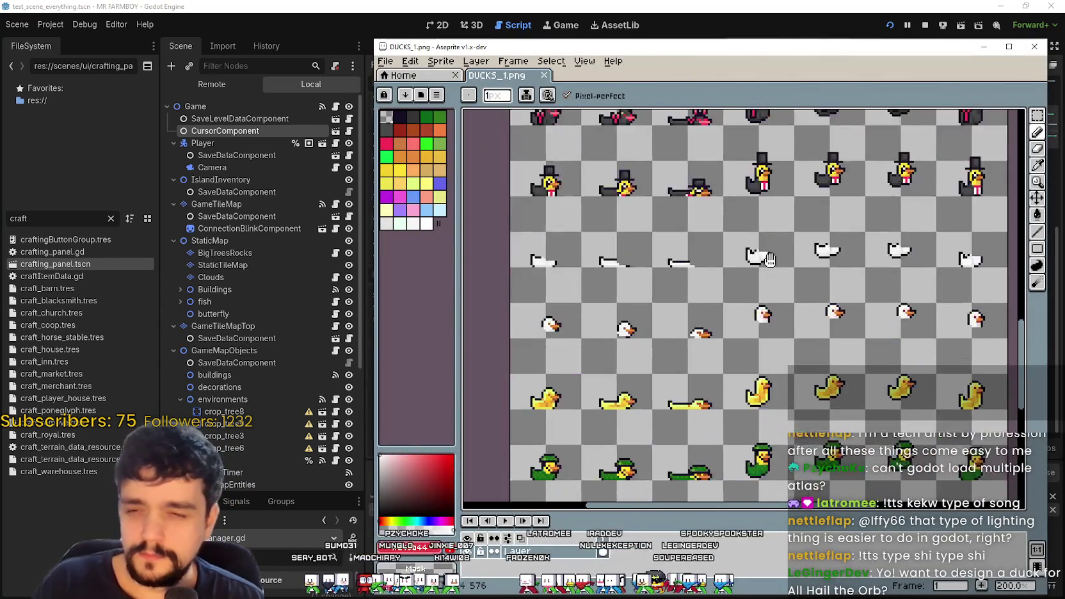
{"action": "scroll", "coordinate": [778, 274], "scroll_direction": "up", "scroll_amount": 1}
{"action": "scroll", "coordinate": [778, 274], "scroll_direction": "down", "scroll_amount": 1}
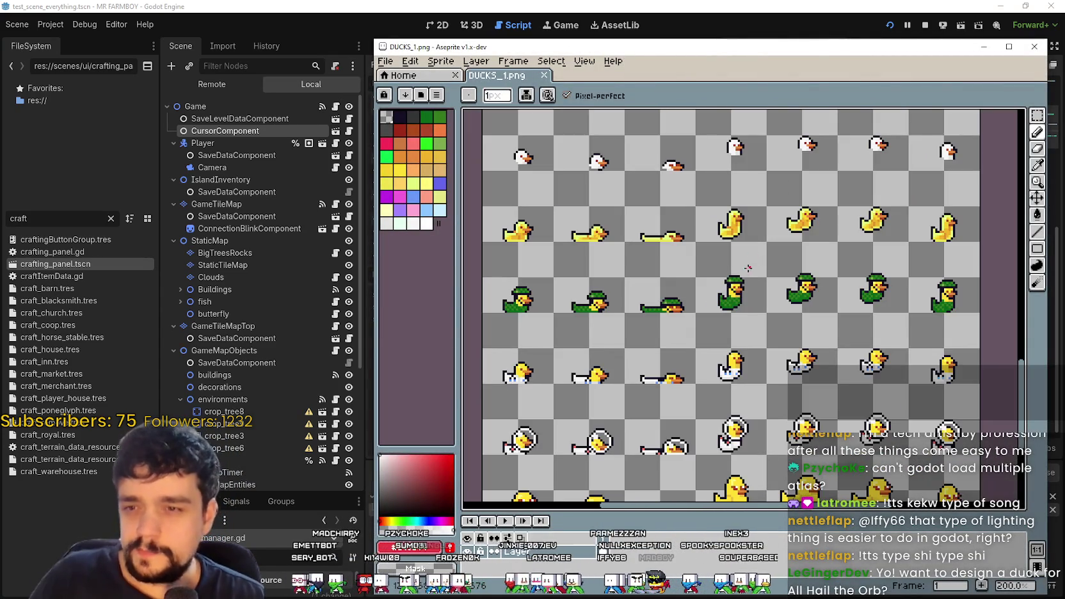
{"action": "scroll", "coordinate": [746, 322], "scroll_direction": "down", "scroll_amount": 10}
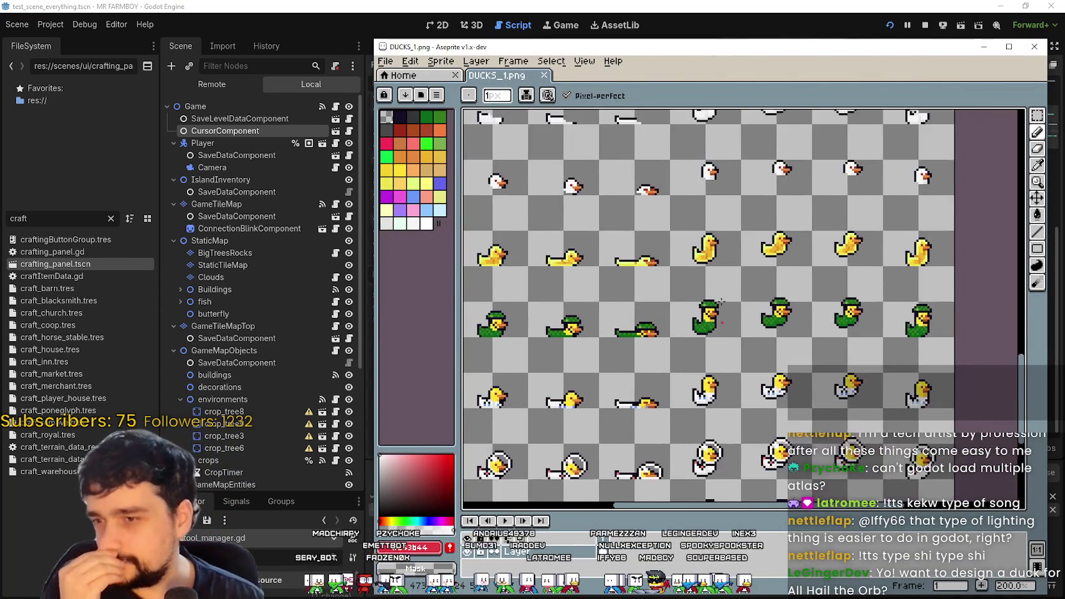
{"action": "scroll", "coordinate": [669, 390], "scroll_direction": "up", "scroll_amount": 15}
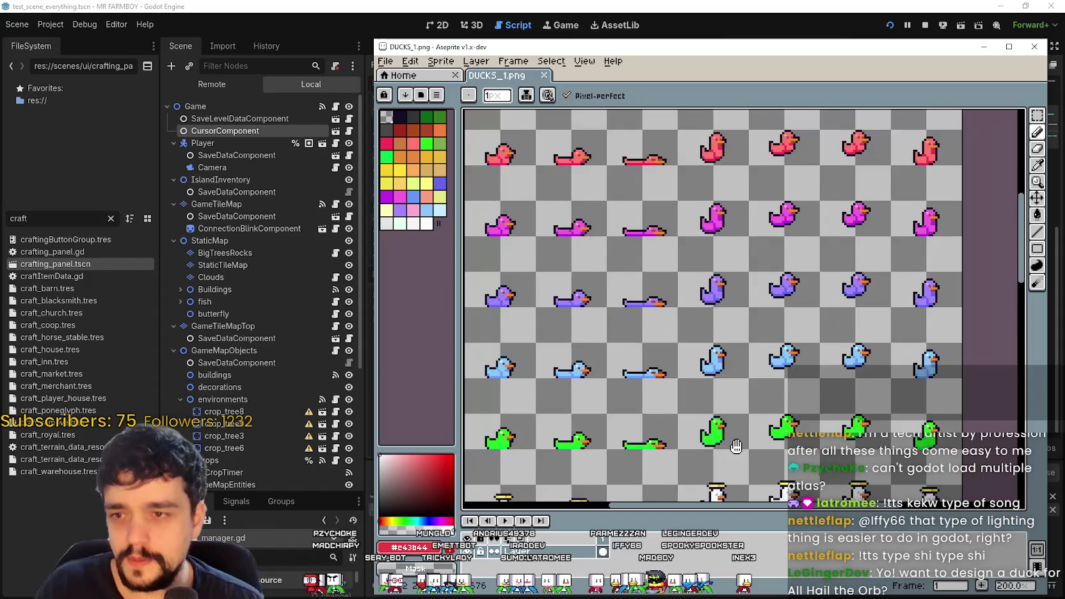
{"action": "scroll", "coordinate": [725, 382], "scroll_direction": "down", "scroll_amount": 10}
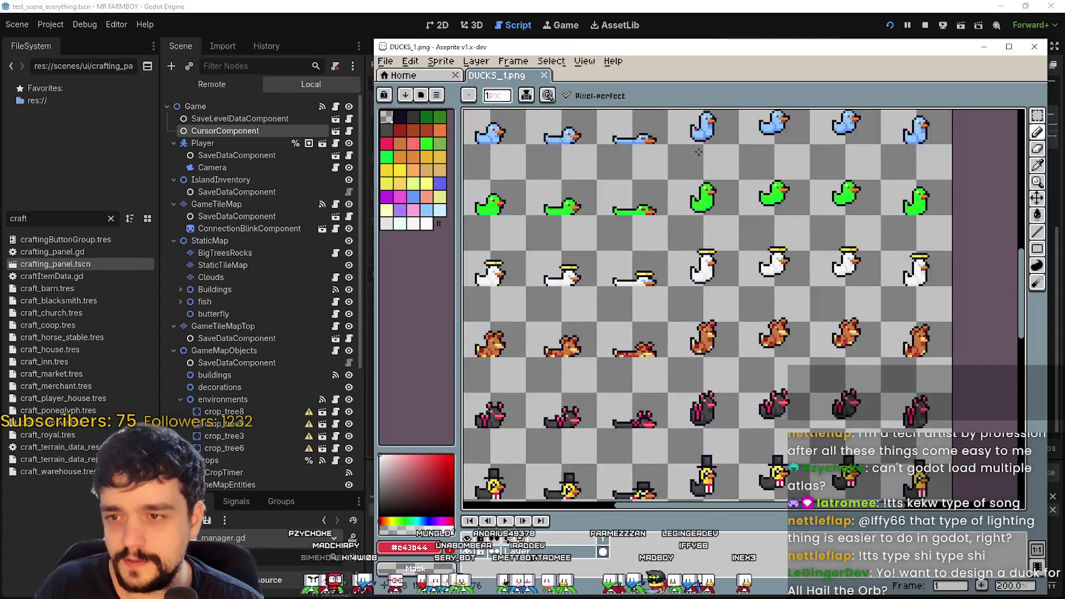
{"action": "scroll", "coordinate": [754, 328], "scroll_direction": "up", "scroll_amount": 1}
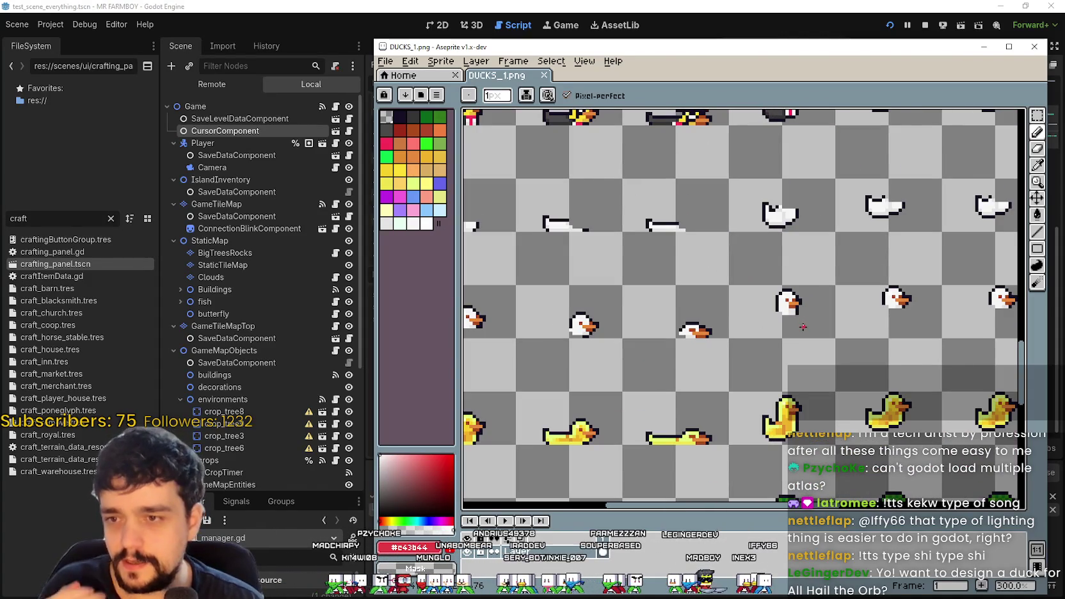
{"action": "scroll", "coordinate": [800, 322], "scroll_direction": "down", "scroll_amount": 1}
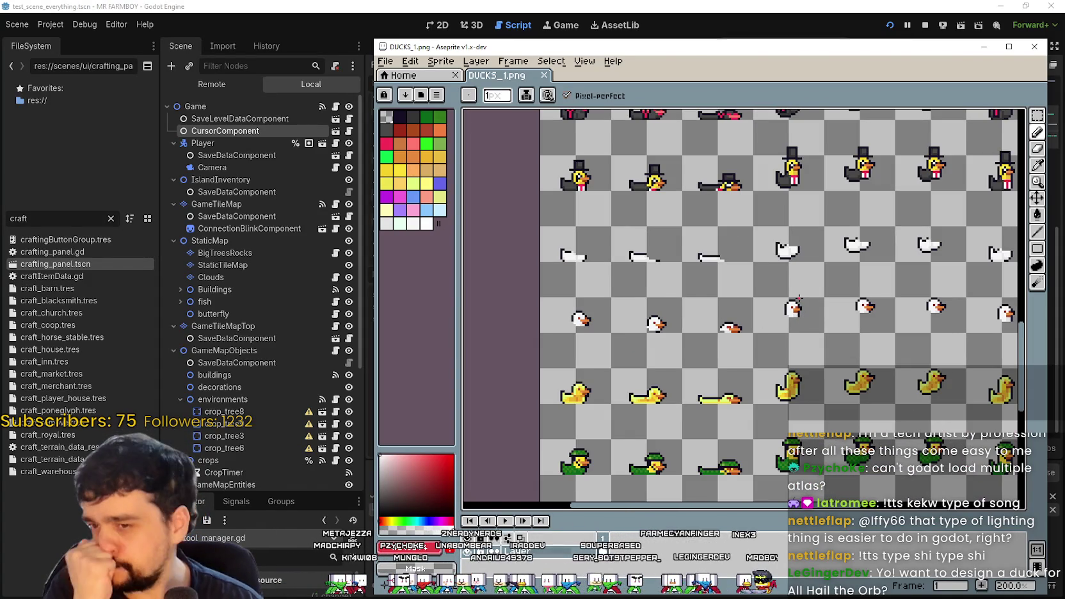
{"action": "scroll", "coordinate": [794, 297], "scroll_direction": "up", "scroll_amount": 1}
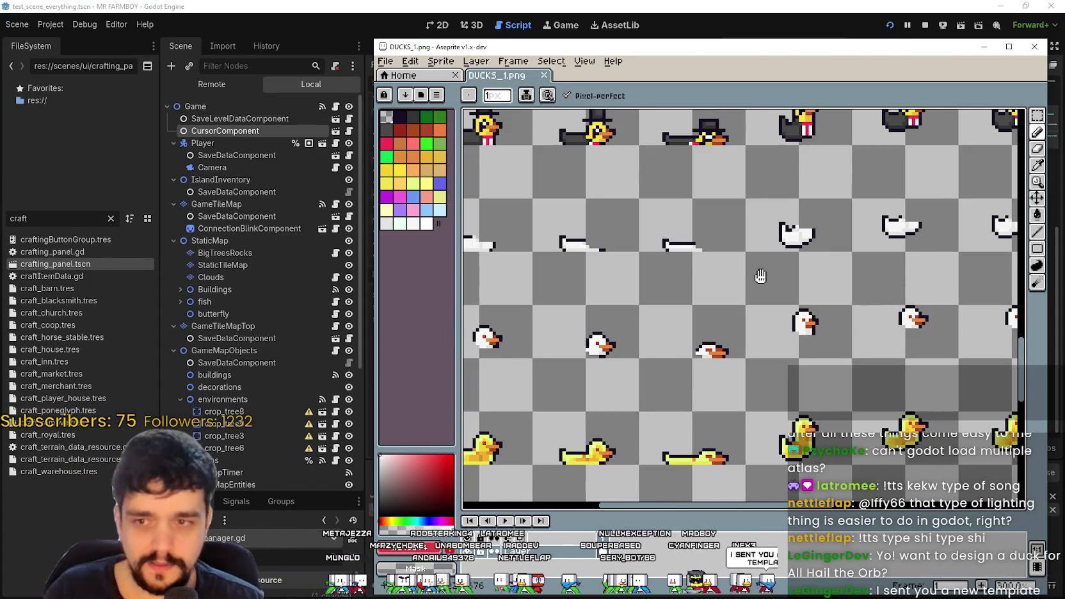
{"action": "scroll", "coordinate": [755, 282], "scroll_direction": "down", "scroll_amount": 1}
{"action": "scroll", "coordinate": [748, 280], "scroll_direction": "down", "scroll_amount": 1}
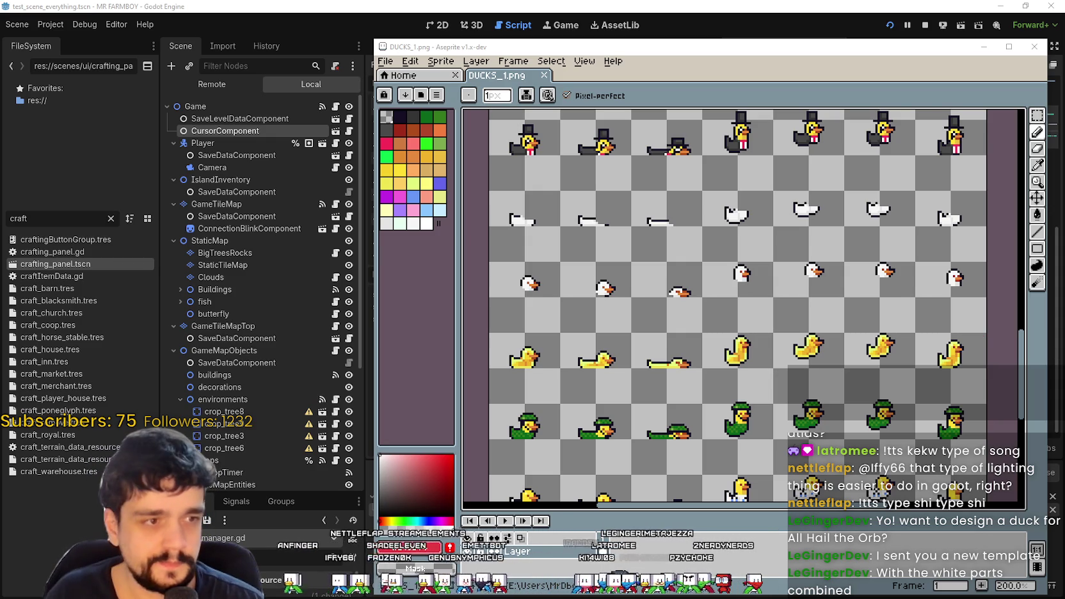
- Move the Snipping Tool reference window to the top-left beside Aseprite's DuckTemplate.png
{"action": "scroll", "coordinate": [608, 282], "scroll_direction": "up", "scroll_amount": 3}
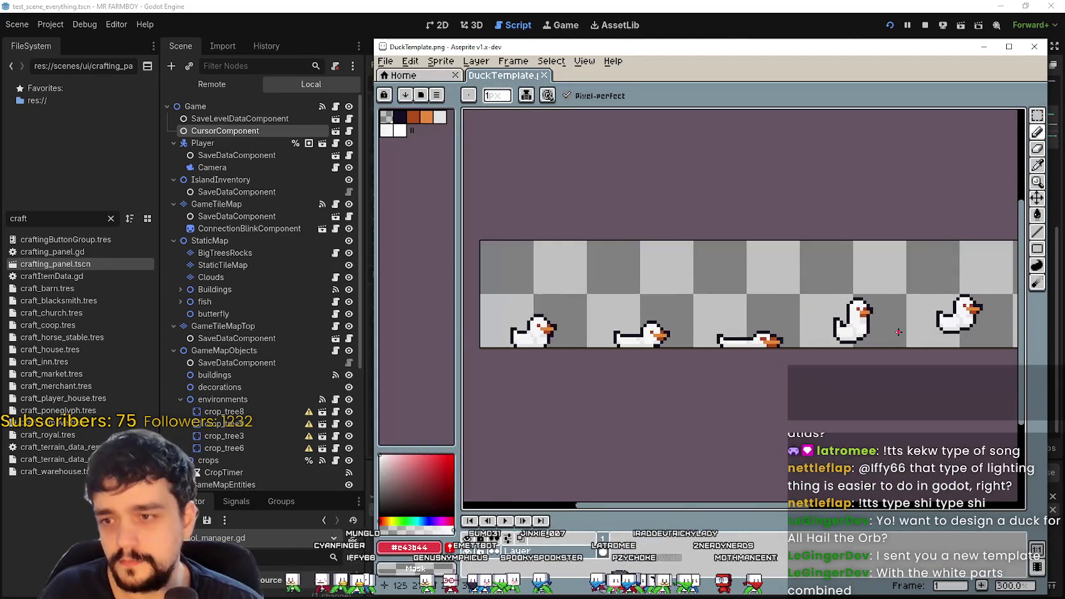
{"action": "scroll", "coordinate": [608, 281], "scroll_direction": "down", "scroll_amount": 1}
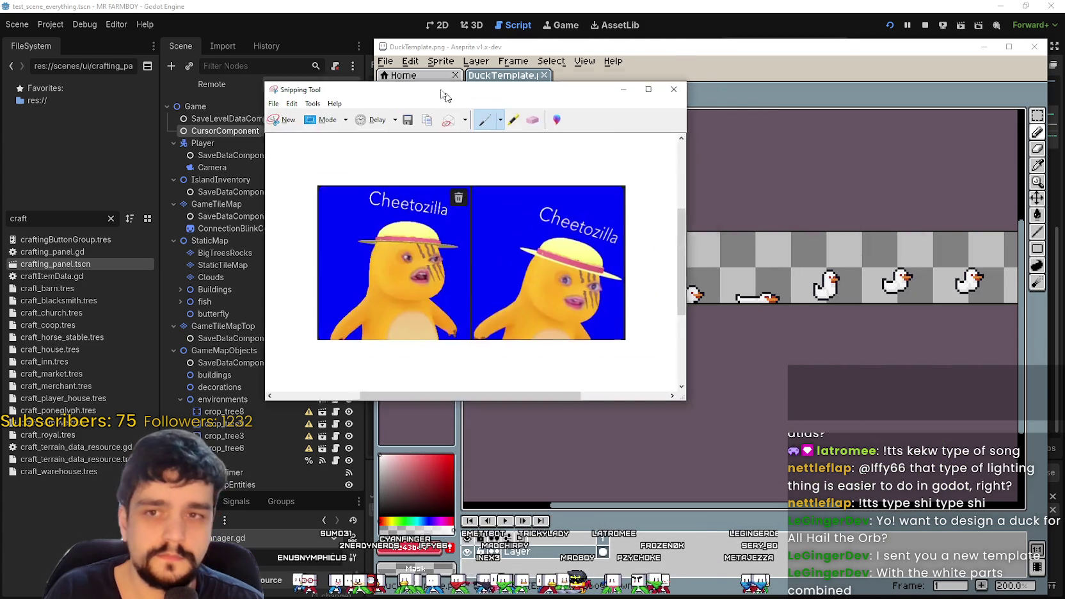
{"action": "mouse_move", "coordinate": [442, 96]}
{"action": "left_mouse_down"}
{"action": "mouse_move", "coordinate": [406, 36]}
{"action": "mouse_move", "coordinate": [252, 36]}
{"action": "mouse_move", "coordinate": [208, 15]}
{"action": "left_mouse_up"}
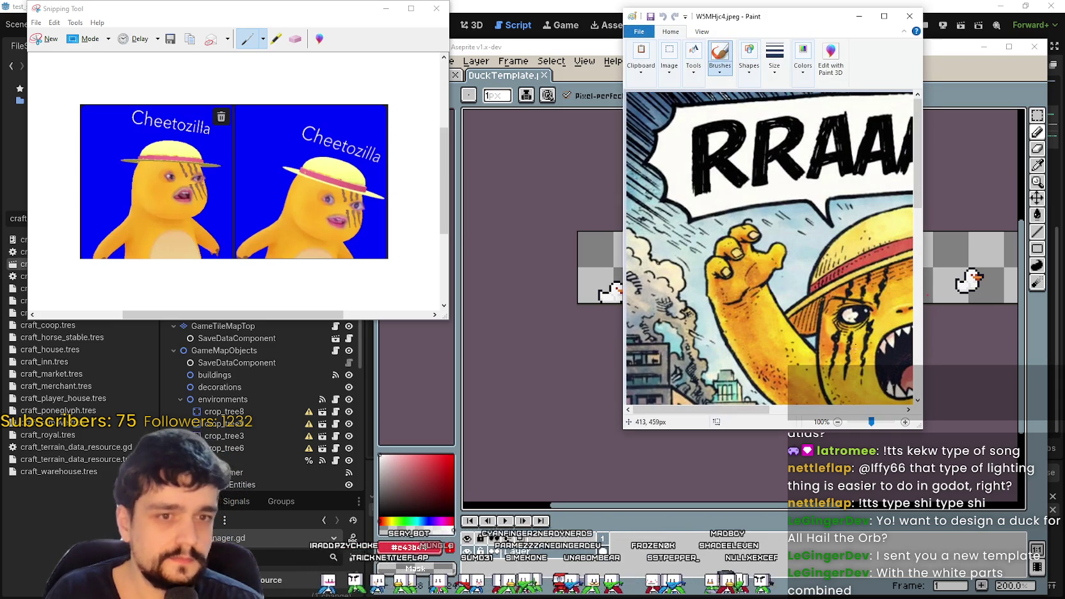
- Show the Paint reference at 50% and shrink the Aseprite duck template window
{"action": "left_click", "coordinate": [837, 422]}
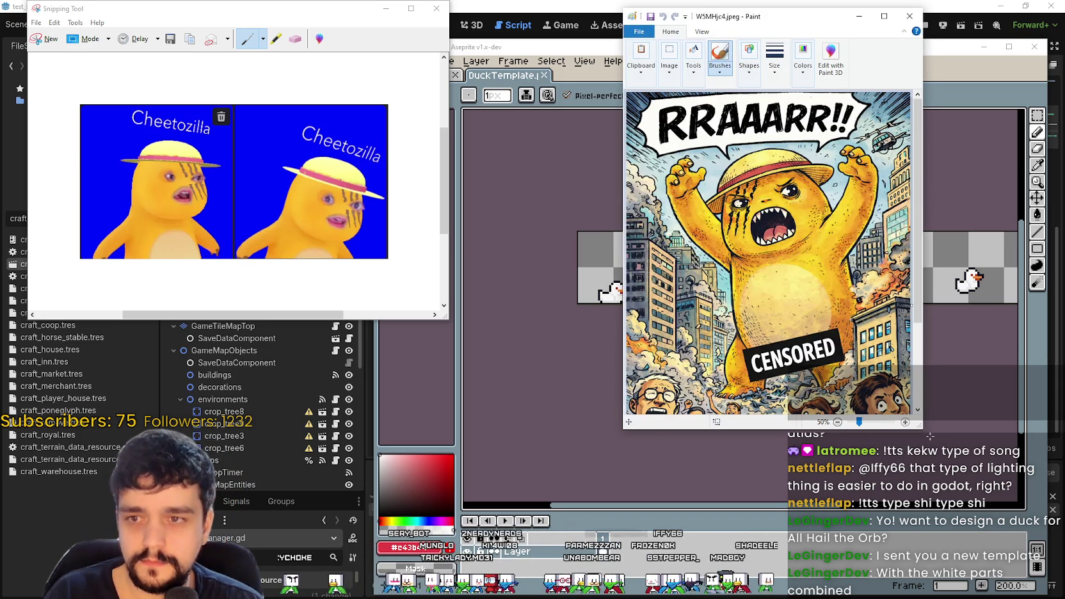
{"action": "mouse_move", "coordinate": [923, 430]}
{"action": "left_mouse_down"}
{"action": "mouse_move", "coordinate": [916, 443]}
{"action": "mouse_move", "coordinate": [922, 433]}
{"action": "left_mouse_up"}
{"action": "left_click_drag", "start_coordinate": [789, 26], "coordinate": [560, 17]}
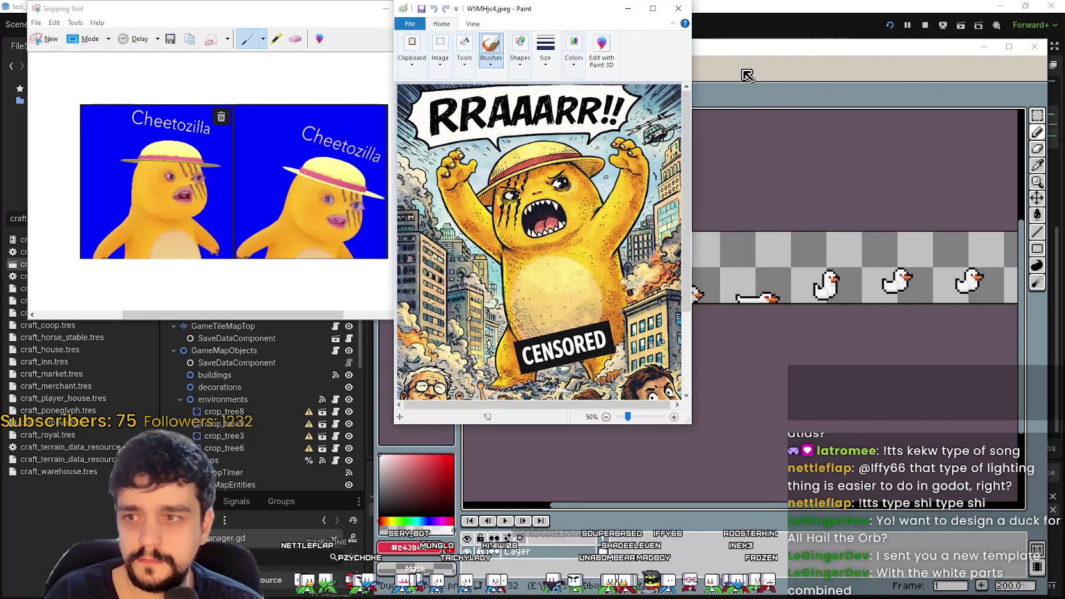
{"action": "left_click_drag", "start_coordinate": [793, 40], "coordinate": [771, 282]}
{"action": "left_click_drag", "start_coordinate": [847, 468], "coordinate": [833, 357]}
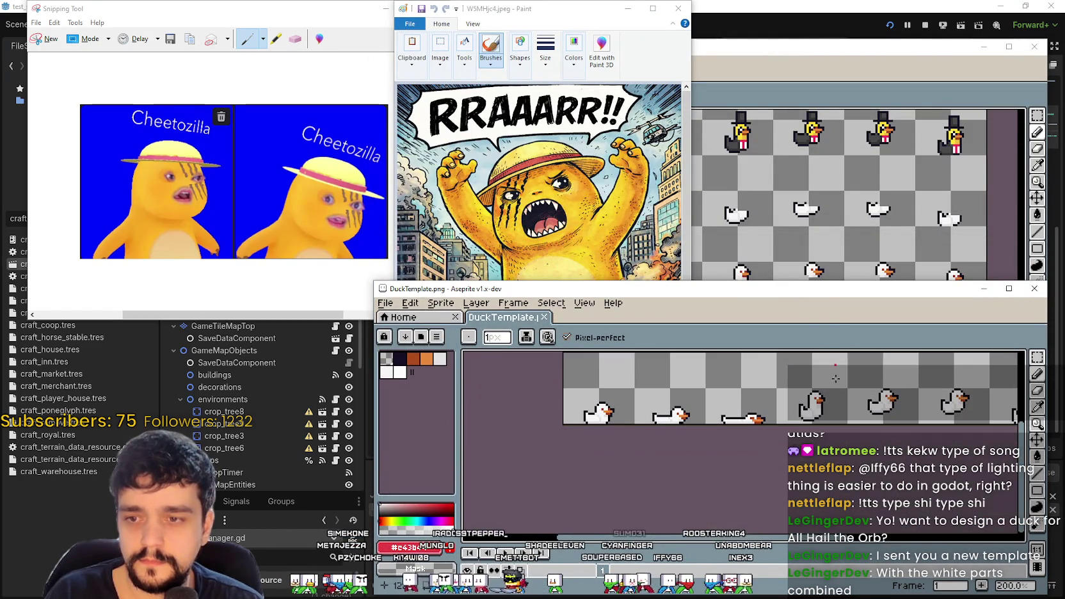
{"action": "mouse_move", "coordinate": [813, 283]}
{"action": "left_mouse_down"}
{"action": "mouse_move", "coordinate": [835, 414]}
{"action": "mouse_move", "coordinate": [660, 420]}
{"action": "left_mouse_up"}
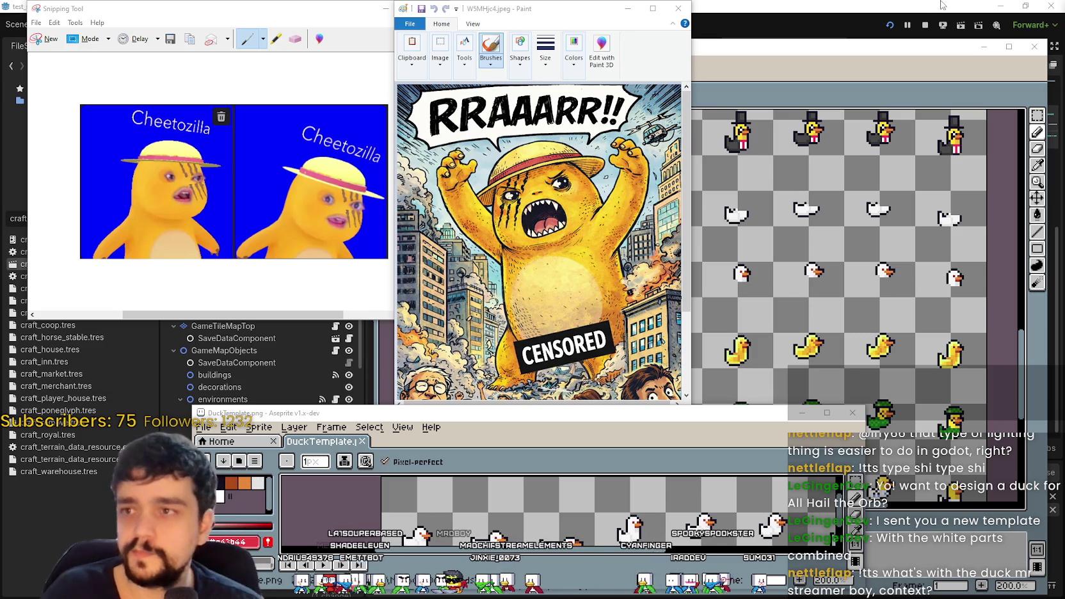
- Hide Paint's ribbon and move the straw-hat reference picture to the right side
{"action": "left_click", "coordinate": [472, 14]}
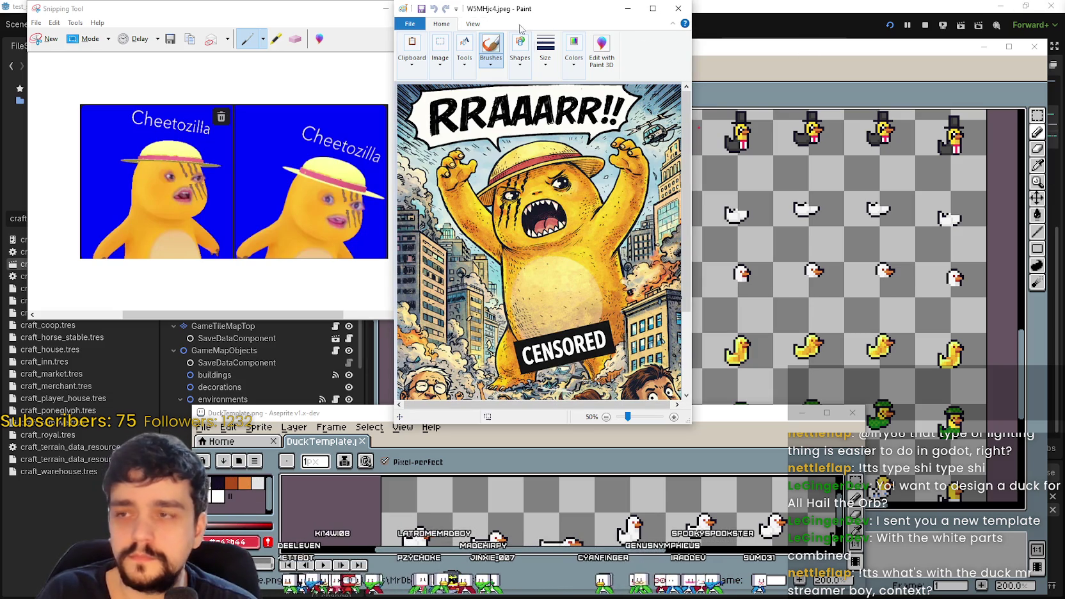
{"action": "left_click", "coordinate": [414, 24]}
{"action": "left_click", "coordinate": [416, 25]}
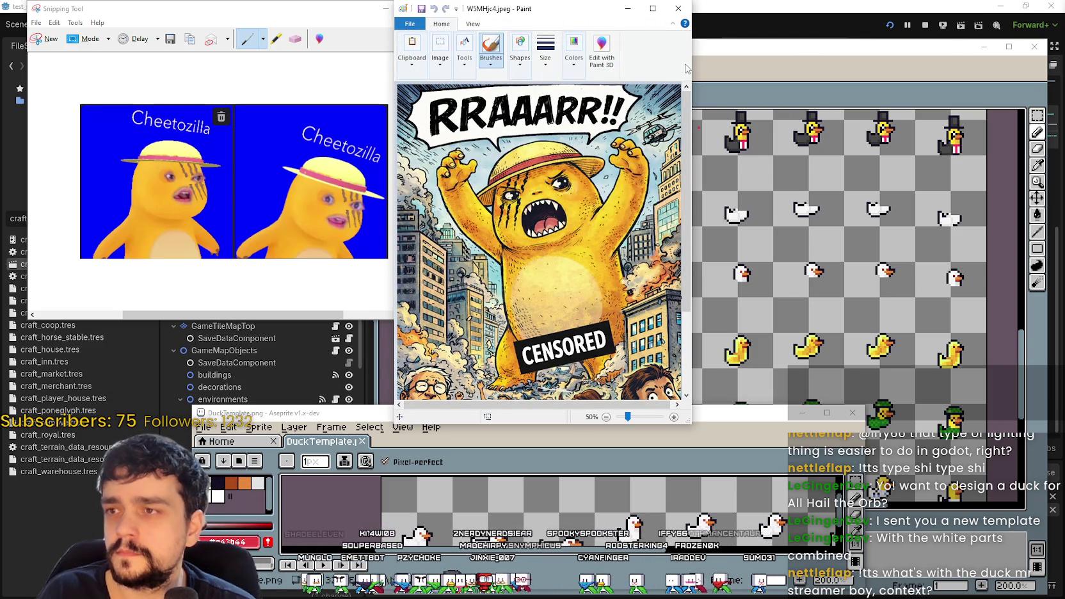
{"action": "left_click", "coordinate": [479, 25]}
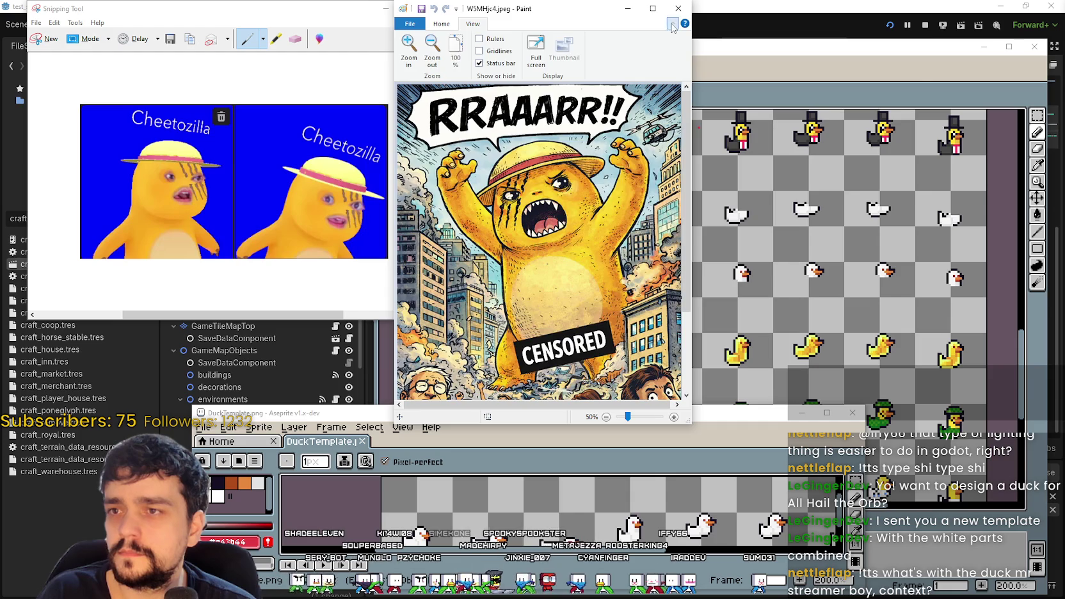
{"action": "left_click", "coordinate": [672, 27]}
{"action": "left_click_drag", "start_coordinate": [535, 24], "coordinate": [913, 25]}
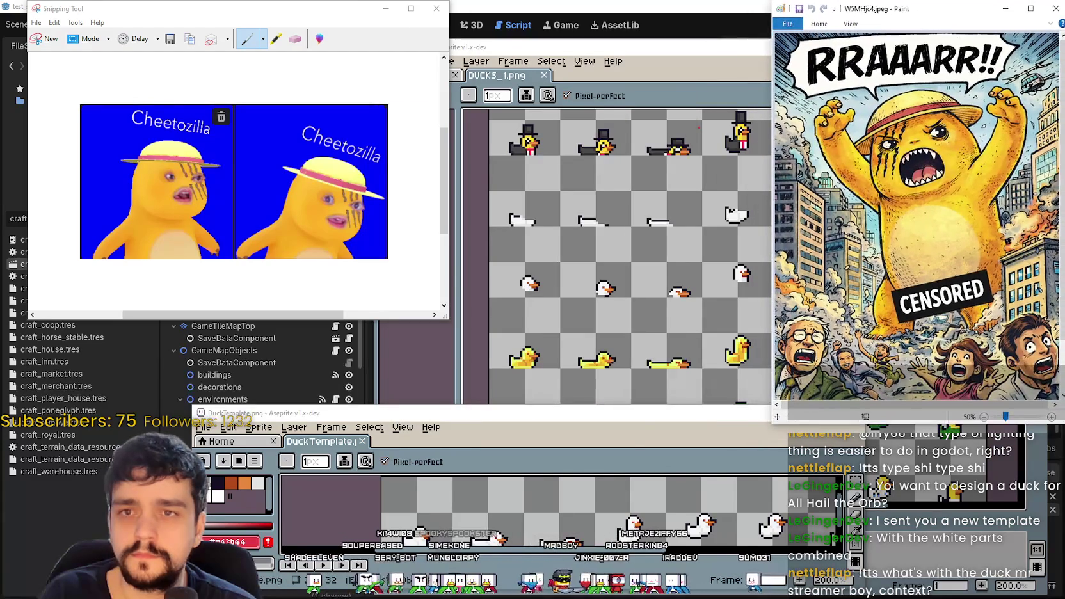
- Shrink the Snipping Tool reference and reposition and enlarge the duck template window
{"action": "mouse_move", "coordinate": [602, 415]}
{"action": "left_mouse_down"}
{"action": "mouse_move", "coordinate": [563, 451]}
{"action": "mouse_move", "coordinate": [526, 260]}
{"action": "mouse_move", "coordinate": [523, 279]}
{"action": "left_mouse_up"}
{"action": "left_click", "coordinate": [441, 138]}
{"action": "left_click_drag", "start_coordinate": [443, 170], "coordinate": [441, 198]}
{"action": "left_click_drag", "start_coordinate": [445, 320], "coordinate": [378, 253]}
{"action": "left_click_drag", "start_coordinate": [527, 276], "coordinate": [513, 223]}
{"action": "mouse_move", "coordinate": [770, 397]}
{"action": "left_mouse_down"}
{"action": "mouse_move", "coordinate": [780, 435]}
{"action": "mouse_move", "coordinate": [838, 486]}
{"action": "mouse_move", "coordinate": [831, 464]}
{"action": "left_mouse_up"}
{"action": "scroll", "coordinate": [432, 362], "scroll_direction": "up", "scroll_amount": 1}
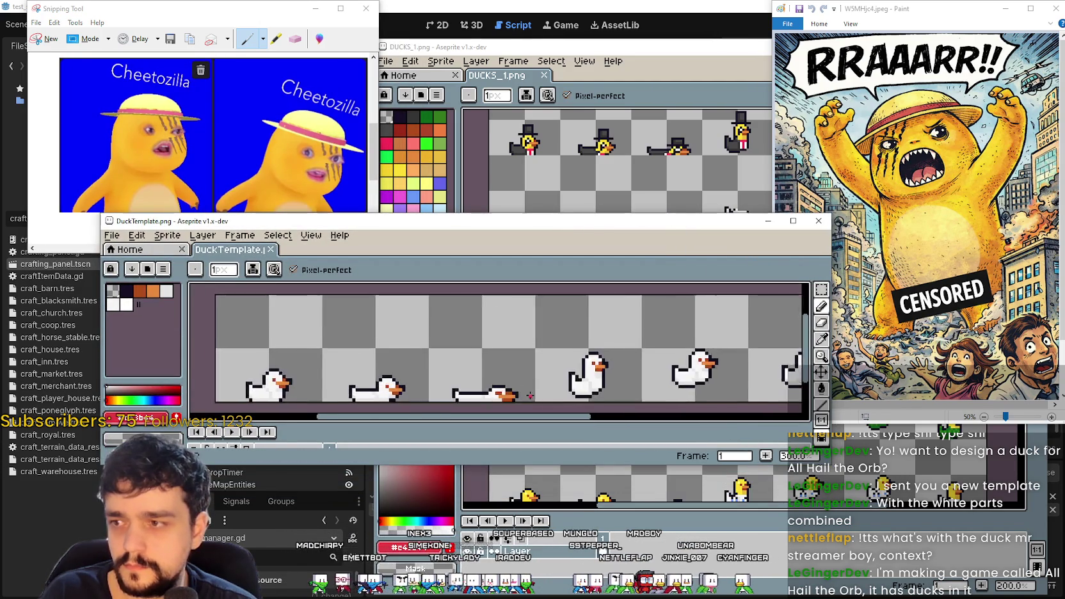
- Pan the DuckTemplate canvas and pull the window's right edge in so the duck strip fits
{"action": "scroll", "coordinate": [433, 362], "scroll_direction": "down", "scroll_amount": 1}
{"action": "left_click_drag", "start_coordinate": [433, 362], "coordinate": [366, 370]}
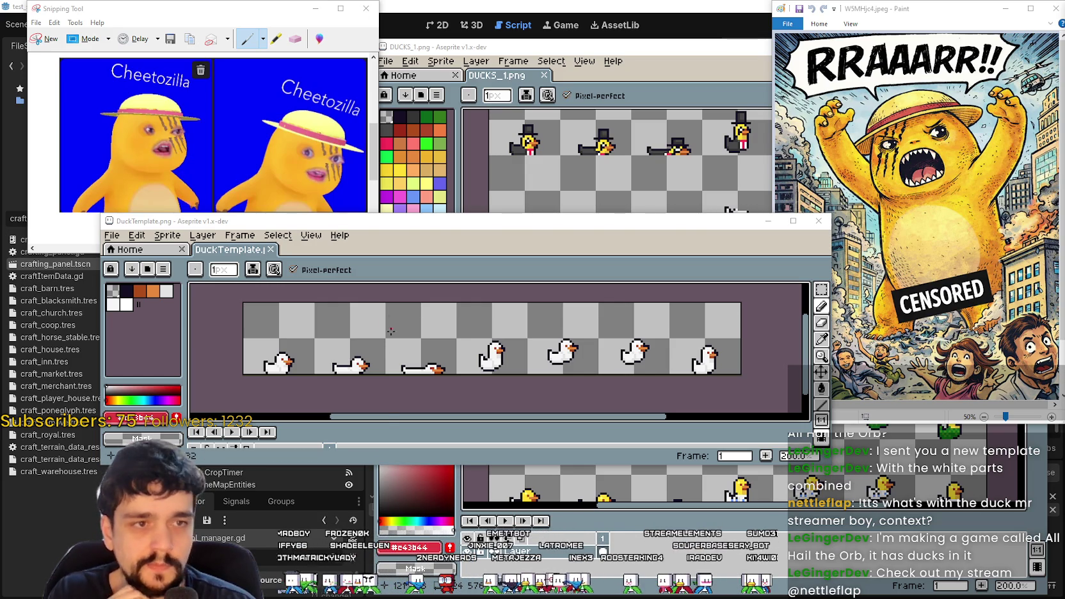
{"action": "mouse_move", "coordinate": [829, 310]}
{"action": "left_mouse_down"}
{"action": "mouse_move", "coordinate": [716, 309]}
{"action": "mouse_move", "coordinate": [766, 309]}
{"action": "left_mouse_up"}
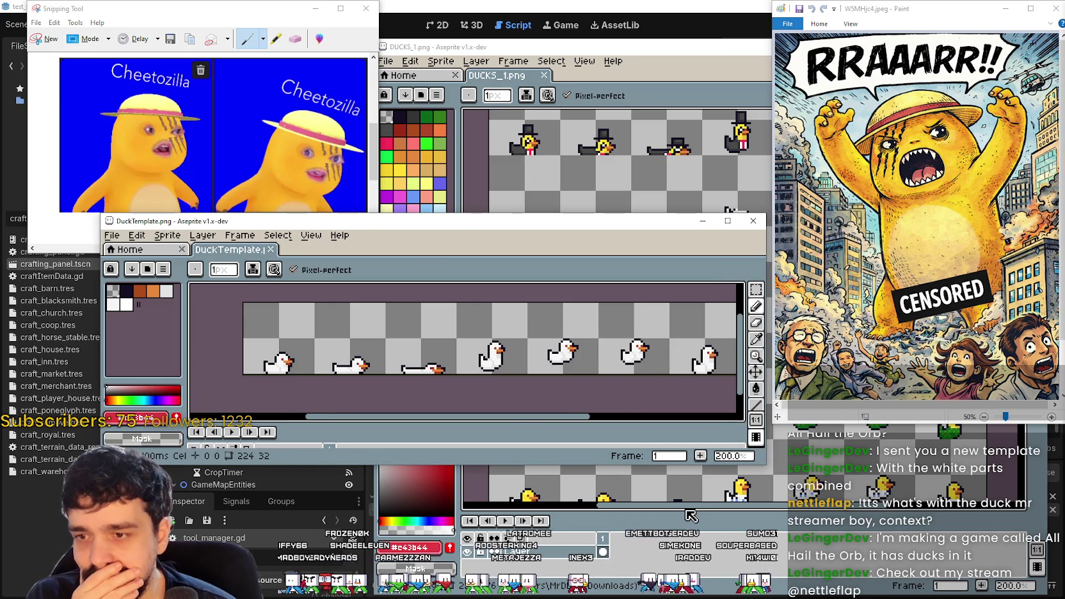
- Bring DUCKS_1 to the front, switch to the Rectangular Marquee, and pan across the duck rows
{"action": "left_click", "coordinate": [690, 516]}
{"action": "left_click_drag", "start_coordinate": [694, 418], "coordinate": [674, 246]}
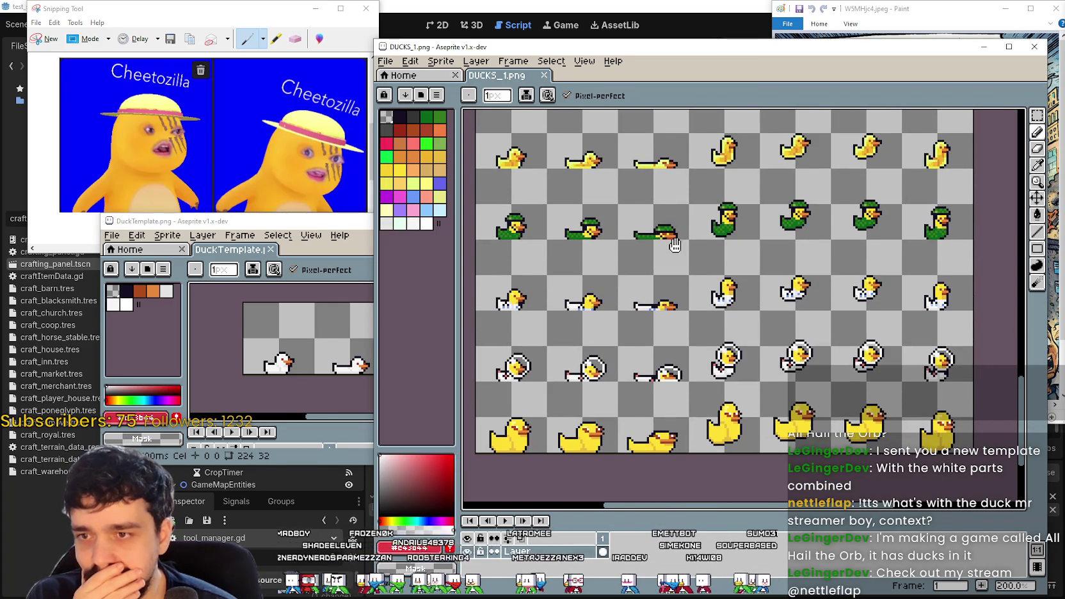
{"action": "key", "text": "m"}
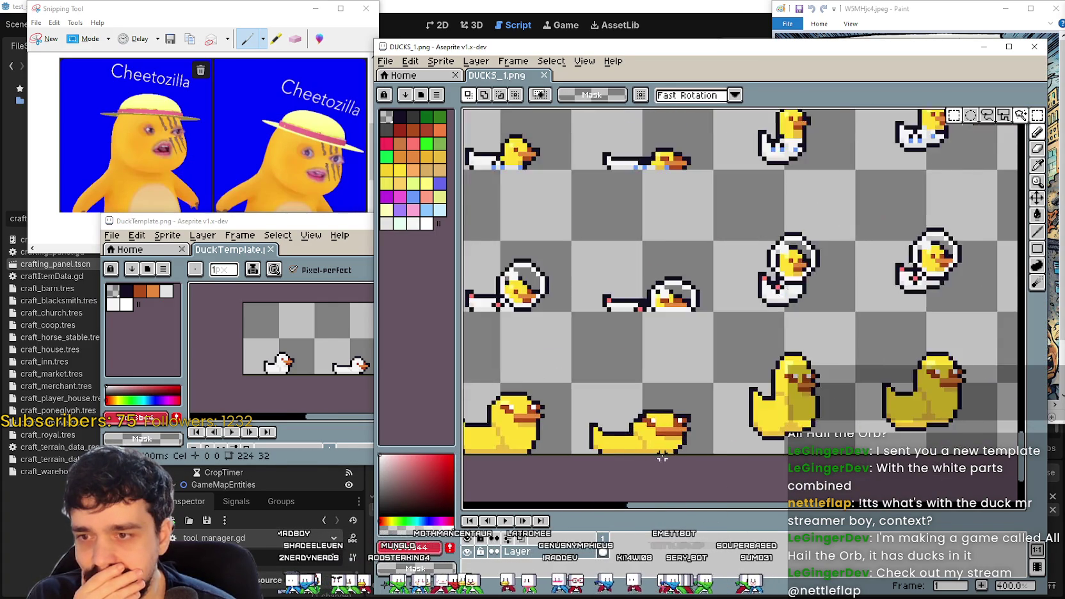
{"action": "scroll", "coordinate": [673, 440], "scroll_direction": "up", "scroll_amount": 3}
{"action": "scroll", "coordinate": [673, 441], "scroll_direction": "right", "scroll_amount": 3}
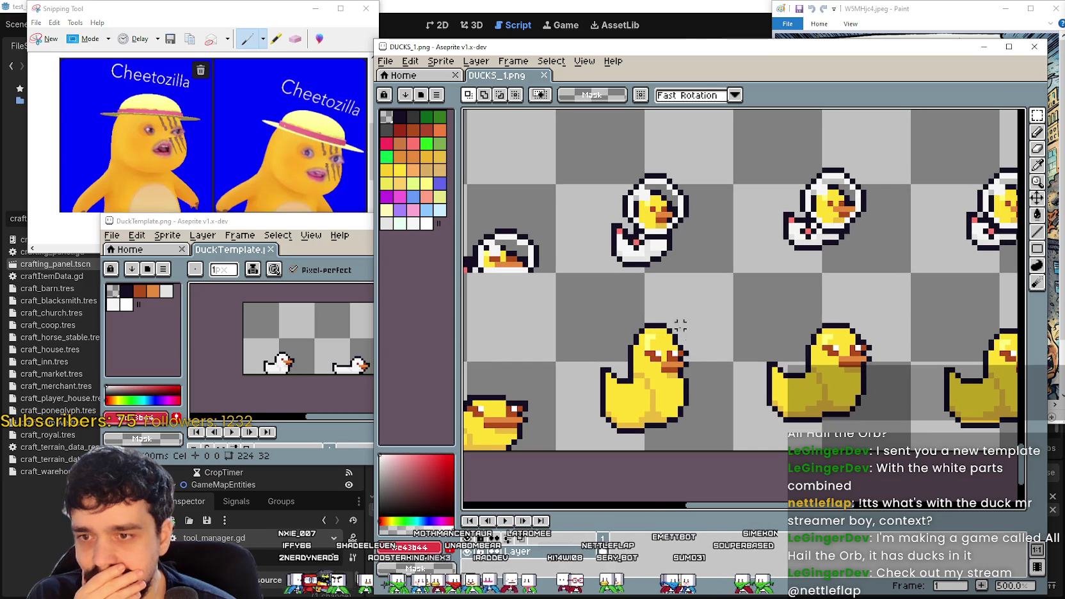
{"action": "scroll", "coordinate": [631, 309], "scroll_direction": "down", "scroll_amount": 3}
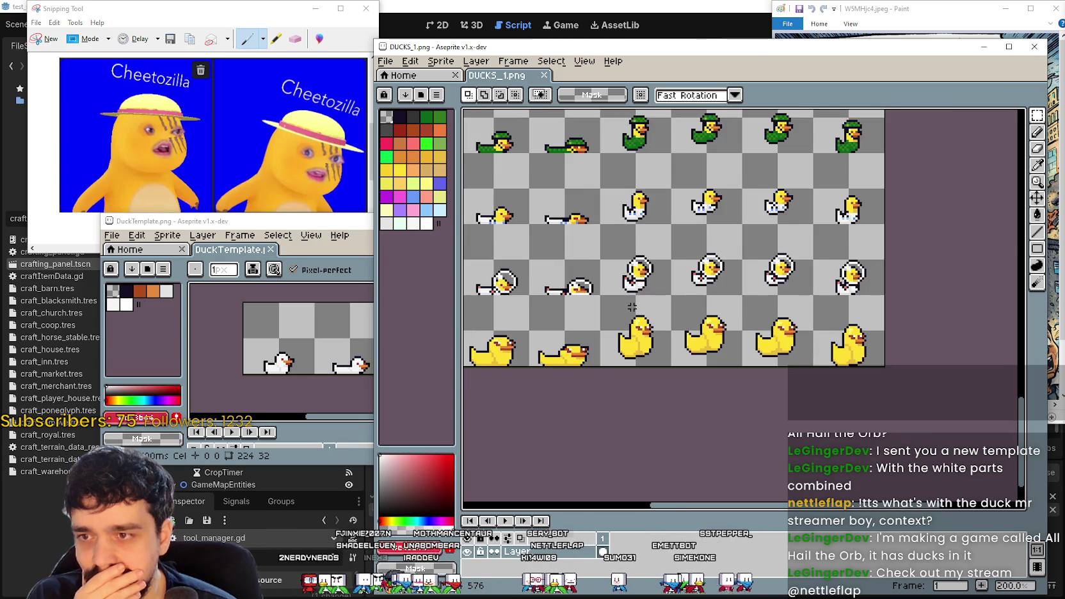
{"action": "scroll", "coordinate": [692, 326], "scroll_direction": "down", "scroll_amount": 1}
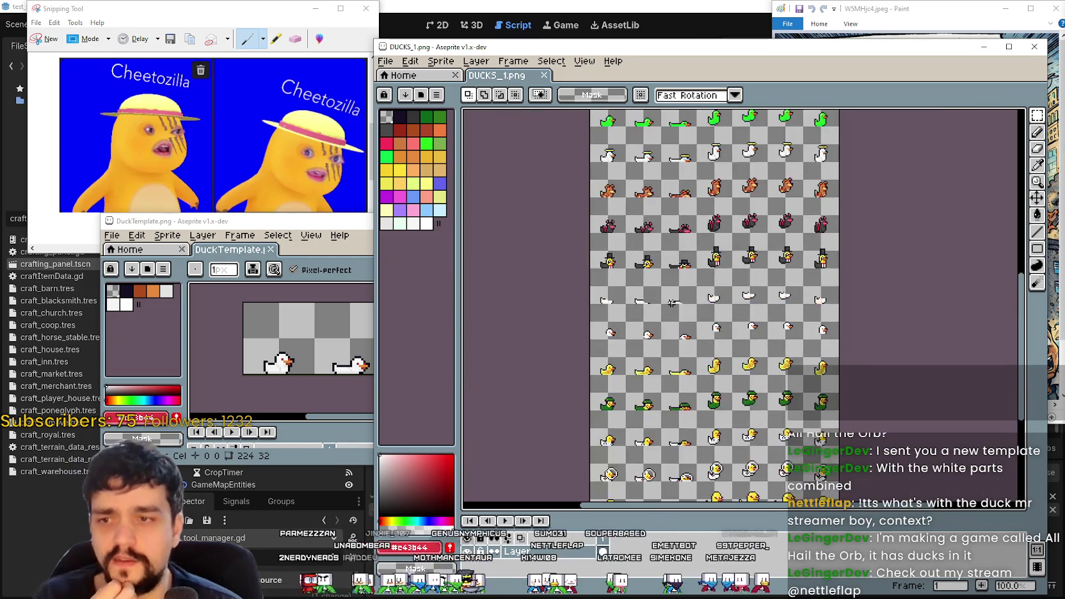
{"action": "left_click_drag", "start_coordinate": [657, 499], "coordinate": [647, 428]}
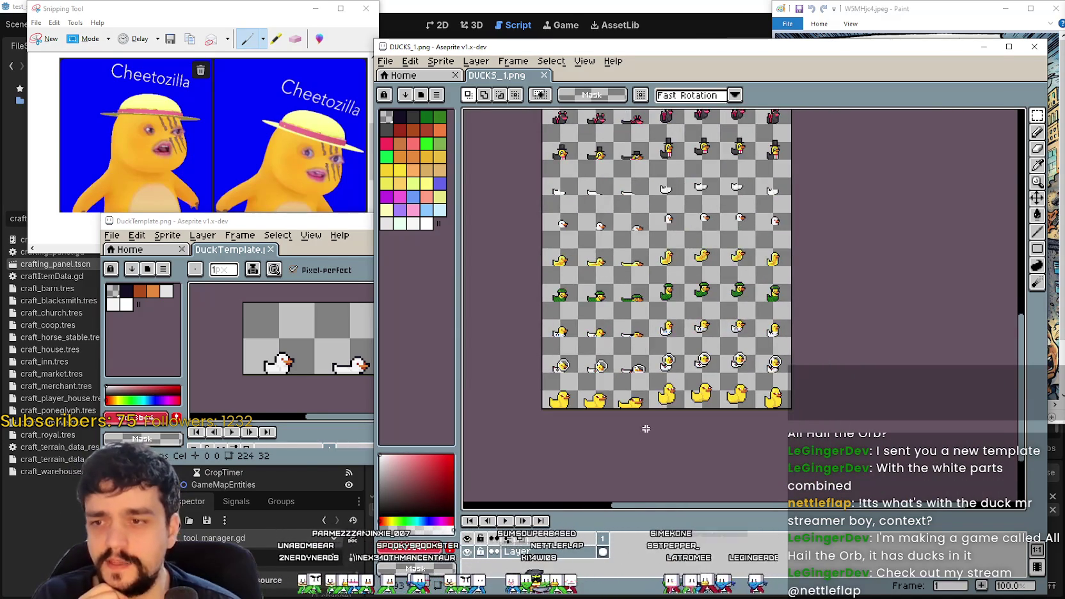
{"action": "scroll", "coordinate": [647, 427], "scroll_direction": "up", "scroll_amount": 3}
{"action": "mouse_move", "coordinate": [726, 416]}
{"action": "left_mouse_down"}
{"action": "mouse_move", "coordinate": [756, 340]}
{"action": "mouse_move", "coordinate": [713, 320]}
{"action": "mouse_move", "coordinate": [709, 300]}
{"action": "mouse_move", "coordinate": [850, 325]}
{"action": "mouse_move", "coordinate": [689, 340]}
{"action": "left_mouse_up"}
{"action": "scroll", "coordinate": [709, 386], "scroll_direction": "down", "scroll_amount": 2}
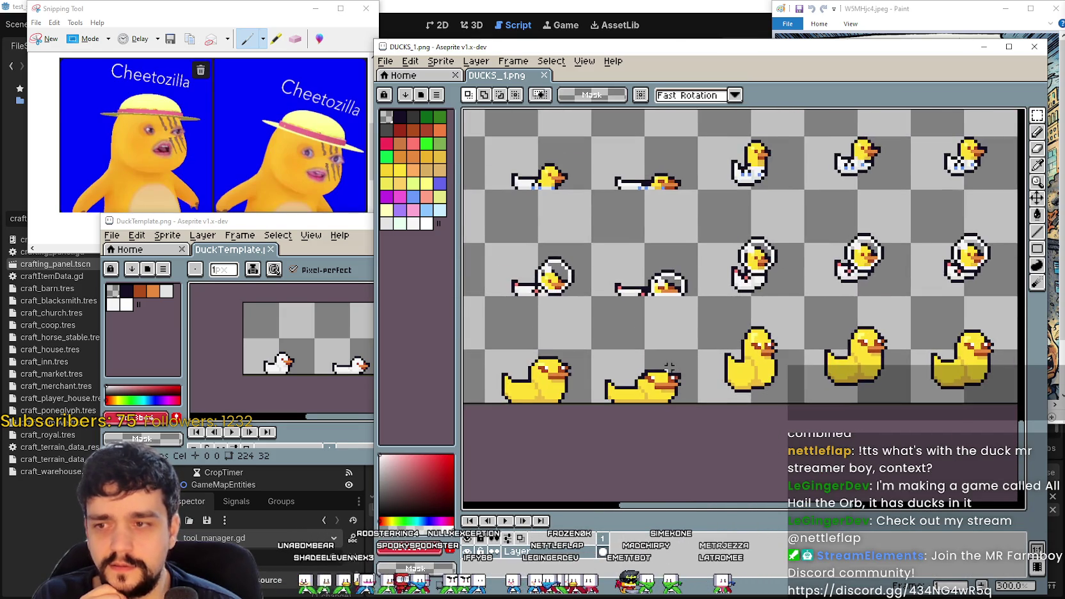
{"action": "mouse_move", "coordinate": [823, 369]}
{"action": "left_mouse_down"}
{"action": "mouse_move", "coordinate": [688, 360]}
{"action": "mouse_move", "coordinate": [704, 363]}
{"action": "left_mouse_up"}
{"action": "mouse_move", "coordinate": [351, 419]}
{"action": "left_mouse_down"}
{"action": "mouse_move", "coordinate": [400, 434]}
{"action": "mouse_move", "coordinate": [376, 432]}
{"action": "left_mouse_up"}
- Browse the blue, green and yellow duck rows to find an upright yellow duck
{"action": "left_click", "coordinate": [848, 436]}
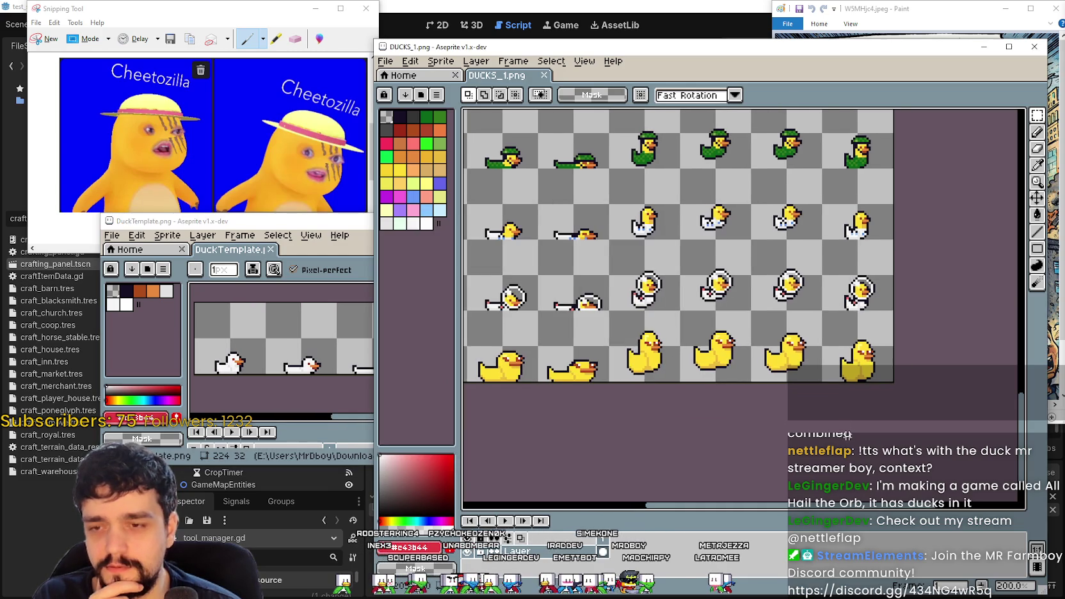
{"action": "left_click_drag", "start_coordinate": [588, 289], "coordinate": [704, 337]}
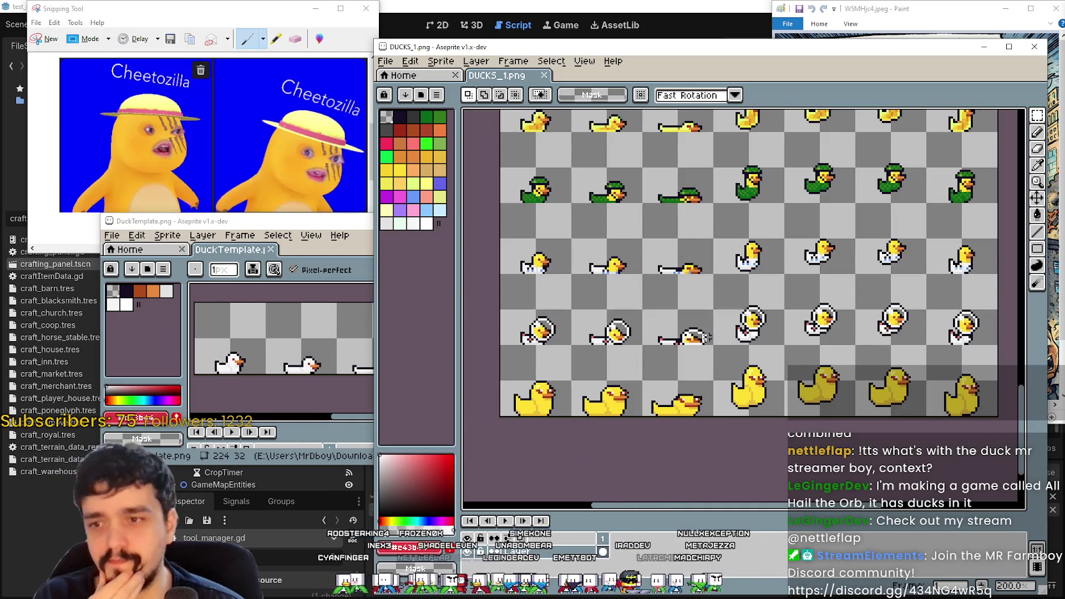
{"action": "mouse_move", "coordinate": [778, 444]}
{"action": "left_mouse_down"}
{"action": "mouse_move", "coordinate": [744, 438]}
{"action": "mouse_move", "coordinate": [718, 391]}
{"action": "left_mouse_up"}
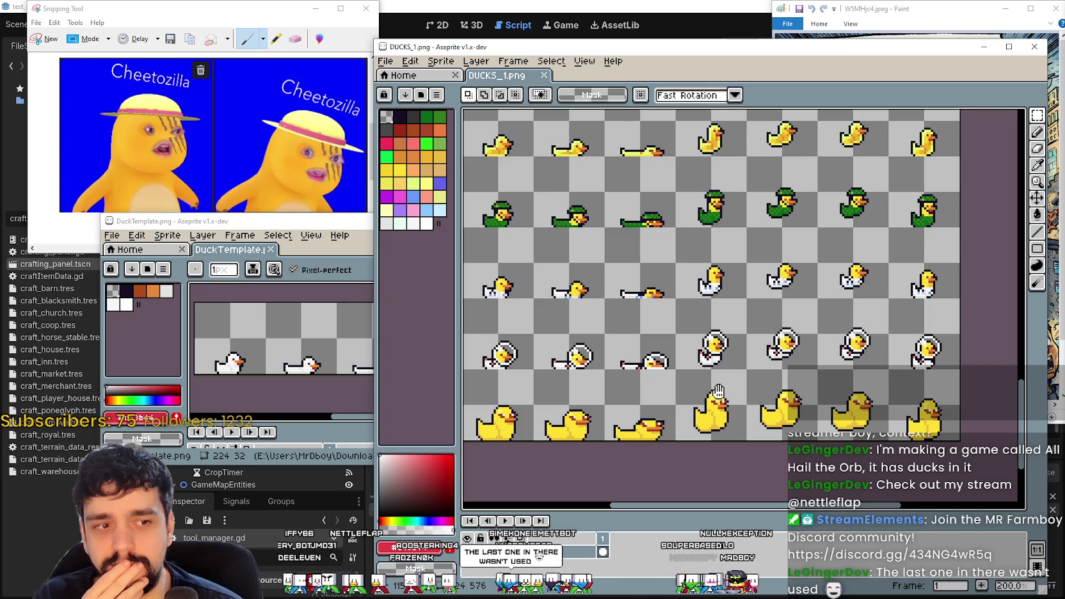
{"action": "scroll", "coordinate": [718, 384], "scroll_direction": "up", "scroll_amount": 4}
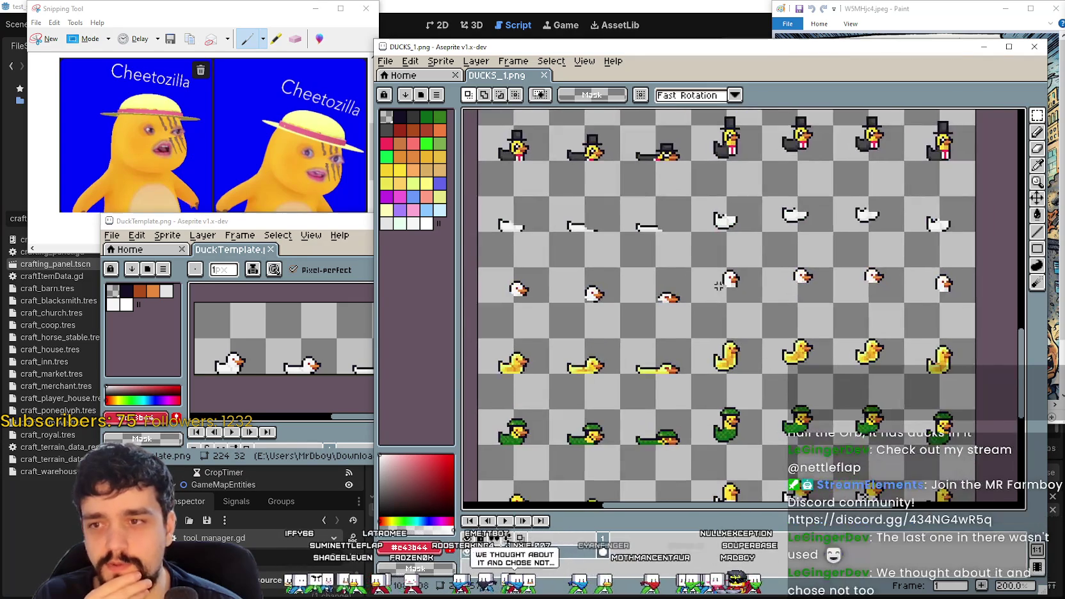
{"action": "scroll", "coordinate": [745, 225], "scroll_direction": "up", "scroll_amount": 5}
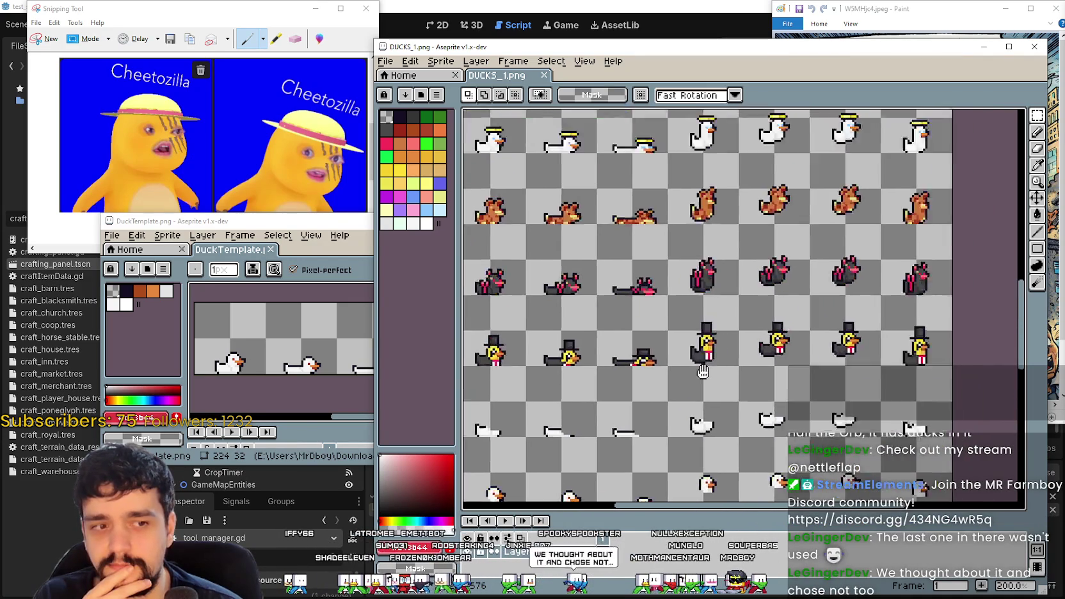
{"action": "scroll", "coordinate": [684, 300], "scroll_direction": "down", "scroll_amount": 5}
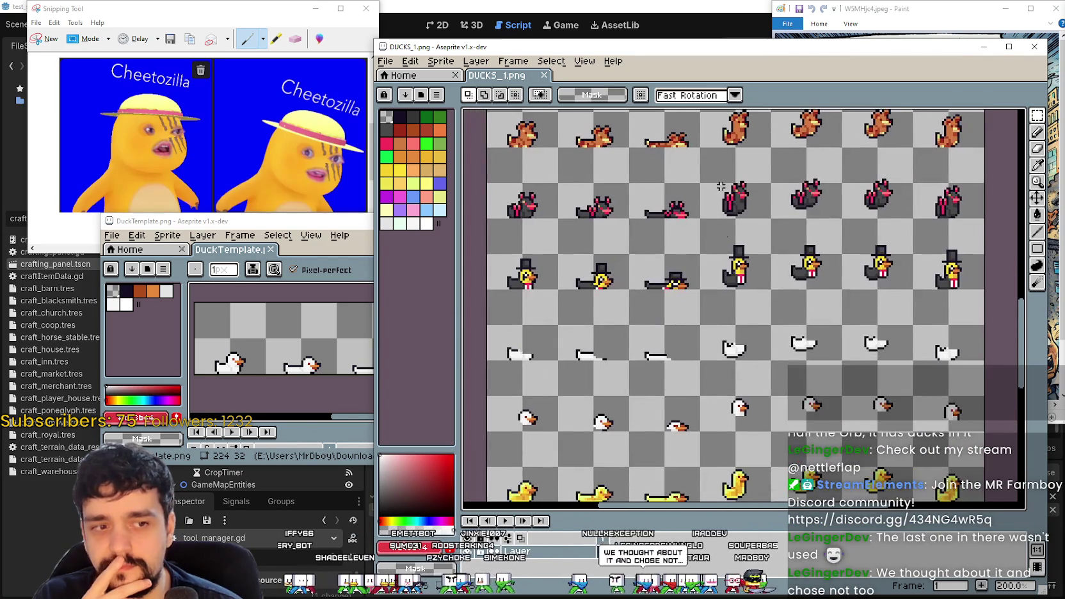
{"action": "scroll", "coordinate": [700, 462], "scroll_direction": "up", "scroll_amount": 5}
{"action": "left_click_drag", "start_coordinate": [699, 462], "coordinate": [700, 394]}
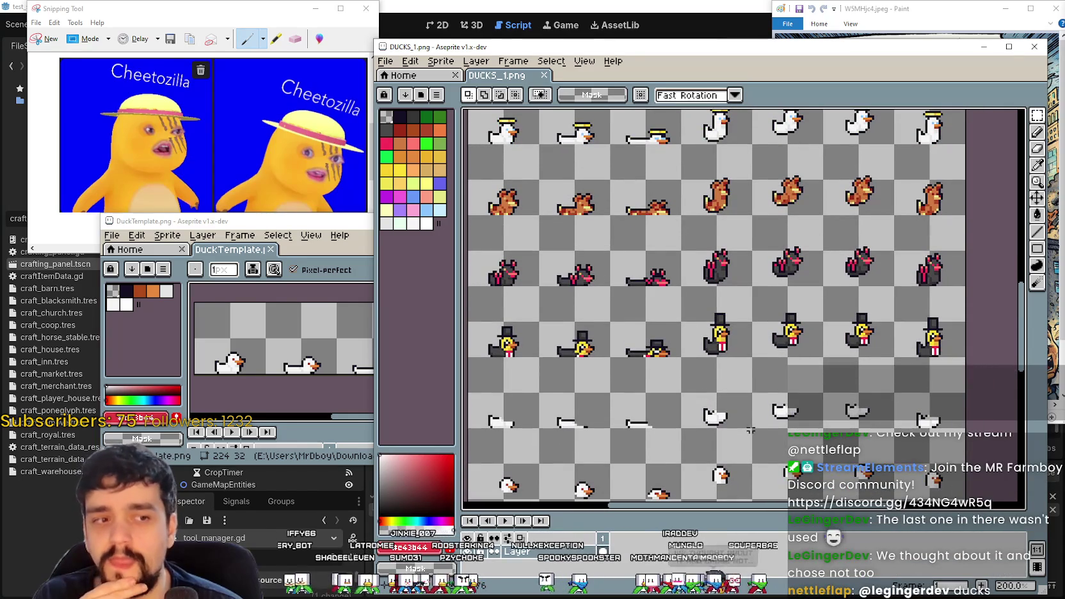
{"action": "left_click_drag", "start_coordinate": [688, 261], "coordinate": [710, 401]}
{"action": "scroll", "coordinate": [728, 371], "scroll_direction": "up", "scroll_amount": 8}
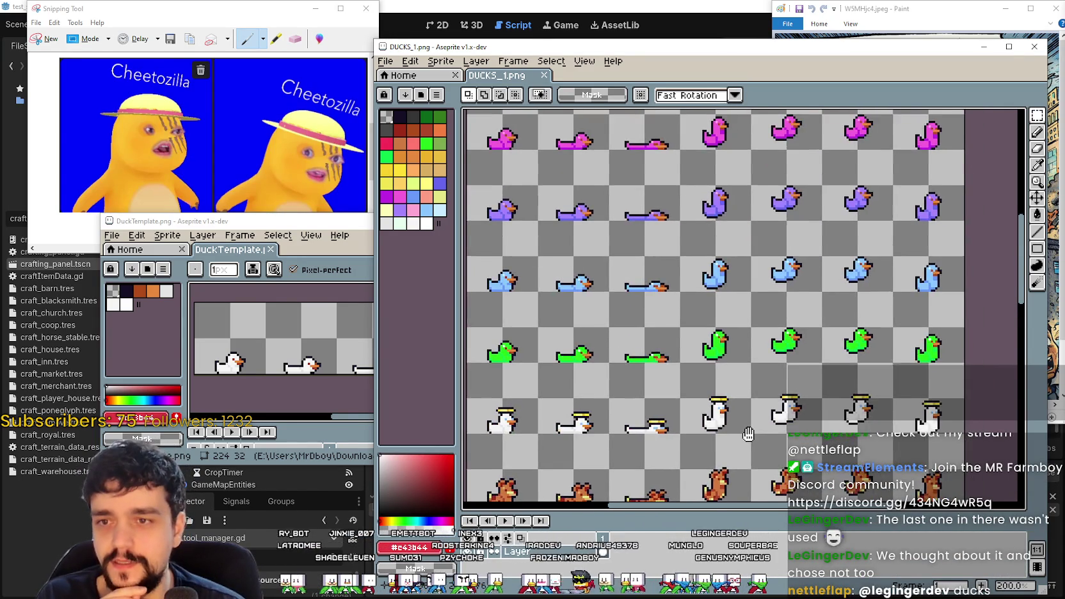
{"action": "scroll", "coordinate": [675, 319], "scroll_direction": "up", "scroll_amount": 2}
{"action": "scroll", "coordinate": [717, 333], "scroll_direction": "down", "scroll_amount": 10}
{"action": "left_click_drag", "start_coordinate": [757, 344], "coordinate": [686, 318]}
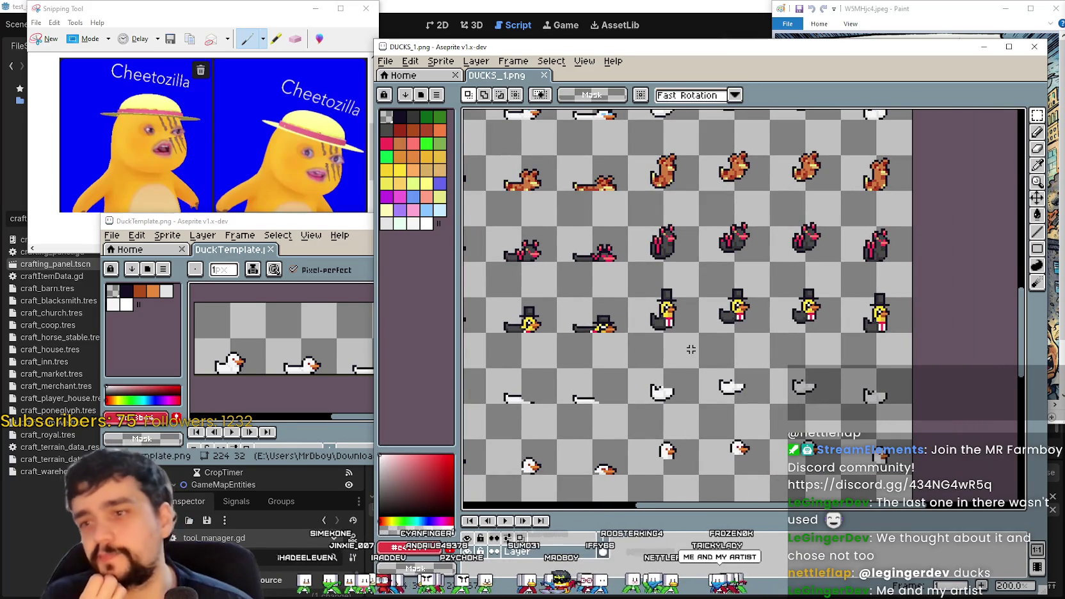
{"action": "scroll", "coordinate": [695, 343], "scroll_direction": "down", "scroll_amount": 5}
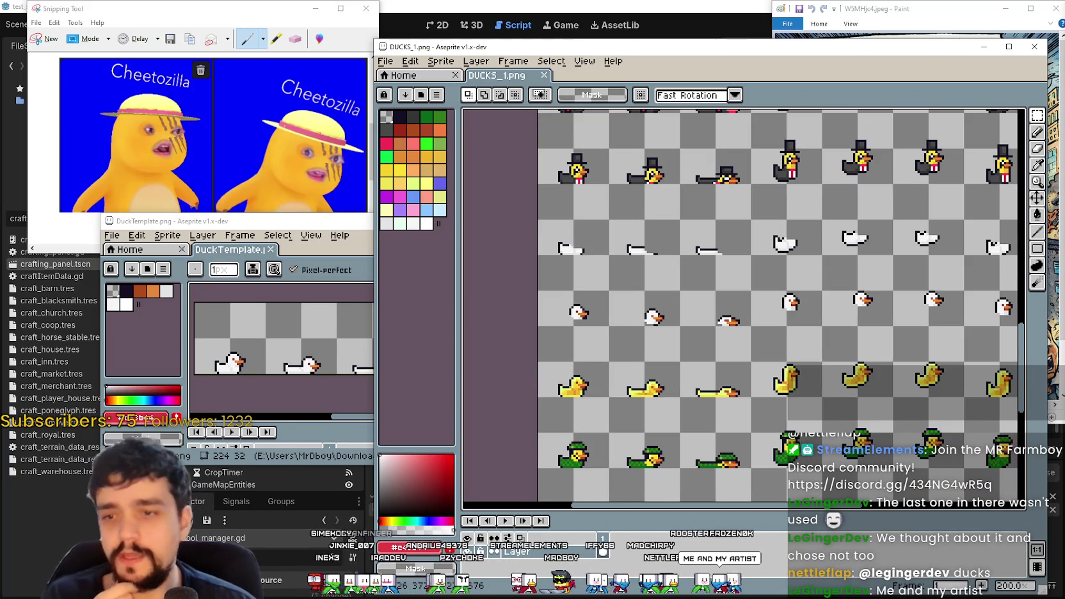
{"action": "scroll", "coordinate": [823, 372], "scroll_direction": "up", "scroll_amount": 10}
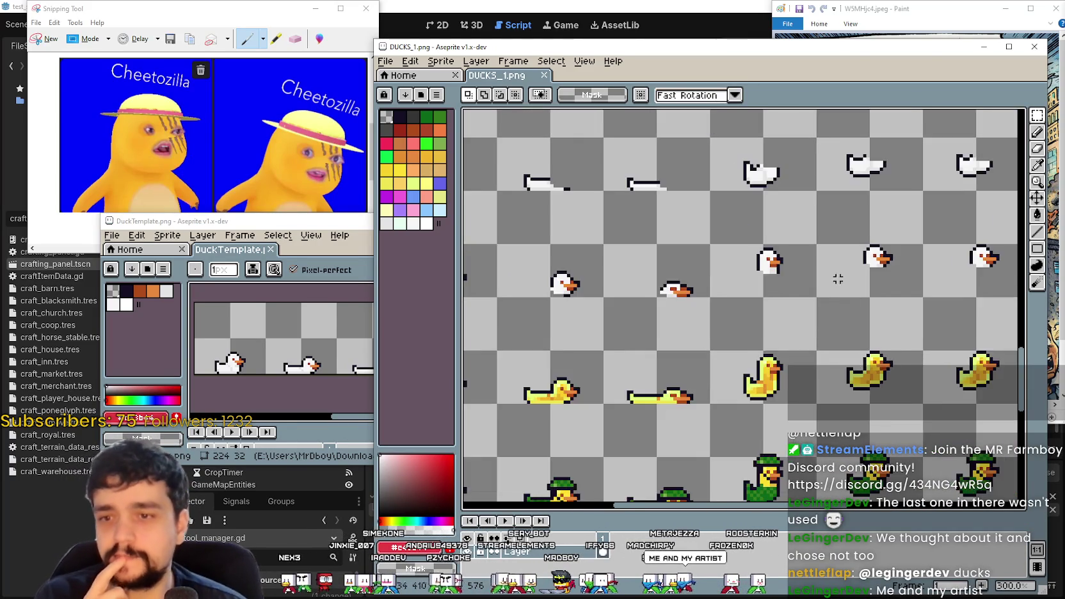
{"action": "scroll", "coordinate": [734, 497], "scroll_direction": "down", "scroll_amount": 3}
{"action": "scroll", "coordinate": [750, 392], "scroll_direction": "up", "scroll_amount": 1}
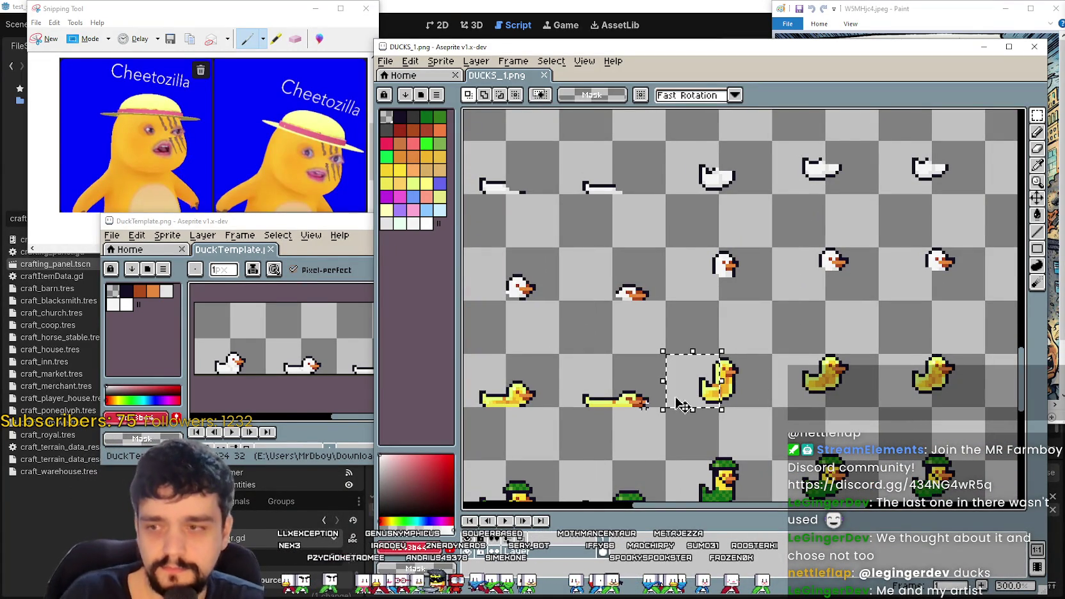
- Copy the yellow duck from DUCKS_1 and paste it into DuckTemplate above the white ducks
{"action": "left_click", "coordinate": [742, 385]}
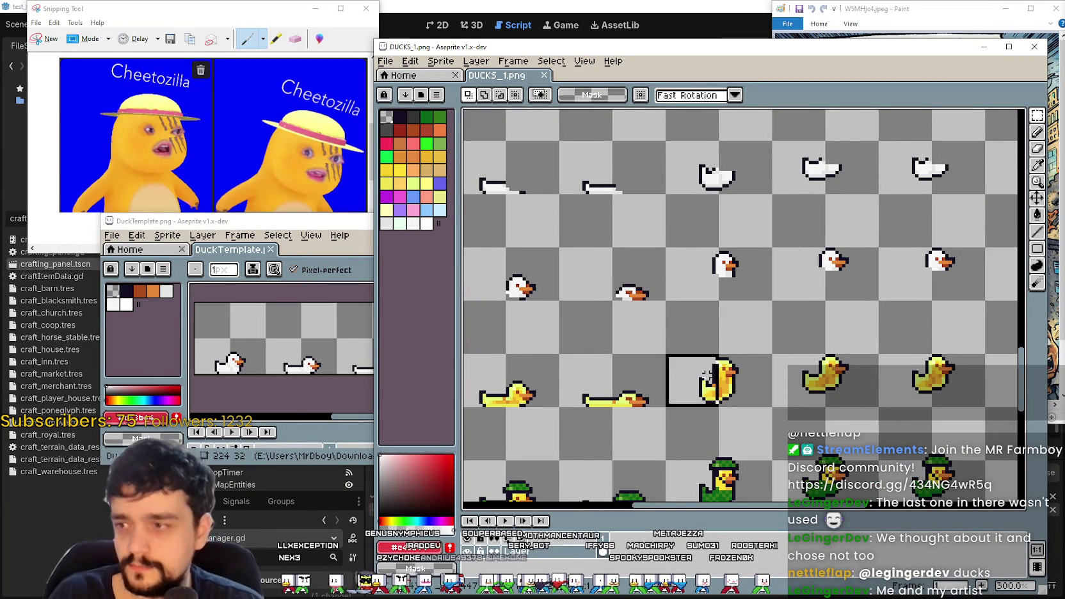
{"action": "key", "text": "alt+Tab"}
{"action": "left_click_drag", "start_coordinate": [411, 318], "coordinate": [558, 319]}
{"action": "key", "text": "ctrl+v"}
{"action": "mouse_move", "coordinate": [506, 371]}
{"action": "left_mouse_down"}
{"action": "mouse_move", "coordinate": [442, 372]}
{"action": "mouse_move", "coordinate": [430, 346]}
{"action": "mouse_move", "coordinate": [480, 378]}
{"action": "left_mouse_up"}
{"action": "scroll", "coordinate": [431, 345], "scroll_direction": "up", "scroll_amount": 2}
{"action": "key", "text": "Return"}
- Select the 224×16 row of white ducks with the Rectangular Marquee
{"action": "scroll", "coordinate": [480, 376], "scroll_direction": "down", "scroll_amount": 1}
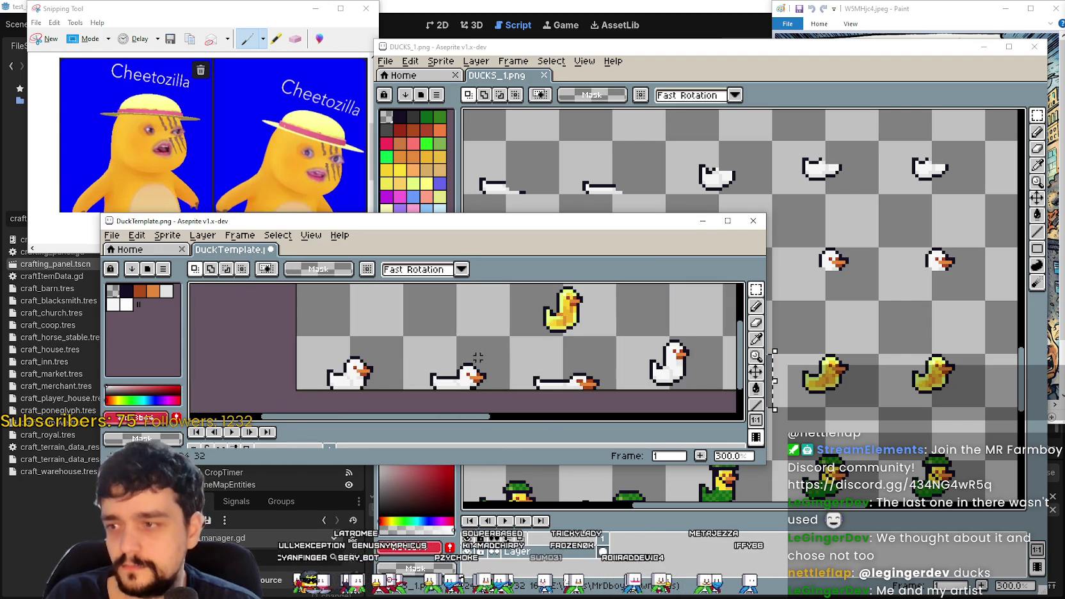
{"action": "mouse_move", "coordinate": [467, 300]}
{"action": "left_mouse_down"}
{"action": "mouse_move", "coordinate": [520, 326]}
{"action": "mouse_move", "coordinate": [493, 333]}
{"action": "left_mouse_up"}
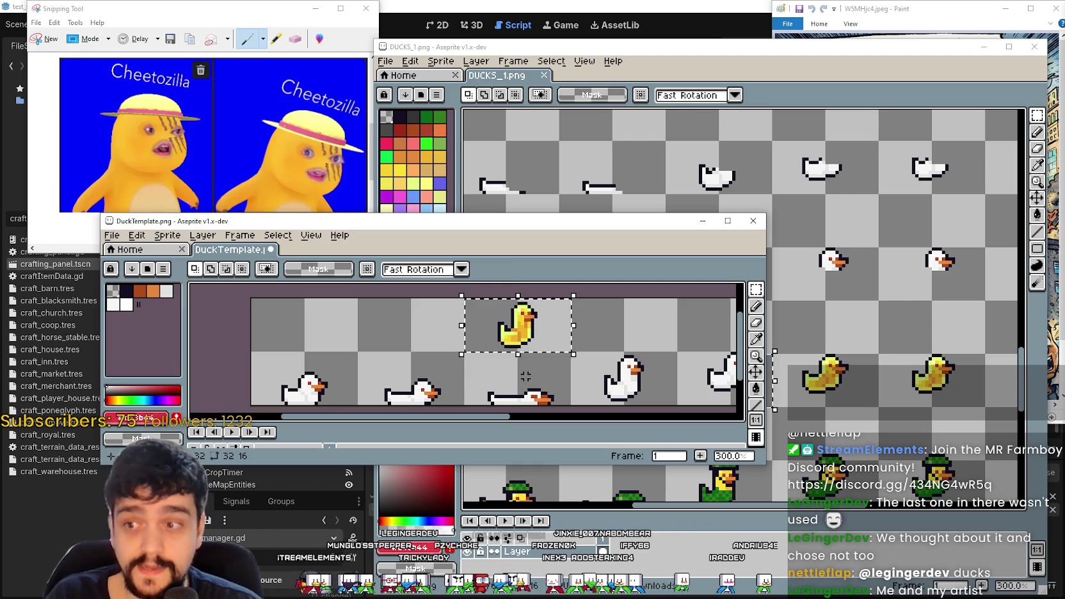
{"action": "scroll", "coordinate": [525, 376], "scroll_direction": "up", "scroll_amount": 1}
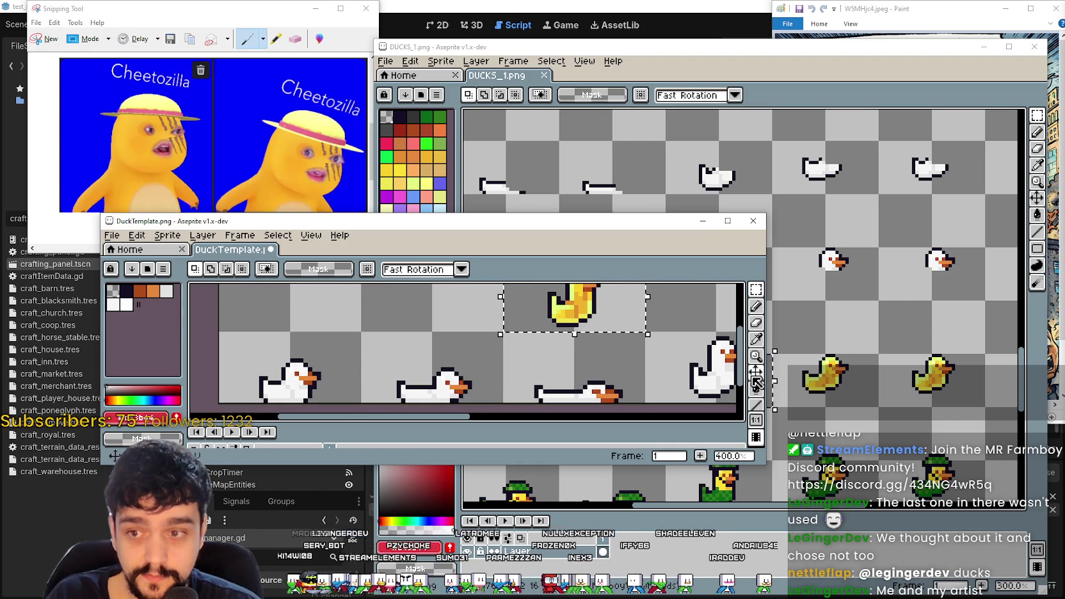
{"action": "left_click", "coordinate": [756, 344]}
{"action": "scroll", "coordinate": [568, 293], "scroll_direction": "up", "scroll_amount": 1}
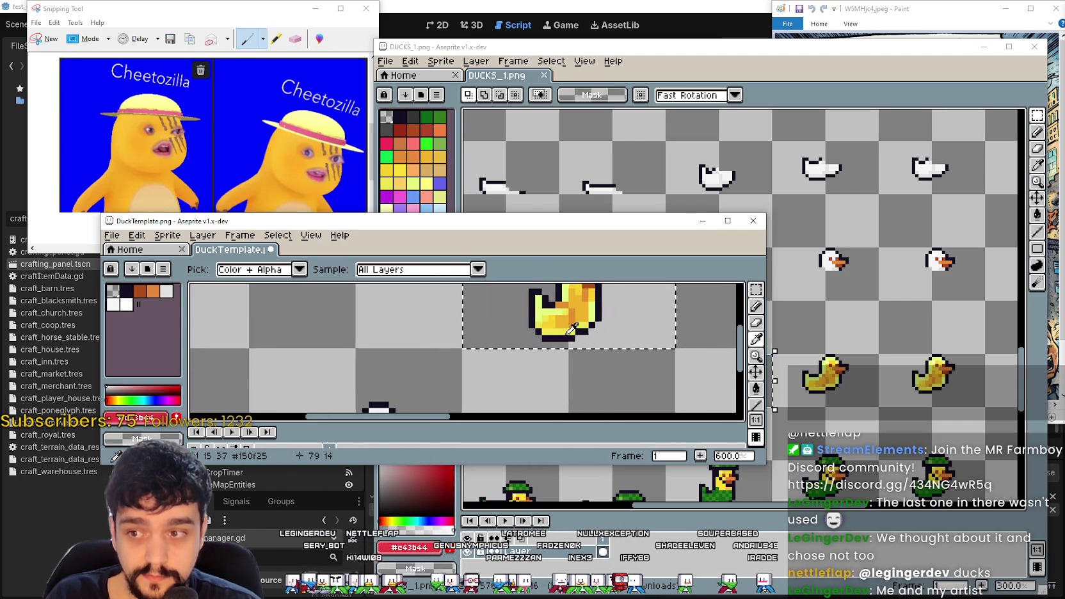
{"action": "scroll", "coordinate": [568, 293], "scroll_direction": "down", "scroll_amount": 1}
{"action": "scroll", "coordinate": [579, 331], "scroll_direction": "down", "scroll_amount": 2}
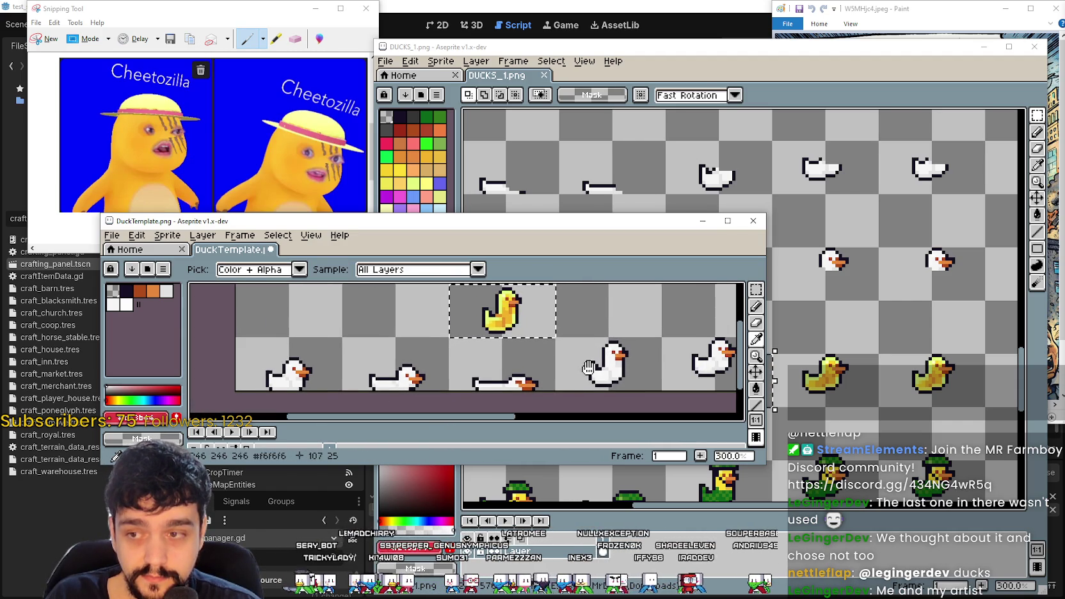
{"action": "key", "text": "m"}
{"action": "scroll", "coordinate": [516, 357], "scroll_direction": "down", "scroll_amount": 2}
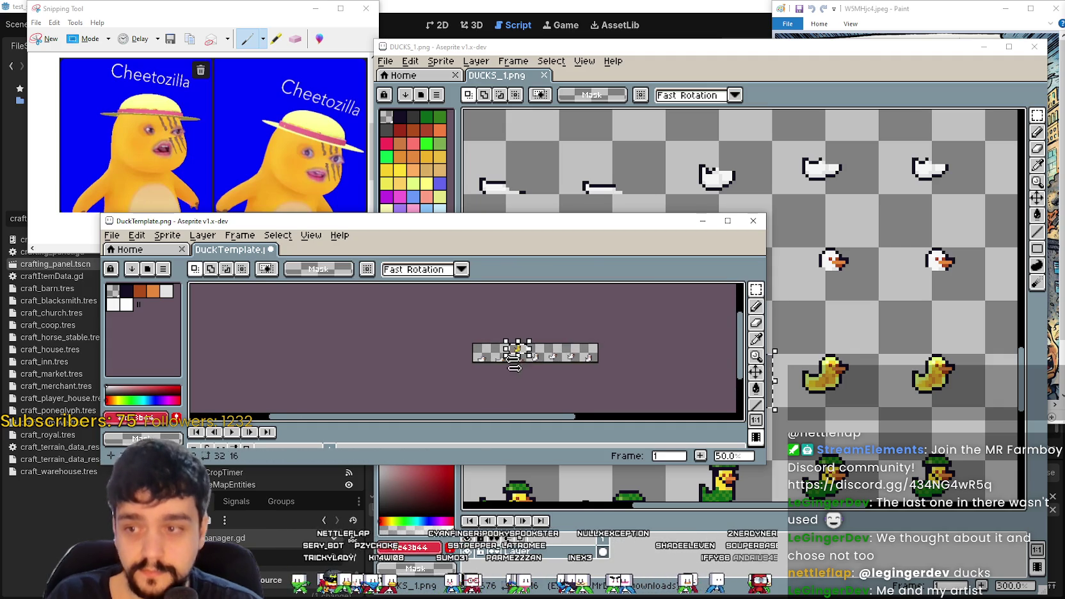
{"action": "scroll", "coordinate": [516, 357], "scroll_direction": "up", "scroll_amount": 2}
{"action": "left_click_drag", "start_coordinate": [397, 348], "coordinate": [736, 333]}
- Sample the pasted duck's yellow and Paint Bucket it into a white duck's belly
{"action": "scroll", "coordinate": [546, 364], "scroll_direction": "up", "scroll_amount": 2}
{"action": "scroll", "coordinate": [546, 364], "scroll_direction": "down", "scroll_amount": 1}
{"action": "scroll", "coordinate": [546, 364], "scroll_direction": "up", "scroll_amount": 3}
{"action": "key", "text": "i"}
{"action": "left_click_drag", "start_coordinate": [576, 363], "coordinate": [512, 296]}
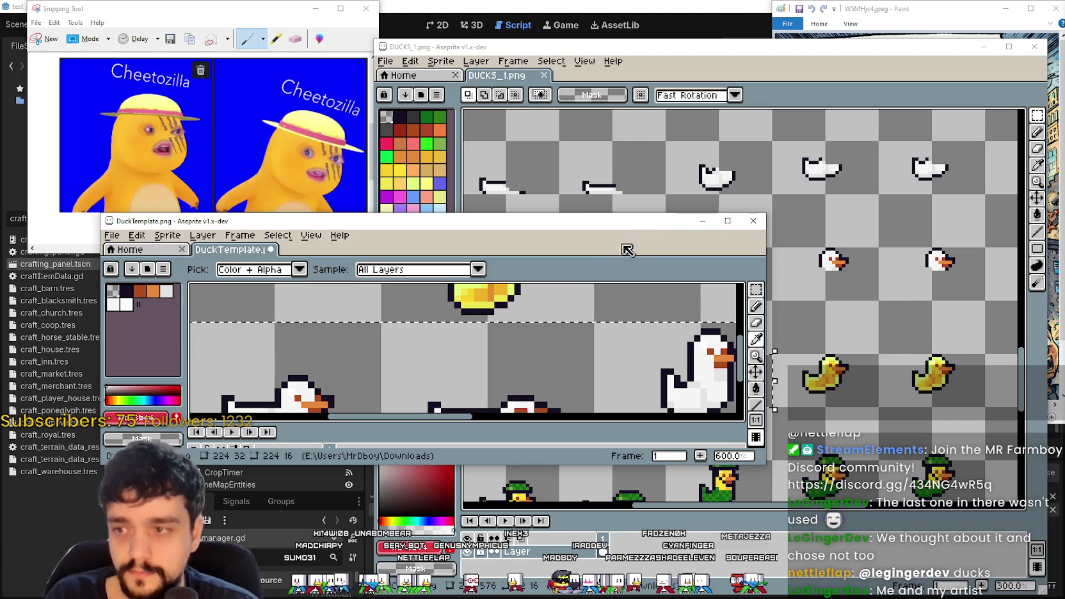
{"action": "left_click", "coordinate": [487, 299]}
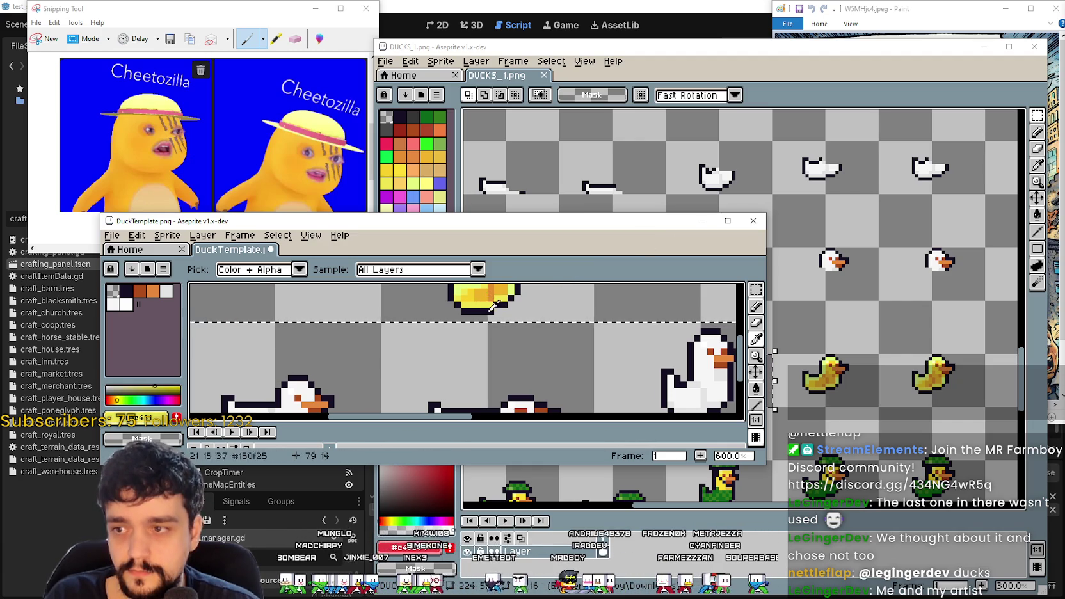
{"action": "scroll", "coordinate": [540, 343], "scroll_direction": "down", "scroll_amount": 2}
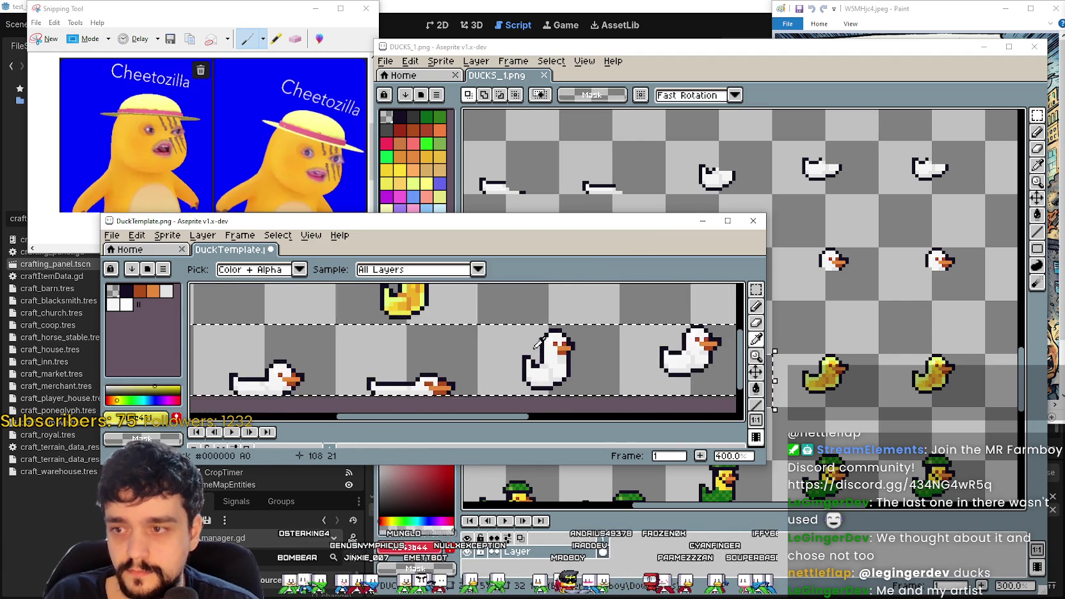
{"action": "left_click", "coordinate": [760, 390]}
{"action": "left_click", "coordinate": [502, 398]}
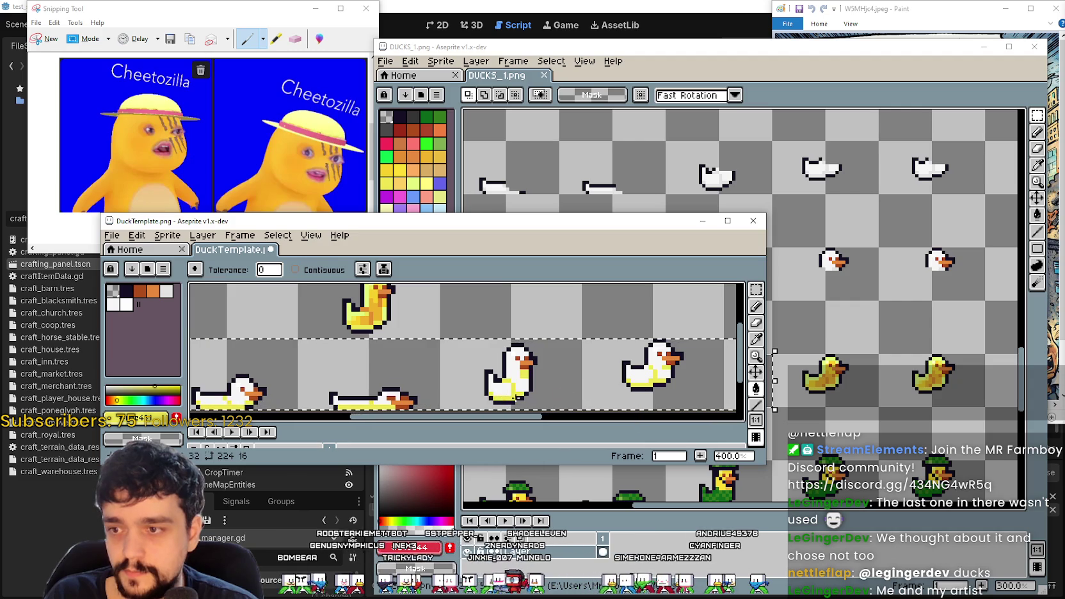
- Resample the top duck's yellow for the Paint Bucket and pan over the lower ducks to check
{"action": "key", "text": "i"}
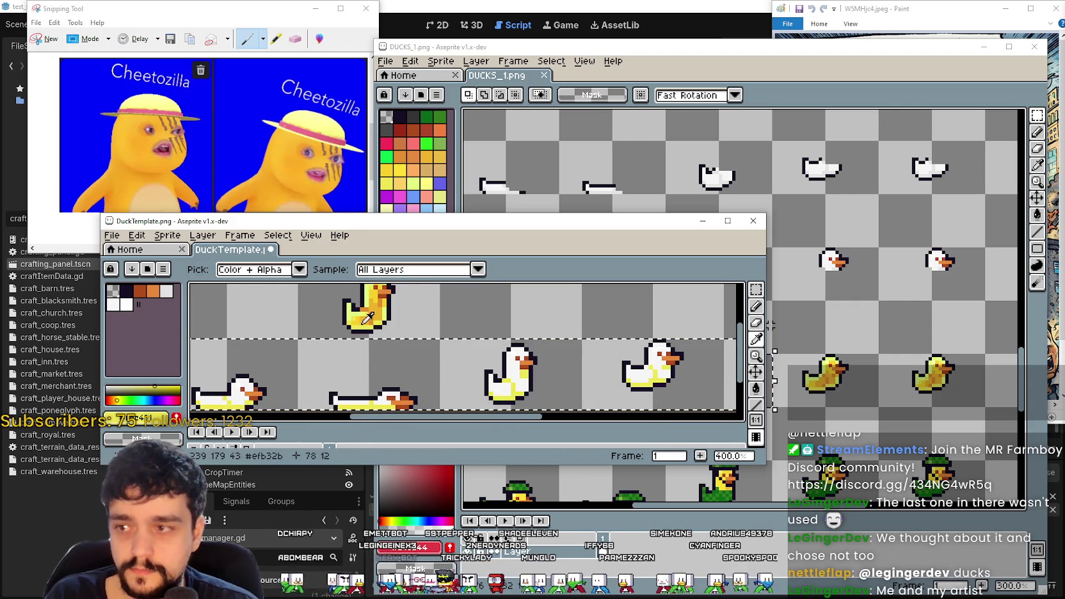
{"action": "left_click", "coordinate": [396, 301]}
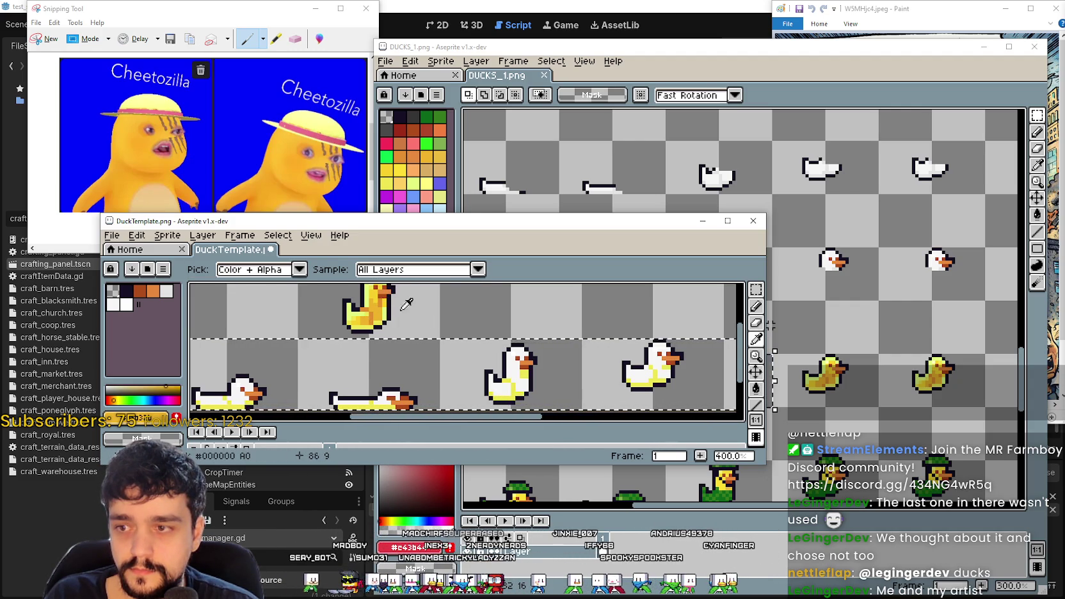
{"action": "left_click", "coordinate": [756, 388]}
{"action": "scroll", "coordinate": [508, 382], "scroll_direction": "up", "scroll_amount": 2}
{"action": "scroll", "coordinate": [541, 387], "scroll_direction": "down", "scroll_amount": 3}
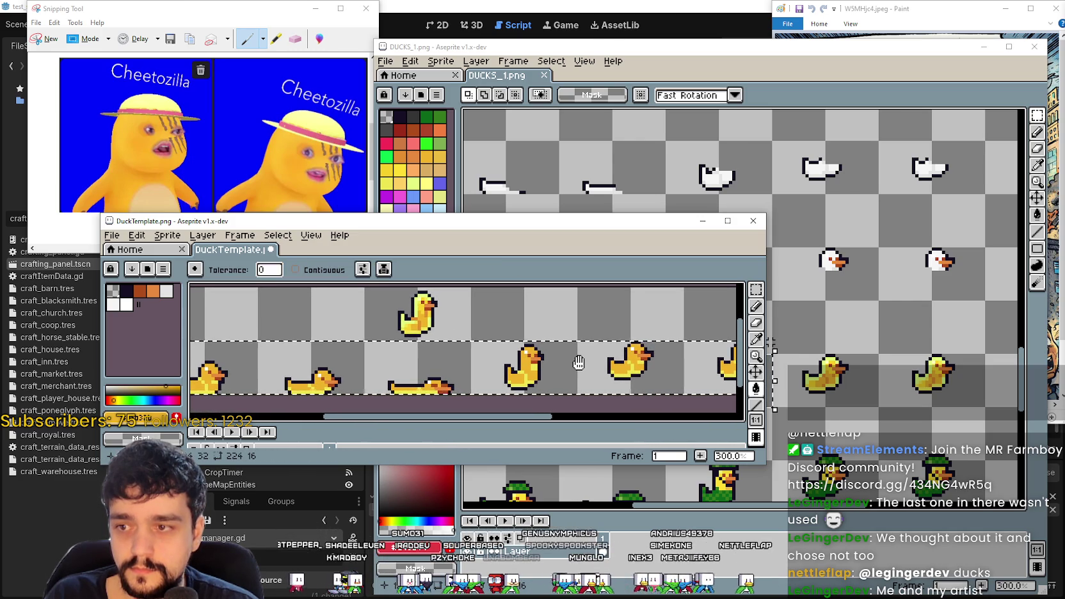
{"action": "mouse_move", "coordinate": [578, 363]}
{"action": "left_mouse_down"}
{"action": "mouse_move", "coordinate": [595, 358]}
{"action": "mouse_move", "coordinate": [310, 354]}
{"action": "mouse_move", "coordinate": [736, 363]}
{"action": "mouse_move", "coordinate": [570, 355]}
{"action": "left_mouse_up"}
{"action": "scroll", "coordinate": [552, 353], "scroll_direction": "down", "scroll_amount": 1}
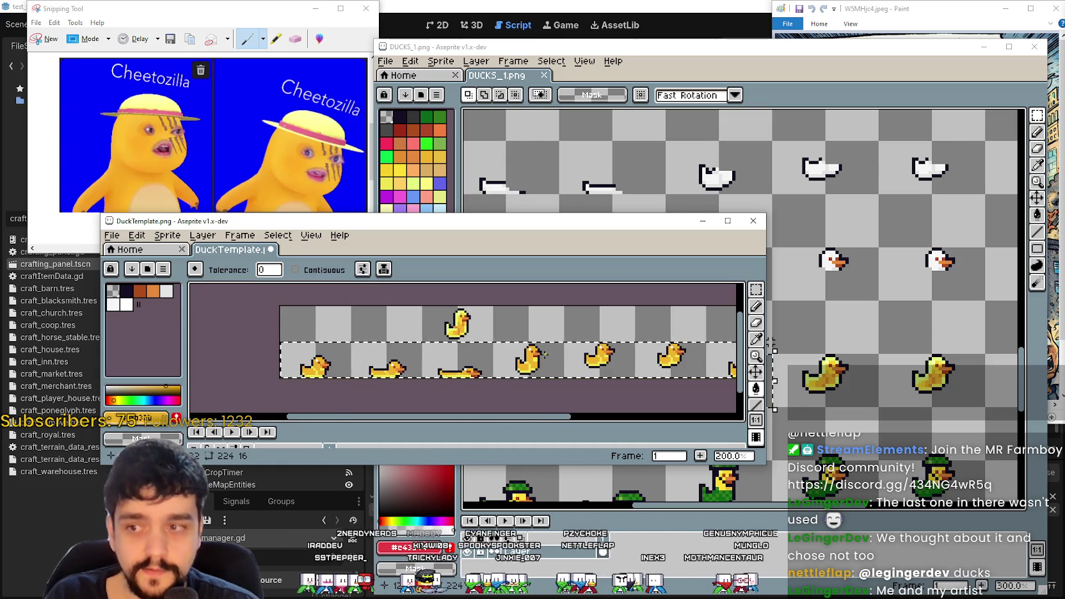
{"action": "mouse_move", "coordinate": [461, 352]}
{"action": "left_mouse_down"}
{"action": "mouse_move", "coordinate": [443, 351]}
{"action": "mouse_move", "coordinate": [507, 372]}
{"action": "left_mouse_up"}
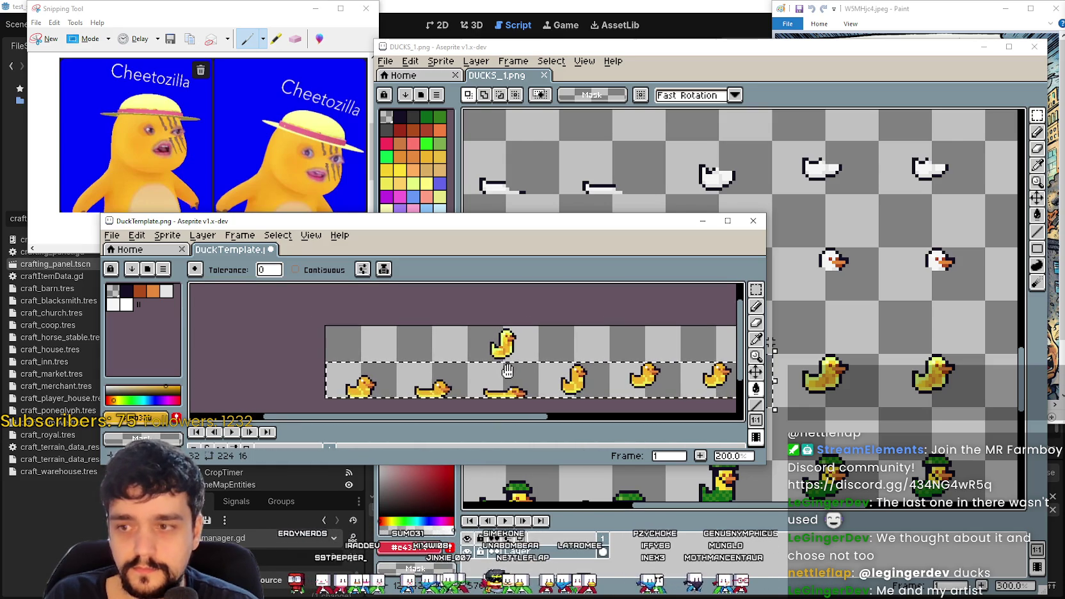
{"action": "scroll", "coordinate": [528, 336], "scroll_direction": "up", "scroll_amount": 1}
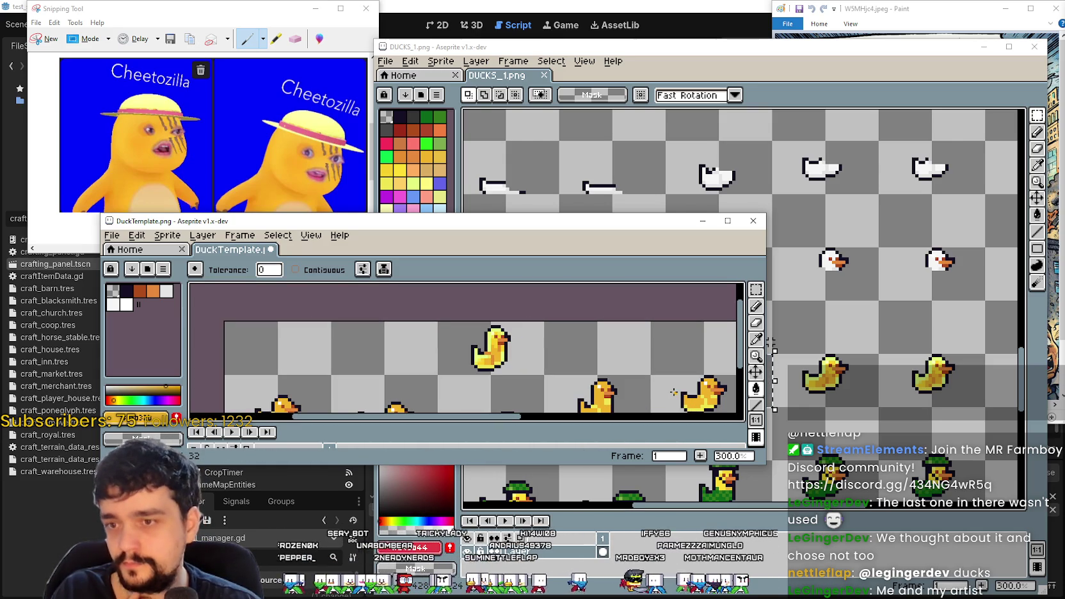
{"action": "left_click_drag", "start_coordinate": [652, 376], "coordinate": [598, 345]}
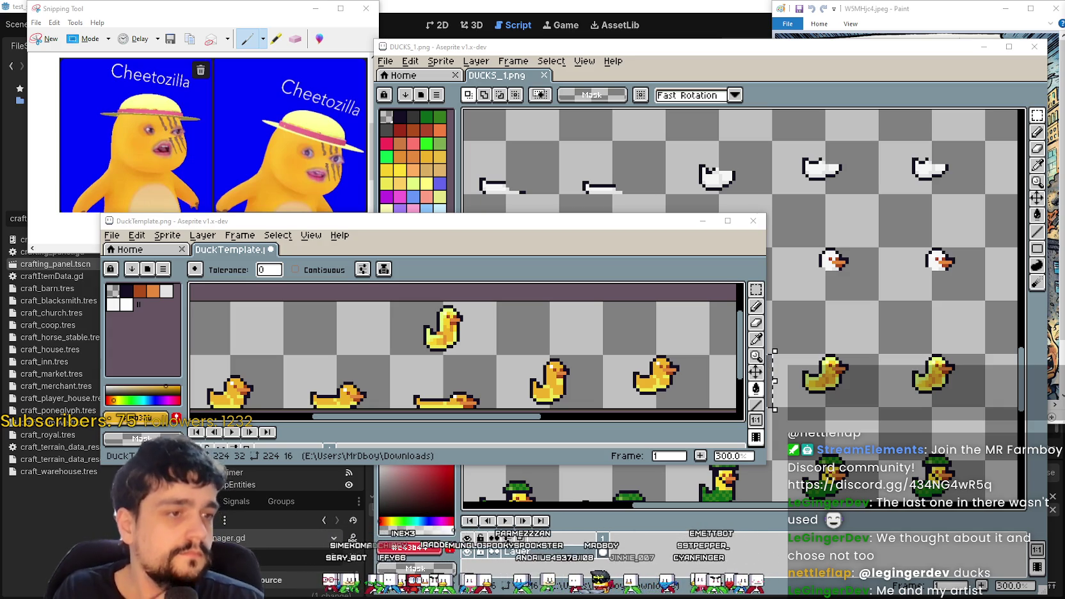
- Drop the UHM images into Aseprite and open UHM2.png from the load prompt
{"action": "left_click_drag", "start_coordinate": [1064, 281], "coordinate": [745, 283]}
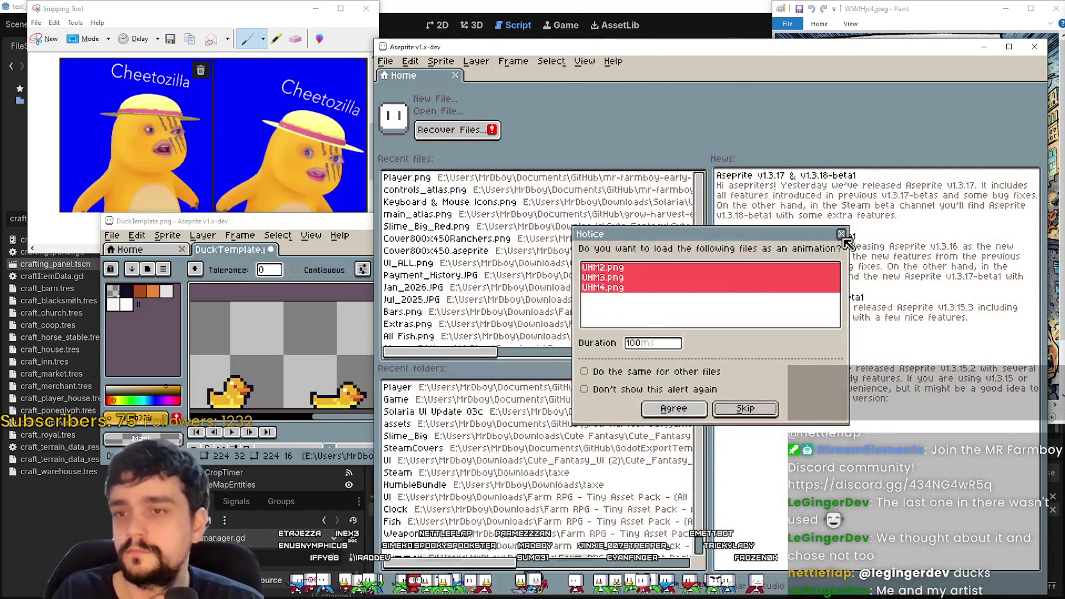
{"action": "left_click", "coordinate": [841, 235]}
{"action": "scroll", "coordinate": [717, 248], "scroll_direction": "up", "scroll_amount": 2}
{"action": "scroll", "coordinate": [718, 247], "scroll_direction": "down", "scroll_amount": 1}
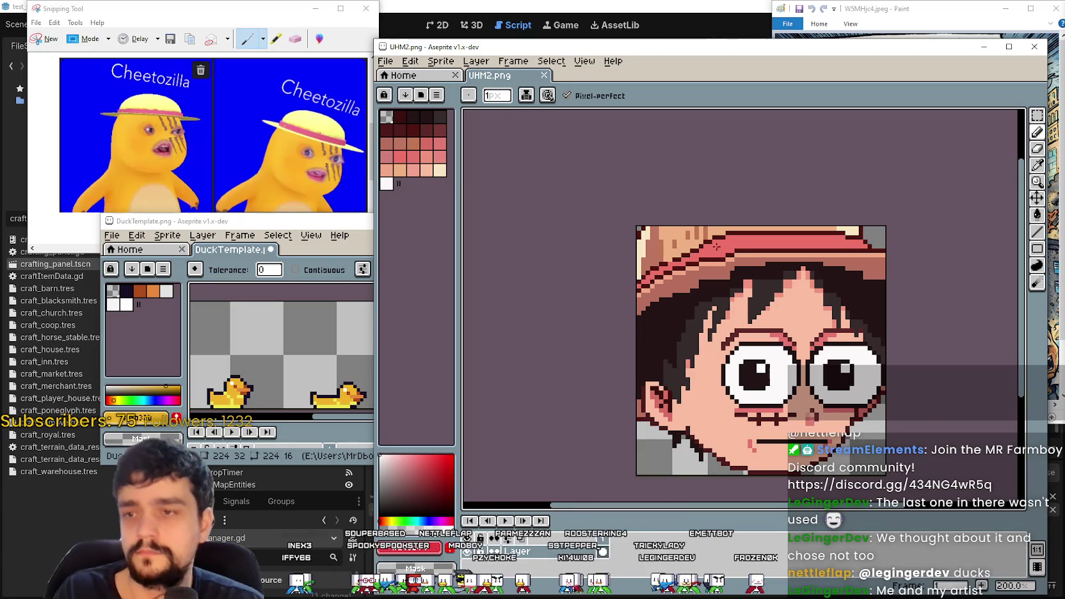
- Pick the Rectangular Marquee and zoom in on UHM2's straw-hat brim
{"action": "left_click", "coordinate": [1036, 113]}
{"action": "scroll", "coordinate": [740, 305], "scroll_direction": "up", "scroll_amount": 2}
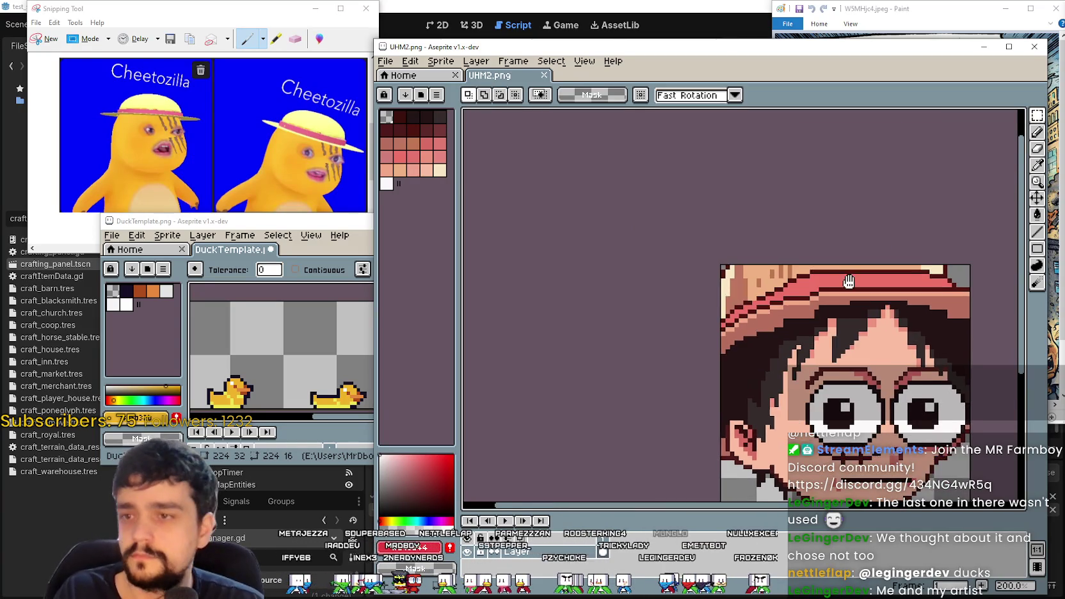
{"action": "scroll", "coordinate": [739, 306], "scroll_direction": "down", "scroll_amount": 2}
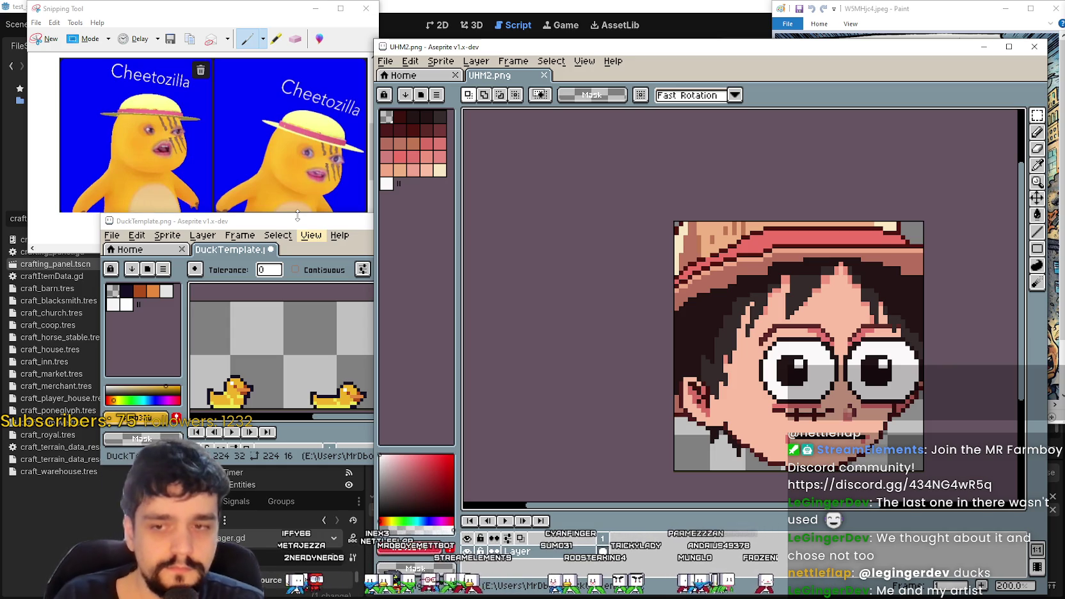
{"action": "scroll", "coordinate": [624, 287], "scroll_direction": "up", "scroll_amount": 1}
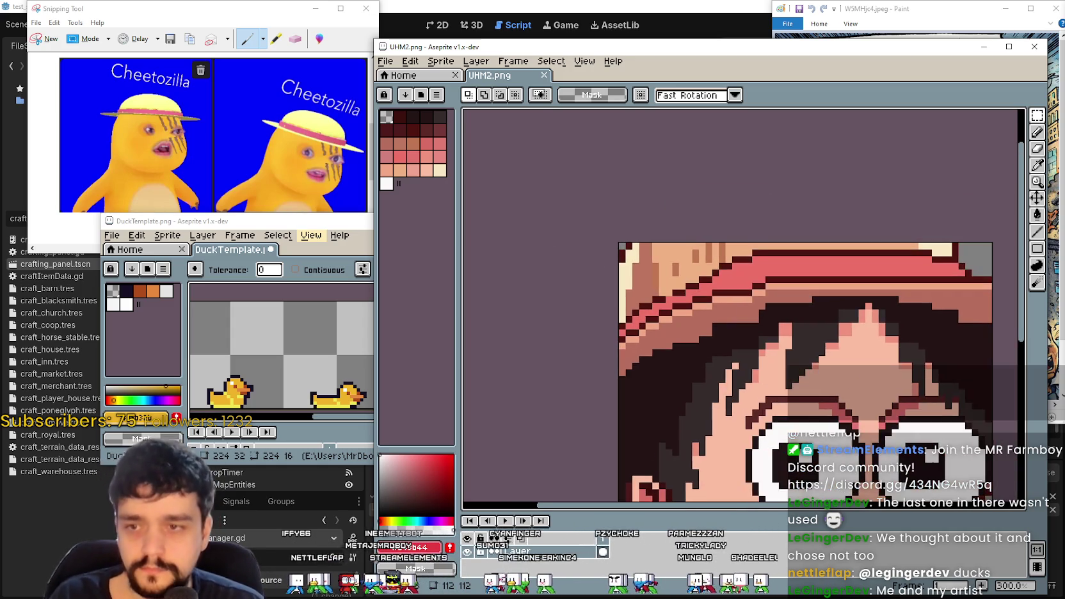
{"action": "scroll", "coordinate": [706, 366], "scroll_direction": "down", "scroll_amount": 1}
{"action": "scroll", "coordinate": [551, 336], "scroll_direction": "up", "scroll_amount": 3}
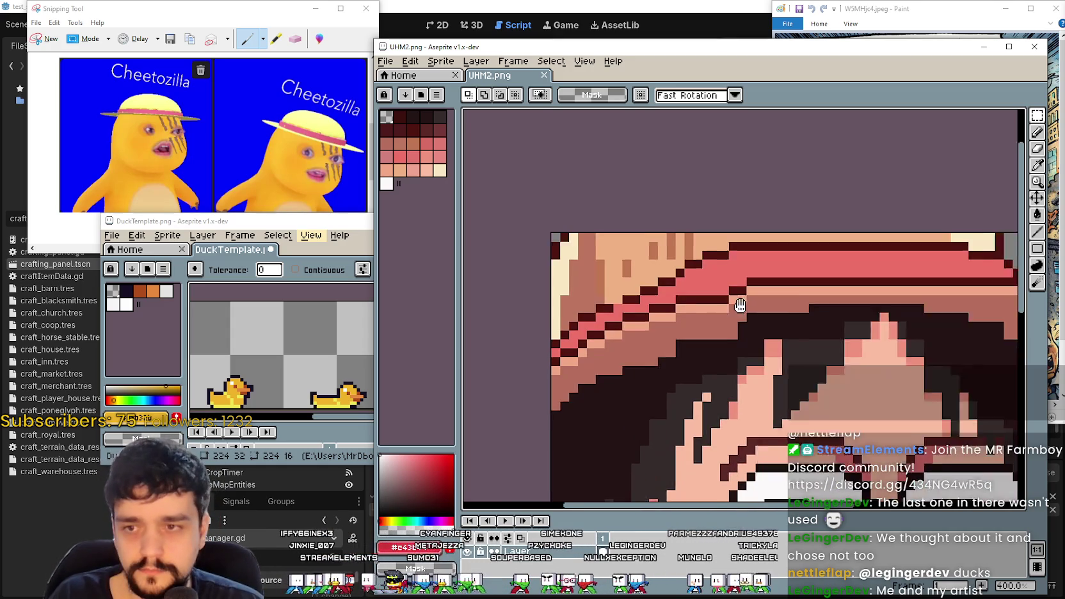
- Place the first copied brim pixel on the DuckTemplate sheet and commit it
{"action": "scroll", "coordinate": [553, 336], "scroll_direction": "left", "scroll_amount": 2}
{"action": "scroll", "coordinate": [616, 356], "scroll_direction": "up", "scroll_amount": 1}
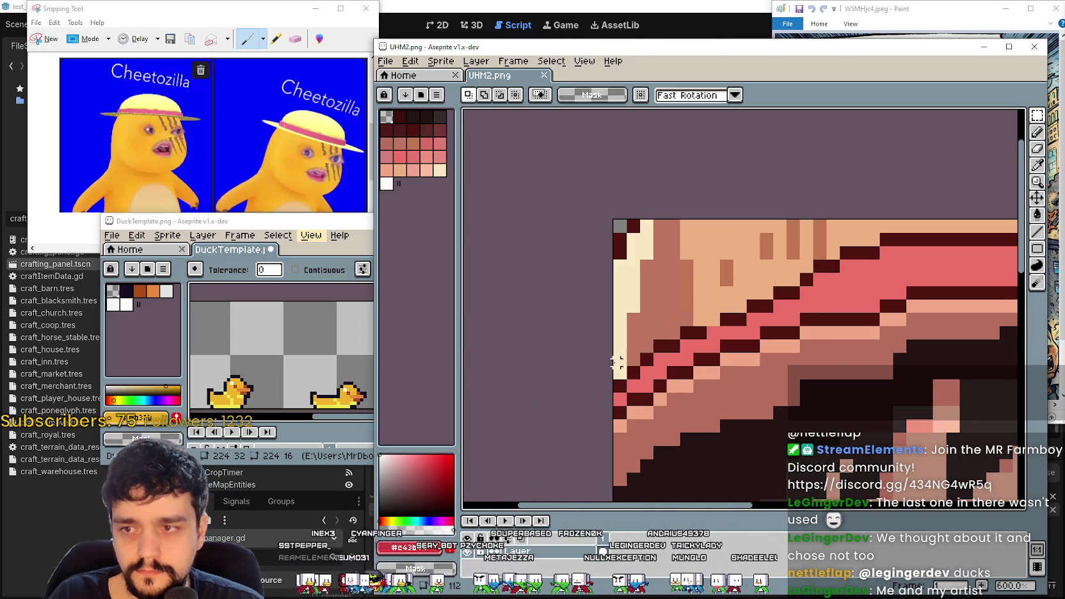
{"action": "scroll", "coordinate": [809, 316], "scroll_direction": "up", "scroll_amount": 1}
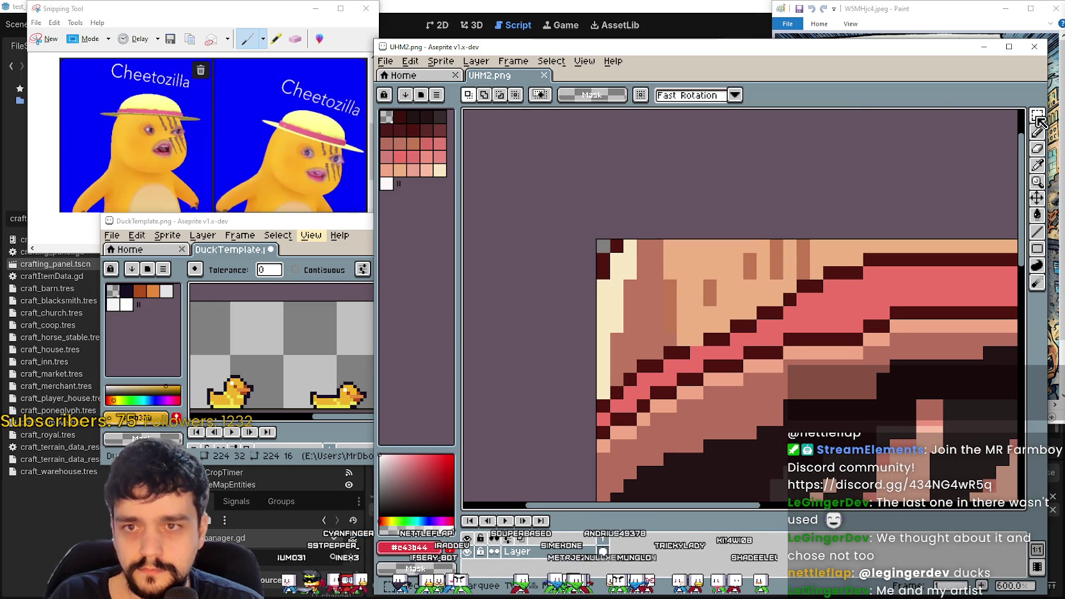
{"action": "scroll", "coordinate": [690, 359], "scroll_direction": "up", "scroll_amount": 3}
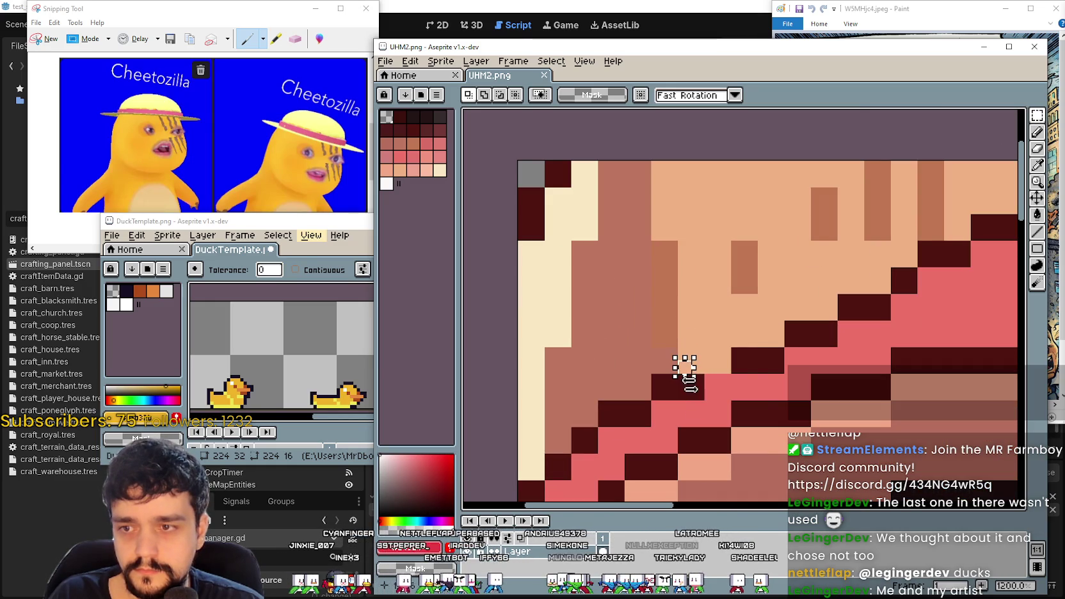
{"action": "left_click", "coordinate": [256, 333]}
{"action": "scroll", "coordinate": [206, 333], "scroll_direction": "up", "scroll_amount": 2}
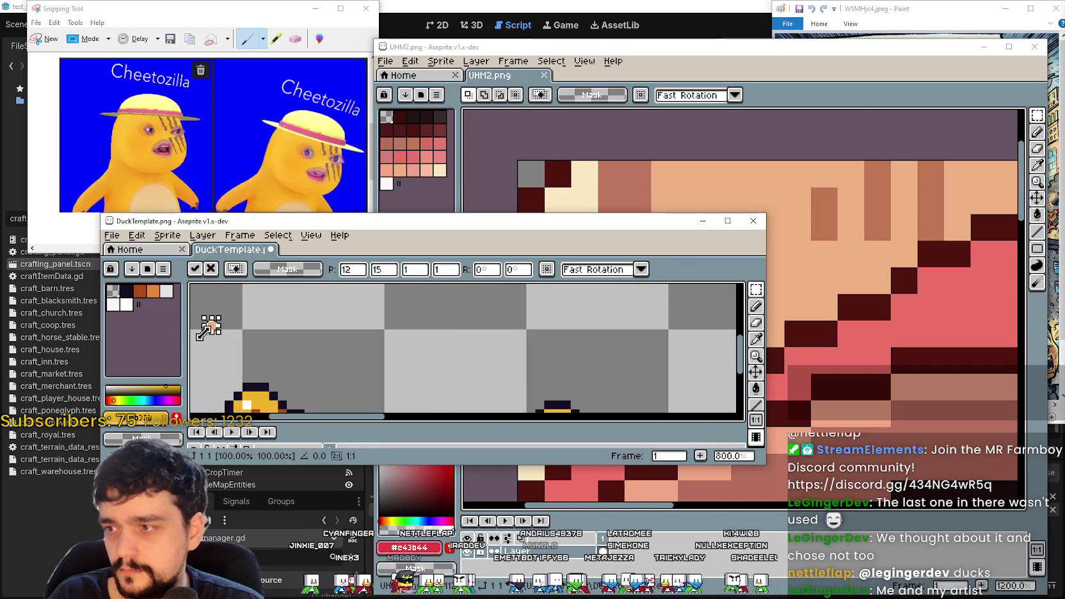
{"action": "mouse_move", "coordinate": [220, 332]}
{"action": "left_mouse_down"}
{"action": "mouse_move", "coordinate": [381, 313]}
{"action": "mouse_move", "coordinate": [389, 323]}
{"action": "left_mouse_up"}
{"action": "key", "text": "Return"}
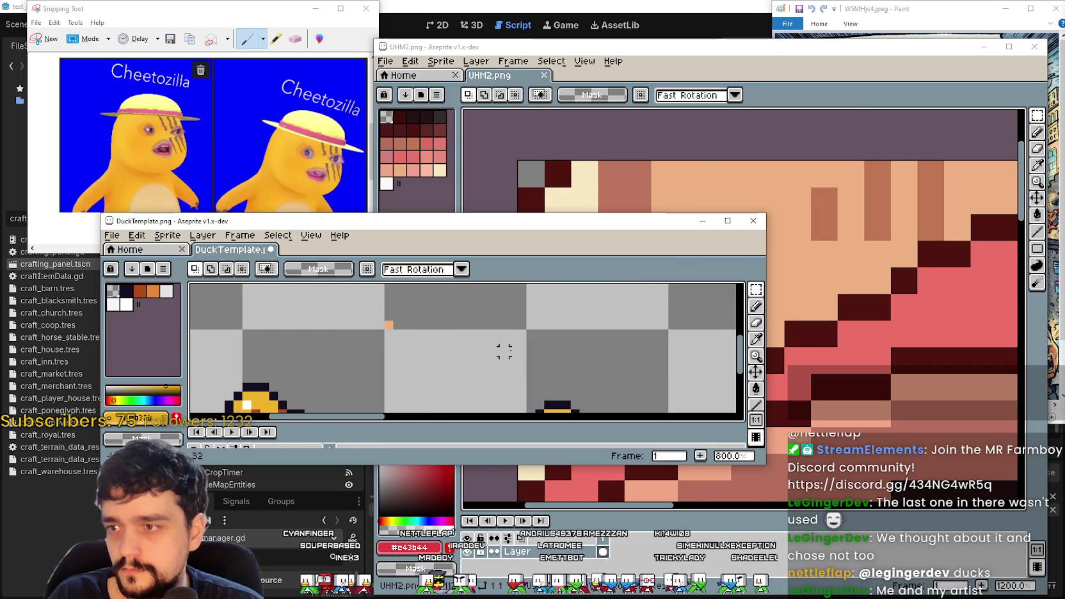
- Paste the dark and pink brim pixels from UHM2 beside the first pixel
{"action": "left_click", "coordinate": [776, 372]}
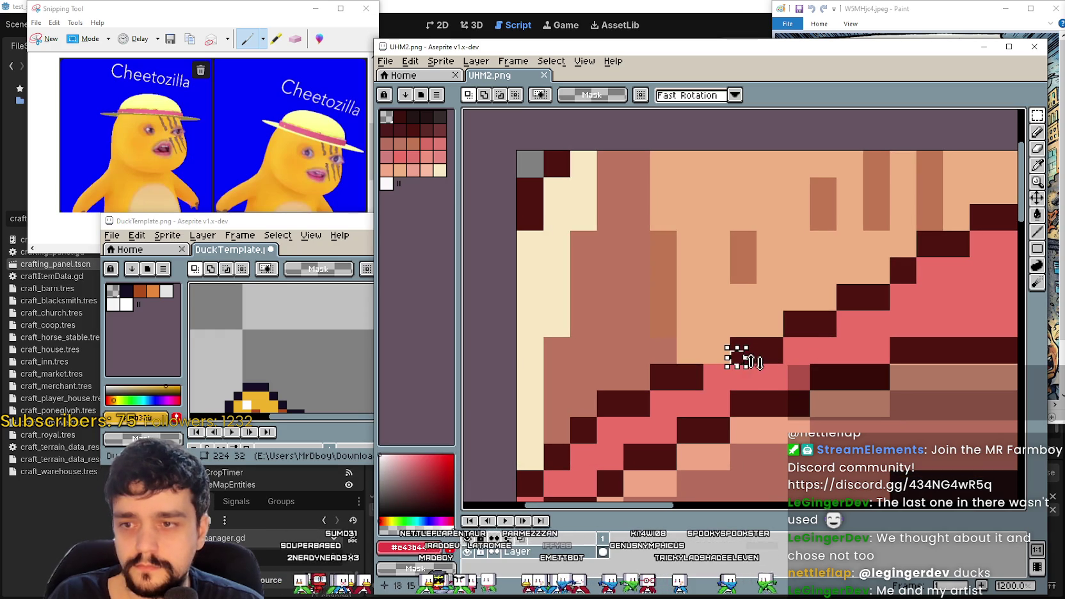
{"action": "left_click", "coordinate": [257, 347]}
{"action": "key", "text": "ctrl+v"}
{"action": "mouse_move", "coordinate": [311, 360]}
{"action": "left_mouse_down"}
{"action": "mouse_move", "coordinate": [554, 385]}
{"action": "mouse_move", "coordinate": [552, 361]}
{"action": "mouse_move", "coordinate": [587, 365]}
{"action": "left_mouse_up"}
{"action": "key", "text": "alt+Tab"}
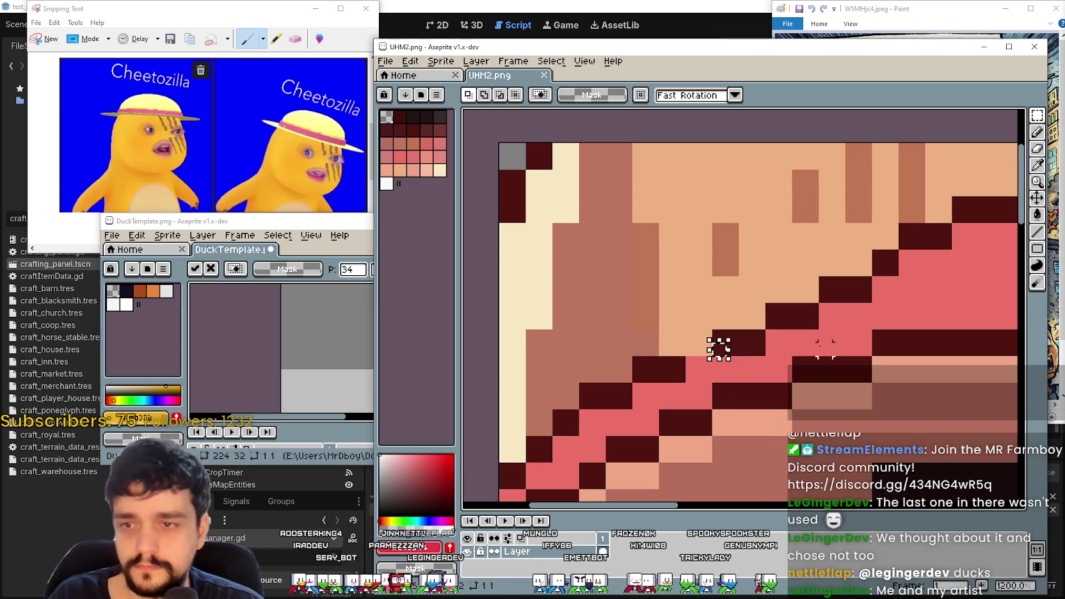
{"action": "left_click_drag", "start_coordinate": [352, 359], "coordinate": [295, 353]}
{"action": "key", "text": "ctrl+v"}
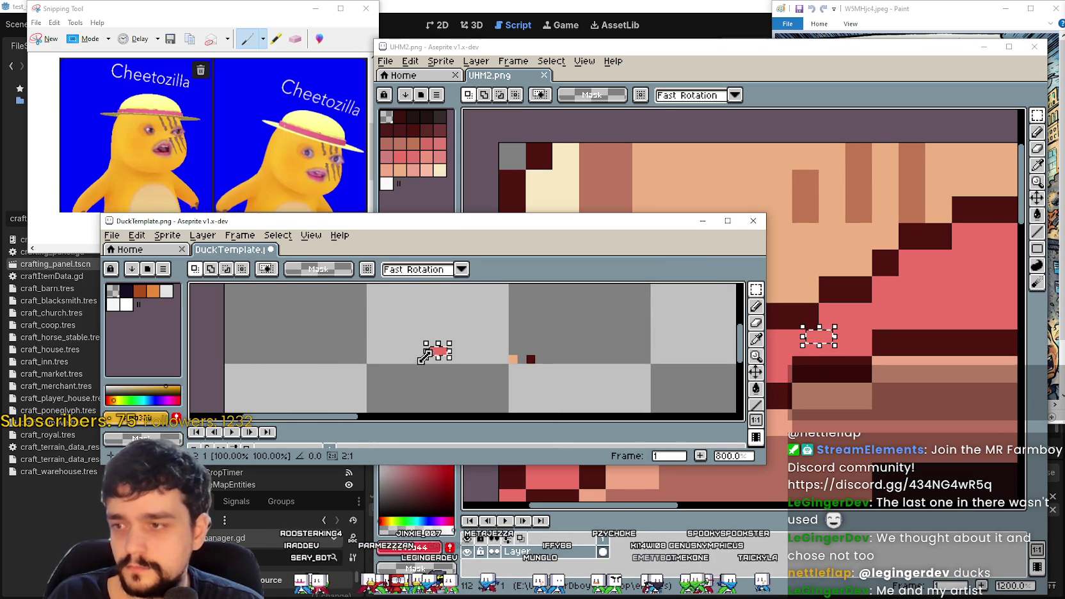
{"action": "scroll", "coordinate": [436, 355], "scroll_direction": "up", "scroll_amount": 1}
{"action": "left_click_drag", "start_coordinate": [440, 353], "coordinate": [633, 372]}
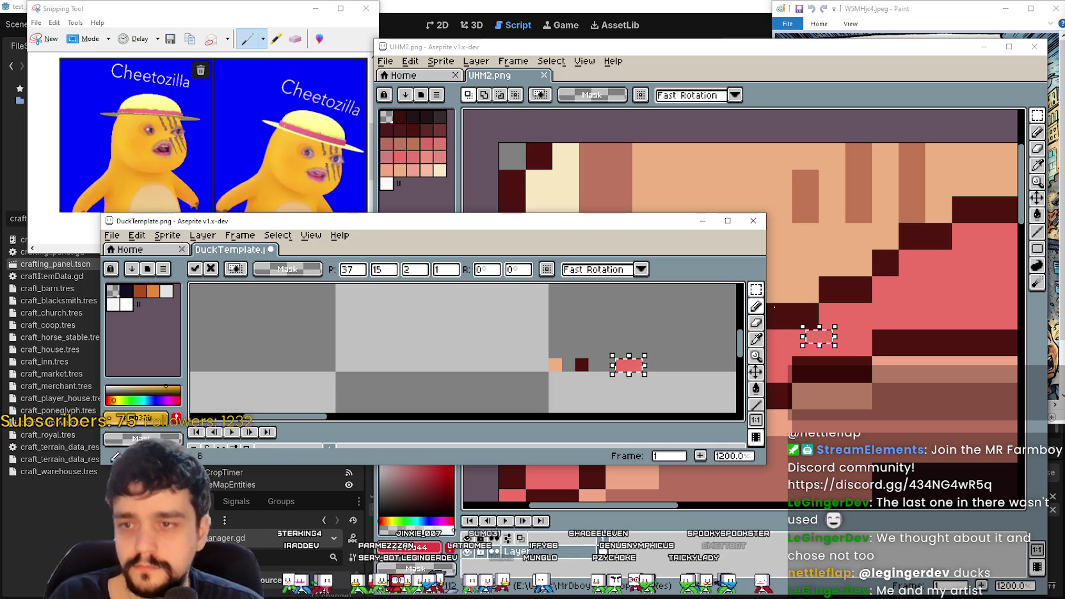
- Copy a cream hat pixel from UHM2 and drop it next to the other swatch pixels
{"action": "key", "text": "alt+Tab"}
{"action": "left_click_drag", "start_coordinate": [532, 285], "coordinate": [555, 308]}
{"action": "key", "text": "ctrl+c"}
{"action": "key", "text": "alt+Tab"}
{"action": "key", "text": "ctrl+v"}
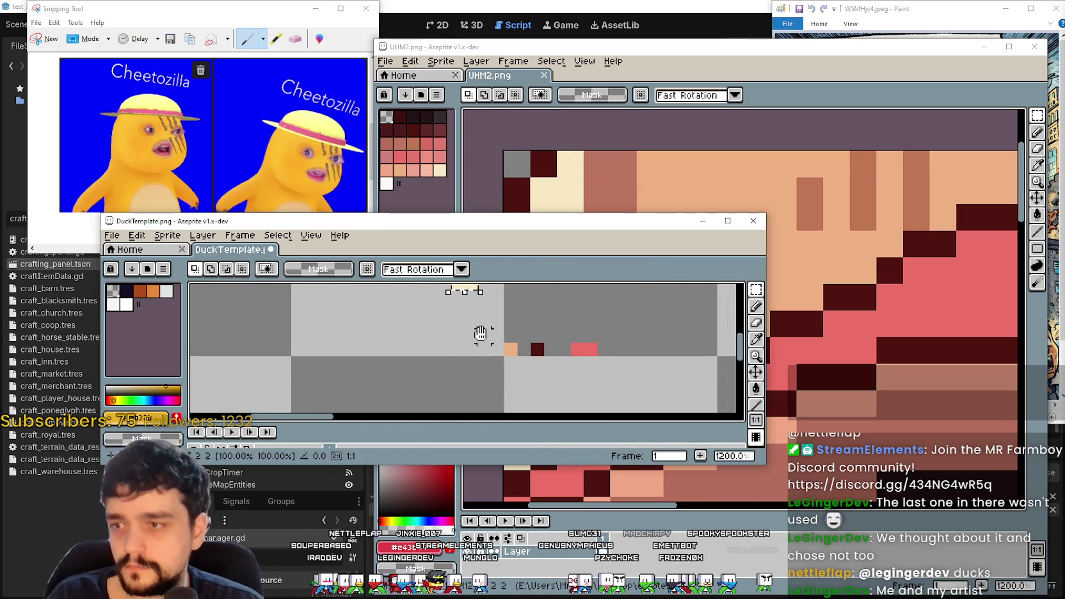
{"action": "mouse_move", "coordinate": [474, 309]}
{"action": "left_mouse_down"}
{"action": "mouse_move", "coordinate": [469, 352]}
{"action": "mouse_move", "coordinate": [480, 373]}
{"action": "left_mouse_up"}
{"action": "scroll", "coordinate": [529, 359], "scroll_direction": "down", "scroll_amount": 6}
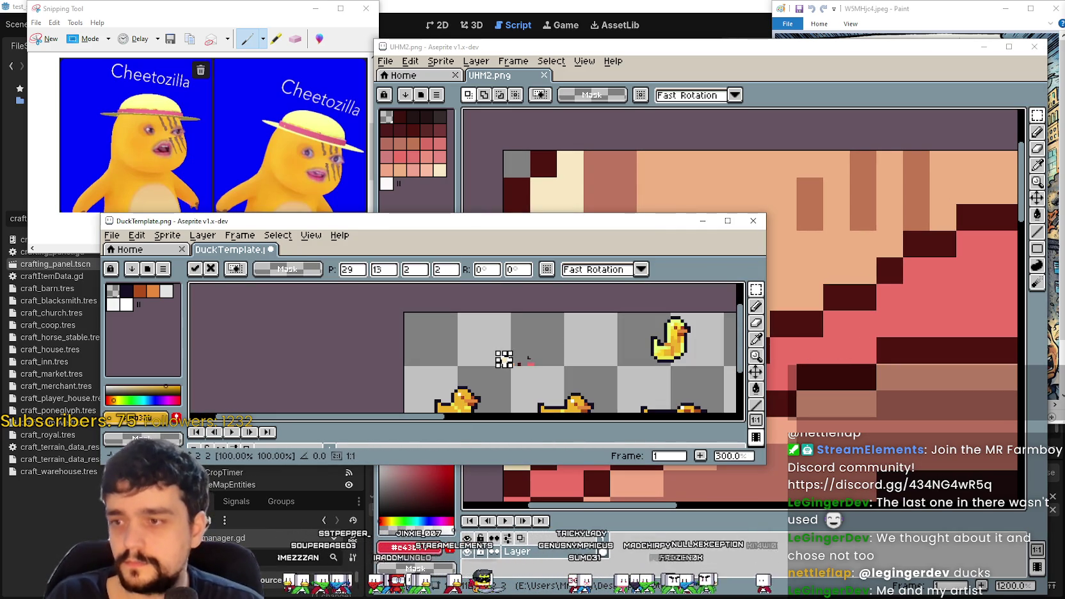
{"action": "left_click", "coordinate": [600, 354]}
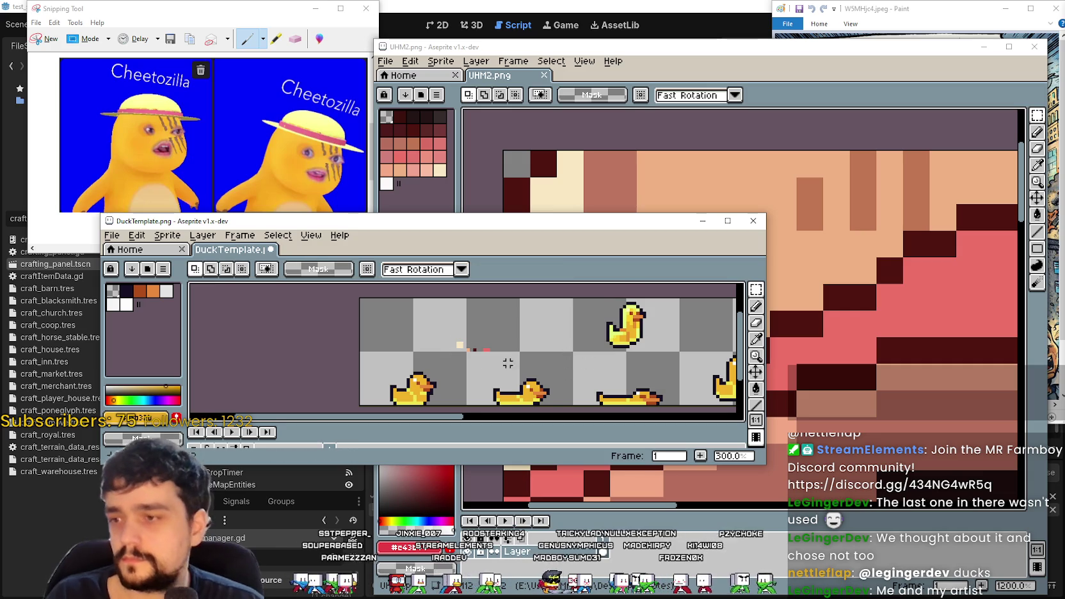
{"action": "scroll", "coordinate": [292, 350], "scroll_direction": "down", "scroll_amount": 1}
{"action": "scroll", "coordinate": [471, 375], "scroll_direction": "up", "scroll_amount": 2}
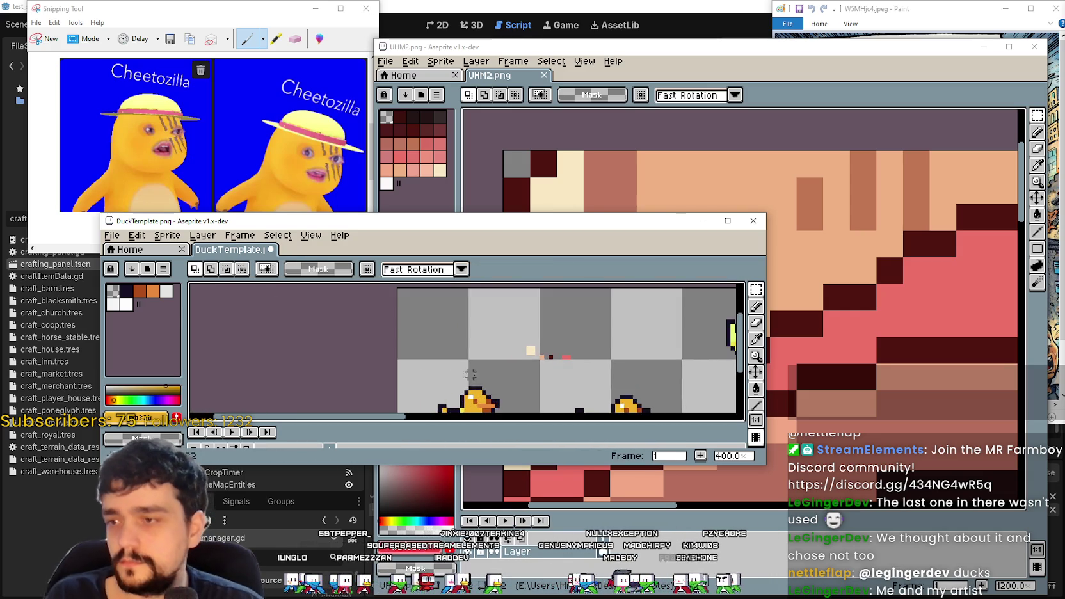
{"action": "left_click_drag", "start_coordinate": [470, 375], "coordinate": [476, 359]}
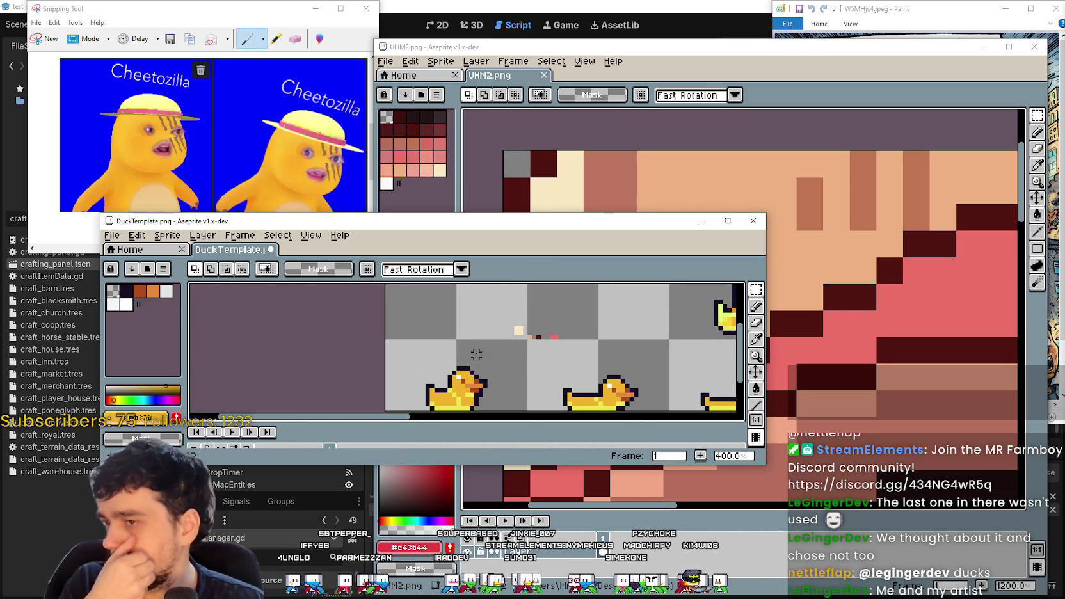
{"action": "left_click", "coordinate": [202, 236]}
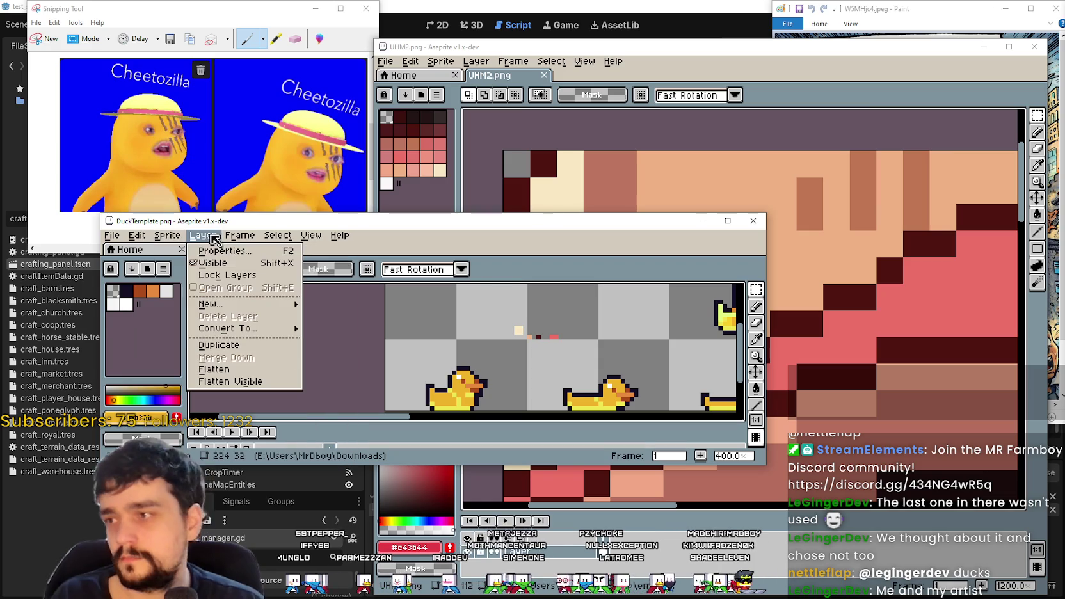
- Add a new layer, rearrange the stack and delete the extra one, leaving two layers
{"action": "mouse_move", "coordinate": [234, 304]}
{"action": "left_click", "coordinate": [375, 306]}
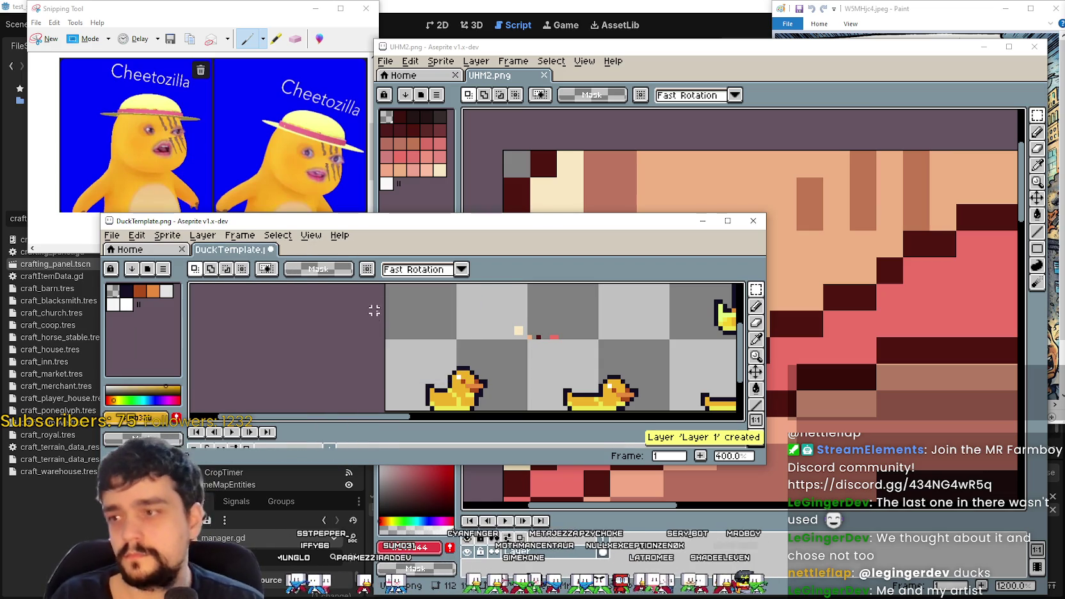
{"action": "left_click_drag", "start_coordinate": [374, 425], "coordinate": [365, 380]}
{"action": "left_click_drag", "start_coordinate": [368, 369], "coordinate": [381, 369]}
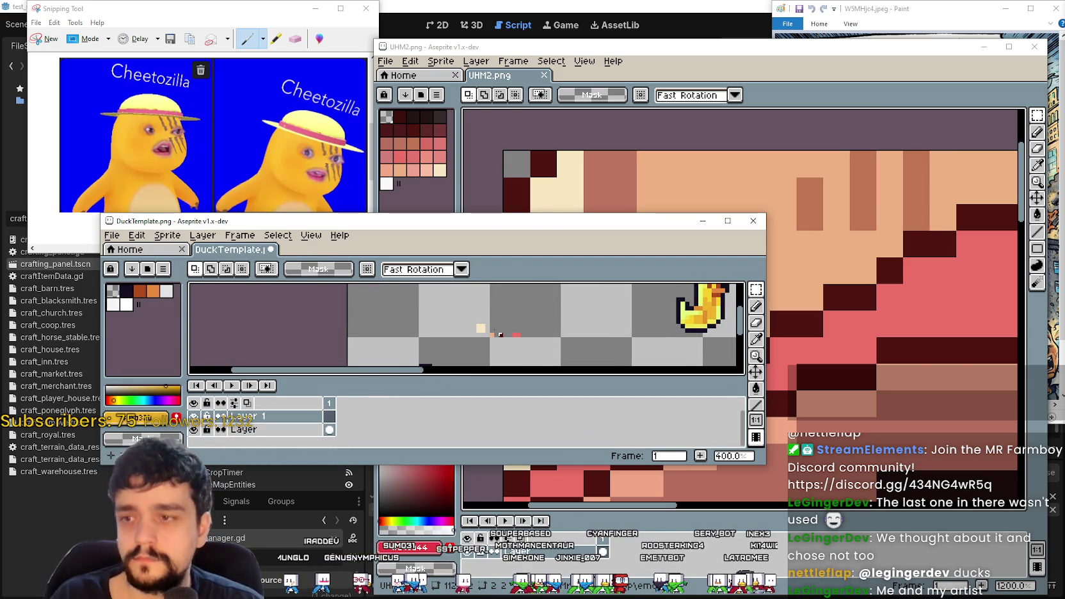
{"action": "mouse_move", "coordinate": [416, 301]}
{"action": "left_mouse_down"}
{"action": "mouse_move", "coordinate": [615, 338]}
{"action": "mouse_move", "coordinate": [563, 340]}
{"action": "left_mouse_up"}
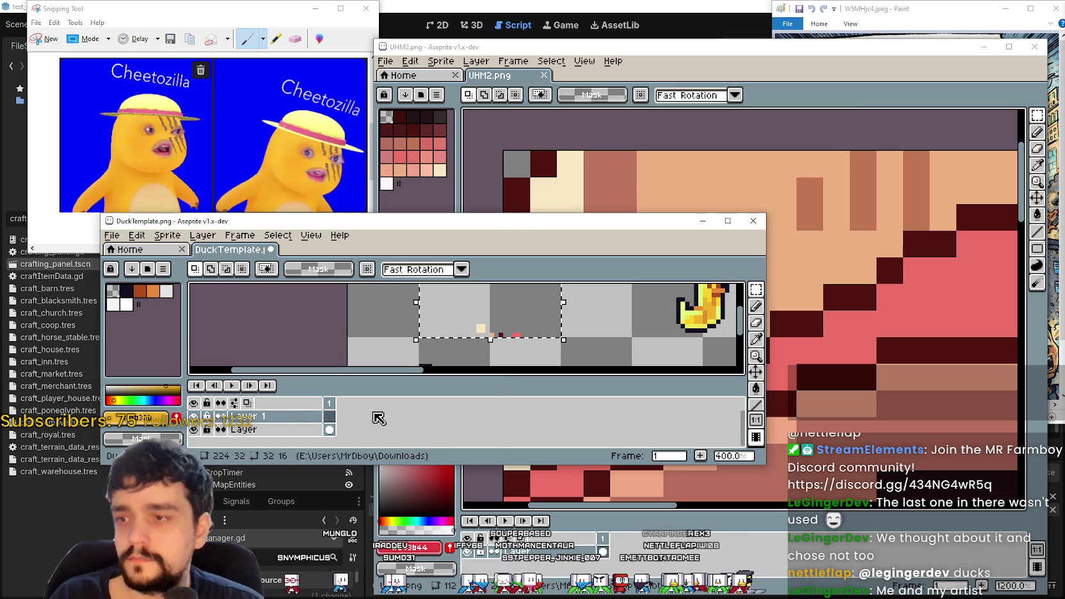
{"action": "mouse_move", "coordinate": [291, 418]}
{"action": "left_mouse_down"}
{"action": "mouse_move", "coordinate": [313, 441]}
{"action": "mouse_move", "coordinate": [299, 435]}
{"action": "left_mouse_up"}
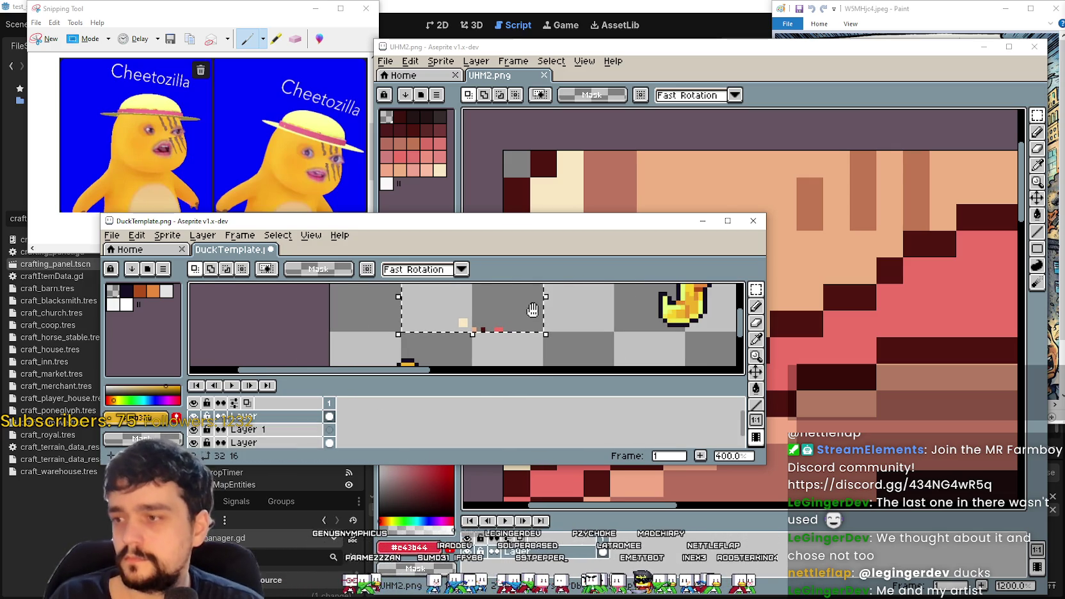
{"action": "left_click", "coordinate": [567, 334]}
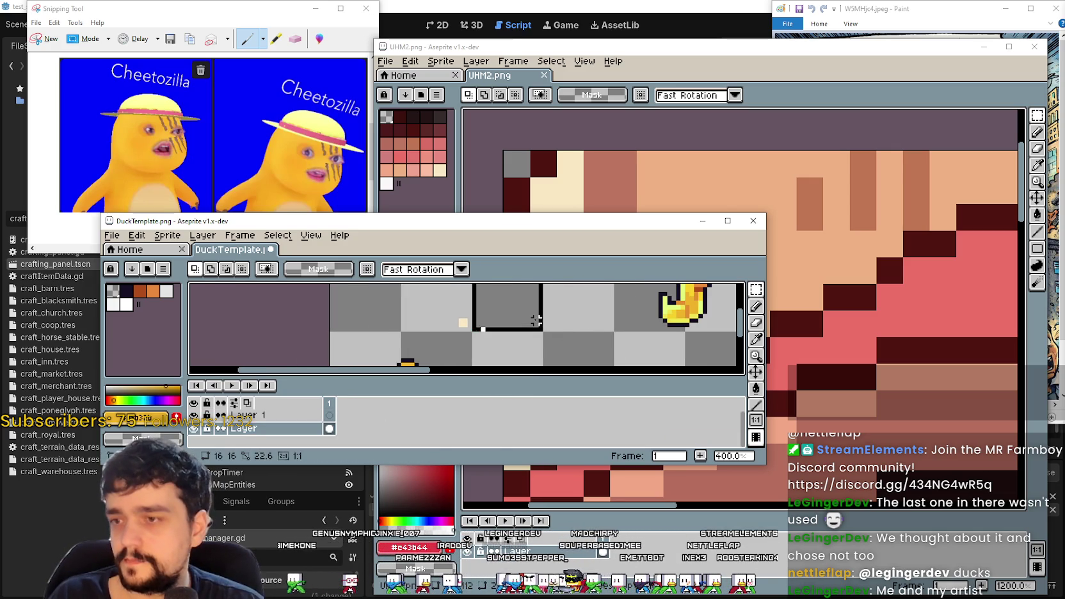
- Paste the colour pixels onto Layer 1 and commit them in place
{"action": "left_click", "coordinate": [269, 415]}
{"action": "key", "text": "ctrl+v"}
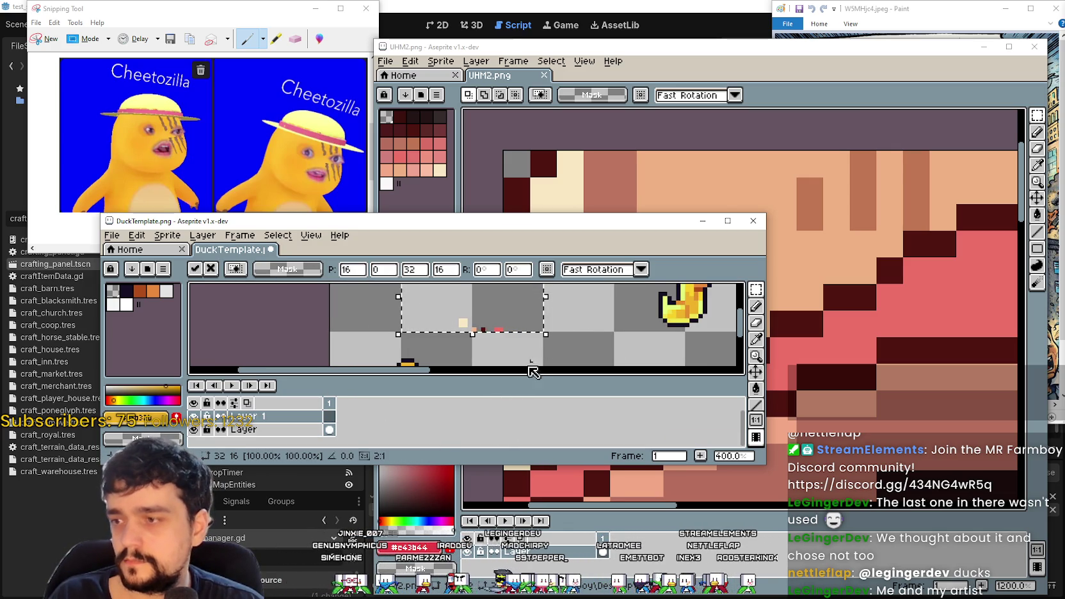
{"action": "key", "text": "Return"}
{"action": "scroll", "coordinate": [562, 304], "scroll_direction": "right", "scroll_amount": 2}
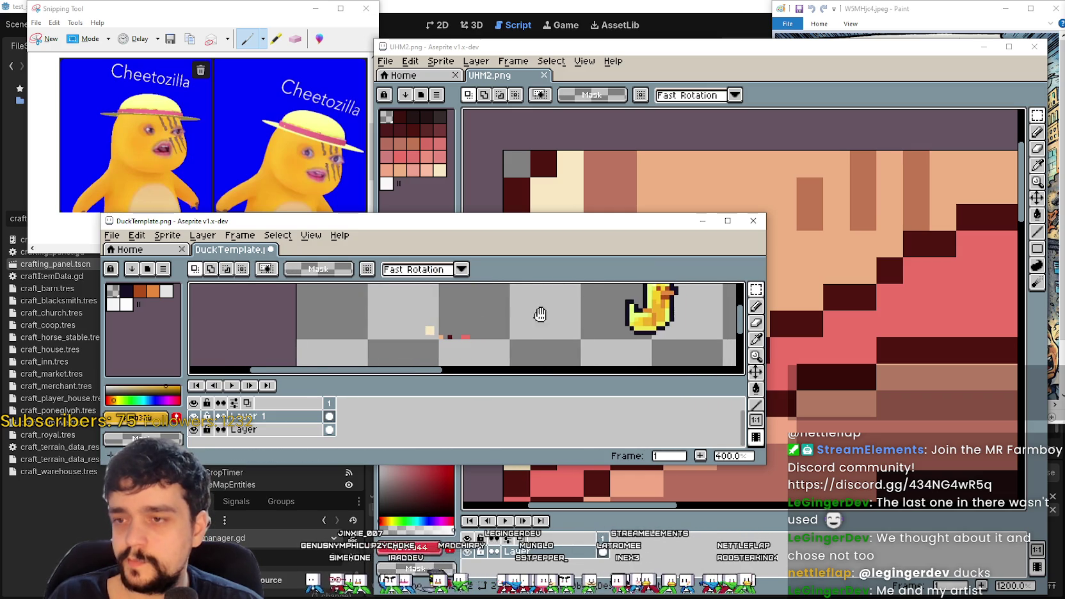
{"action": "left_click_drag", "start_coordinate": [538, 324], "coordinate": [583, 295]}
{"action": "left_click", "coordinate": [728, 221]}
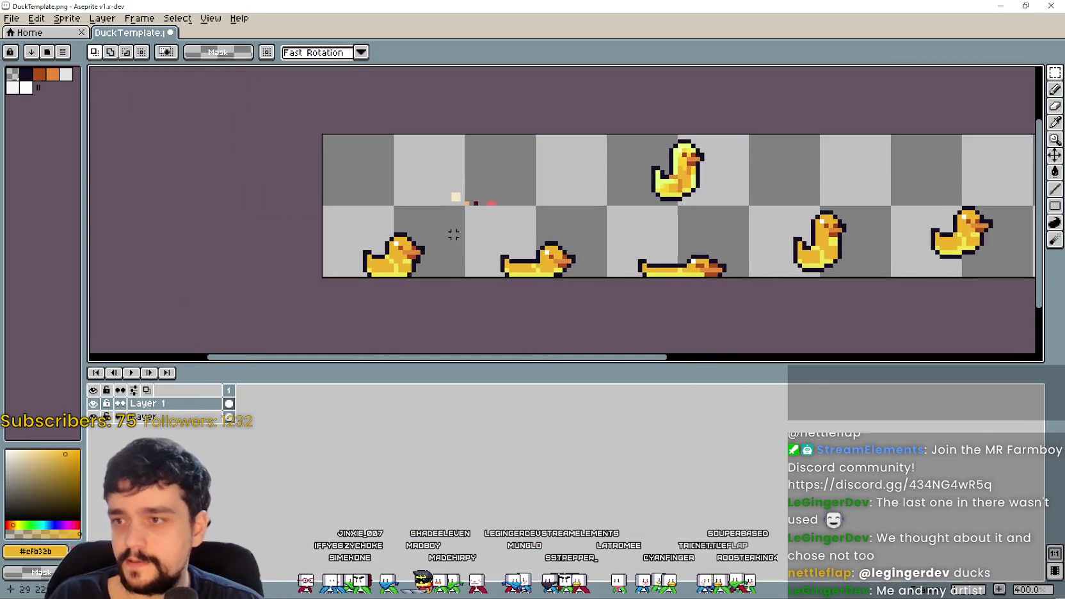
{"action": "scroll", "coordinate": [400, 213], "scroll_direction": "up", "scroll_amount": 3}
{"action": "mouse_move", "coordinate": [526, 5]}
{"action": "left_mouse_down"}
{"action": "mouse_move", "coordinate": [530, 72]}
{"action": "mouse_move", "coordinate": [557, 142]}
{"action": "left_mouse_up"}
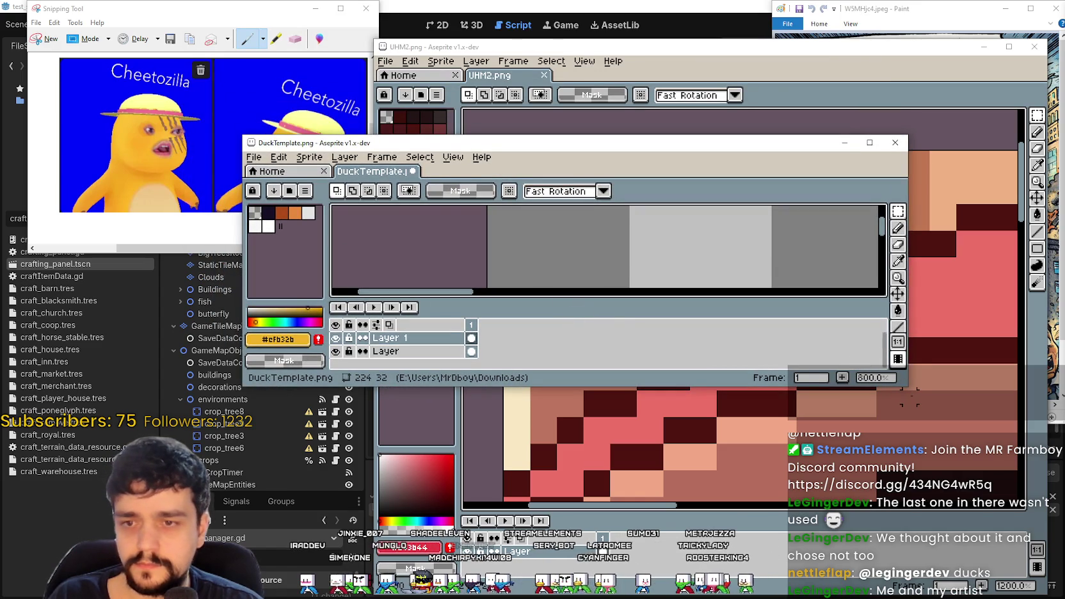
- Switch to the pencil, hide the timeline, and zoom toward the colour pixels above the duck
{"action": "key", "text": "b"}
{"action": "key", "text": "Tab"}
{"action": "scroll", "coordinate": [637, 269], "scroll_direction": "down", "scroll_amount": 4}
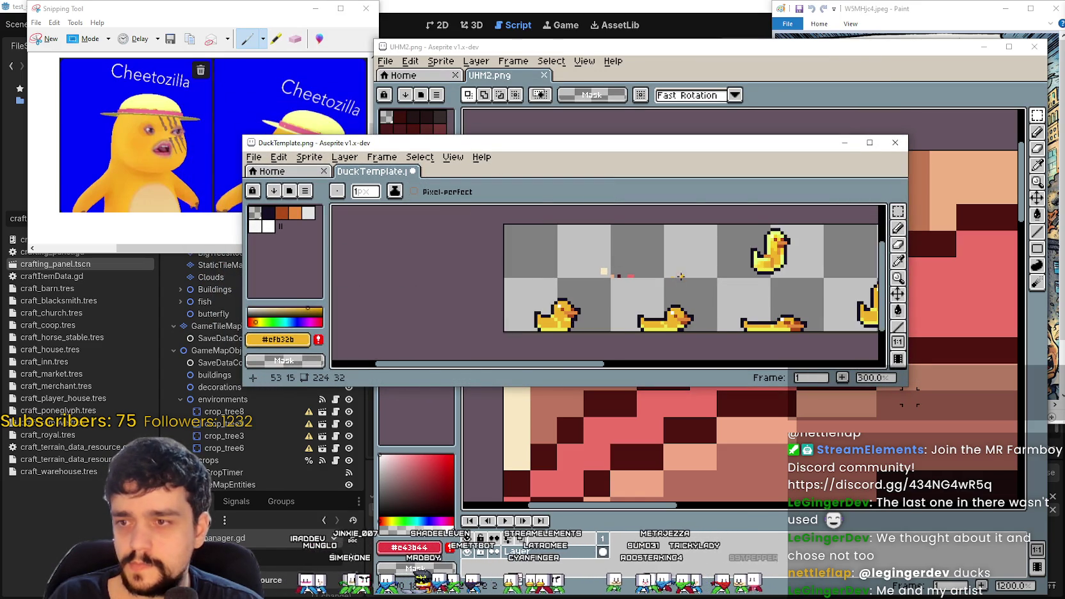
{"action": "scroll", "coordinate": [942, 289], "scroll_direction": "down", "scroll_amount": 4}
{"action": "scroll", "coordinate": [943, 289], "scroll_direction": "down", "scroll_amount": 3}
{"action": "left_click_drag", "start_coordinate": [779, 149], "coordinate": [651, 222]}
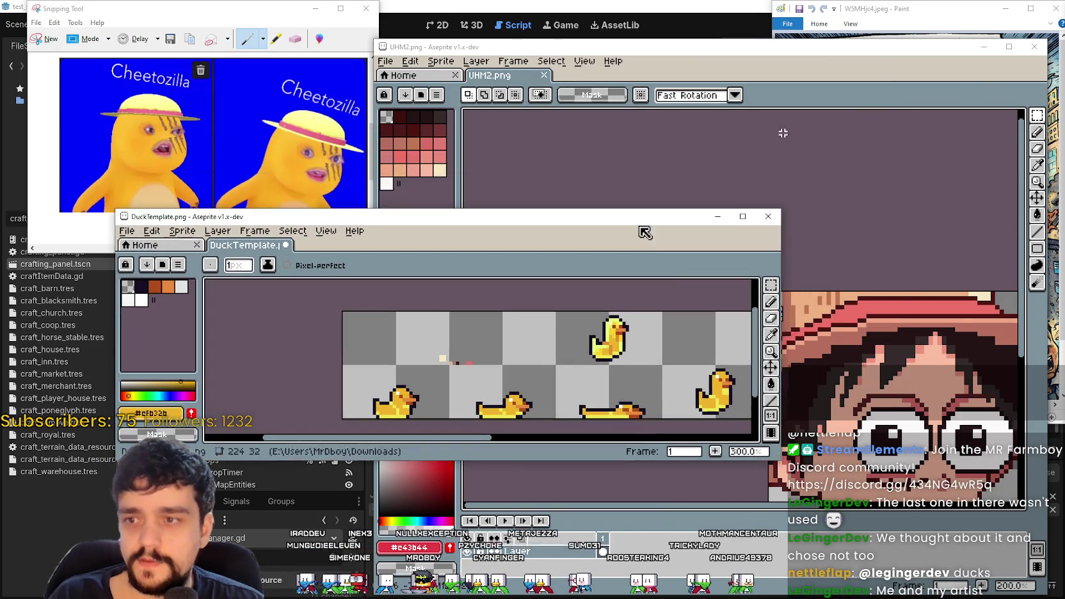
{"action": "scroll", "coordinate": [784, 362], "scroll_direction": "down", "scroll_amount": 1}
{"action": "scroll", "coordinate": [435, 340], "scroll_direction": "up", "scroll_amount": 2}
{"action": "scroll", "coordinate": [435, 341], "scroll_direction": "up", "scroll_amount": 2}
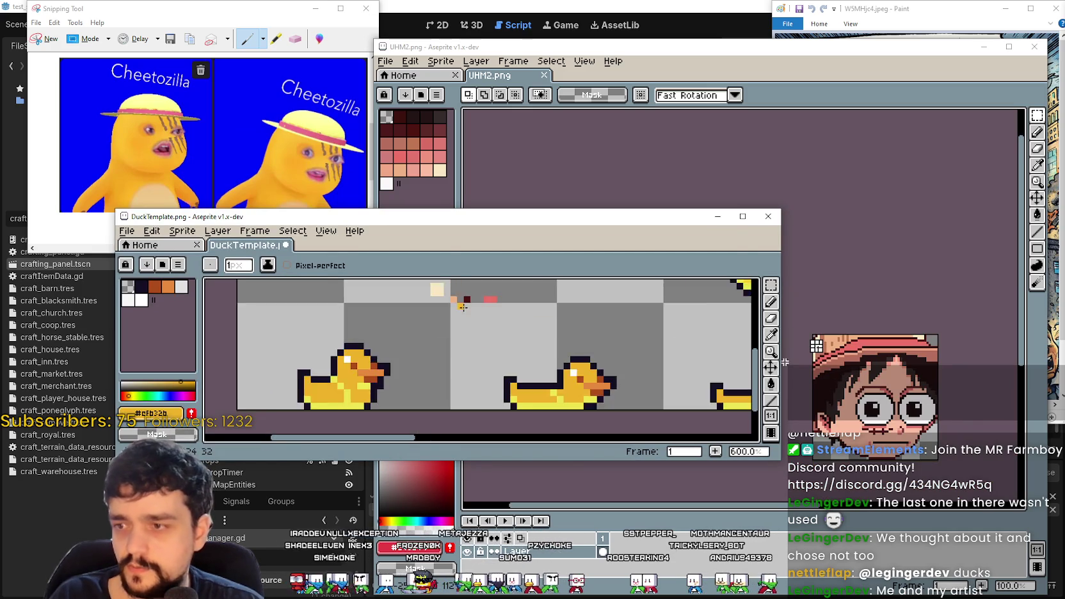
{"action": "left_click_drag", "start_coordinate": [688, 314], "coordinate": [638, 323]}
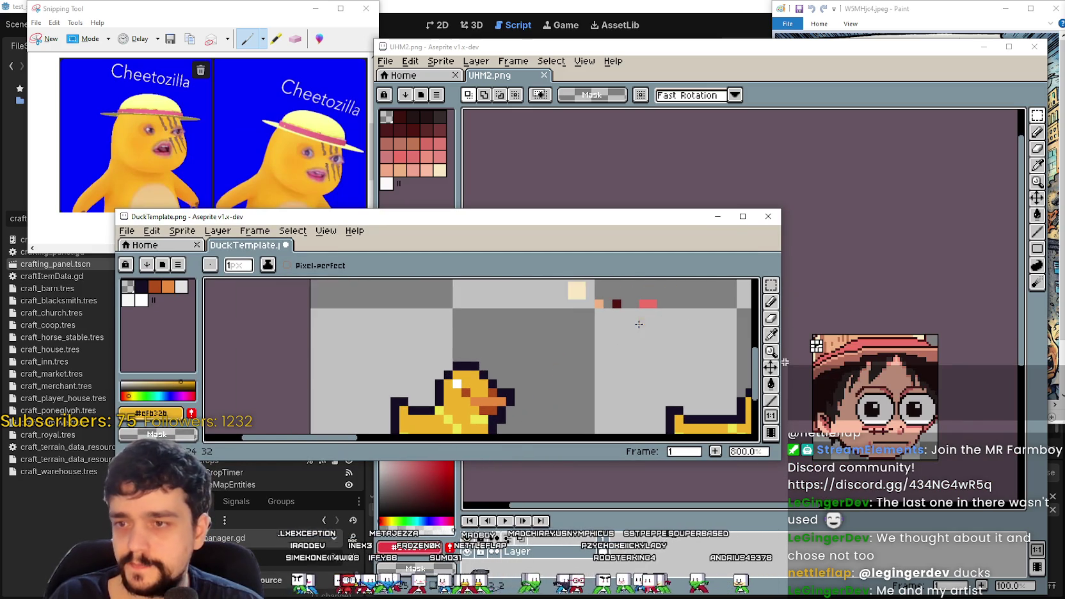
{"action": "scroll", "coordinate": [600, 338], "scroll_direction": "up", "scroll_amount": 1}
- Eyedropper dark red #501510 from the canvas as the drawing colour
{"action": "left_click", "coordinate": [771, 334]}
{"action": "scroll", "coordinate": [653, 311], "scroll_direction": "up", "scroll_amount": 1}
{"action": "left_click", "coordinate": [631, 314]}
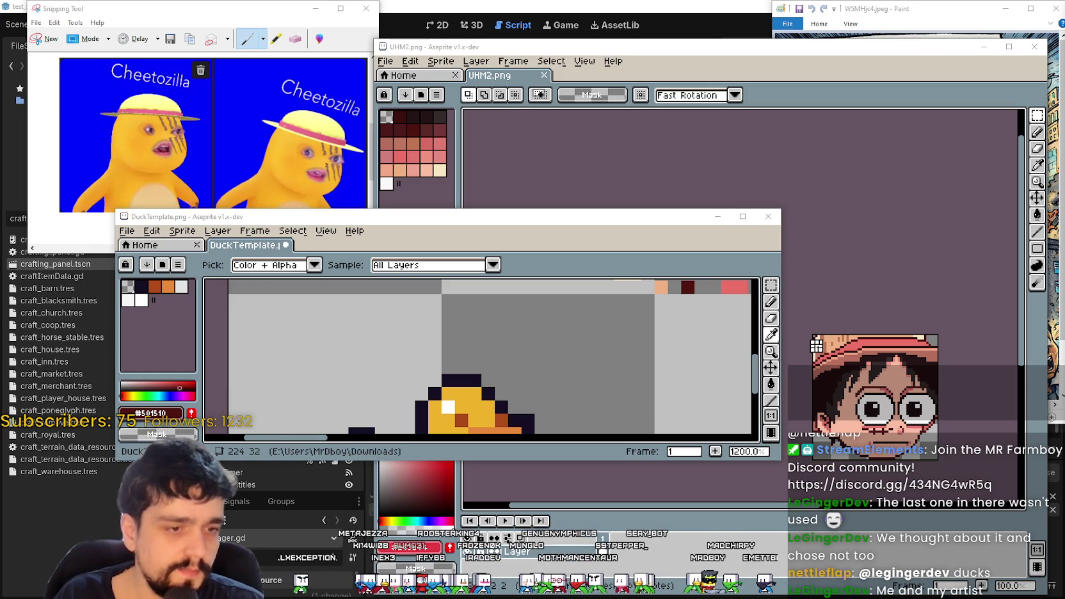
{"action": "left_click", "coordinate": [832, 160]}
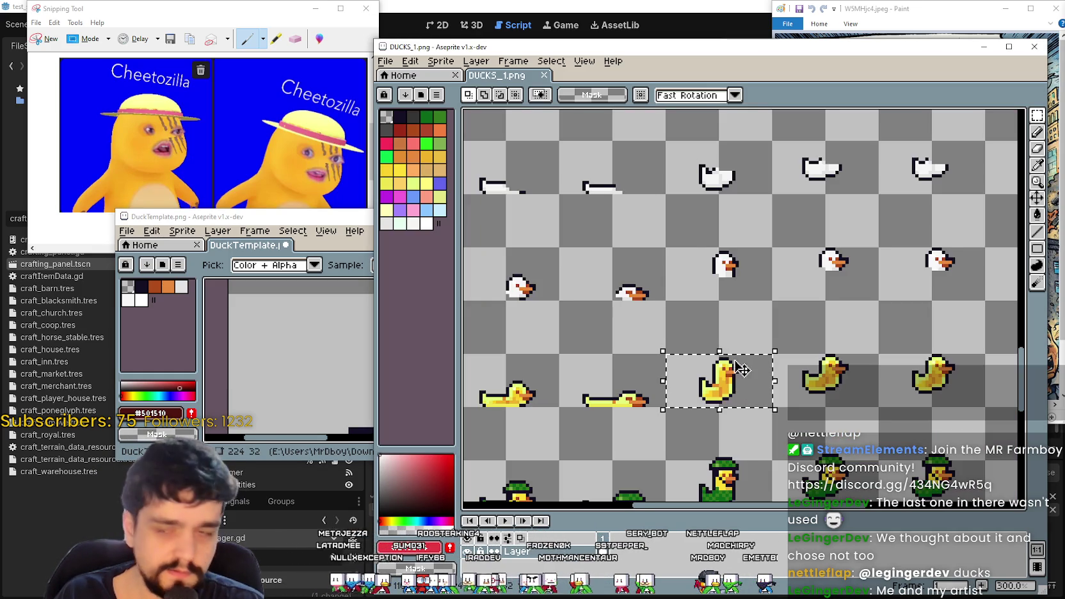
- Find a duck wearing a black top hat on DUCKS_1 and copy the hat
{"action": "scroll", "coordinate": [742, 359], "scroll_direction": "up", "scroll_amount": 1}
{"action": "scroll", "coordinate": [742, 333], "scroll_direction": "down", "scroll_amount": 2}
{"action": "scroll", "coordinate": [741, 308], "scroll_direction": "up", "scroll_amount": 2}
{"action": "scroll", "coordinate": [740, 308], "scroll_direction": "down", "scroll_amount": 3}
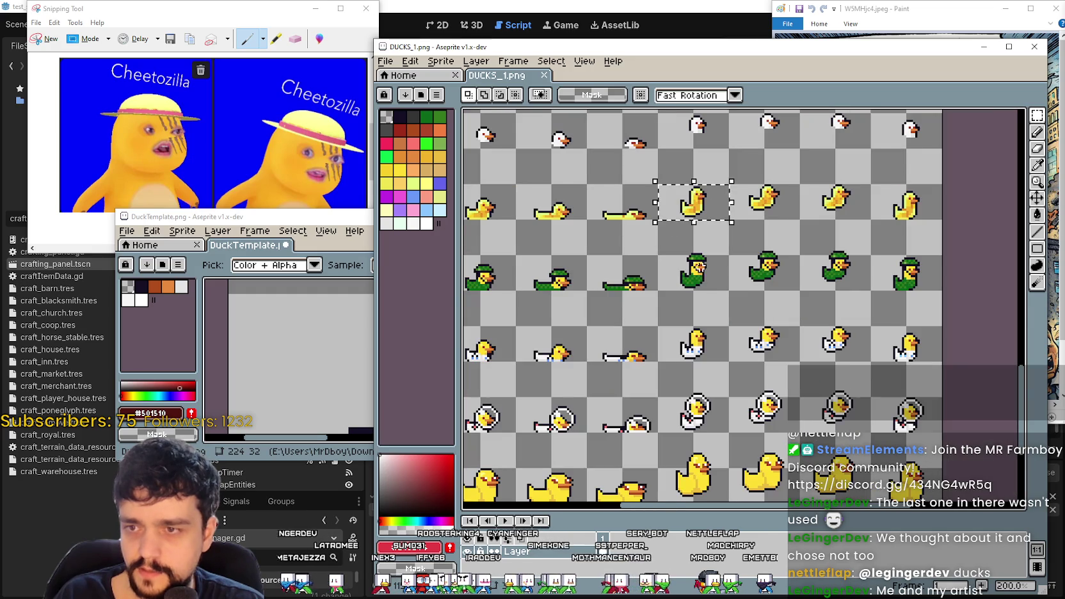
{"action": "scroll", "coordinate": [677, 280], "scroll_direction": "up", "scroll_amount": 2}
{"action": "scroll", "coordinate": [677, 280], "scroll_direction": "down", "scroll_amount": 3}
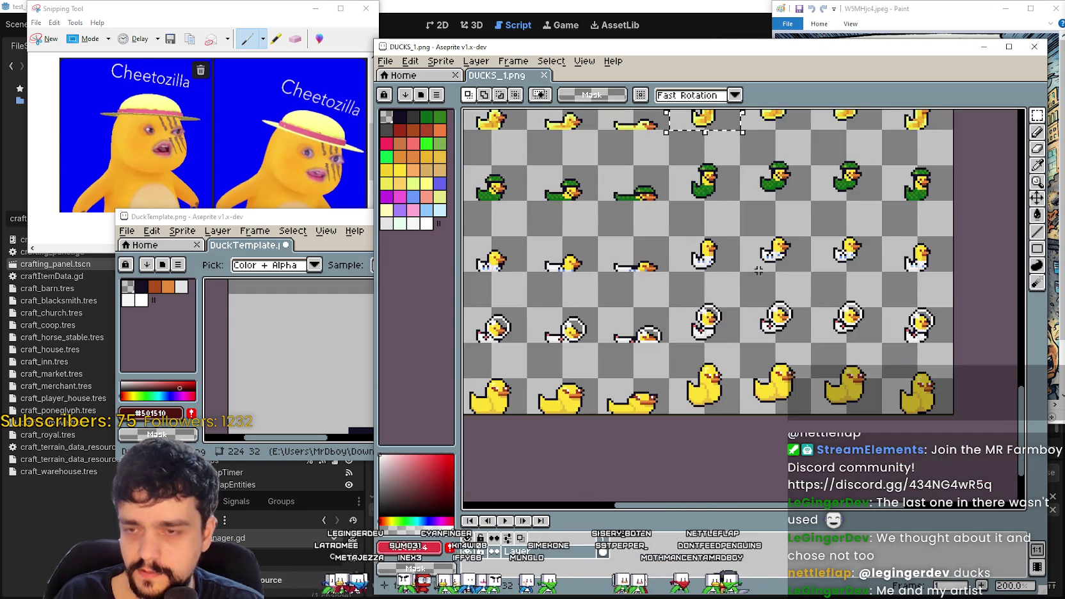
{"action": "left_click_drag", "start_coordinate": [638, 128], "coordinate": [638, 206]}
{"action": "scroll", "coordinate": [638, 206], "scroll_direction": "up", "scroll_amount": 1}
{"action": "scroll", "coordinate": [639, 207], "scroll_direction": "down", "scroll_amount": 1}
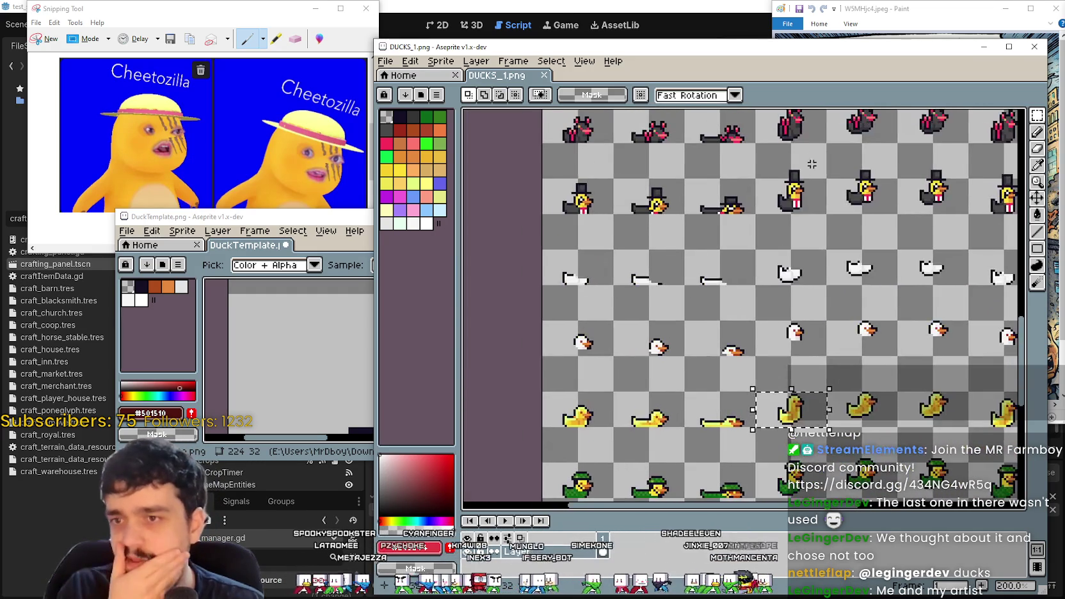
{"action": "scroll", "coordinate": [732, 339], "scroll_direction": "up", "scroll_amount": 3}
{"action": "scroll", "coordinate": [728, 299], "scroll_direction": "up", "scroll_amount": 1}
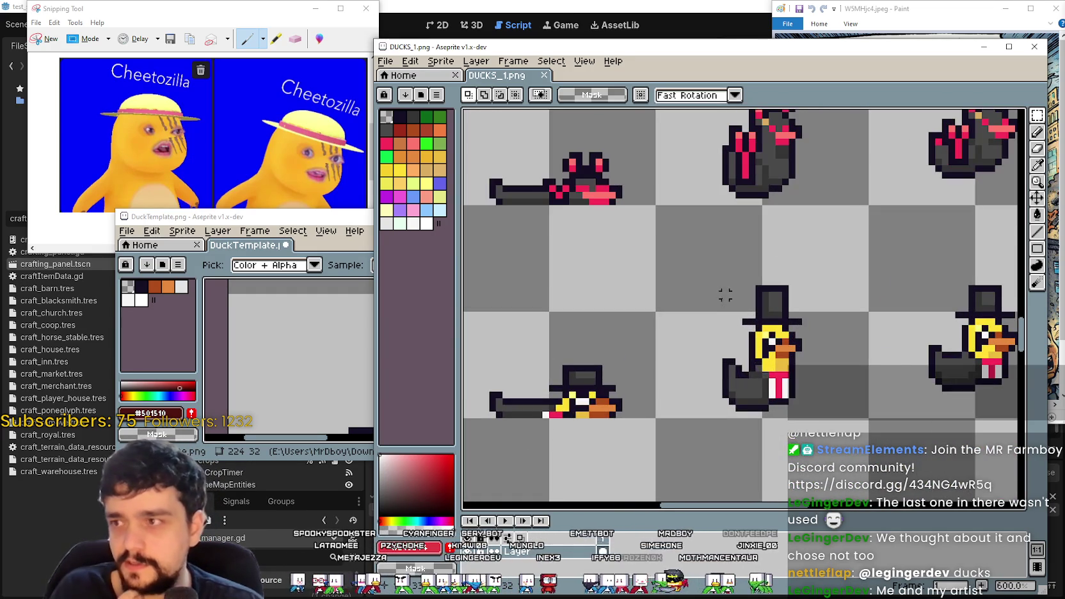
{"action": "scroll", "coordinate": [726, 300], "scroll_direction": "up", "scroll_amount": 1}
{"action": "scroll", "coordinate": [756, 302], "scroll_direction": "down", "scroll_amount": 2}
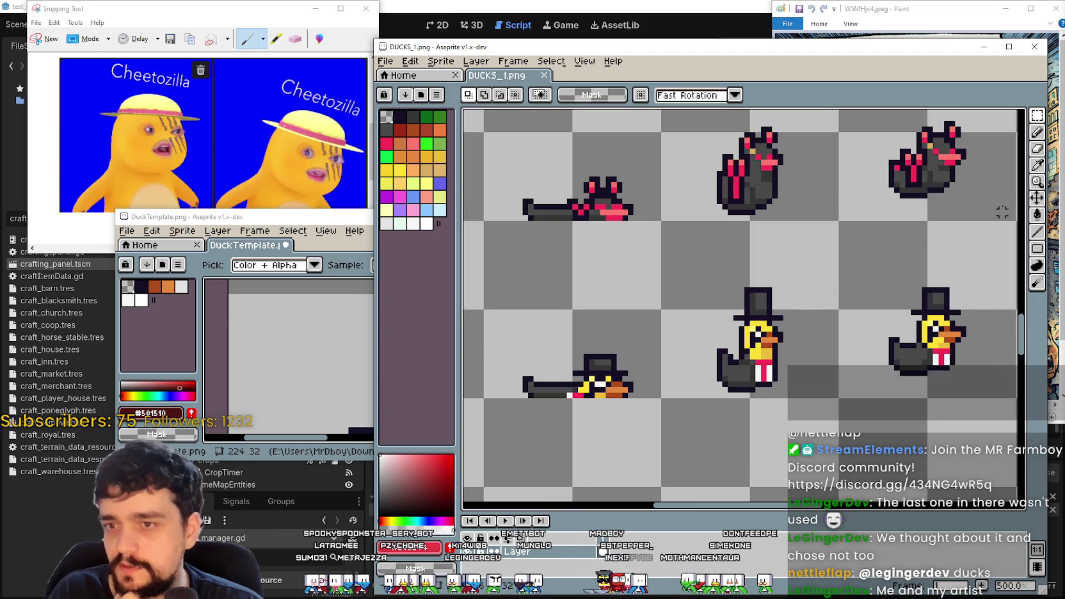
{"action": "scroll", "coordinate": [697, 299], "scroll_direction": "up", "scroll_amount": 2}
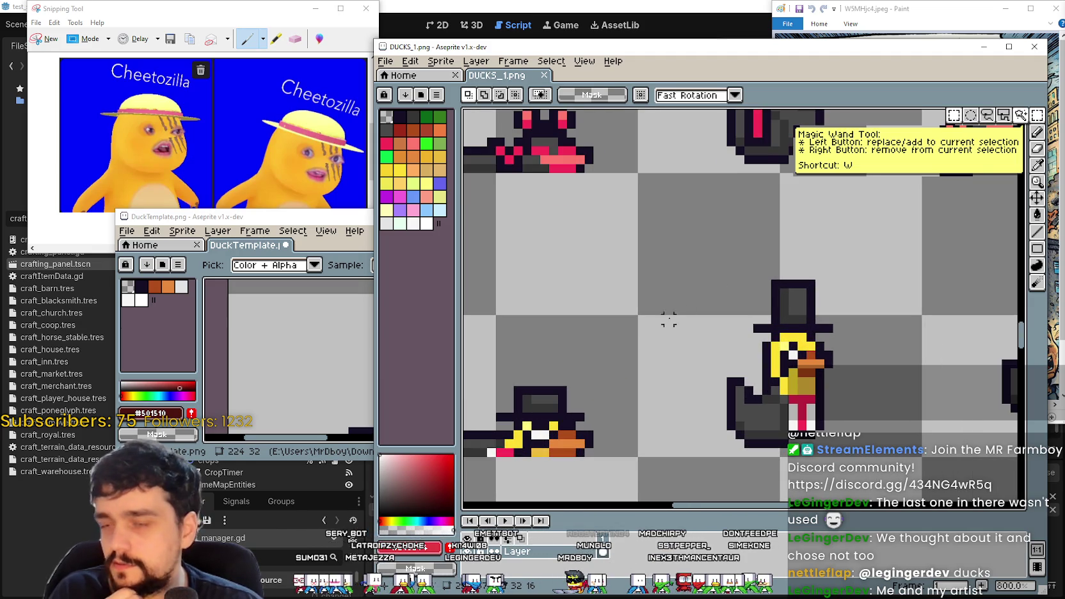
{"action": "mouse_move", "coordinate": [739, 276]}
{"action": "left_mouse_down"}
{"action": "mouse_move", "coordinate": [843, 310]}
{"action": "mouse_move", "coordinate": [845, 334]}
{"action": "left_mouse_up"}
{"action": "key", "text": "ctrl+c"}
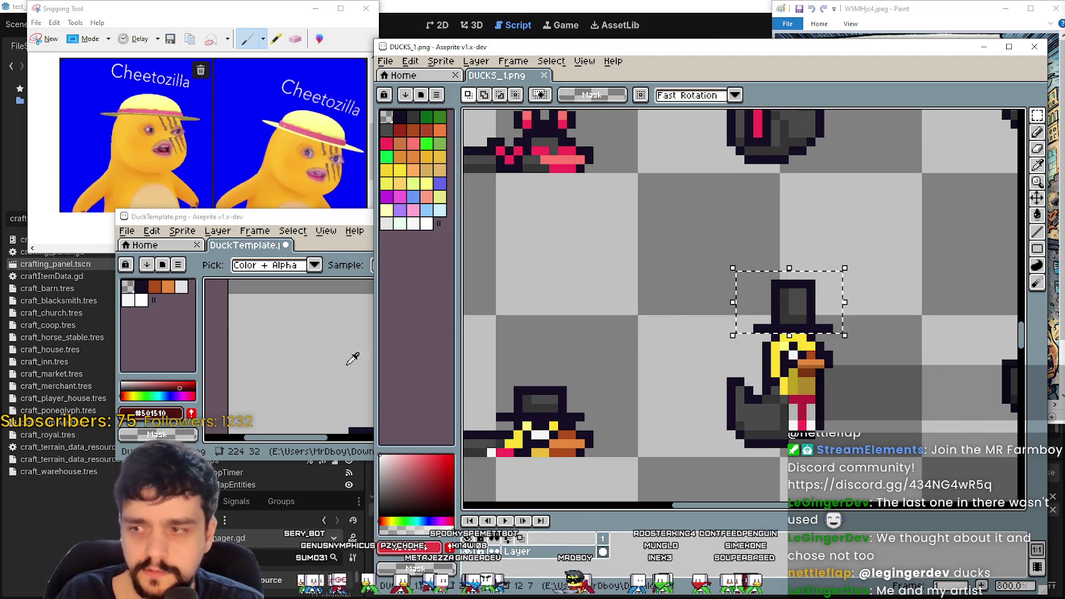
- Paste the top hat into DuckTemplate, left of the colour pixels
{"action": "left_click", "coordinate": [365, 358]}
{"action": "scroll", "coordinate": [512, 398], "scroll_direction": "up", "scroll_amount": 2}
{"action": "key", "text": "ctrl+v"}
{"action": "key", "text": "ctrl+v"}
{"action": "mouse_move", "coordinate": [493, 375]}
{"action": "left_mouse_down"}
{"action": "mouse_move", "coordinate": [506, 346]}
{"action": "mouse_move", "coordinate": [501, 357]}
{"action": "left_mouse_up"}
{"action": "scroll", "coordinate": [501, 357], "scroll_direction": "up", "scroll_amount": 2}
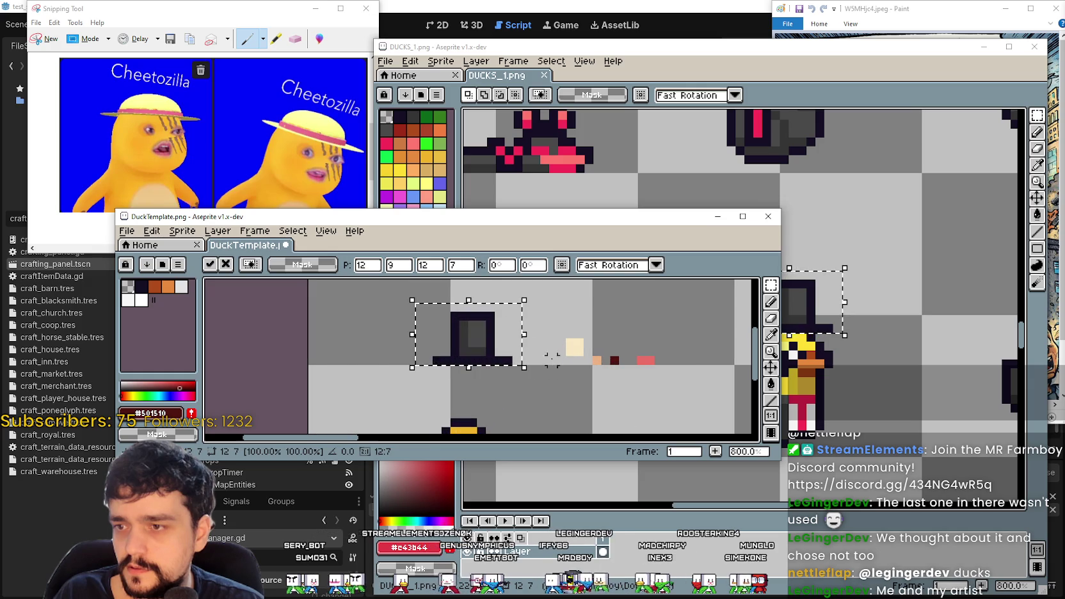
- Commit the pasted hat and draw a dark red #501510 line across its brim
{"action": "left_click", "coordinate": [769, 338]}
{"action": "left_click", "coordinate": [772, 319]}
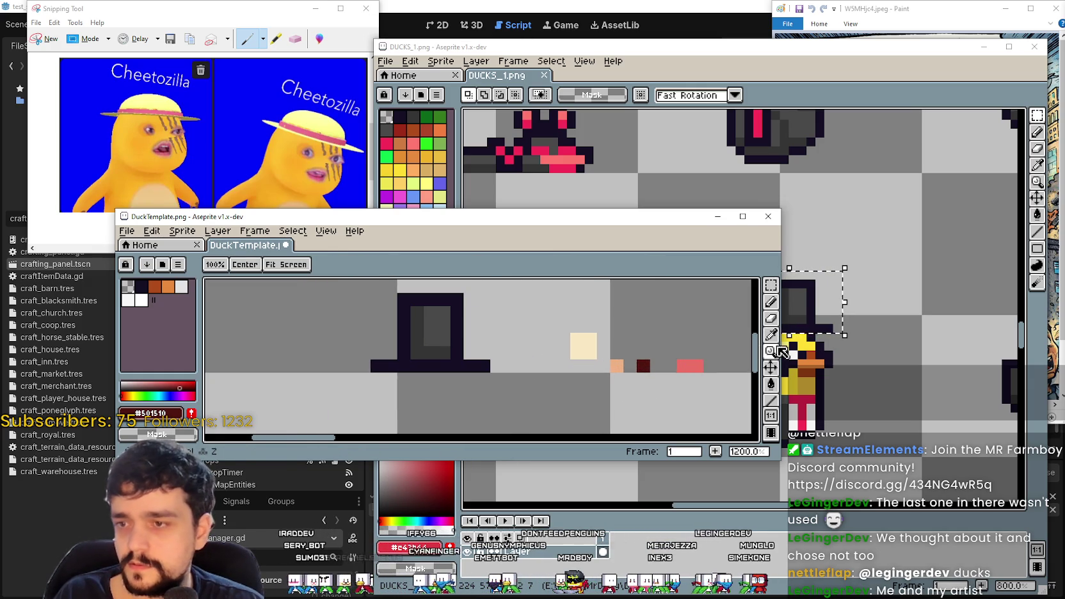
{"action": "left_click", "coordinate": [770, 334]}
{"action": "scroll", "coordinate": [649, 352], "scroll_direction": "up", "scroll_amount": 2}
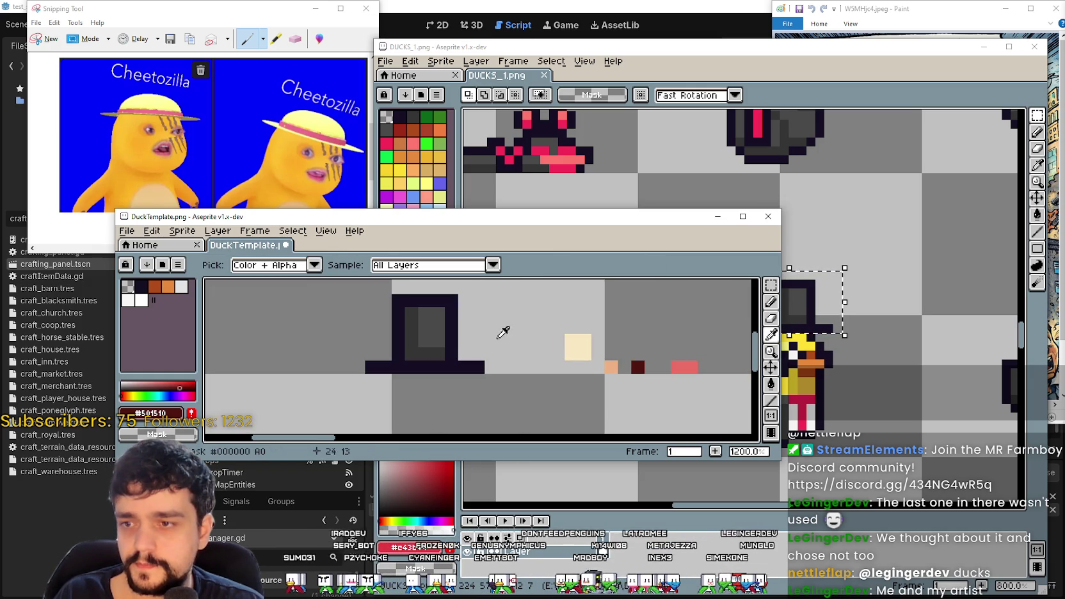
{"action": "left_click_drag", "start_coordinate": [478, 361], "coordinate": [612, 359]}
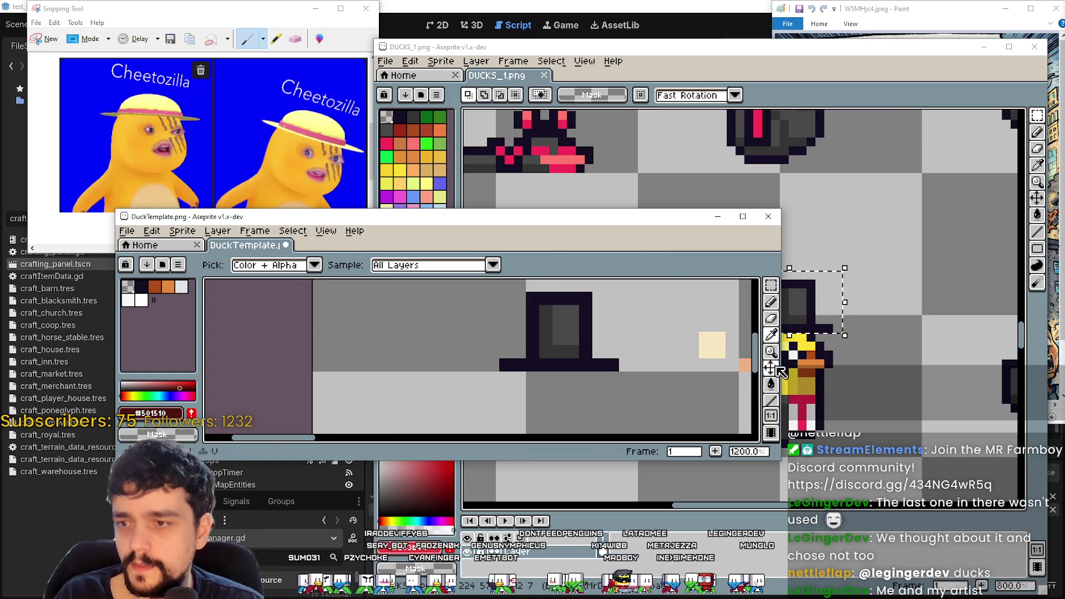
{"action": "left_click", "coordinate": [771, 402]}
{"action": "left_click_drag", "start_coordinate": [604, 367], "coordinate": [572, 367]}
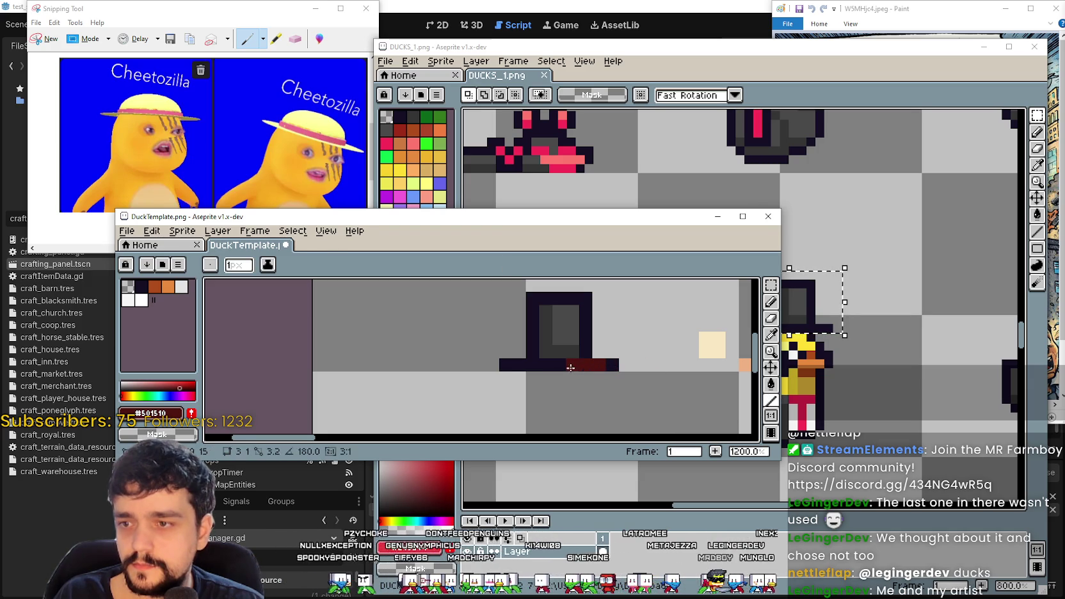
{"action": "left_click", "coordinate": [607, 369]}
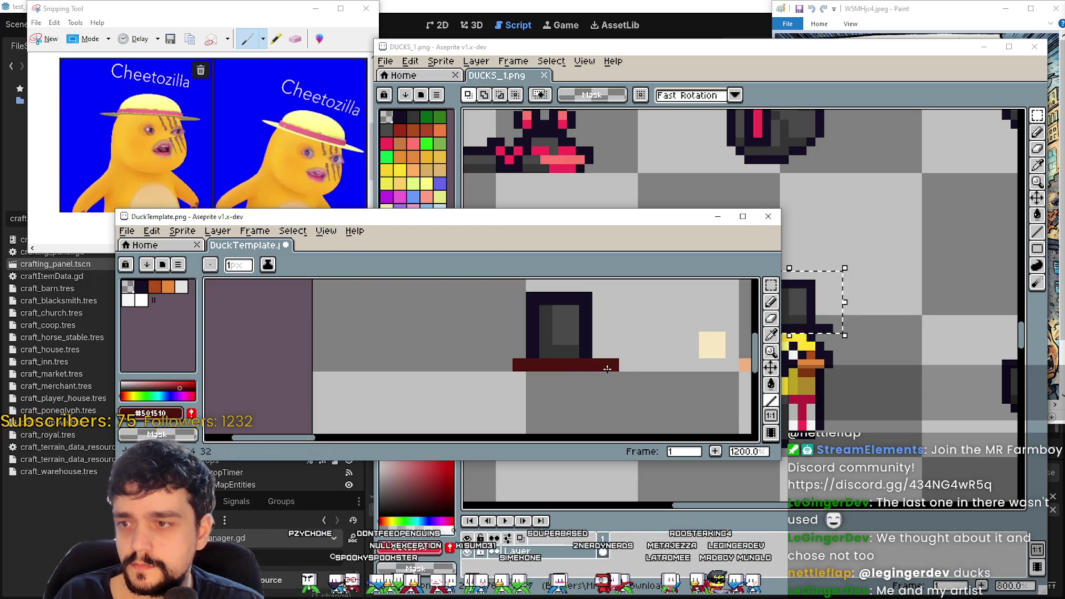
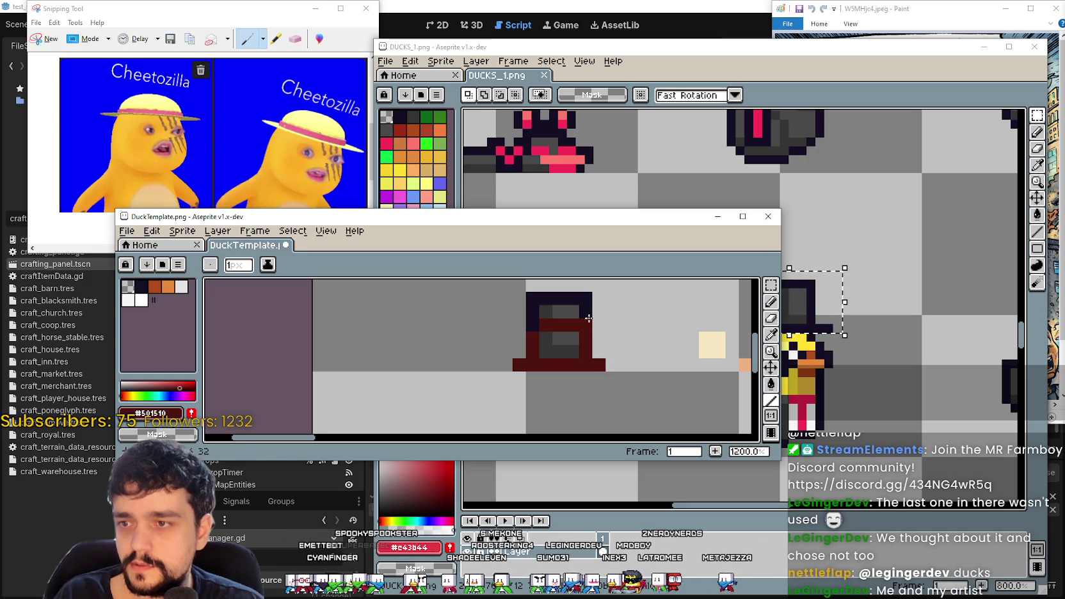
- Erase the dark strip across the top of the hat
{"action": "left_click_drag", "start_coordinate": [587, 300], "coordinate": [528, 301]}
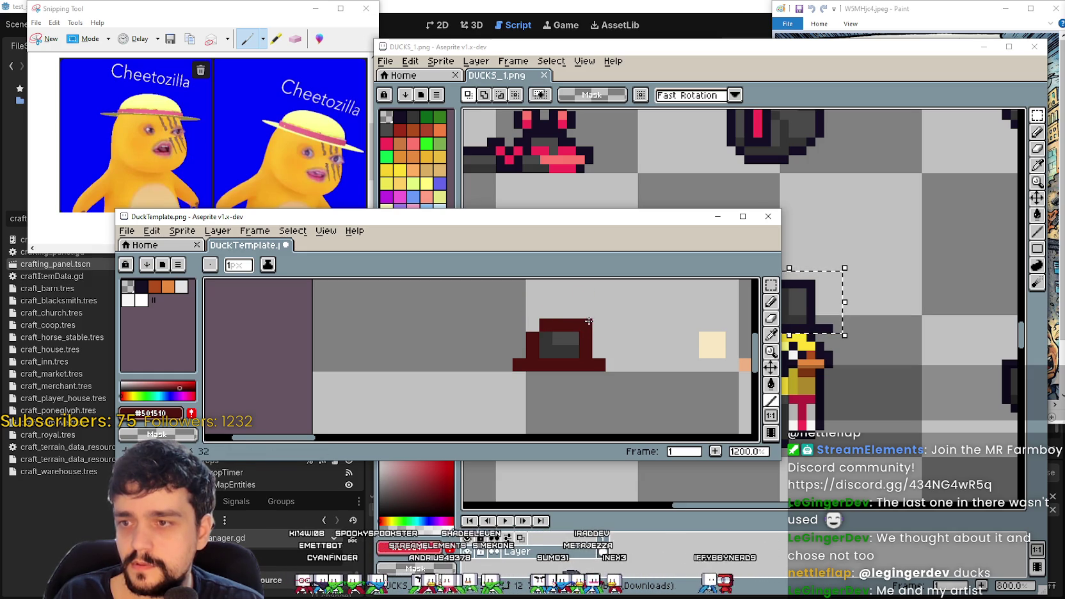
{"action": "left_click", "coordinate": [770, 334]}
{"action": "left_click_drag", "start_coordinate": [711, 352], "coordinate": [607, 341]}
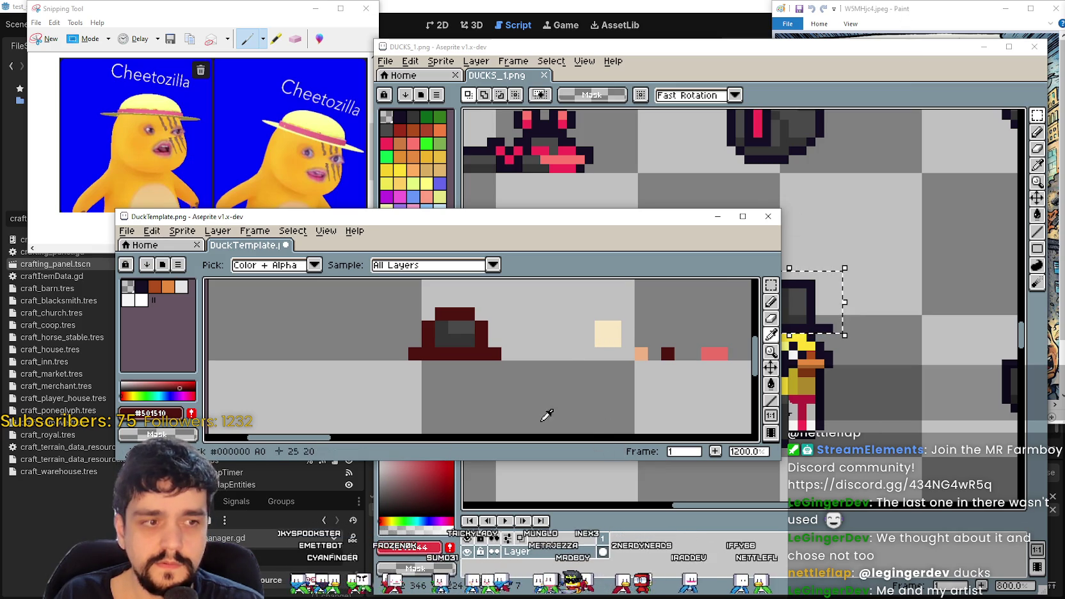
{"action": "scroll", "coordinate": [698, 349], "scroll_direction": "left", "scroll_amount": 2}
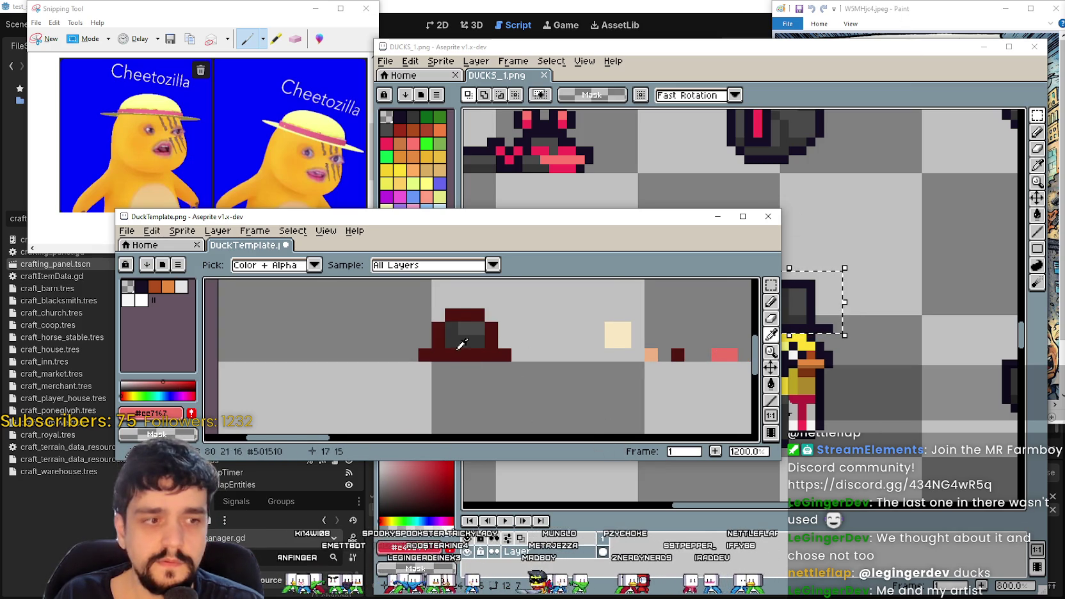
{"action": "scroll", "coordinate": [466, 352], "scroll_direction": "up", "scroll_amount": 3}
- Paint a pink band across the hat and a pink pixel beside it
{"action": "key", "text": "b"}
{"action": "left_click", "coordinate": [498, 358]}
{"action": "left_click_drag", "start_coordinate": [498, 359], "coordinate": [466, 359]}
{"action": "scroll", "coordinate": [466, 359], "scroll_direction": "down", "scroll_amount": 2}
{"action": "scroll", "coordinate": [736, 368], "scroll_direction": "right", "scroll_amount": 3}
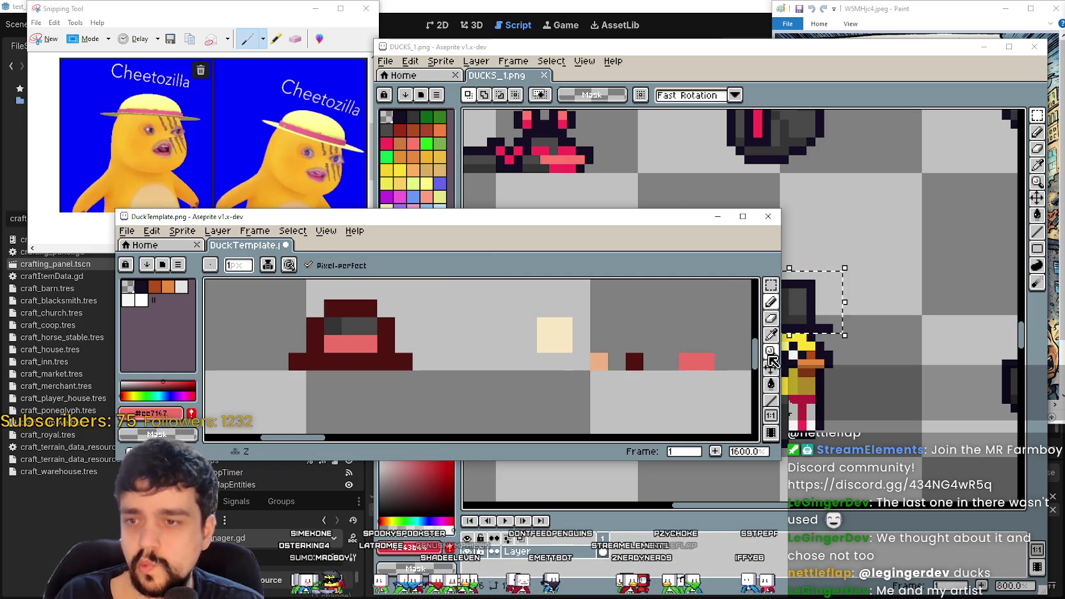
{"action": "left_click", "coordinate": [728, 352]}
- Sample peach from the canvas to add hat highlights, turning a stray pixel back to maroon
{"action": "left_click", "coordinate": [773, 336]}
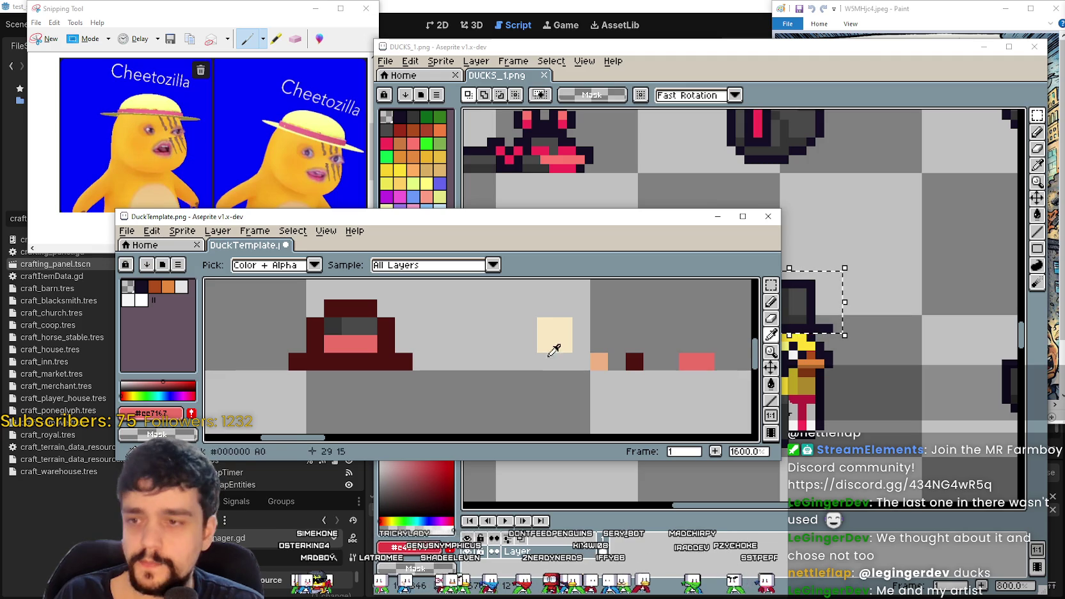
{"action": "left_click", "coordinate": [605, 355]}
{"action": "key", "text": "b"}
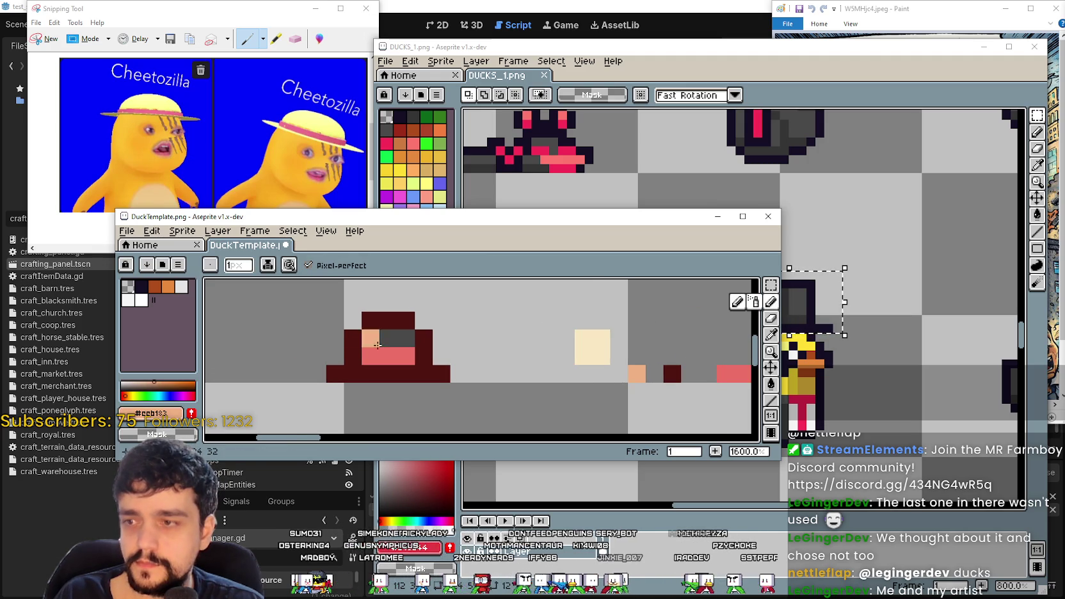
{"action": "left_click", "coordinate": [402, 338]}
{"action": "key", "text": "ctrl+z"}
{"action": "key", "text": "i"}
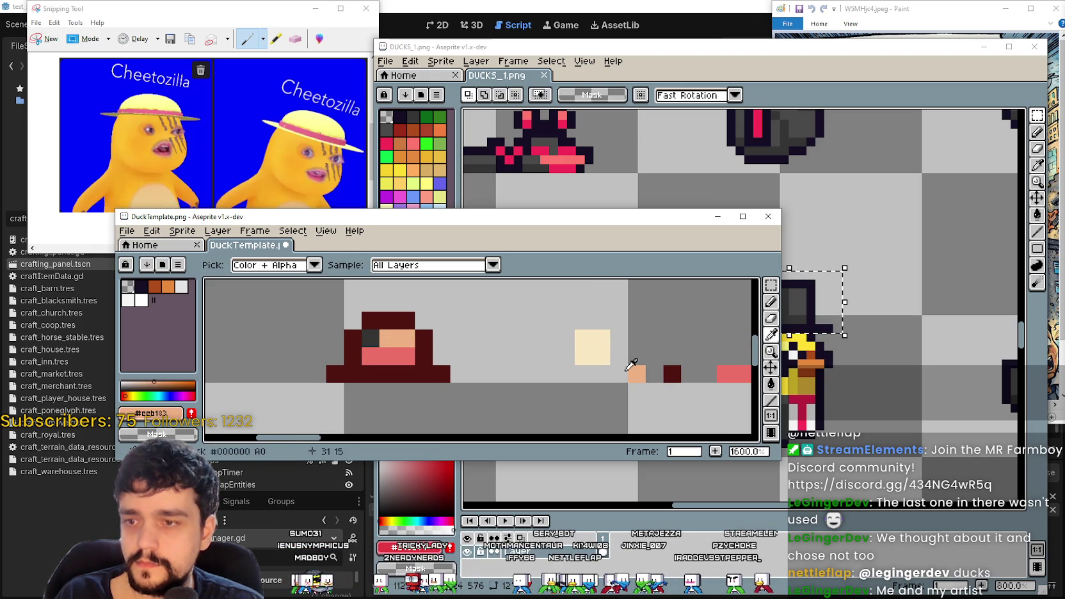
{"action": "left_click", "coordinate": [772, 334]}
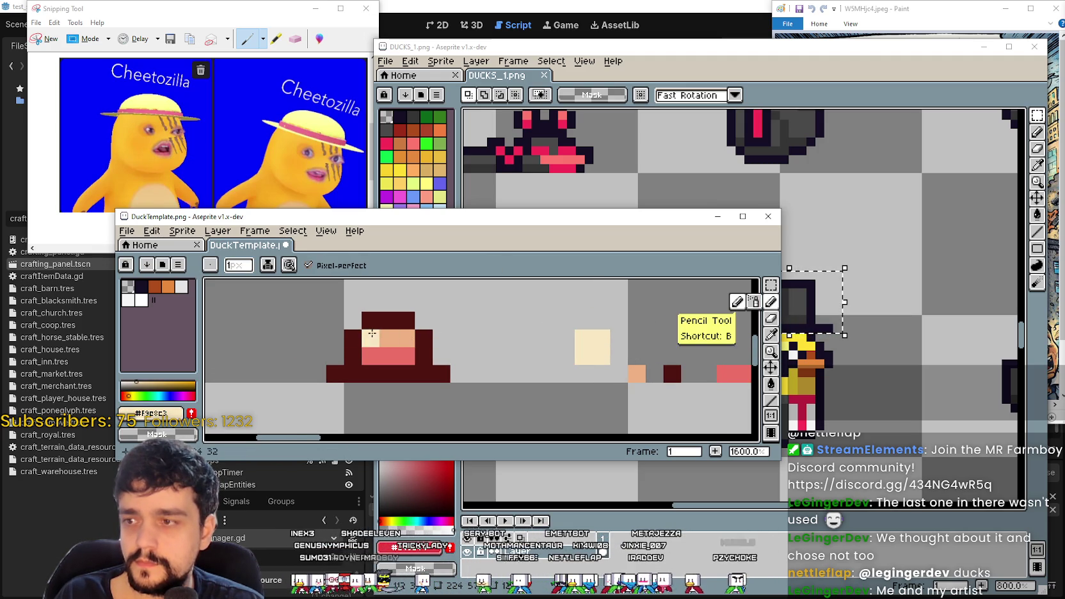
{"action": "scroll", "coordinate": [462, 377], "scroll_direction": "down", "scroll_amount": 3}
{"action": "scroll", "coordinate": [462, 378], "scroll_direction": "up", "scroll_amount": 1}
{"action": "left_click_drag", "start_coordinate": [427, 383], "coordinate": [520, 363]}
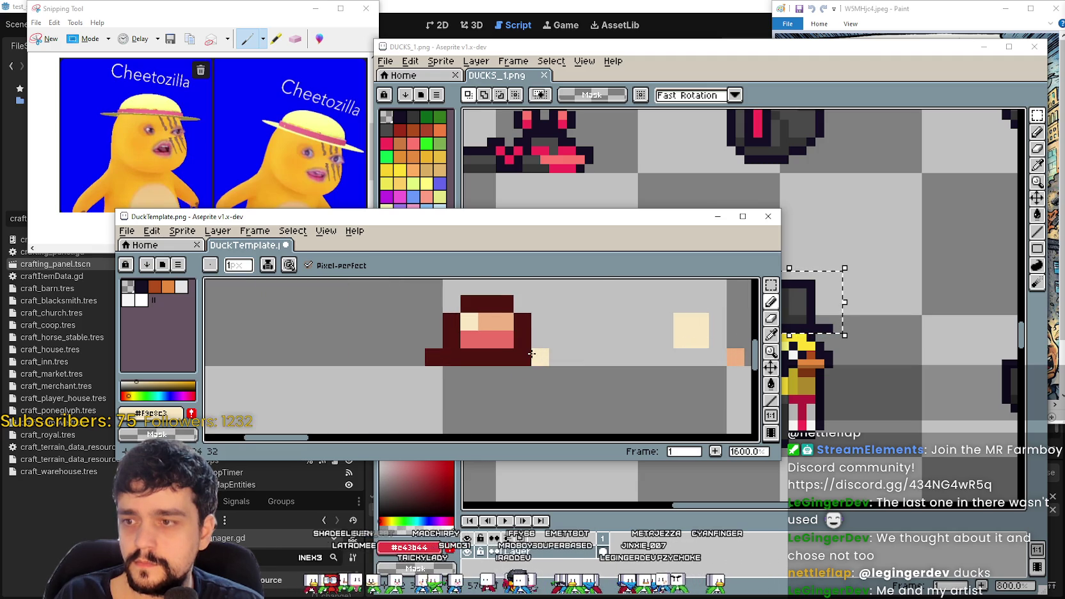
{"action": "scroll", "coordinate": [538, 361], "scroll_direction": "down", "scroll_amount": 2}
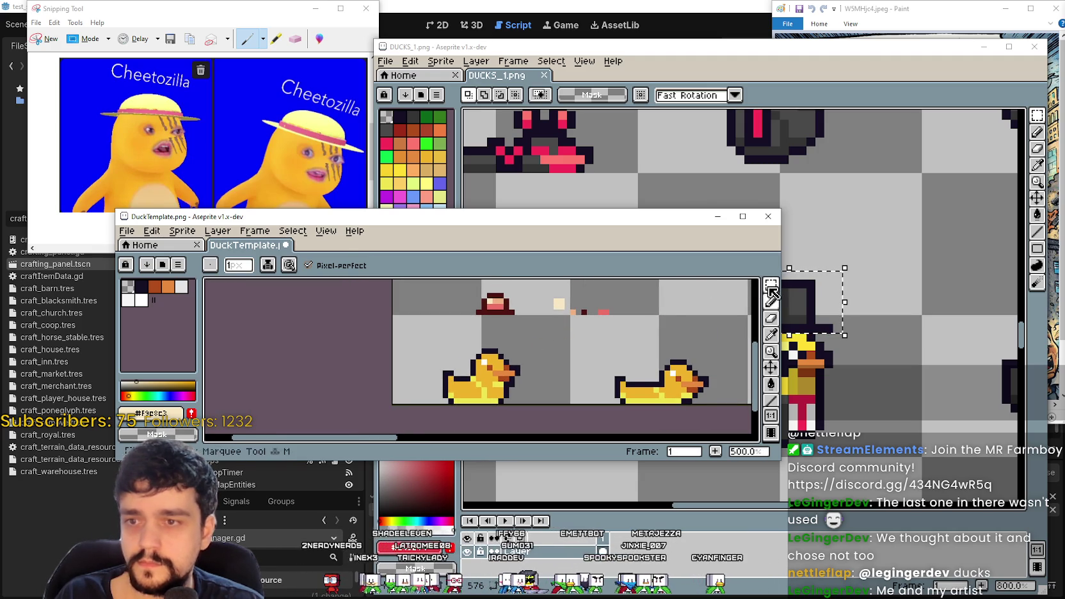
- Marquee-select the hat and drop it onto the left duck's head, nudging it pixel by pixel
{"action": "key", "text": "m"}
{"action": "scroll", "coordinate": [482, 287], "scroll_direction": "up", "scroll_amount": 1}
{"action": "mouse_move", "coordinate": [471, 298]}
{"action": "left_mouse_down"}
{"action": "mouse_move", "coordinate": [501, 318]}
{"action": "mouse_move", "coordinate": [489, 332]}
{"action": "mouse_move", "coordinate": [501, 360]}
{"action": "left_mouse_up"}
{"action": "scroll", "coordinate": [551, 380], "scroll_direction": "down", "scroll_amount": 2}
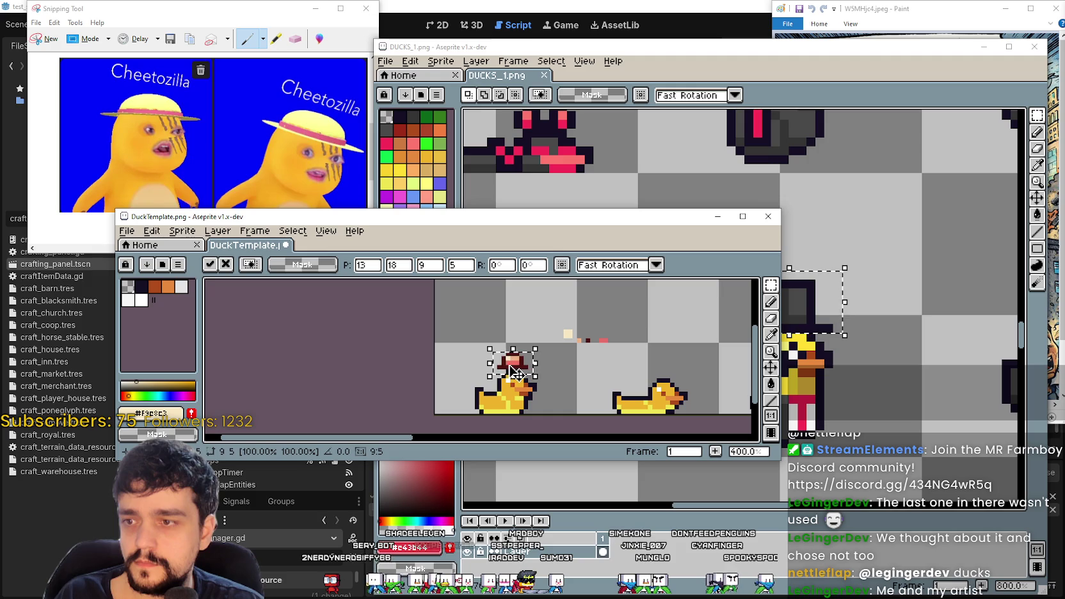
{"action": "key", "text": "Down"}
{"action": "key", "text": "Left"}
{"action": "key", "text": "Right"}
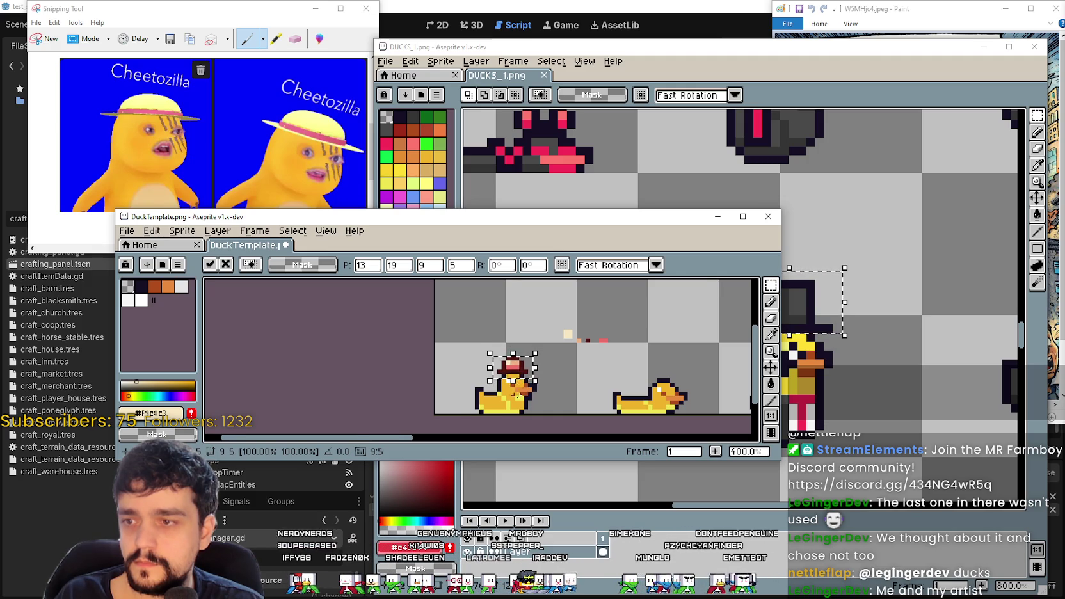
{"action": "scroll", "coordinate": [504, 392], "scroll_direction": "up", "scroll_amount": 3}
{"action": "key", "text": "Down"}
{"action": "scroll", "coordinate": [627, 404], "scroll_direction": "down", "scroll_amount": 2}
{"action": "left_click", "coordinate": [632, 395]}
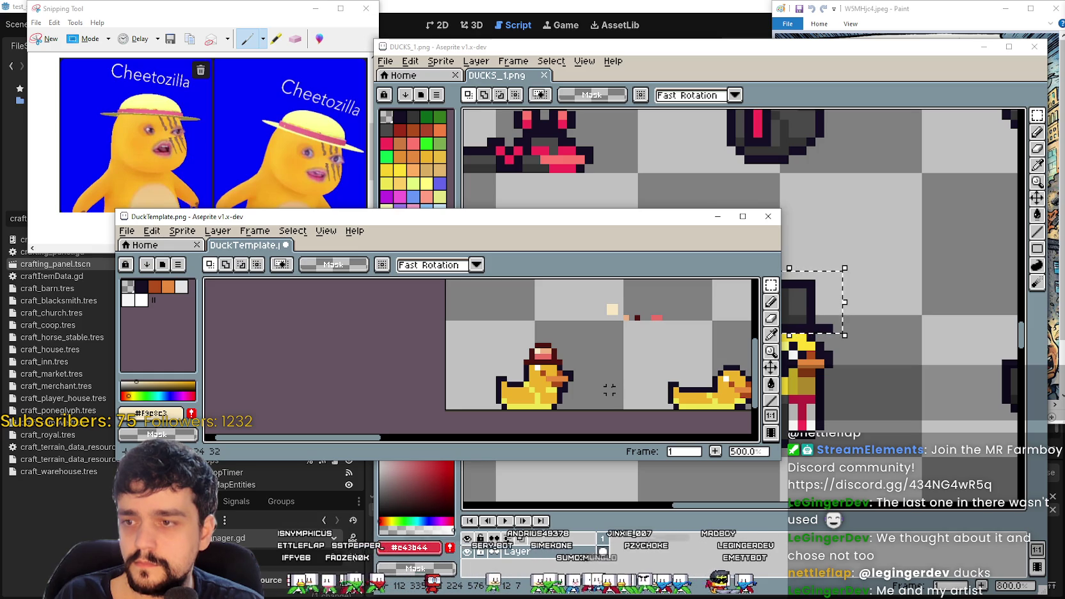
- Undo the drop, then select the hat's right part and shift it outward to widen it
{"action": "key", "text": "ctrl+z"}
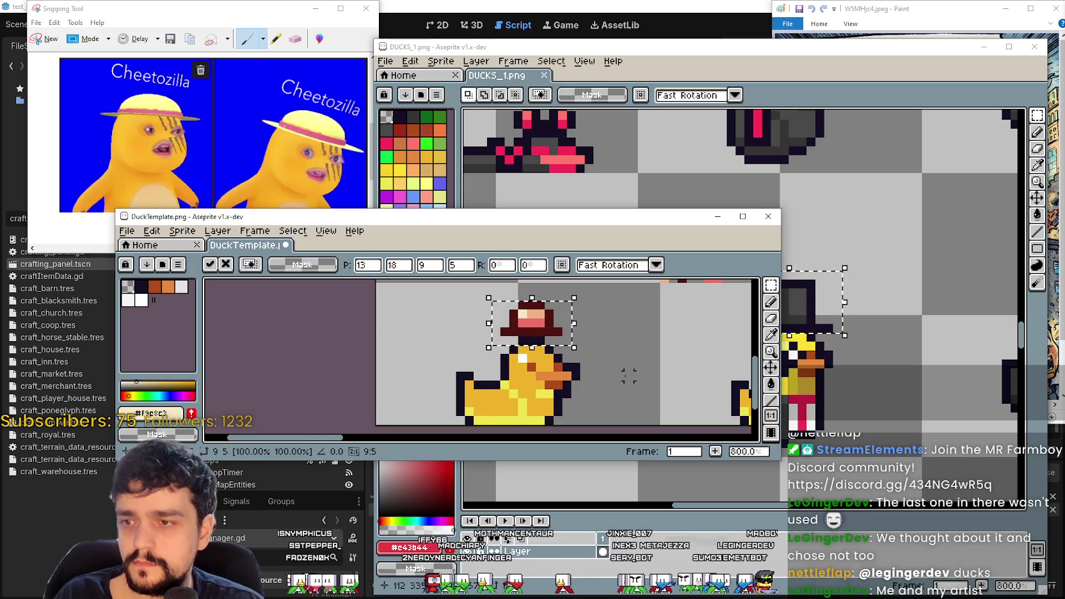
{"action": "mouse_move", "coordinate": [553, 339]}
{"action": "left_mouse_down"}
{"action": "mouse_move", "coordinate": [562, 407]}
{"action": "mouse_move", "coordinate": [561, 373]}
{"action": "left_mouse_up"}
{"action": "scroll", "coordinate": [562, 373], "scroll_direction": "up", "scroll_amount": 2}
{"action": "left_click", "coordinate": [634, 401]}
{"action": "scroll", "coordinate": [549, 348], "scroll_direction": "up", "scroll_amount": 2}
{"action": "mouse_move", "coordinate": [544, 316]}
{"action": "left_mouse_down"}
{"action": "mouse_move", "coordinate": [630, 403]}
{"action": "mouse_move", "coordinate": [615, 387]}
{"action": "left_mouse_up"}
{"action": "left_click_drag", "start_coordinate": [544, 352], "coordinate": [576, 374]}
{"action": "key", "text": "ctrl+d"}
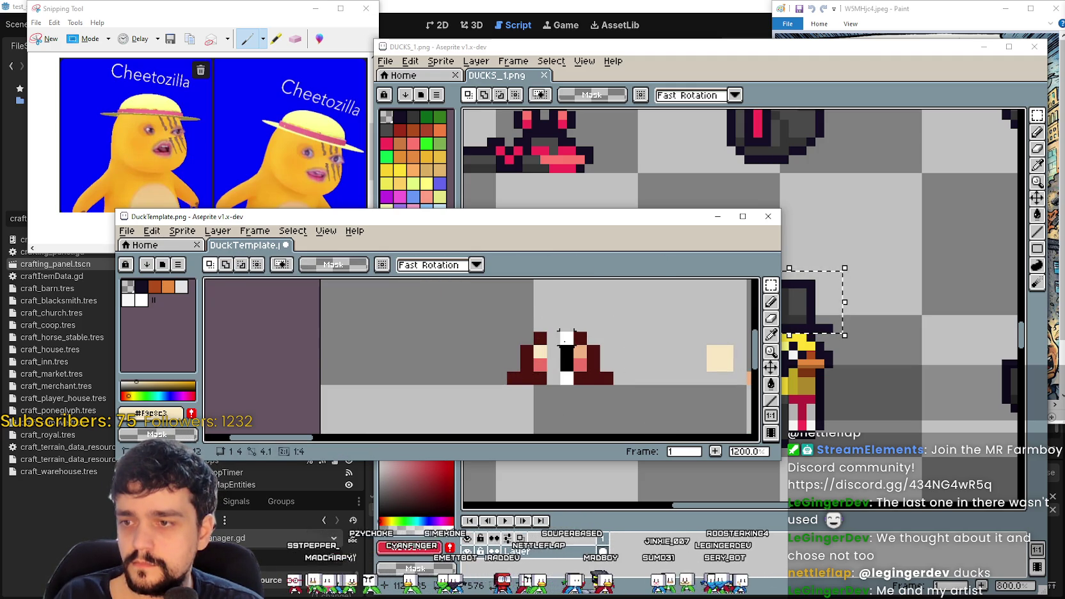
- Confirm the transform of the hat's right part and clear the selection
{"action": "left_click", "coordinate": [559, 362]}
{"action": "scroll", "coordinate": [540, 363], "scroll_direction": "down", "scroll_amount": 2}
{"action": "key", "text": "Return"}
{"action": "scroll", "coordinate": [573, 384], "scroll_direction": "down", "scroll_amount": 1}
{"action": "key", "text": "ctrl+d"}
- Select the whole hat, nudge it down onto the duck's head, then undo the move
{"action": "key", "text": "u"}
{"action": "mouse_move", "coordinate": [505, 318]}
{"action": "left_mouse_down"}
{"action": "mouse_move", "coordinate": [568, 343]}
{"action": "mouse_move", "coordinate": [557, 377]}
{"action": "left_mouse_up"}
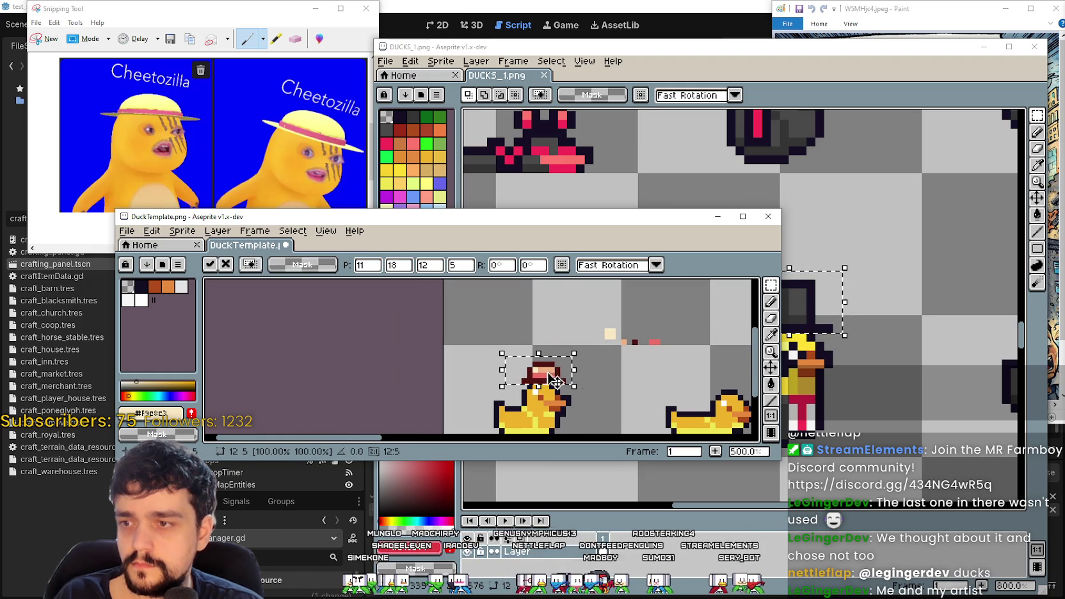
{"action": "key", "text": "Down"}
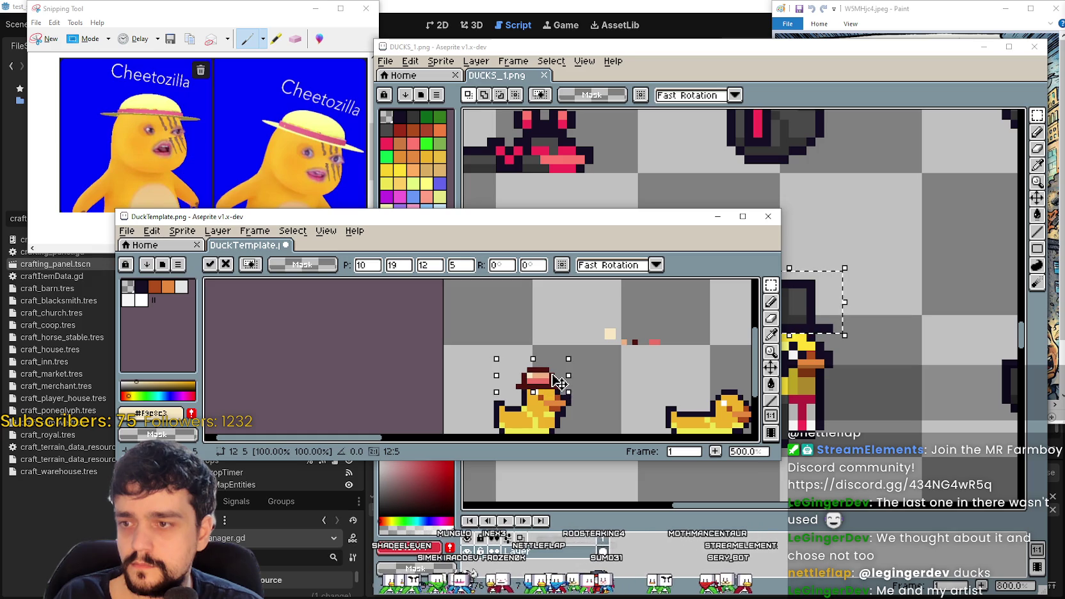
{"action": "scroll", "coordinate": [576, 356], "scroll_direction": "down", "scroll_amount": 1}
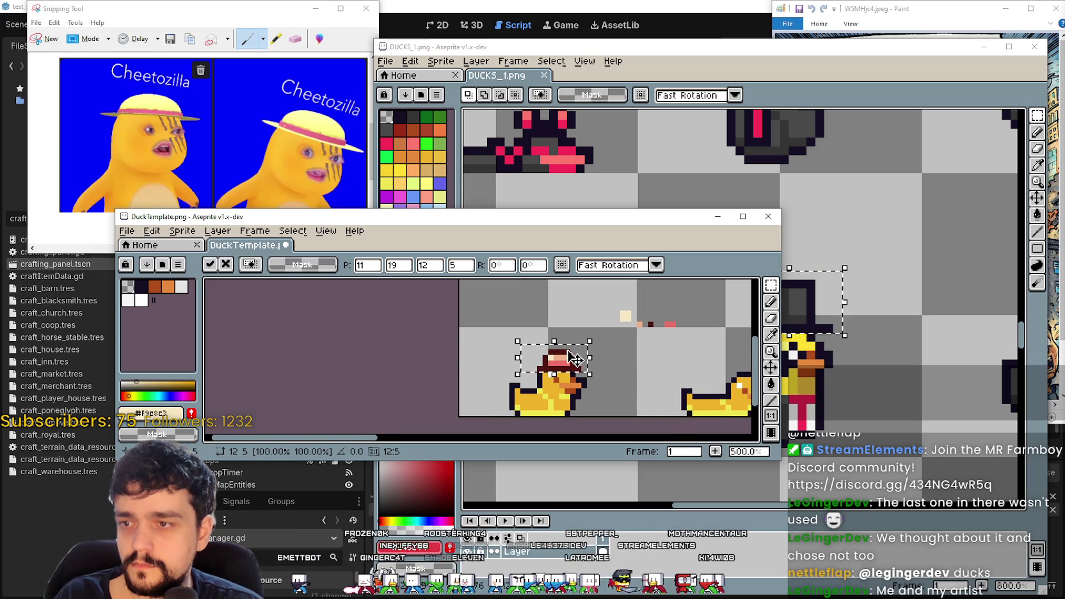
{"action": "key", "text": "ctrl+d"}
{"action": "left_click_drag", "start_coordinate": [666, 391], "coordinate": [620, 338]}
{"action": "scroll", "coordinate": [620, 338], "scroll_direction": "down", "scroll_amount": 1}
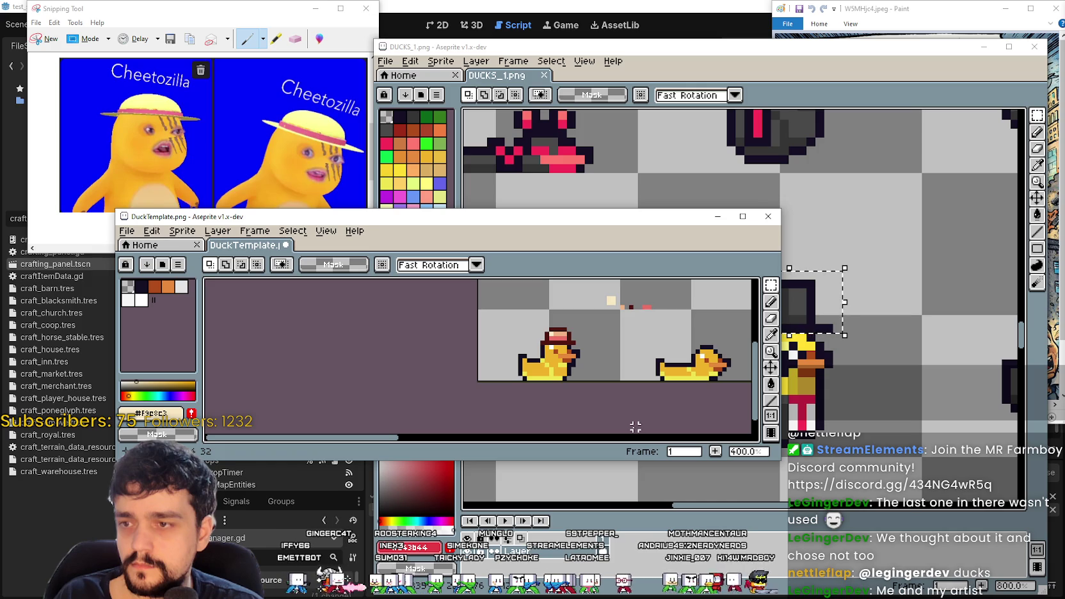
{"action": "scroll", "coordinate": [558, 330], "scroll_direction": "up", "scroll_amount": 1}
{"action": "scroll", "coordinate": [555, 336], "scroll_direction": "up", "scroll_amount": 2}
{"action": "scroll", "coordinate": [552, 341], "scroll_direction": "down", "scroll_amount": 2}
{"action": "scroll", "coordinate": [550, 346], "scroll_direction": "down", "scroll_amount": 2}
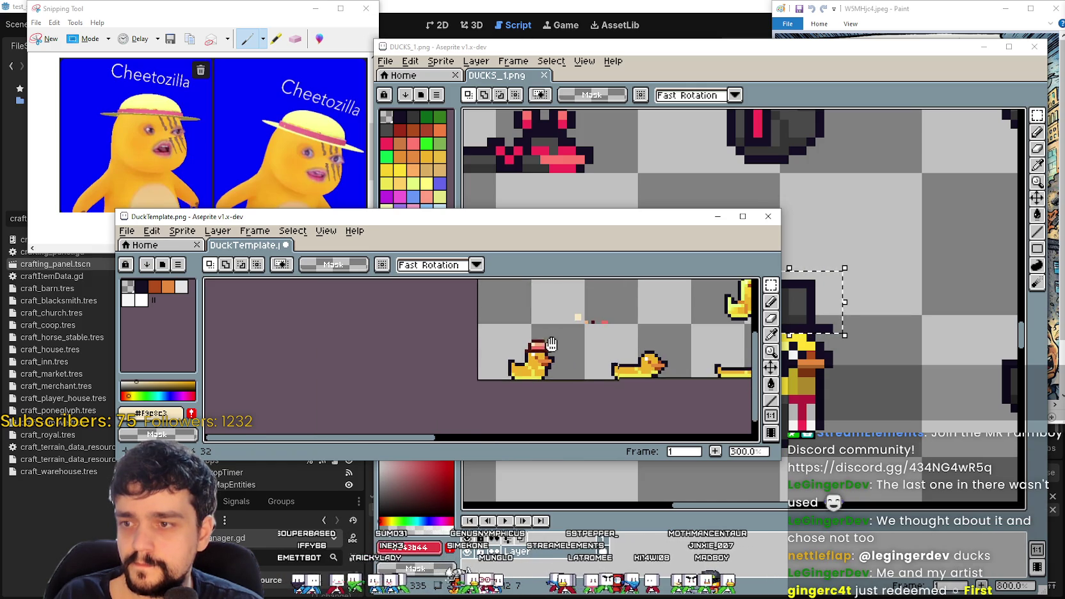
{"action": "key", "text": "ctrl+z"}
- Tilt the hat about 21 degrees onto the duck's head, then undo the rotation
{"action": "scroll", "coordinate": [525, 365], "scroll_direction": "up", "scroll_amount": 3}
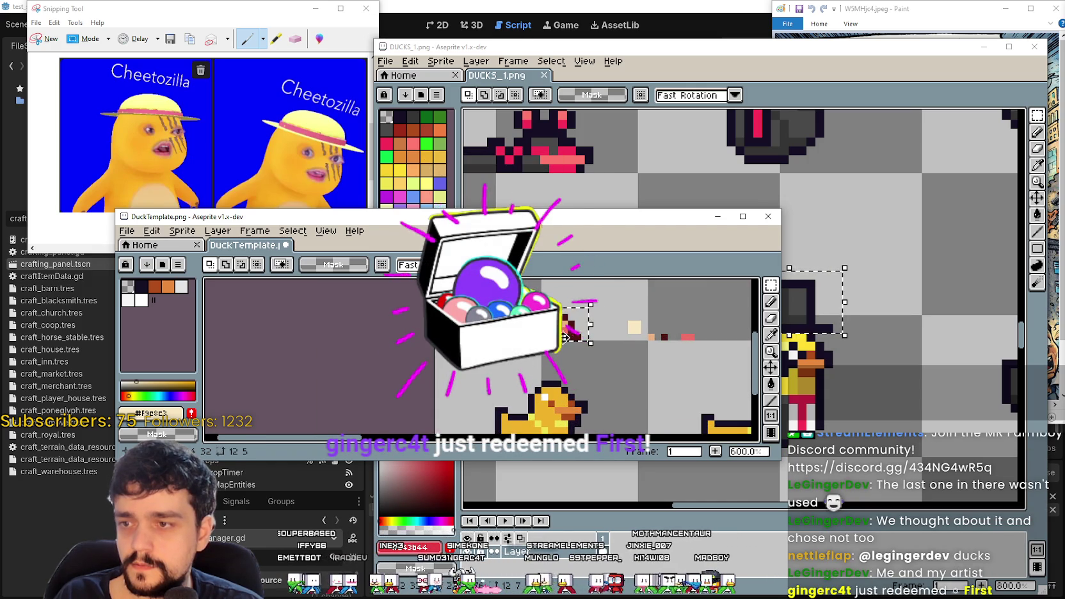
{"action": "scroll", "coordinate": [580, 314], "scroll_direction": "down", "scroll_amount": 1}
{"action": "left_click_drag", "start_coordinate": [584, 304], "coordinate": [583, 290]}
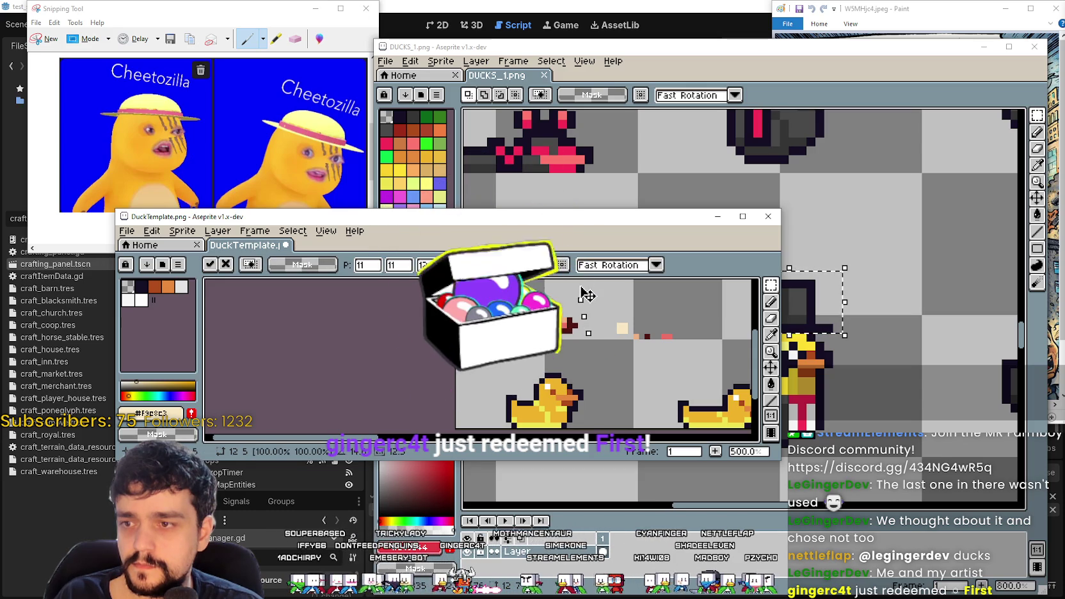
{"action": "left_click_drag", "start_coordinate": [570, 321], "coordinate": [571, 376]}
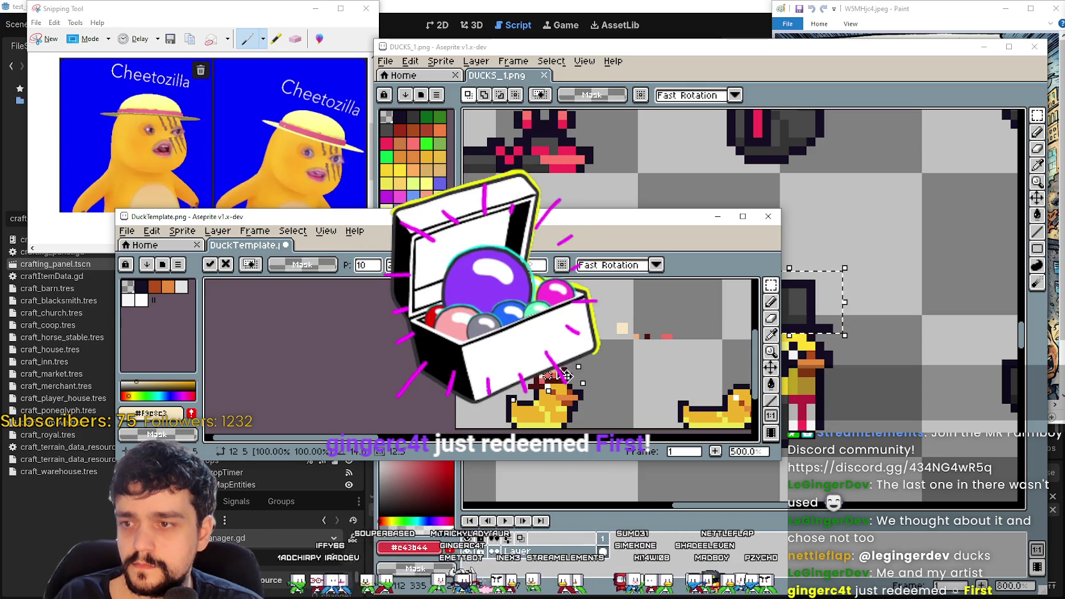
{"action": "scroll", "coordinate": [641, 391], "scroll_direction": "down", "scroll_amount": 1}
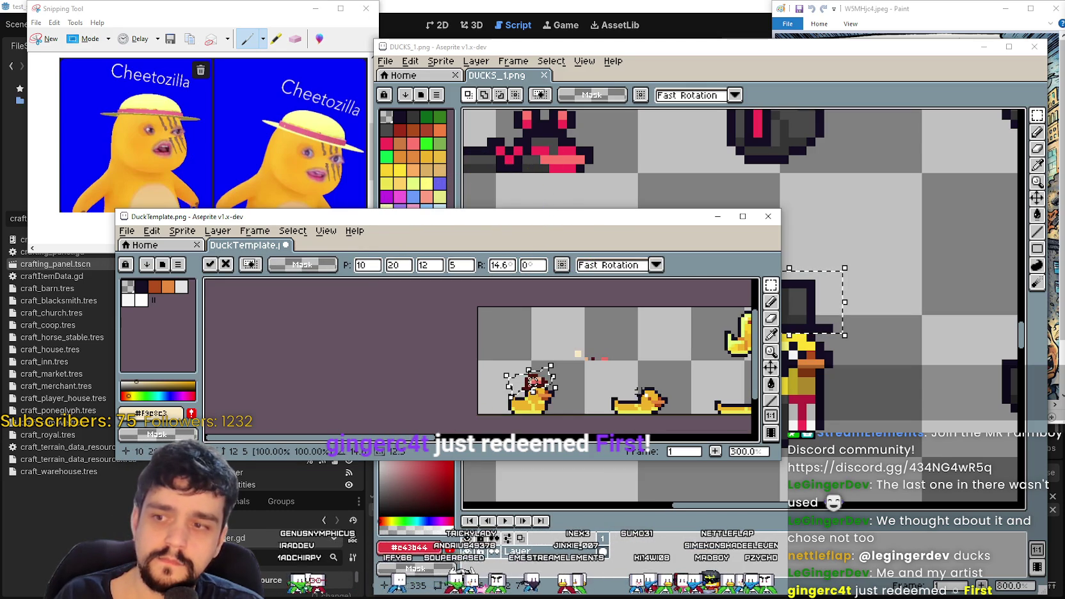
{"action": "scroll", "coordinate": [634, 390], "scroll_direction": "up", "scroll_amount": 2}
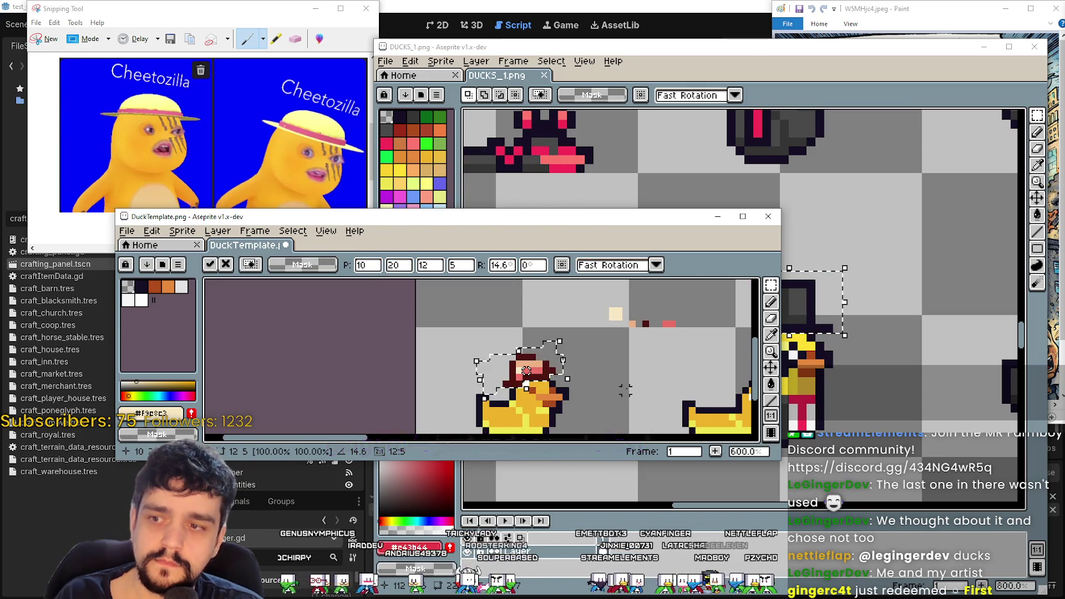
{"action": "scroll", "coordinate": [605, 387], "scroll_direction": "down", "scroll_amount": 2}
{"action": "key", "text": "ctrl+z"}
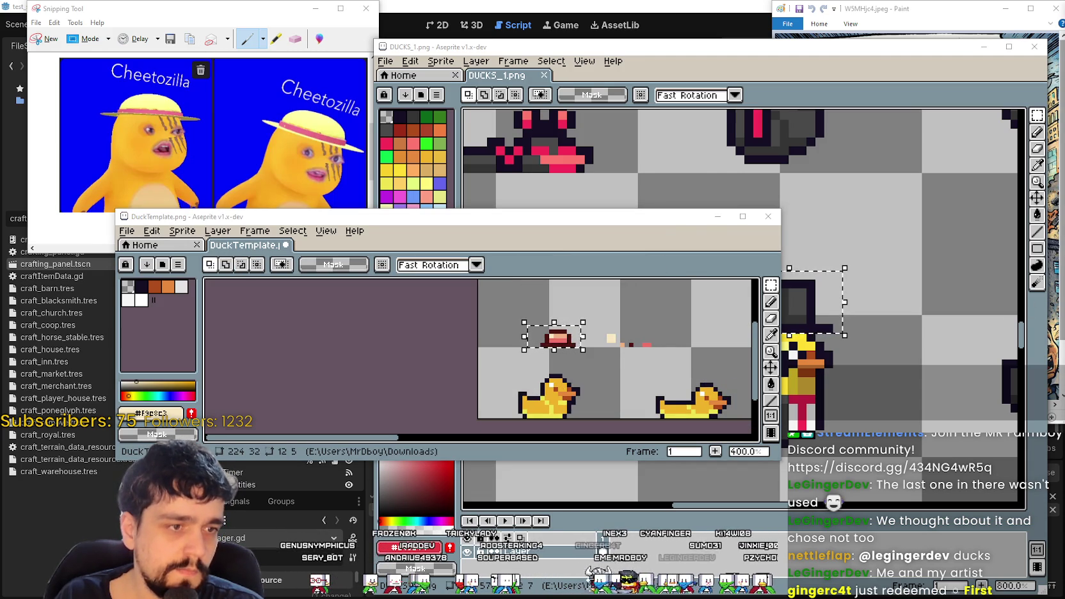
- Shift the hat's right half one pixel right to widen the hat
{"action": "scroll", "coordinate": [544, 316], "scroll_direction": "up", "scroll_amount": 2}
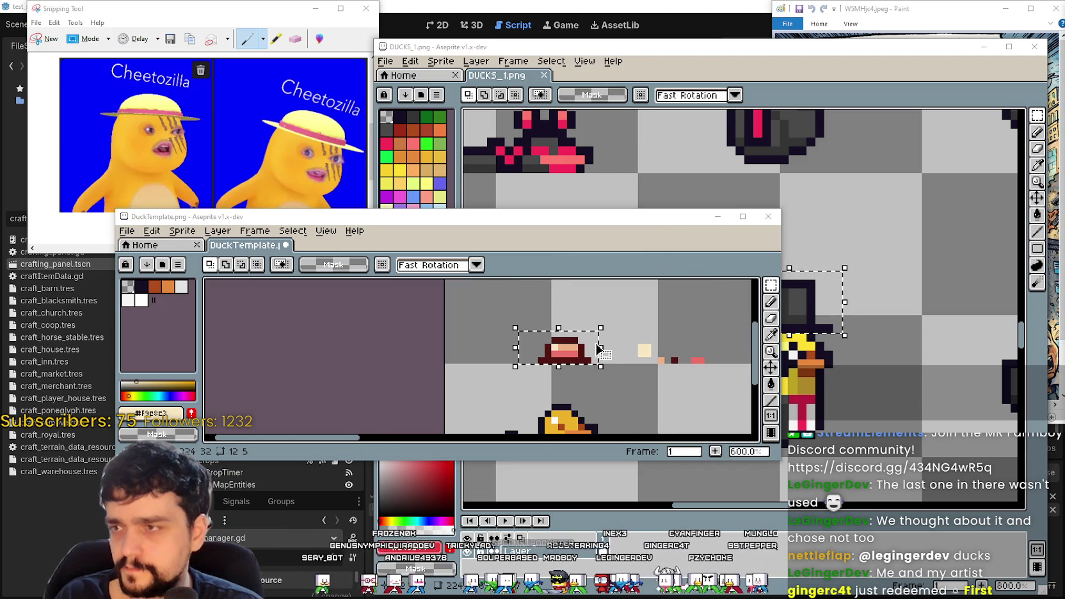
{"action": "scroll", "coordinate": [596, 359], "scroll_direction": "down", "scroll_amount": 1}
{"action": "left_click", "coordinate": [580, 367]}
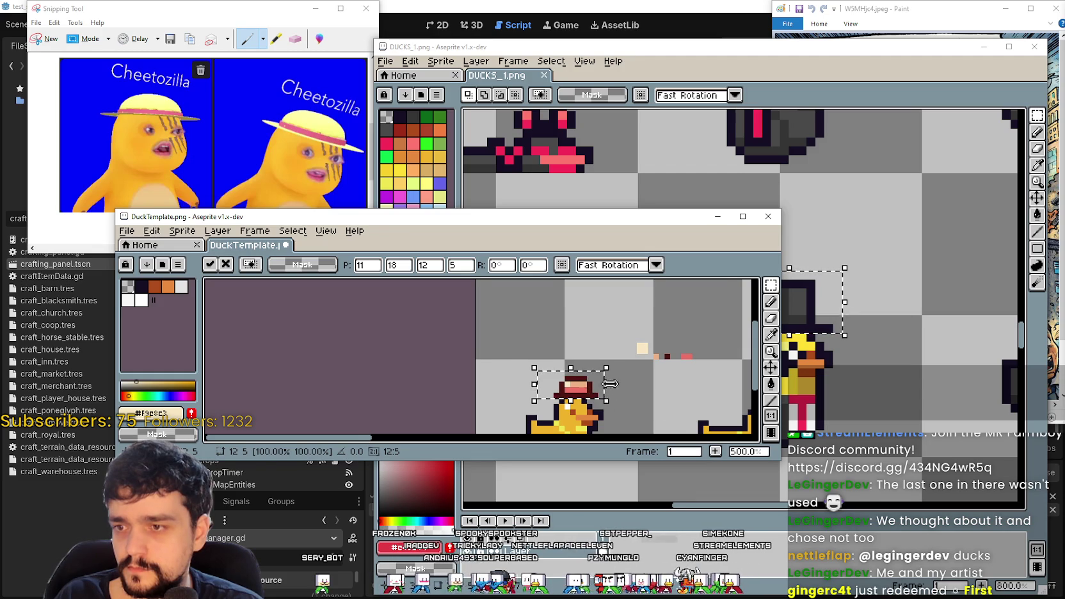
{"action": "scroll", "coordinate": [586, 346], "scroll_direction": "down", "scroll_amount": 2}
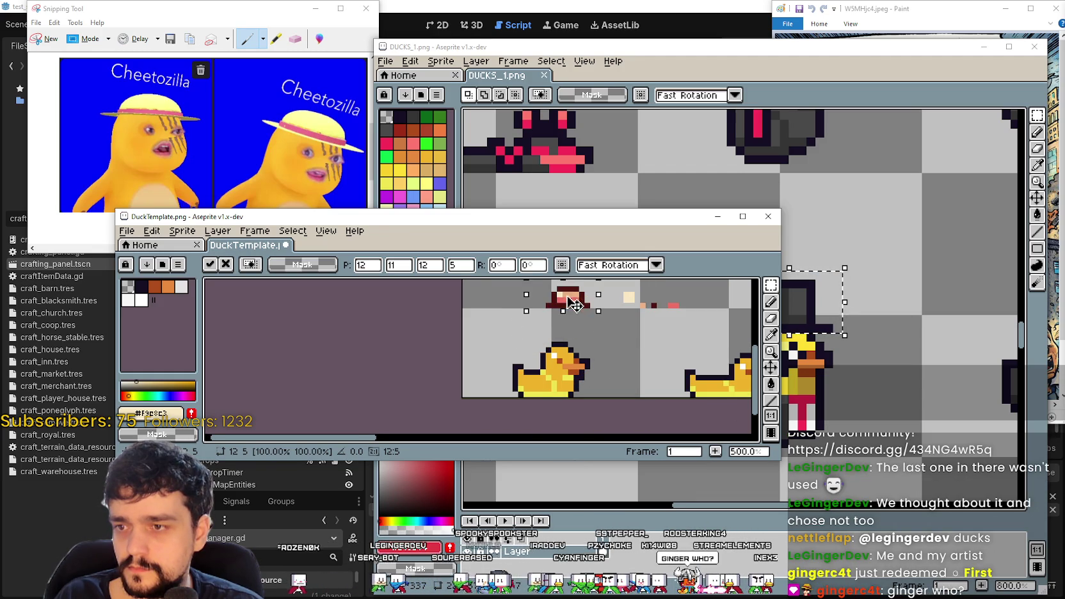
{"action": "scroll", "coordinate": [576, 306], "scroll_direction": "up", "scroll_amount": 4}
{"action": "key", "text": "Return"}
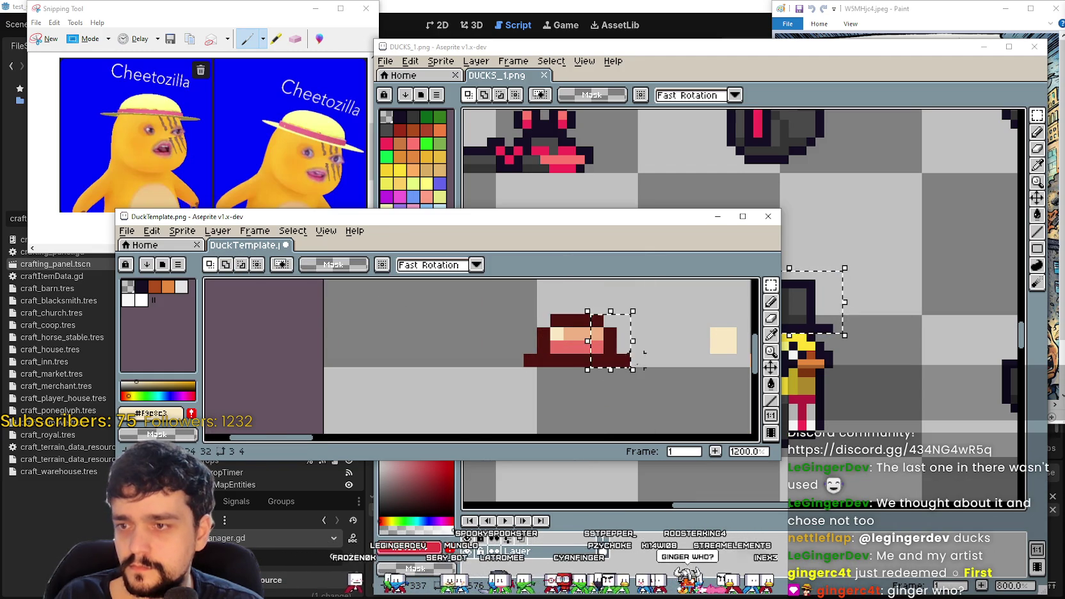
{"action": "left_click_drag", "start_coordinate": [595, 316], "coordinate": [610, 318]}
{"action": "key", "text": "Return"}
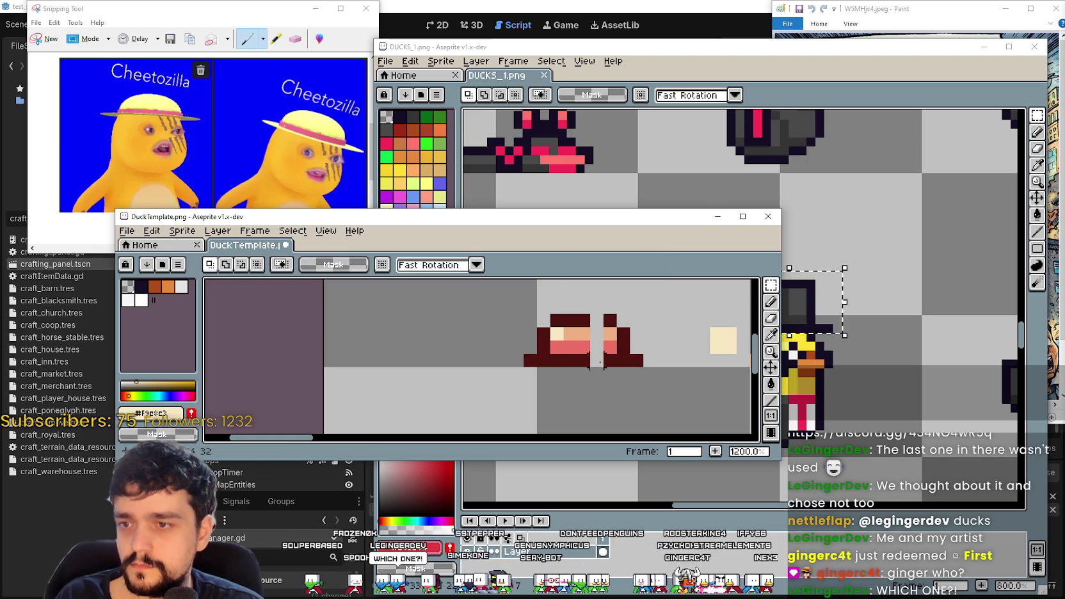
- Move the widened hat down onto the left duck's head and commit it
{"action": "mouse_move", "coordinate": [618, 369]}
{"action": "left_mouse_down"}
{"action": "mouse_move", "coordinate": [602, 312]}
{"action": "mouse_move", "coordinate": [588, 312]}
{"action": "left_mouse_up"}
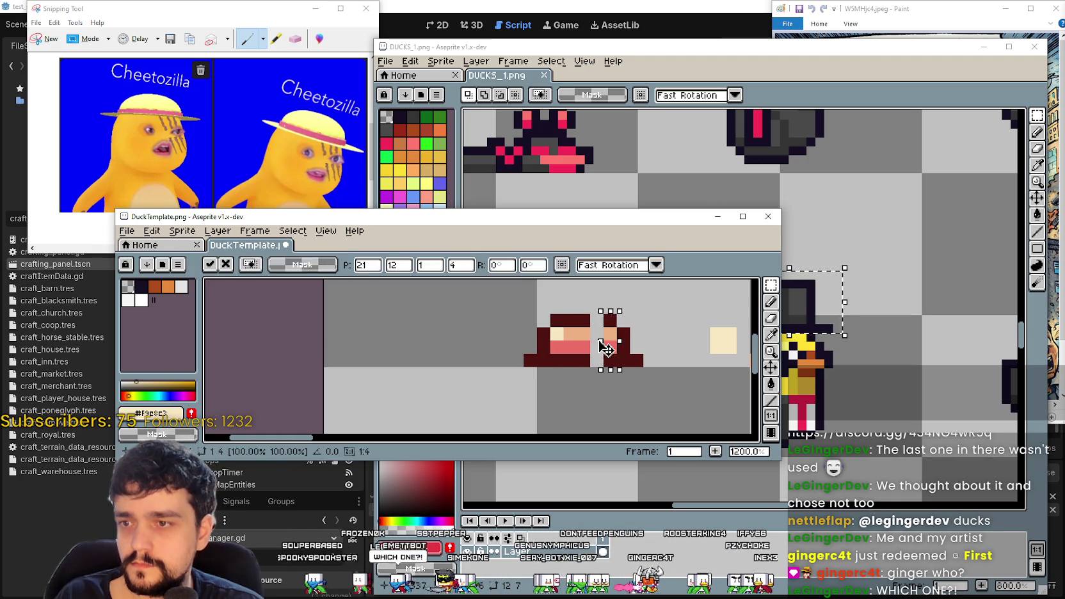
{"action": "key", "text": "Return"}
{"action": "scroll", "coordinate": [549, 373], "scroll_direction": "down", "scroll_amount": 4}
{"action": "mouse_move", "coordinate": [548, 366]}
{"action": "left_mouse_down"}
{"action": "mouse_move", "coordinate": [515, 328]}
{"action": "mouse_move", "coordinate": [579, 347]}
{"action": "mouse_move", "coordinate": [572, 341]}
{"action": "mouse_move", "coordinate": [546, 363]}
{"action": "mouse_move", "coordinate": [549, 379]}
{"action": "left_mouse_up"}
{"action": "left_click", "coordinate": [599, 391]}
{"action": "scroll", "coordinate": [597, 382], "scroll_direction": "down", "scroll_amount": 1}
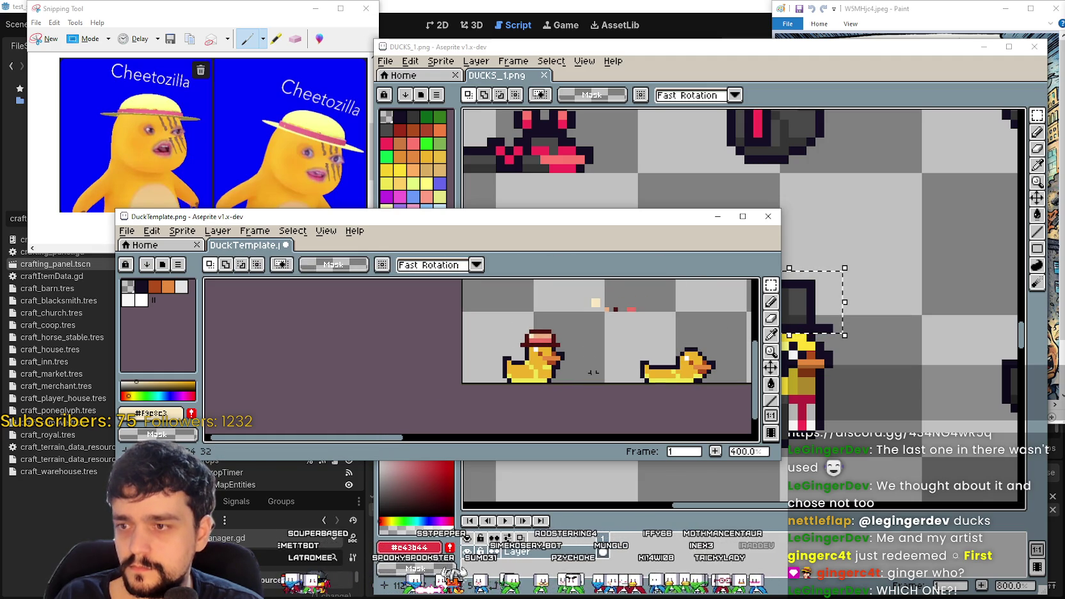
- Select the hat on the left duck and lift it back up off the head
{"action": "scroll", "coordinate": [571, 349], "scroll_direction": "down", "scroll_amount": 1}
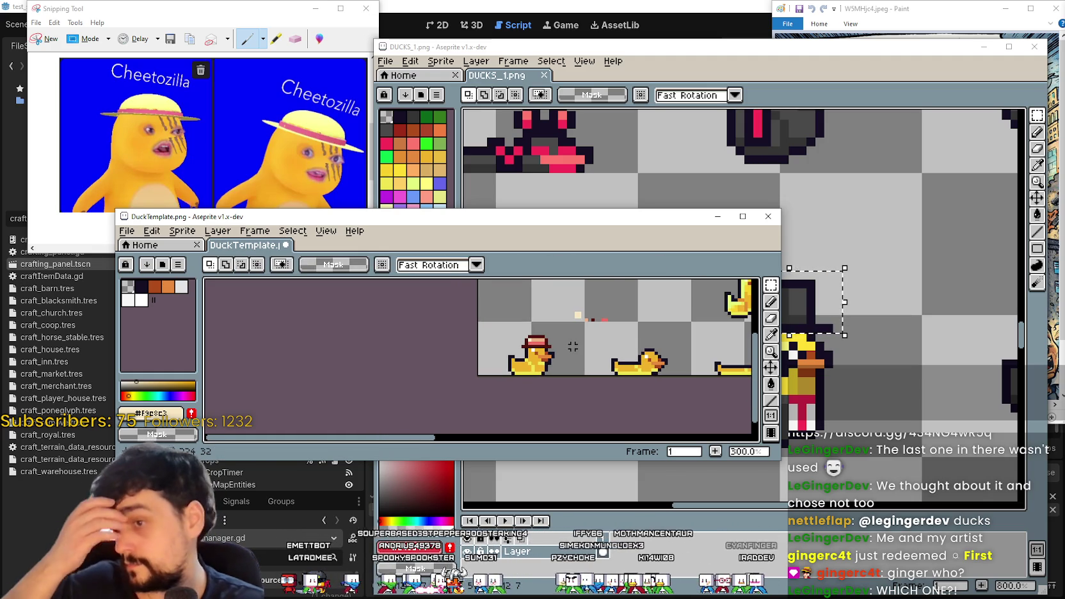
{"action": "scroll", "coordinate": [573, 337], "scroll_direction": "up", "scroll_amount": 1}
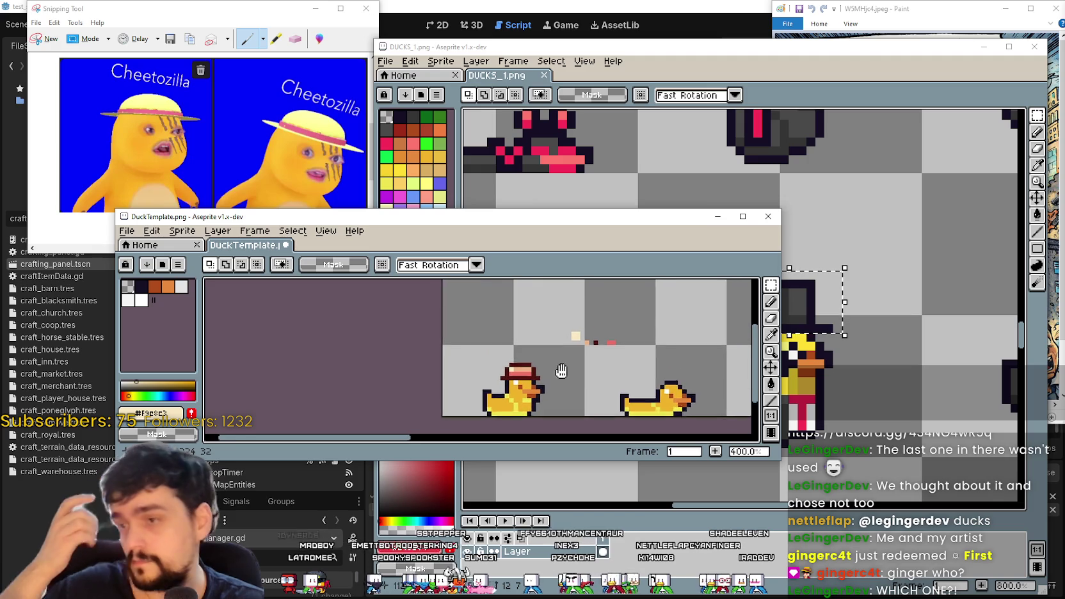
{"action": "mouse_move", "coordinate": [485, 353]}
{"action": "left_mouse_down"}
{"action": "mouse_move", "coordinate": [506, 383]}
{"action": "mouse_move", "coordinate": [541, 383]}
{"action": "mouse_move", "coordinate": [533, 340]}
{"action": "left_mouse_up"}
{"action": "left_click_drag", "start_coordinate": [616, 379], "coordinate": [569, 344]}
{"action": "key", "text": "ctrl+d"}
{"action": "scroll", "coordinate": [606, 344], "scroll_direction": "down", "scroll_amount": 1}
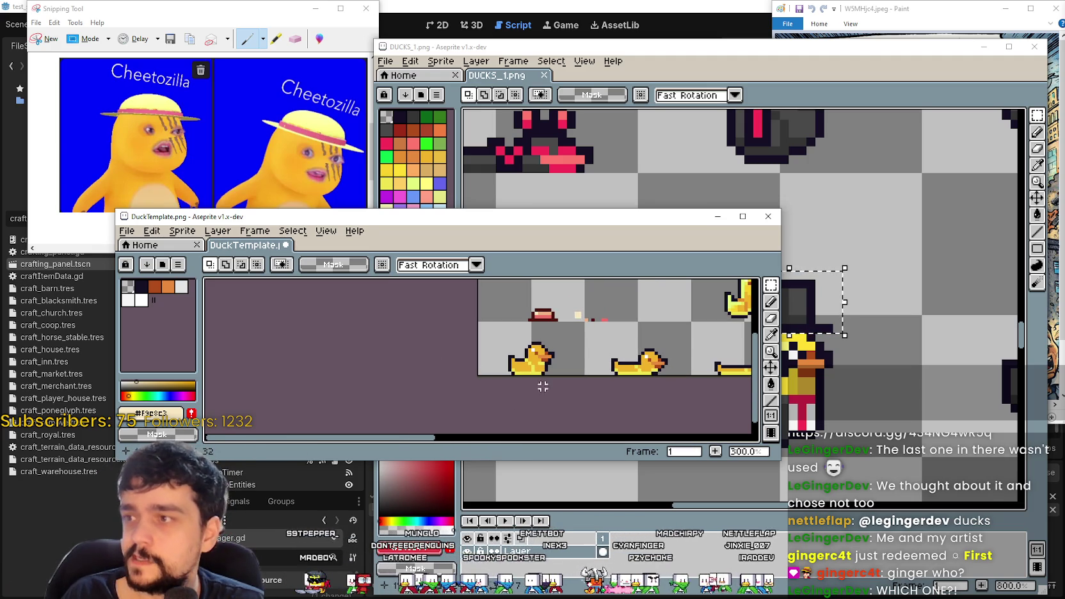
{"action": "scroll", "coordinate": [516, 377], "scroll_direction": "up", "scroll_amount": 5}
{"action": "scroll", "coordinate": [526, 332], "scroll_direction": "down", "scroll_amount": 3}
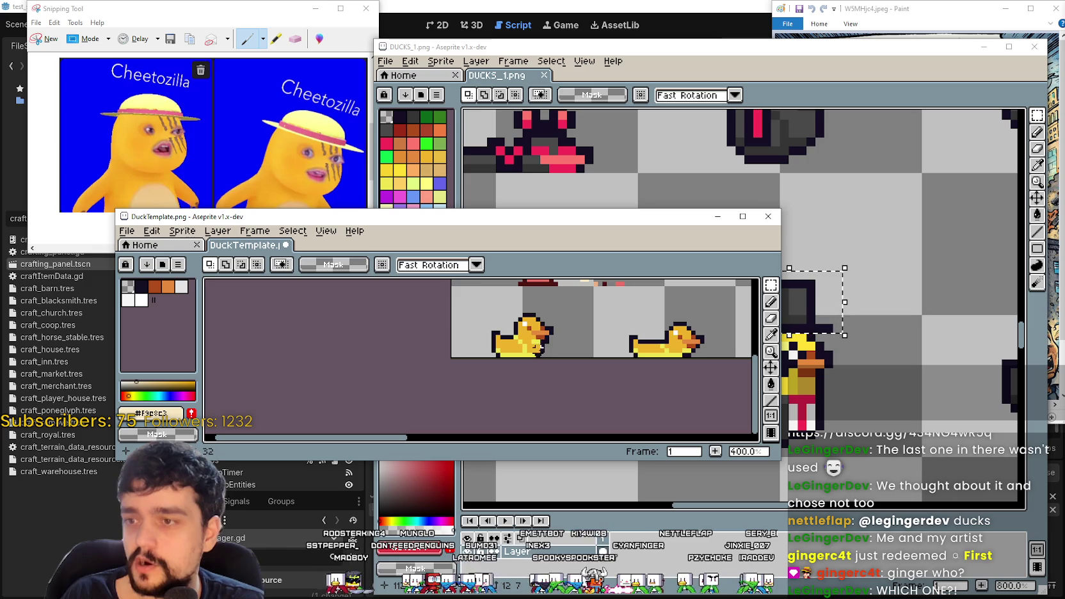
{"action": "scroll", "coordinate": [539, 346], "scroll_direction": "down", "scroll_amount": 1}
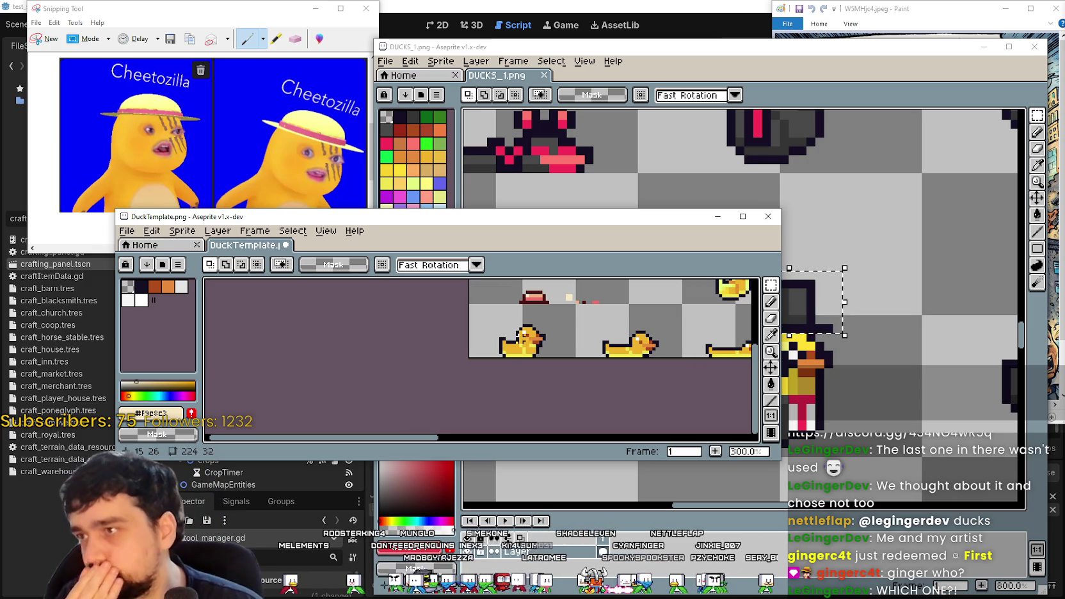
{"action": "scroll", "coordinate": [516, 325], "scroll_direction": "up", "scroll_amount": 4}
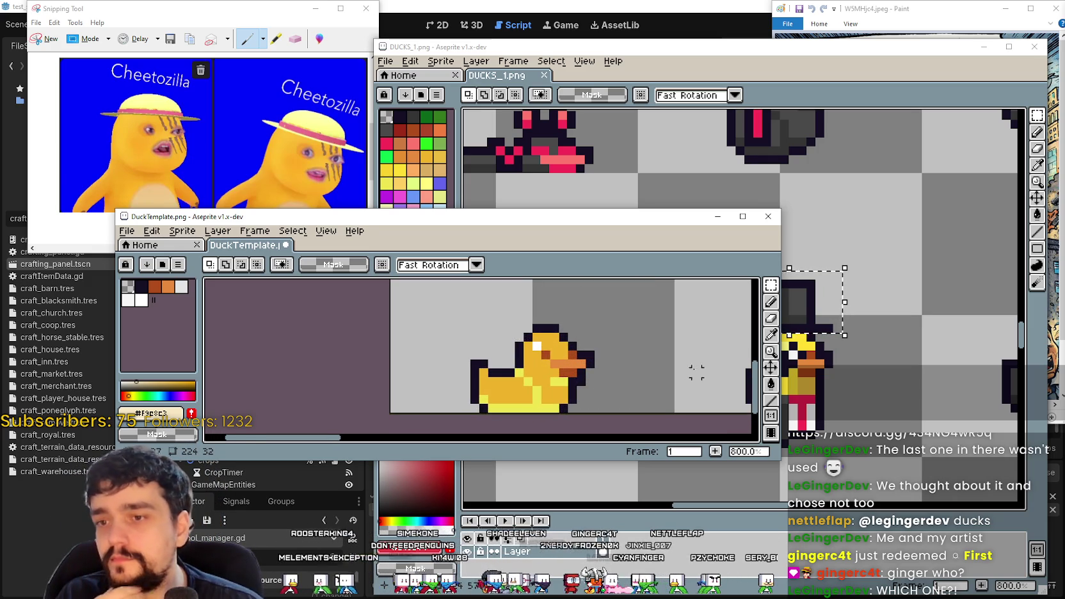
- Sample the hat's dark red #501510 and paint a dark pixel by the duck's eye, correcting its placement
{"action": "key", "text": "i"}
{"action": "scroll", "coordinate": [576, 323], "scroll_direction": "down", "scroll_amount": 2}
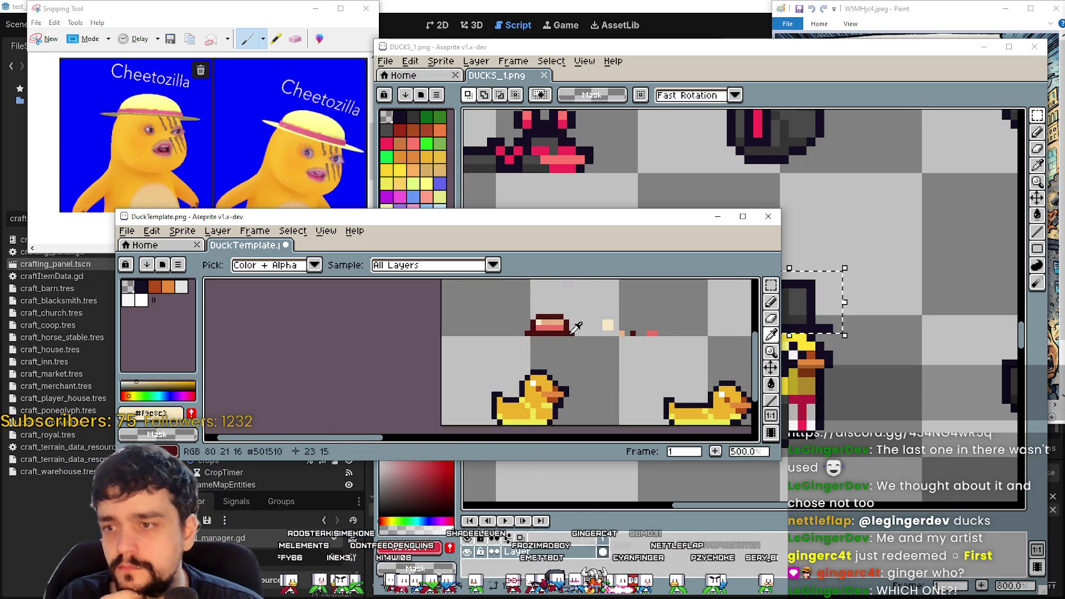
{"action": "scroll", "coordinate": [576, 328], "scroll_direction": "up", "scroll_amount": 2}
{"action": "left_click", "coordinate": [576, 328]}
{"action": "scroll", "coordinate": [576, 328], "scroll_direction": "down", "scroll_amount": 4}
{"action": "scroll", "coordinate": [616, 347], "scroll_direction": "up", "scroll_amount": 5}
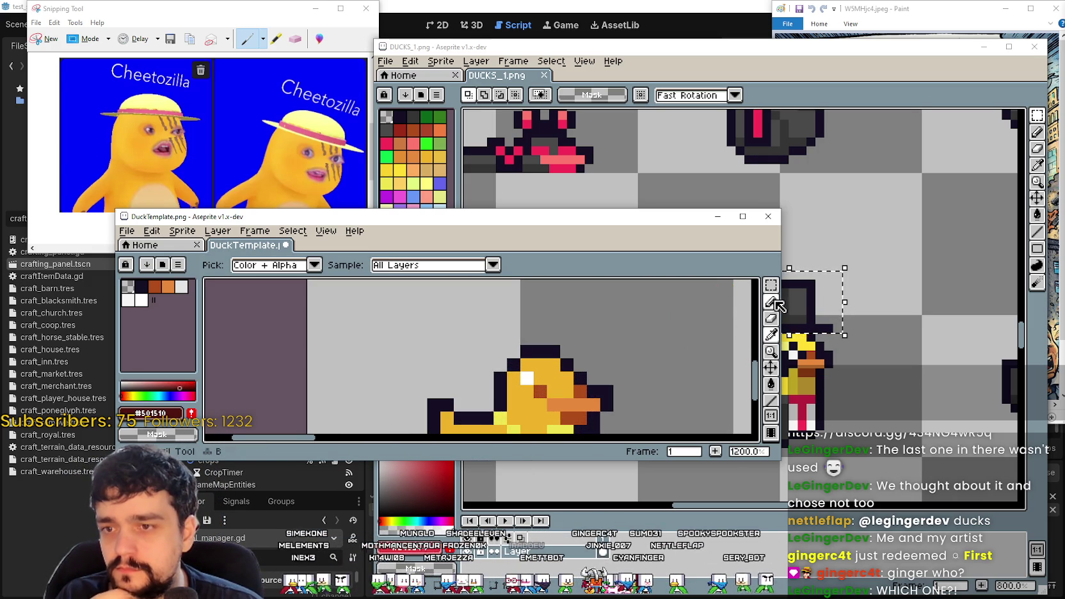
{"action": "left_click", "coordinate": [770, 301]}
{"action": "scroll", "coordinate": [544, 384], "scroll_direction": "down", "scroll_amount": 3}
{"action": "scroll", "coordinate": [544, 387], "scroll_direction": "up", "scroll_amount": 4}
{"action": "left_click", "coordinate": [543, 388]}
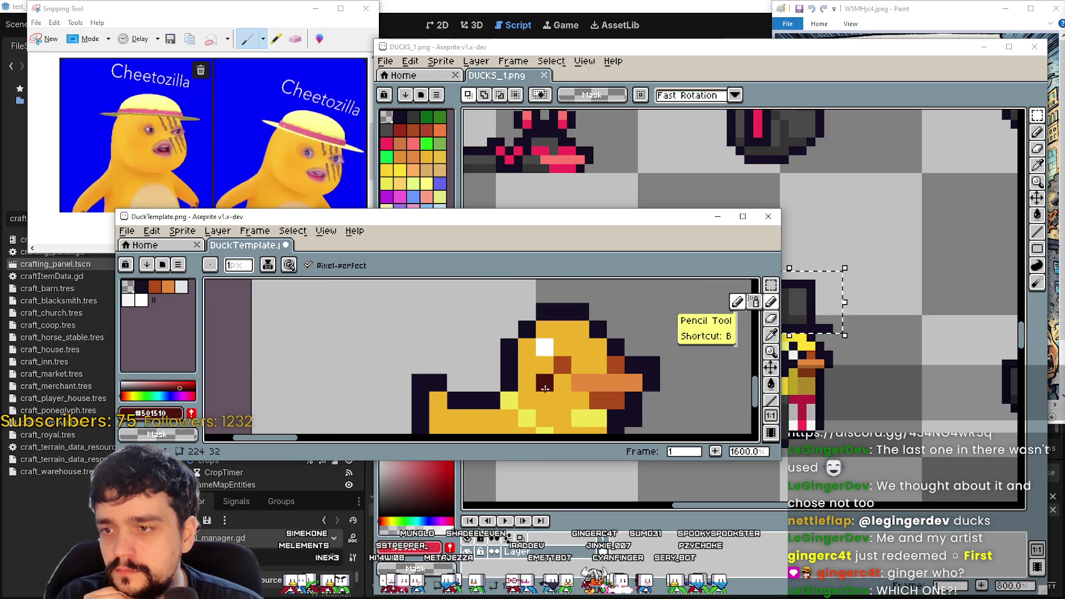
{"action": "key", "text": "ctrl+z"}
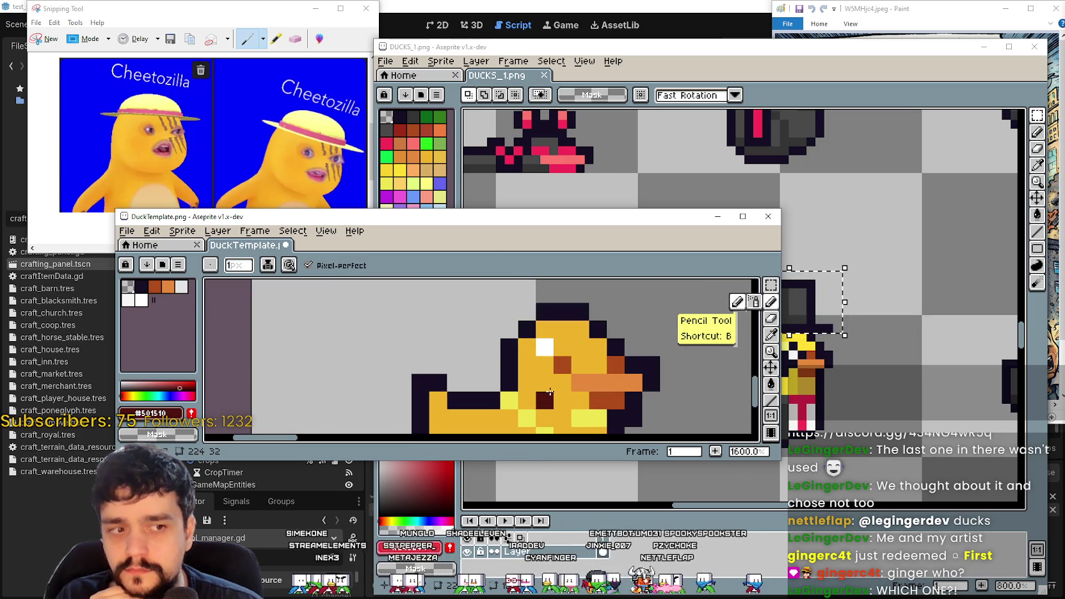
{"action": "left_click", "coordinate": [558, 395]}
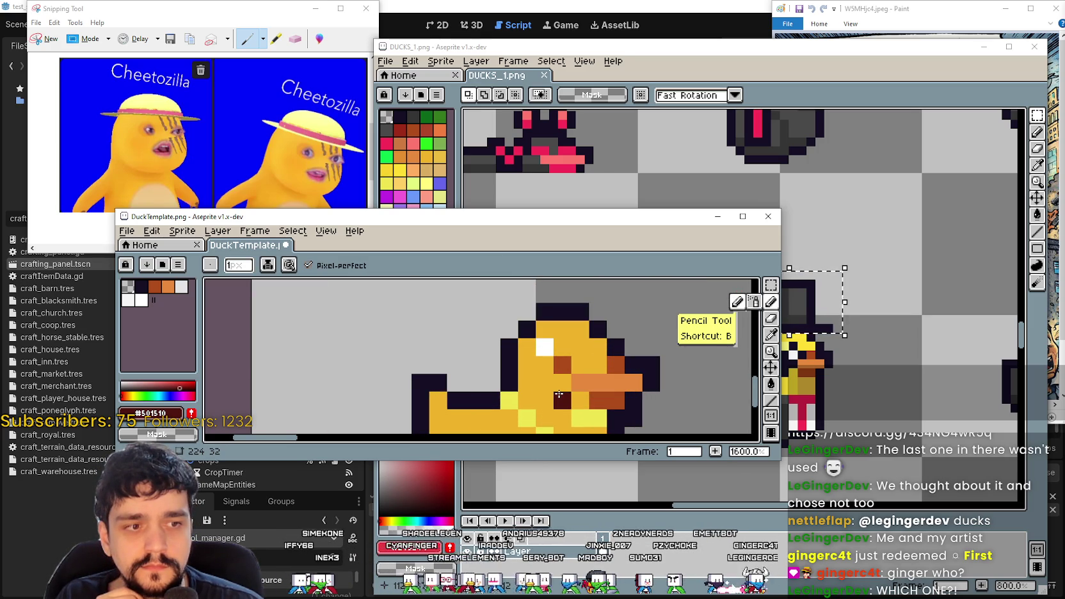
{"action": "key", "text": "ctrl+z"}
{"action": "left_click", "coordinate": [559, 390]}
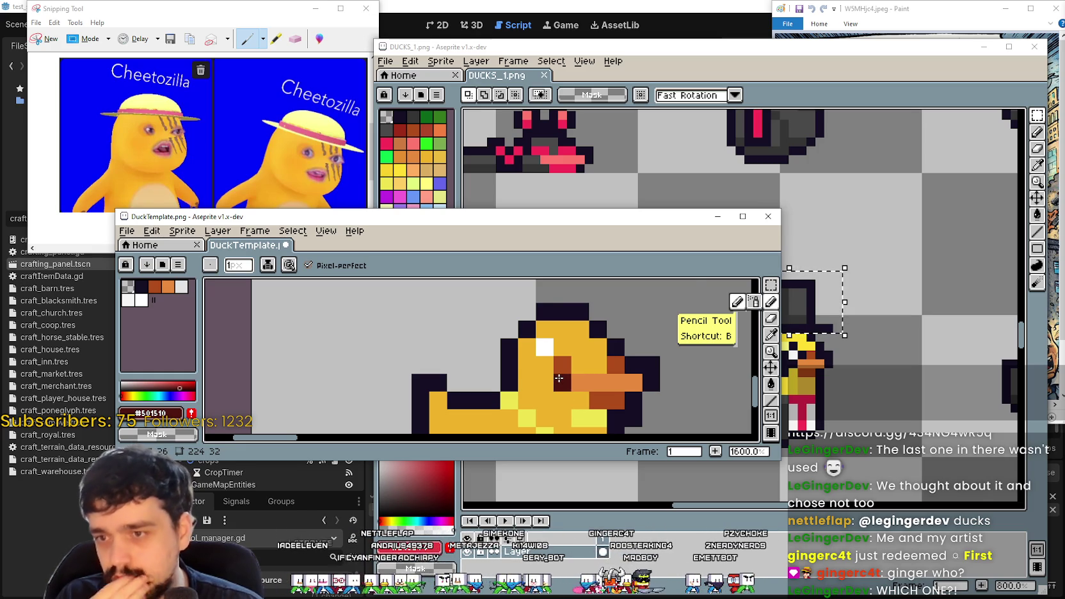
{"action": "scroll", "coordinate": [559, 378], "scroll_direction": "down", "scroll_amount": 3}
{"action": "scroll", "coordinate": [559, 379], "scroll_direction": "up", "scroll_amount": 3}
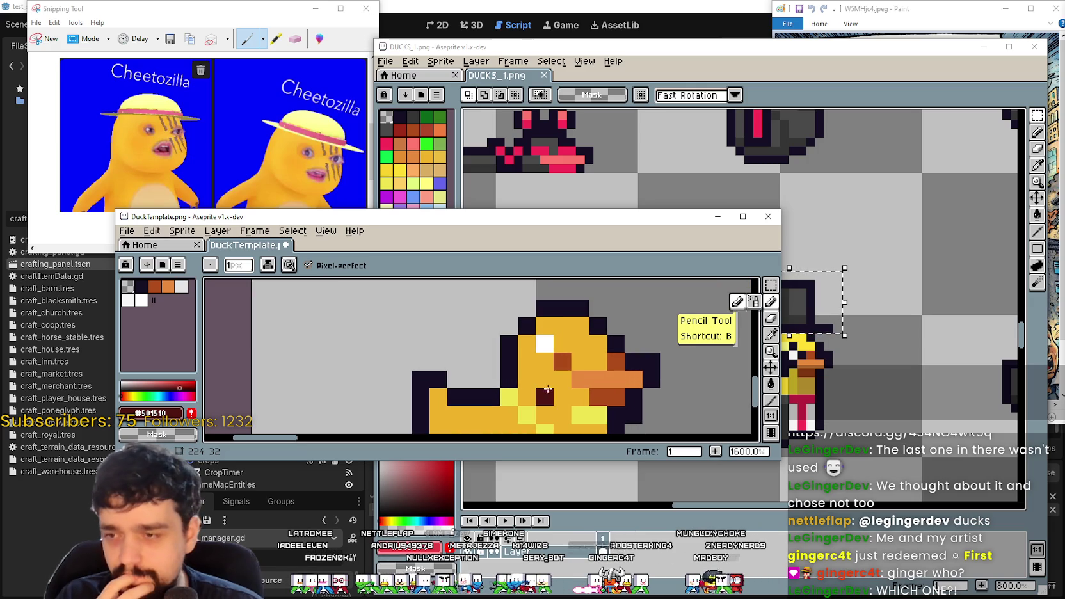
- Add more dark-red pixels around the eye, darkening the white eye pixel, then paste a hat copy
{"action": "left_click", "coordinate": [563, 379]}
{"action": "left_click", "coordinate": [550, 364]}
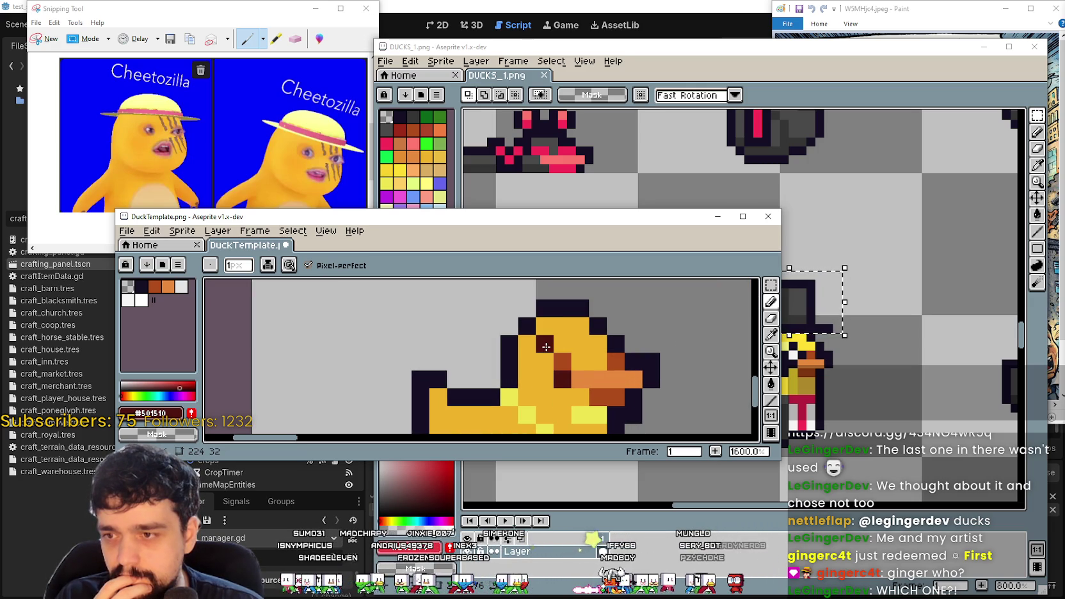
{"action": "scroll", "coordinate": [557, 360], "scroll_direction": "down", "scroll_amount": 5}
{"action": "mouse_move", "coordinate": [589, 375]}
{"action": "left_mouse_down"}
{"action": "mouse_move", "coordinate": [413, 332]}
{"action": "mouse_move", "coordinate": [426, 341]}
{"action": "left_mouse_up"}
{"action": "scroll", "coordinate": [413, 342], "scroll_direction": "up", "scroll_amount": 5}
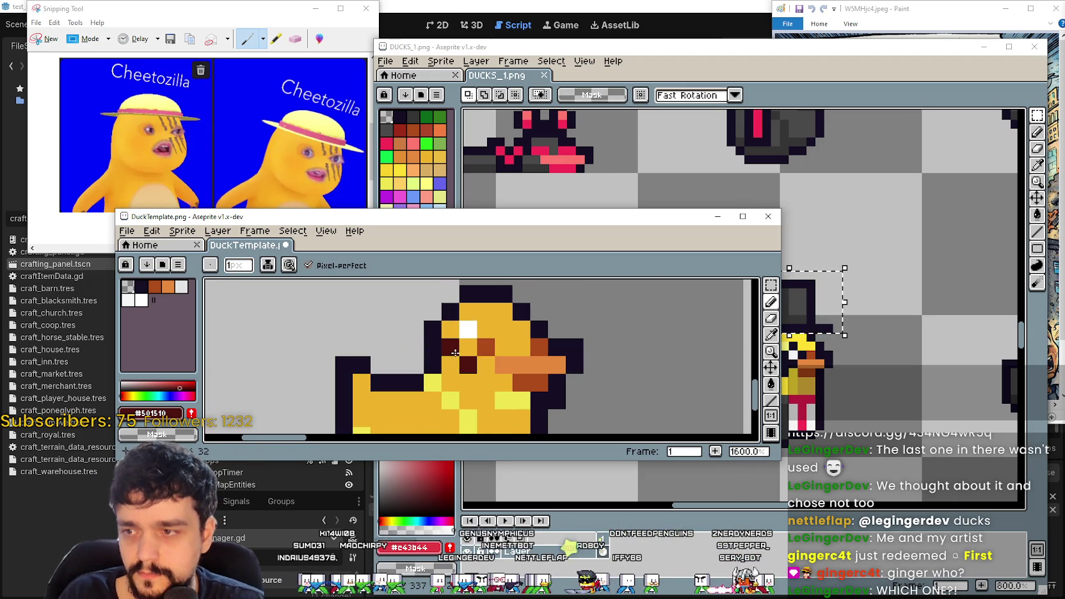
{"action": "left_click", "coordinate": [451, 342]}
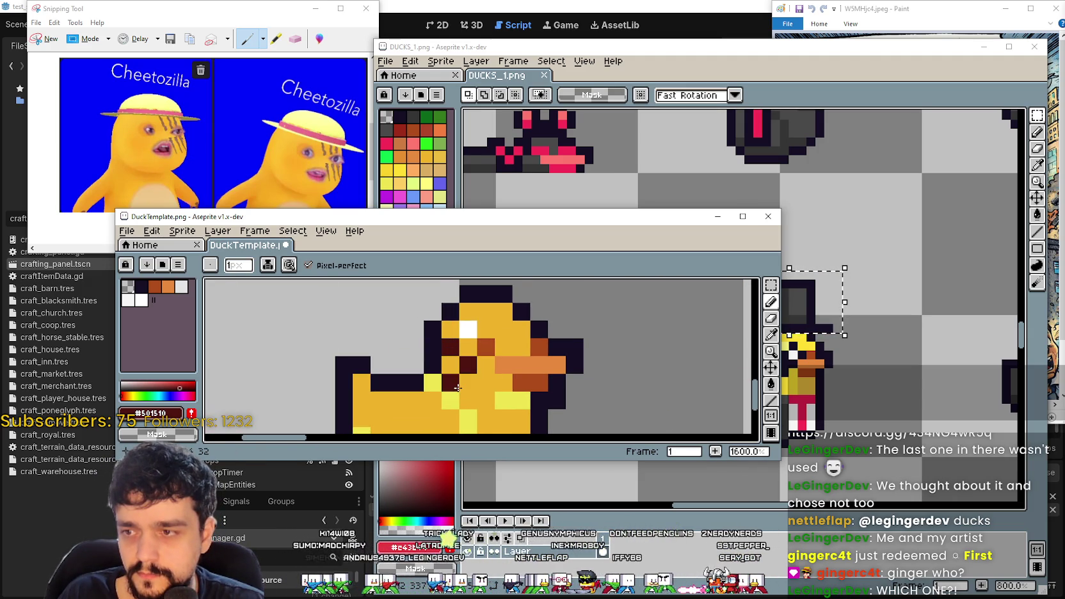
{"action": "left_click", "coordinate": [468, 330]}
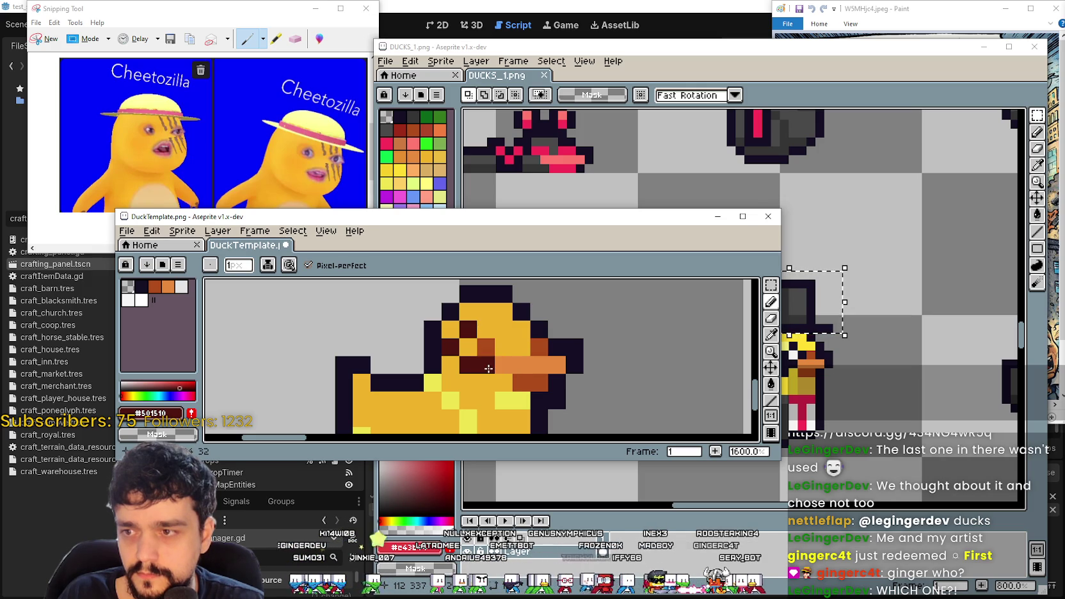
{"action": "scroll", "coordinate": [506, 416], "scroll_direction": "down", "scroll_amount": 3}
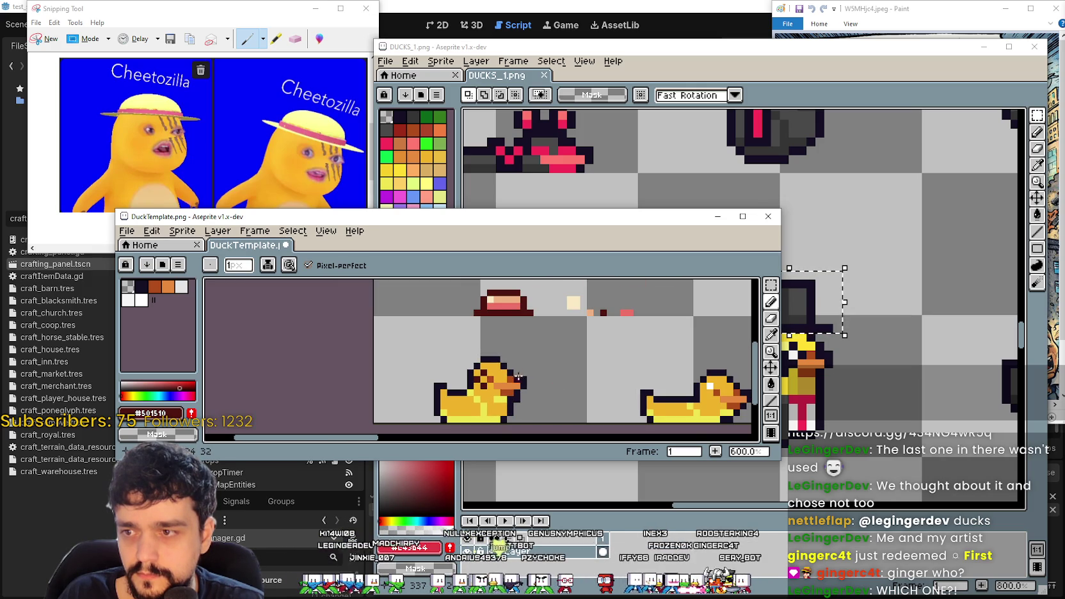
{"action": "scroll", "coordinate": [529, 379], "scroll_direction": "up", "scroll_amount": 3}
{"action": "scroll", "coordinate": [445, 401], "scroll_direction": "down", "scroll_amount": 4}
{"action": "key", "text": "ctrl+v"}
- Drop the pasted dark-red hat onto the left duck's head and commit it
{"action": "left_click_drag", "start_coordinate": [512, 320], "coordinate": [522, 368]}
{"action": "key", "text": "Return"}
{"action": "scroll", "coordinate": [589, 381], "scroll_direction": "down", "scroll_amount": 1}
{"action": "scroll", "coordinate": [589, 380], "scroll_direction": "up", "scroll_amount": 1}
{"action": "scroll", "coordinate": [589, 371], "scroll_direction": "down", "scroll_amount": 1}
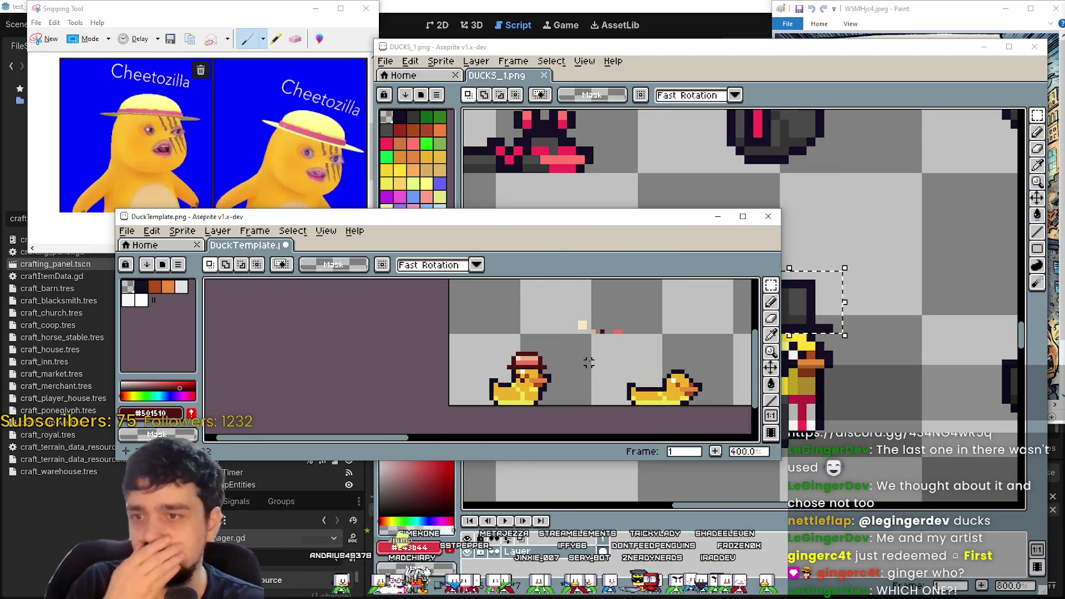
{"action": "scroll", "coordinate": [589, 363], "scroll_direction": "up", "scroll_amount": 2}
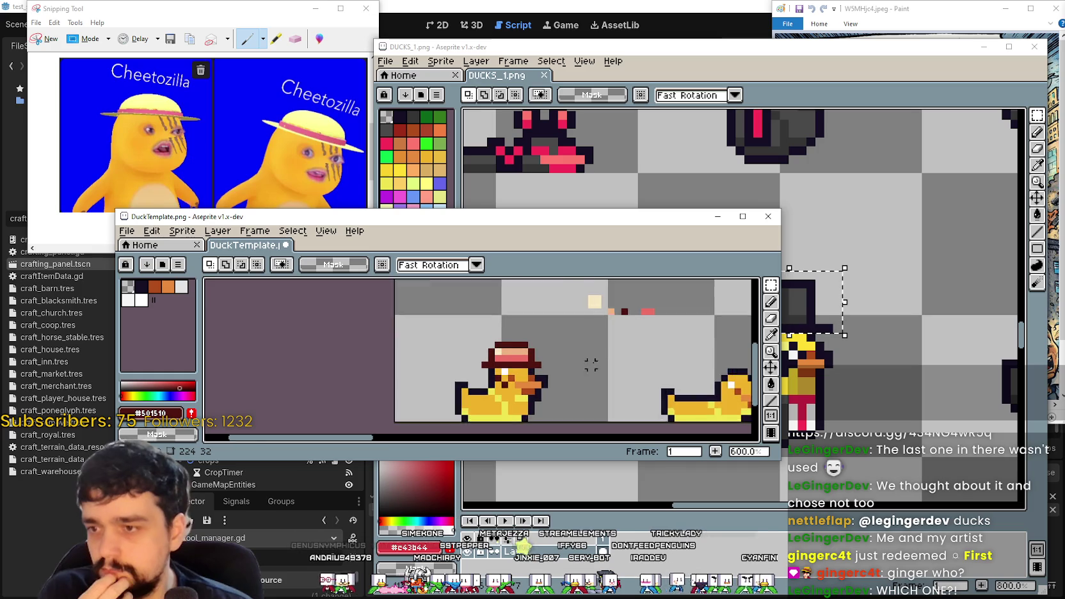
{"action": "scroll", "coordinate": [591, 364], "scroll_direction": "up", "scroll_amount": 1}
- Switch to the Pencil and undo the latest pencil stroke on the hatted duck
{"action": "key", "text": "b"}
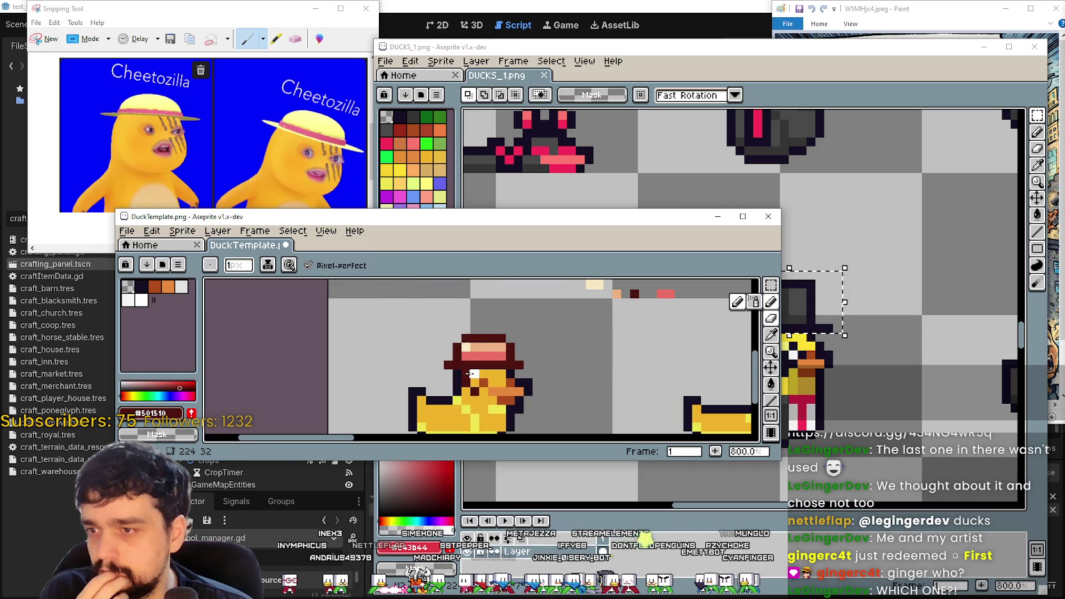
{"action": "scroll", "coordinate": [471, 374], "scroll_direction": "down", "scroll_amount": 2}
{"action": "scroll", "coordinate": [520, 375], "scroll_direction": "up", "scroll_amount": 2}
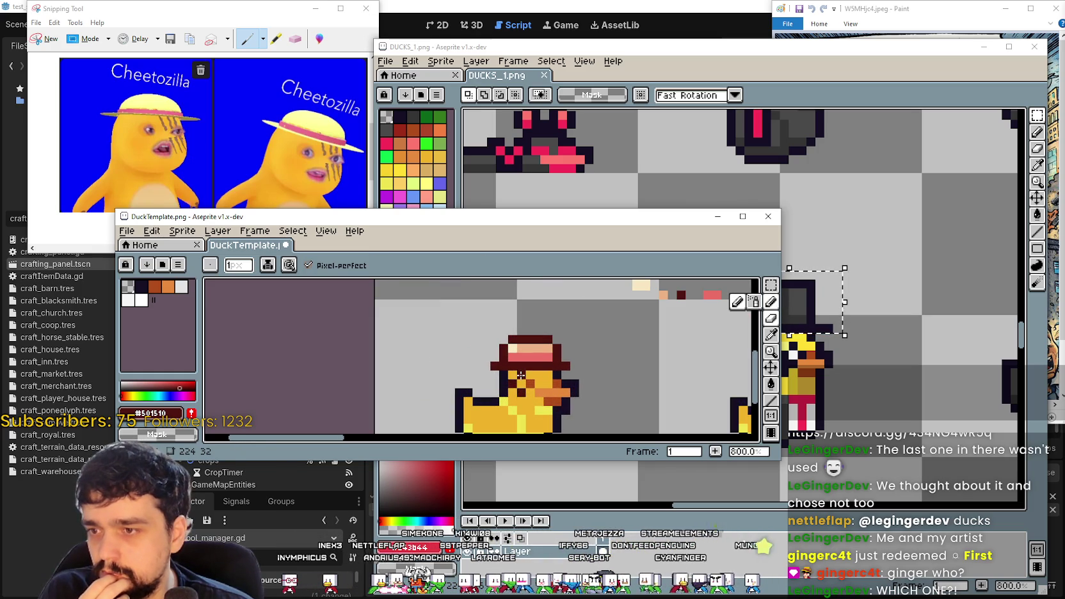
{"action": "scroll", "coordinate": [656, 386], "scroll_direction": "down", "scroll_amount": 2}
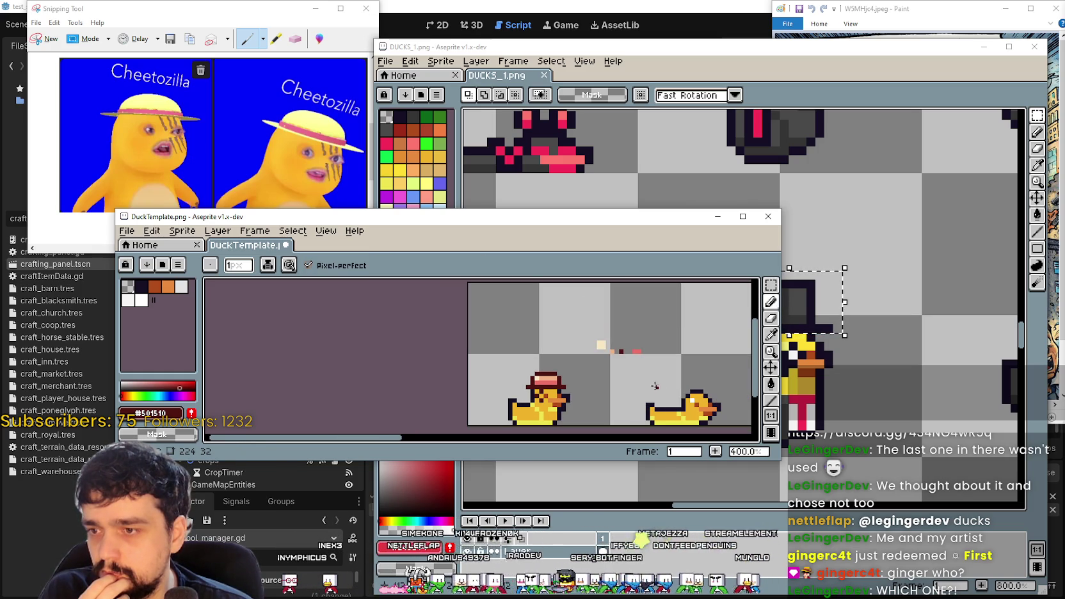
{"action": "scroll", "coordinate": [577, 409], "scroll_direction": "up", "scroll_amount": 2}
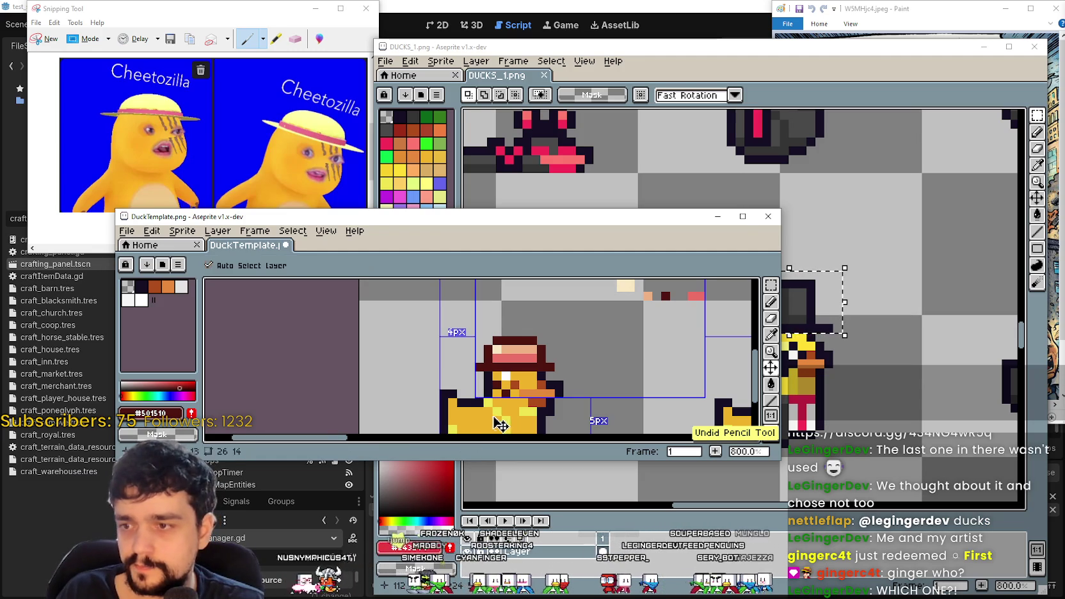
{"action": "scroll", "coordinate": [520, 377], "scroll_direction": "up", "scroll_amount": 2}
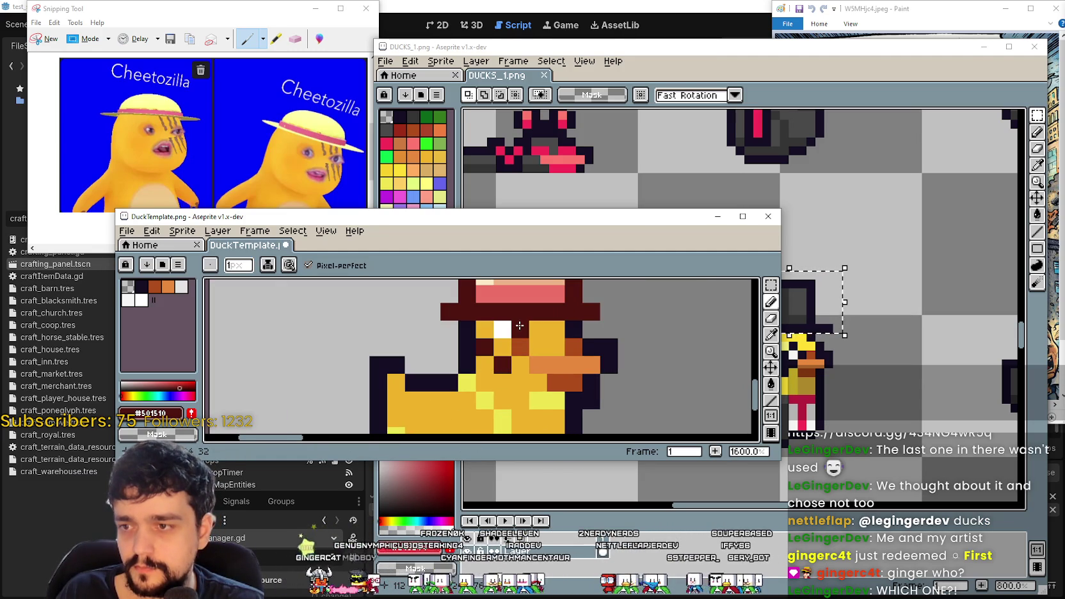
{"action": "scroll", "coordinate": [547, 352], "scroll_direction": "down", "scroll_amount": 6}
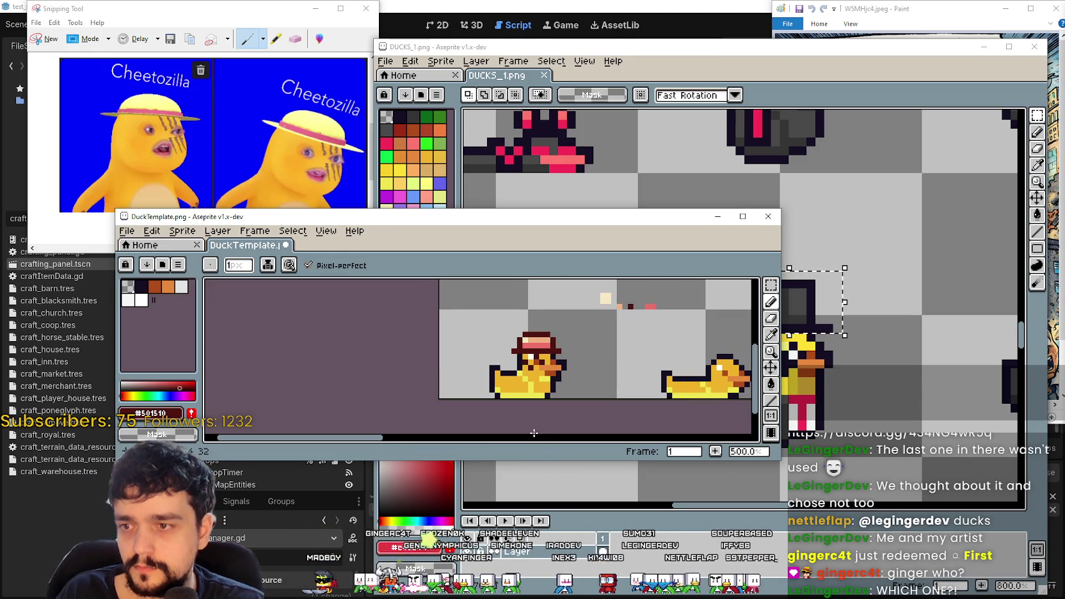
{"action": "key", "text": "ctrl+z"}
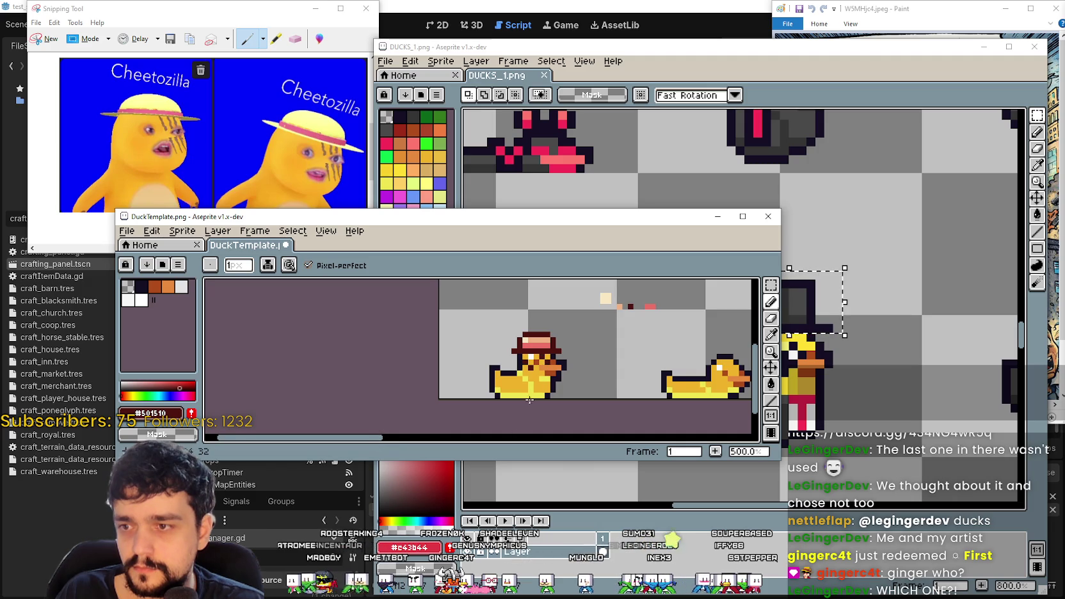
{"action": "scroll", "coordinate": [539, 372], "scroll_direction": "up", "scroll_amount": 5}
{"action": "scroll", "coordinate": [539, 372], "scroll_direction": "down", "scroll_amount": 6}
{"action": "scroll", "coordinate": [530, 352], "scroll_direction": "up", "scroll_amount": 4}
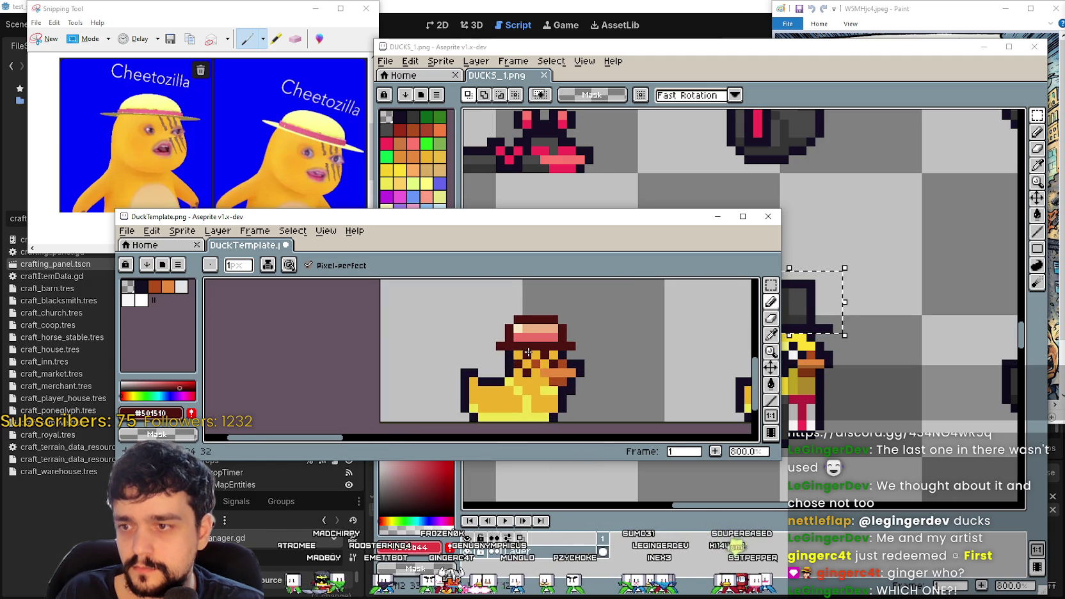
{"action": "scroll", "coordinate": [546, 416], "scroll_direction": "down", "scroll_amount": 3}
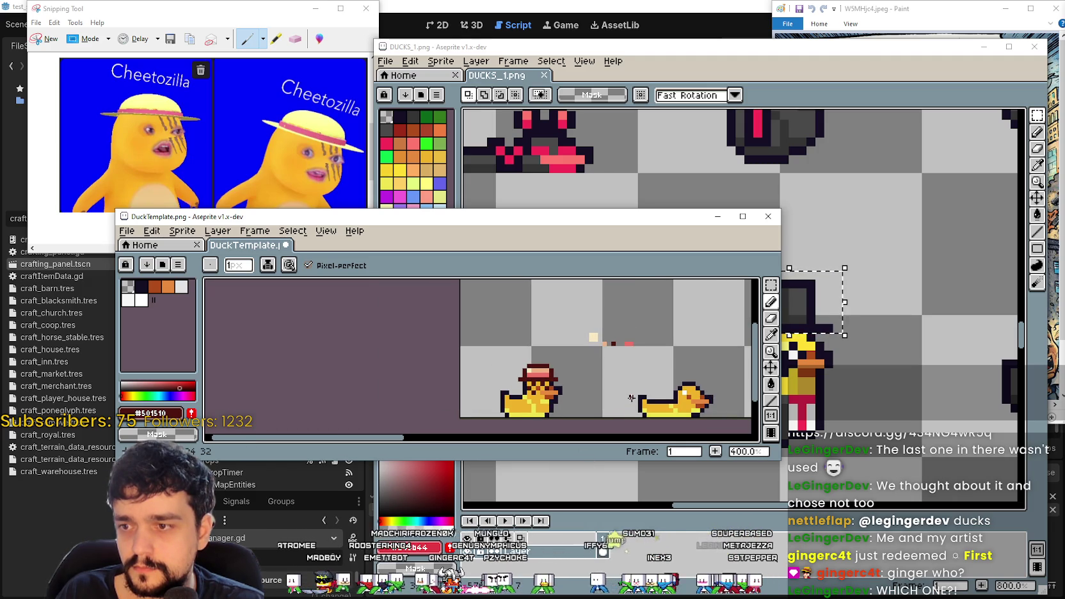
- Undo three more strokes until the earlier hat selection returns
{"action": "key", "text": "ctrl+z"}
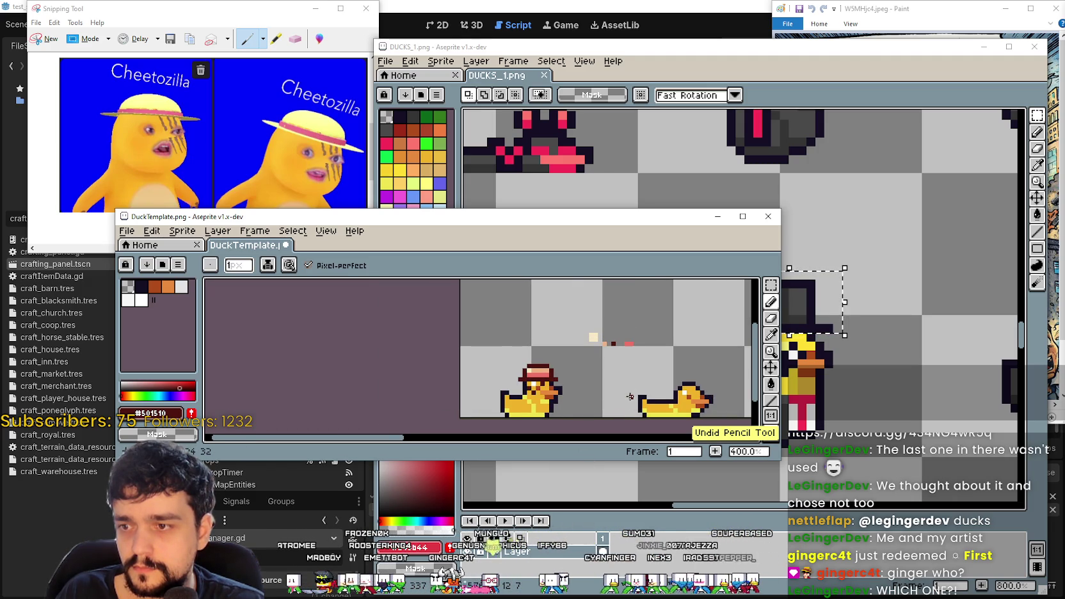
{"action": "scroll", "coordinate": [525, 390], "scroll_direction": "up", "scroll_amount": 3}
{"action": "key", "text": "ctrl+z"}
{"action": "scroll", "coordinate": [503, 387], "scroll_direction": "up", "scroll_amount": 2}
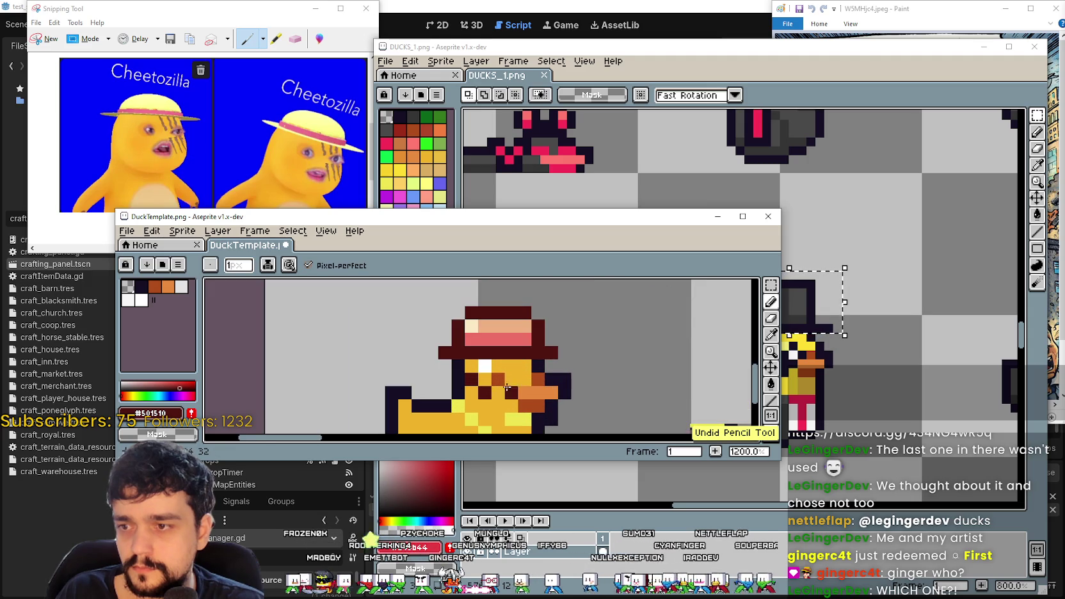
{"action": "scroll", "coordinate": [584, 395], "scroll_direction": "down", "scroll_amount": 4}
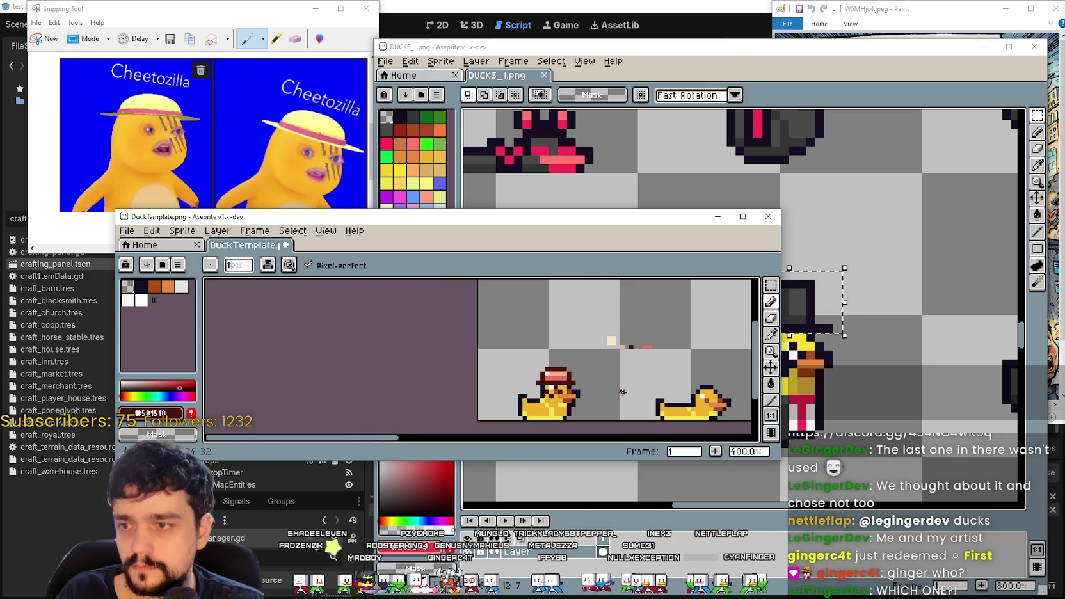
{"action": "scroll", "coordinate": [586, 395], "scroll_direction": "up", "scroll_amount": 3}
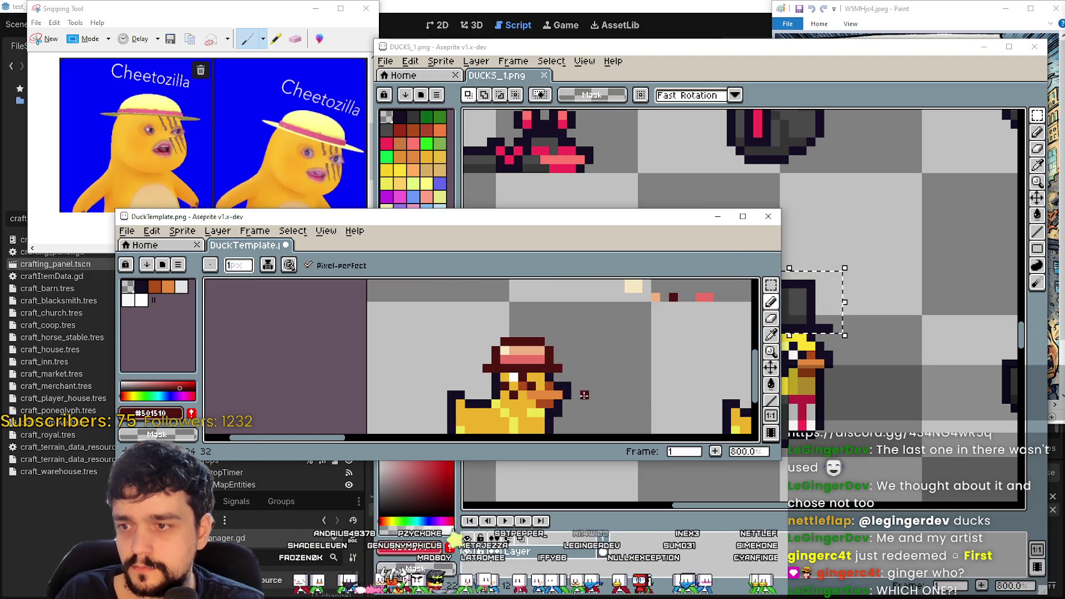
{"action": "key", "text": "ctrl+z"}
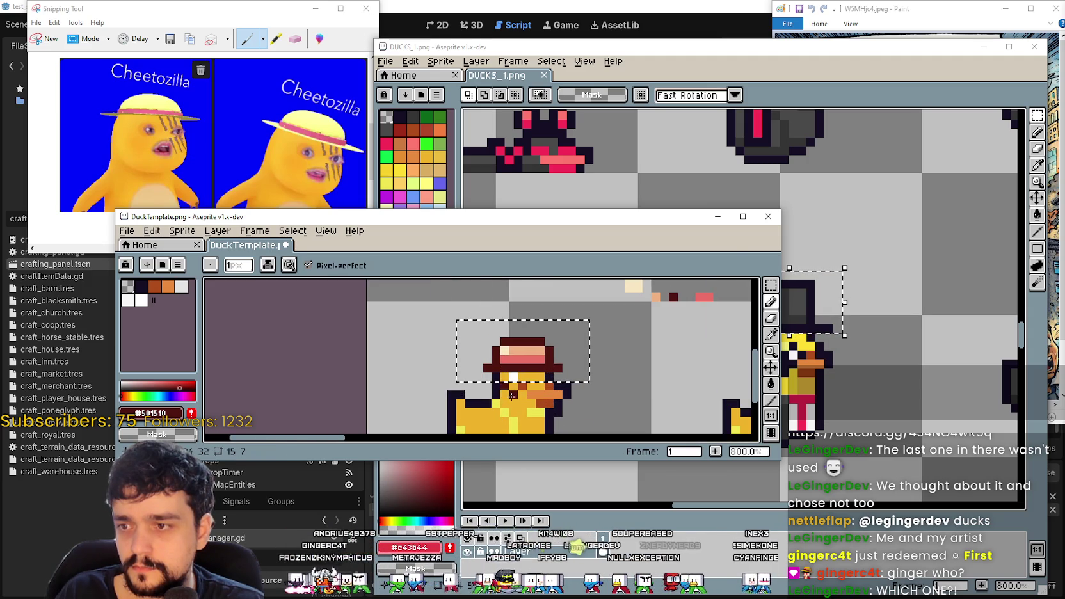
- Undo the hat move, reselect the dark-red hat and set it back on the left duck's head
{"action": "key", "text": "ctrl+z"}
{"action": "key", "text": "ctrl+z"}
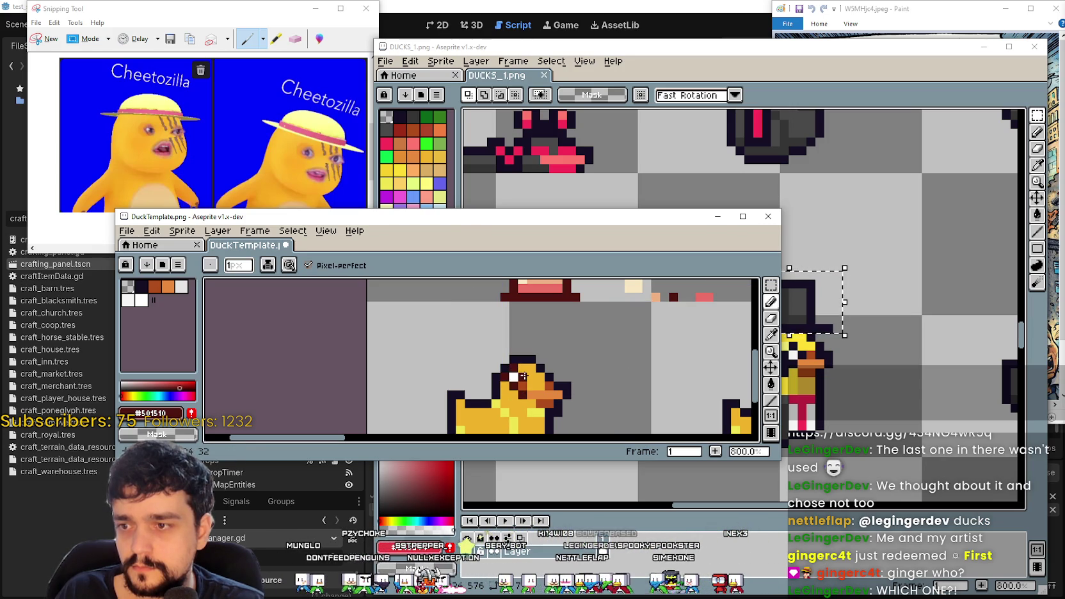
{"action": "scroll", "coordinate": [528, 384], "scroll_direction": "down", "scroll_amount": 2}
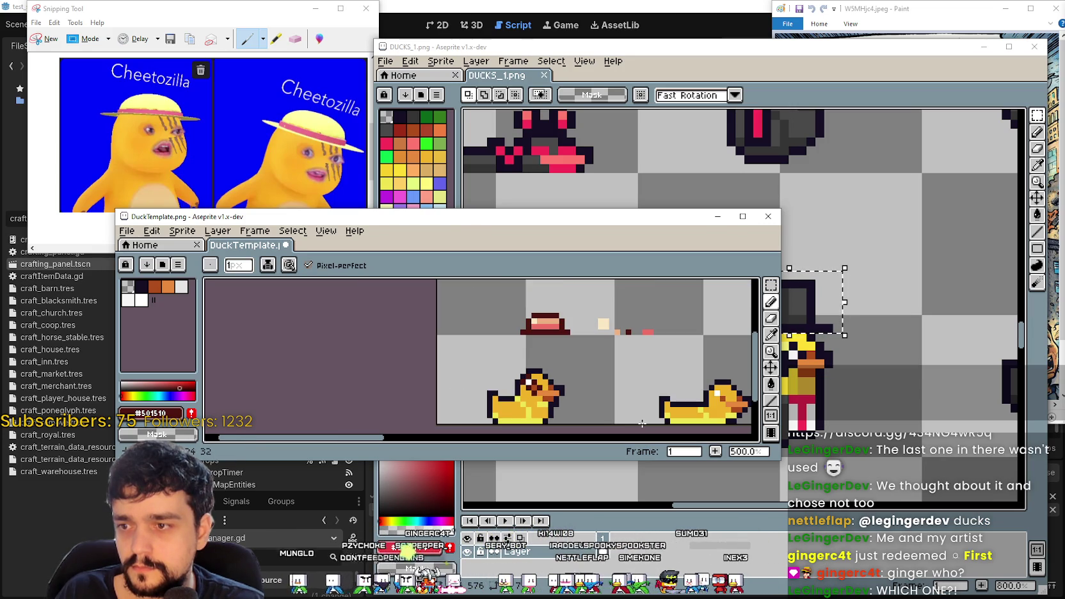
{"action": "left_click", "coordinate": [770, 285]}
{"action": "mouse_move", "coordinate": [500, 299]}
{"action": "left_mouse_down"}
{"action": "mouse_move", "coordinate": [578, 337]}
{"action": "mouse_move", "coordinate": [555, 377]}
{"action": "left_mouse_up"}
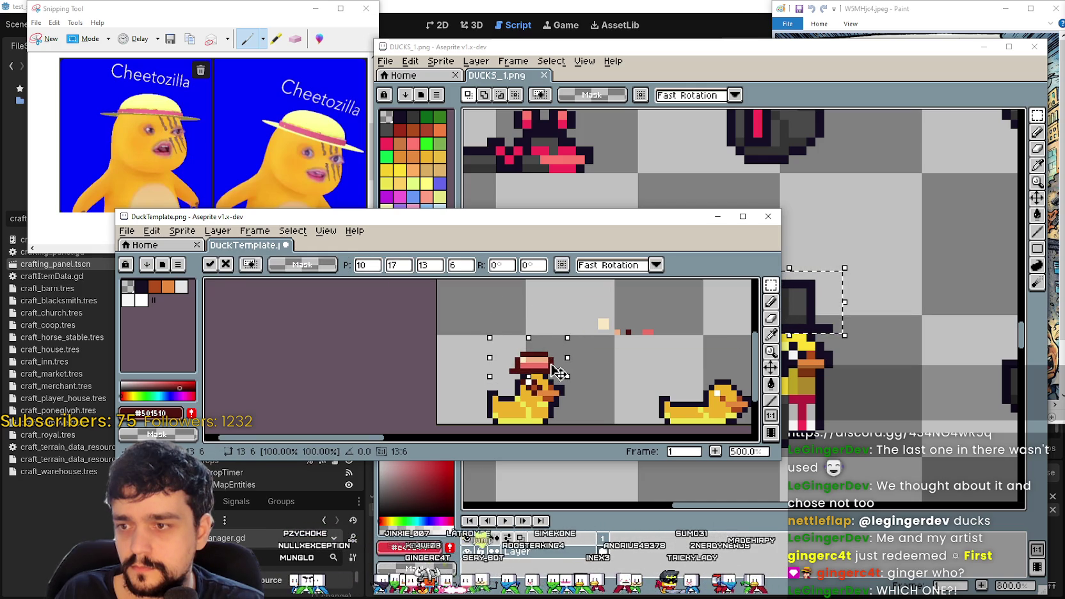
{"action": "scroll", "coordinate": [556, 375], "scroll_direction": "up", "scroll_amount": 4}
{"action": "left_click", "coordinate": [409, 415]}
{"action": "left_click_drag", "start_coordinate": [419, 401], "coordinate": [466, 347]}
{"action": "left_click", "coordinate": [771, 334]}
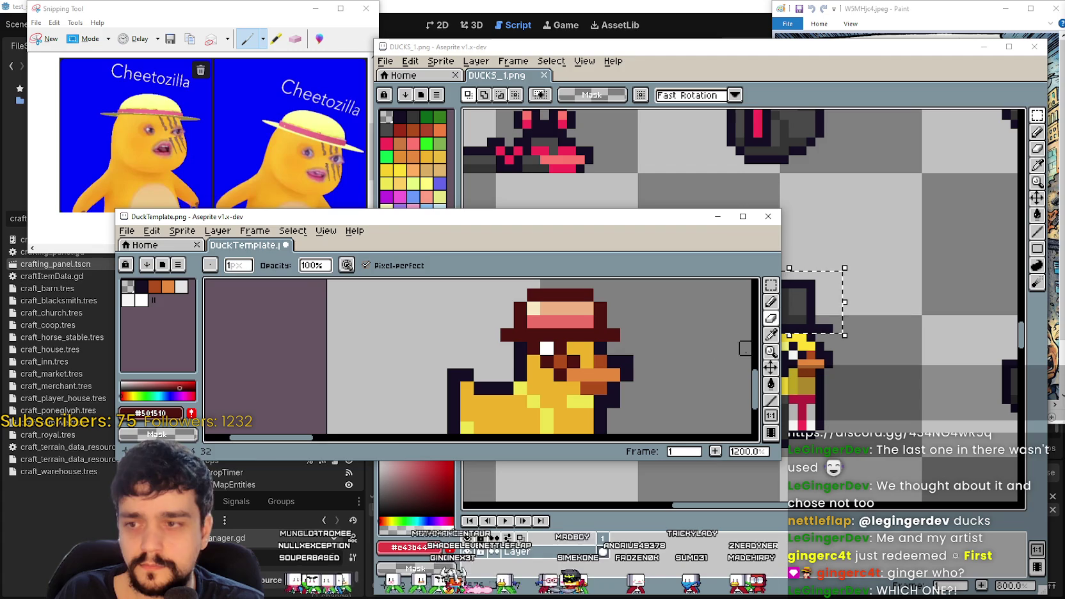
- Sample the duck's yellow body colour and bring more of the sprite sheet into view
{"action": "scroll", "coordinate": [670, 360], "scroll_direction": "down", "scroll_amount": 2}
{"action": "scroll", "coordinate": [669, 359], "scroll_direction": "down", "scroll_amount": 4}
{"action": "scroll", "coordinate": [527, 390], "scroll_direction": "up", "scroll_amount": 7}
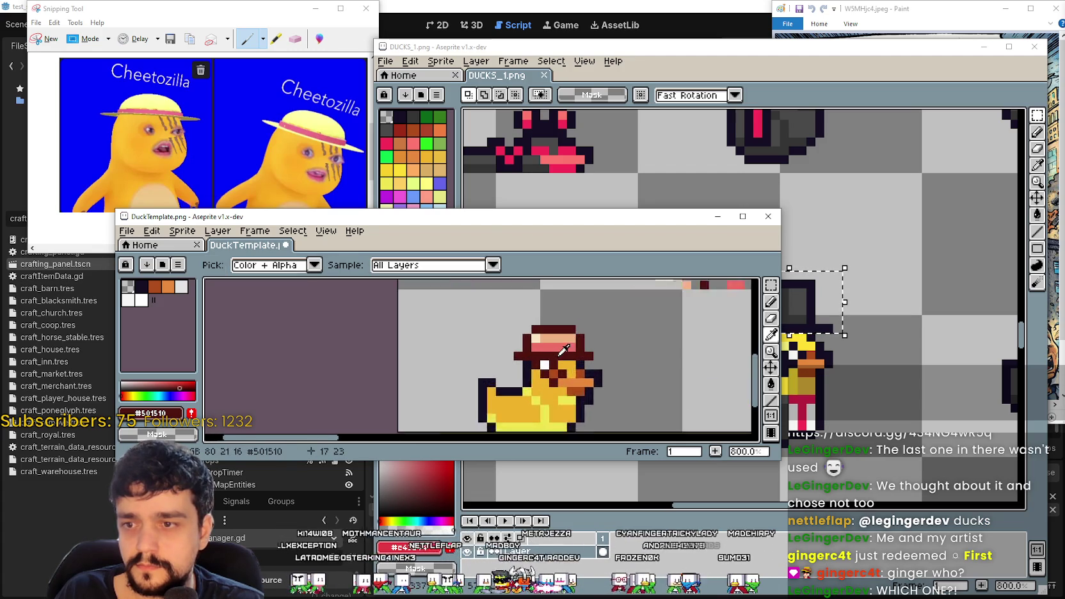
{"action": "left_click", "coordinate": [526, 390]}
{"action": "left_click", "coordinate": [771, 302]}
{"action": "scroll", "coordinate": [624, 381], "scroll_direction": "down", "scroll_amount": 5}
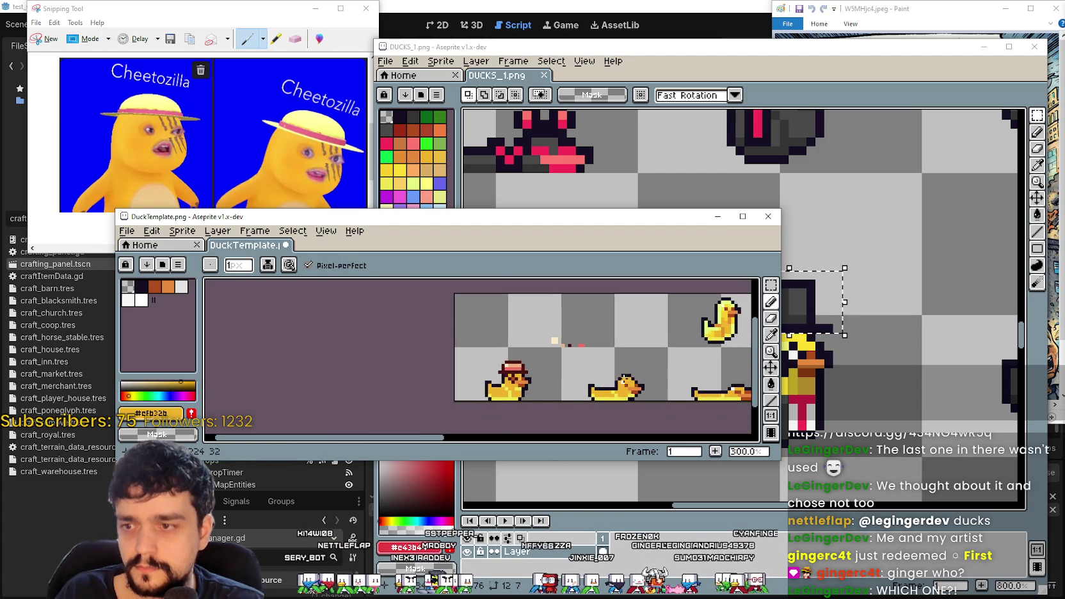
{"action": "scroll", "coordinate": [484, 382], "scroll_direction": "up", "scroll_amount": 1}
{"action": "scroll", "coordinate": [519, 380], "scroll_direction": "up", "scroll_amount": 3}
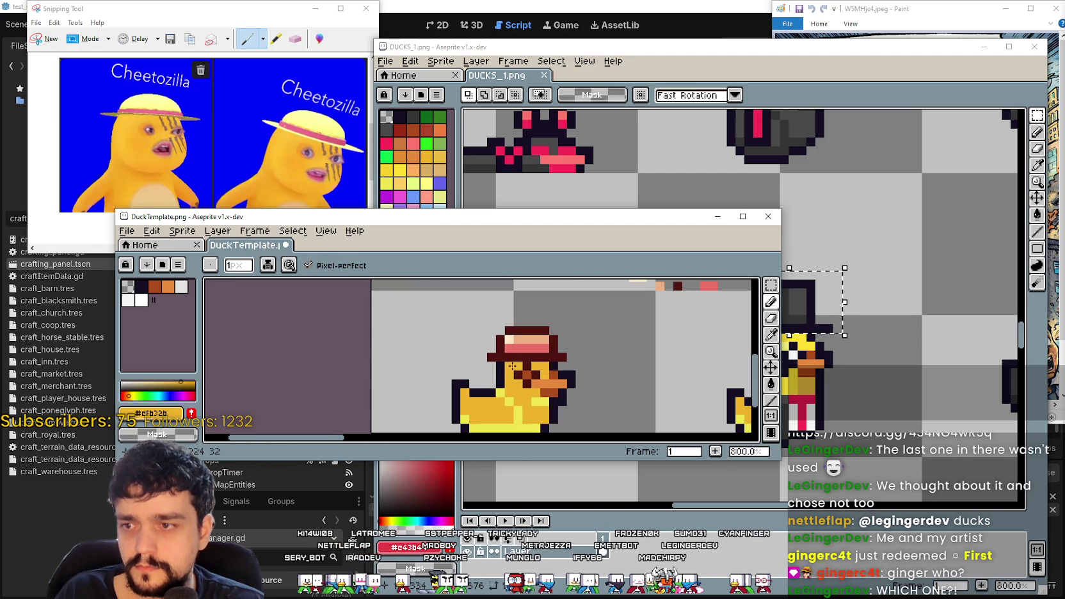
{"action": "scroll", "coordinate": [589, 388], "scroll_direction": "down", "scroll_amount": 2}
{"action": "mouse_move", "coordinate": [630, 384]}
{"action": "left_mouse_down"}
{"action": "mouse_move", "coordinate": [442, 376]}
{"action": "mouse_move", "coordinate": [533, 381]}
{"action": "mouse_move", "coordinate": [594, 364]}
{"action": "mouse_move", "coordinate": [584, 367]}
{"action": "left_mouse_up"}
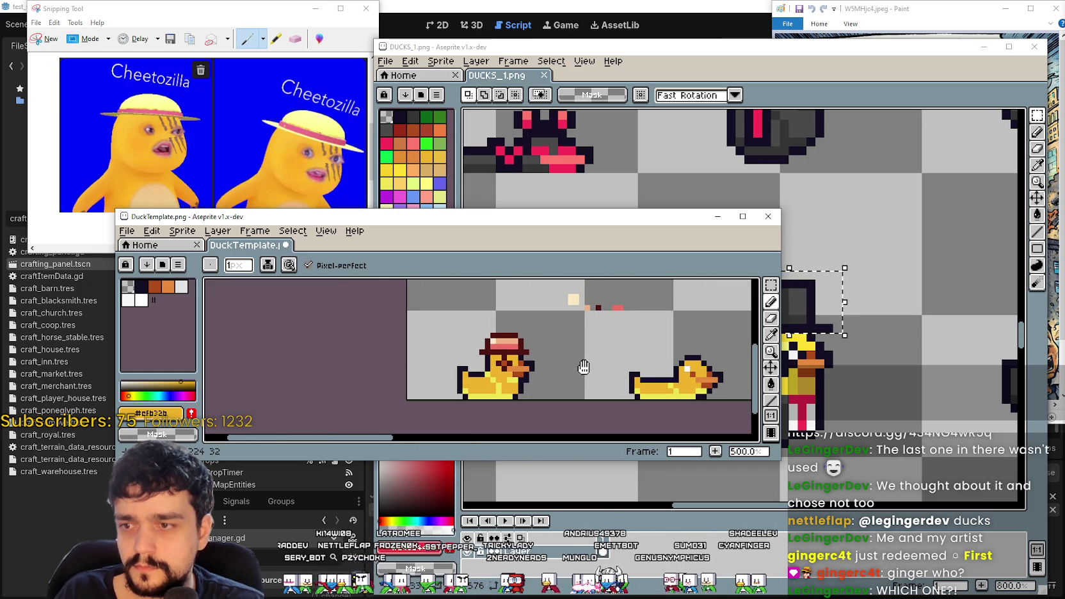
{"action": "scroll", "coordinate": [528, 363], "scroll_direction": "up", "scroll_amount": 2}
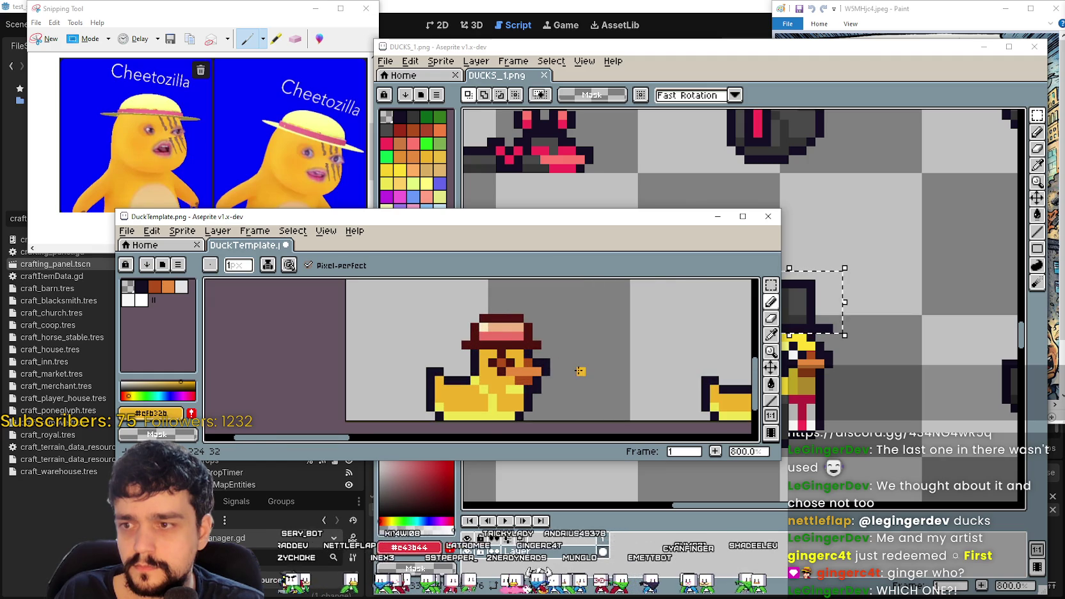
{"action": "scroll", "coordinate": [580, 371], "scroll_direction": "down", "scroll_amount": 2}
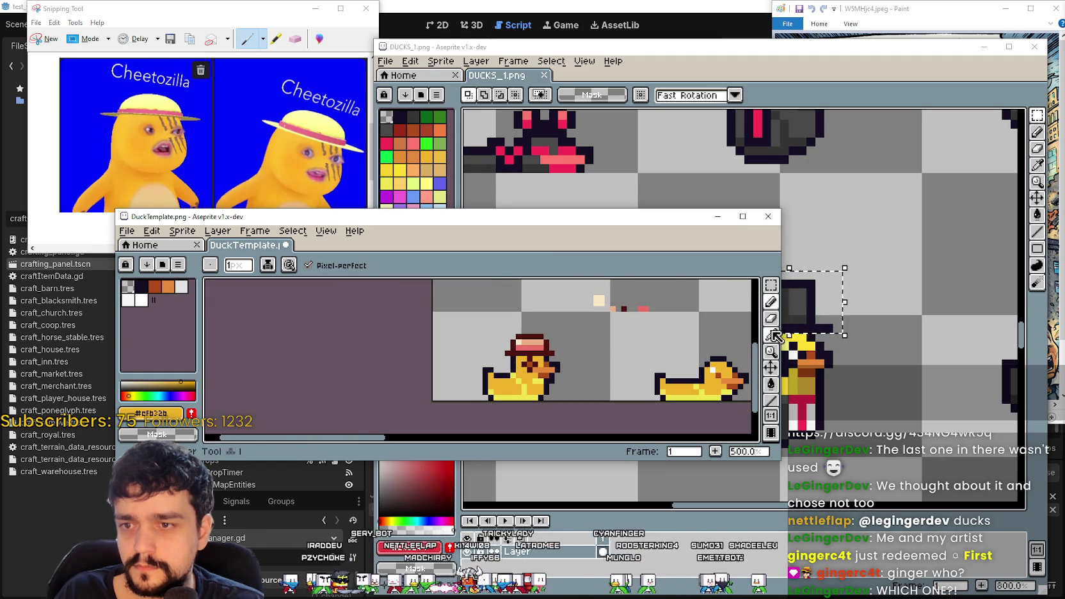
- Choose pure red #ff0000 and paint the hatted duck's eye pixels red
{"action": "left_click", "coordinate": [771, 335]}
{"action": "scroll", "coordinate": [543, 339], "scroll_direction": "up", "scroll_amount": 2}
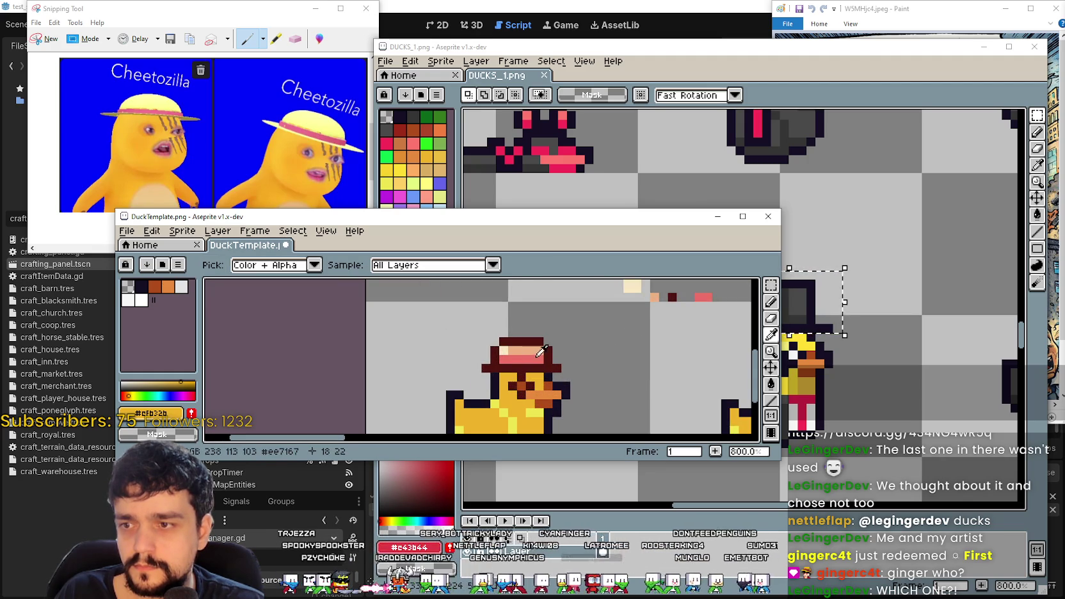
{"action": "left_click", "coordinate": [519, 384]}
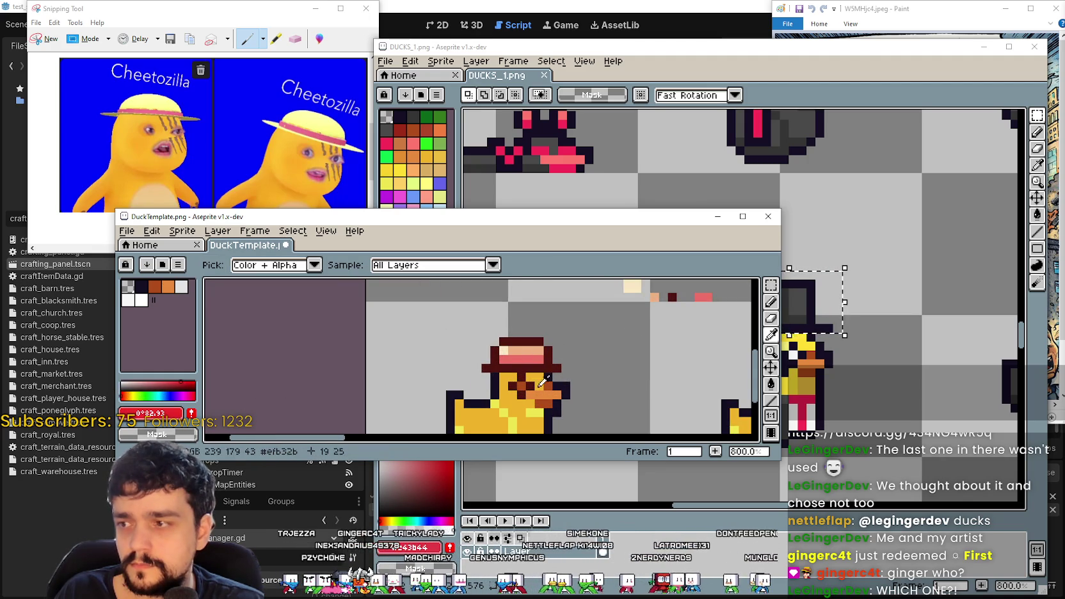
{"action": "left_click", "coordinate": [193, 392]}
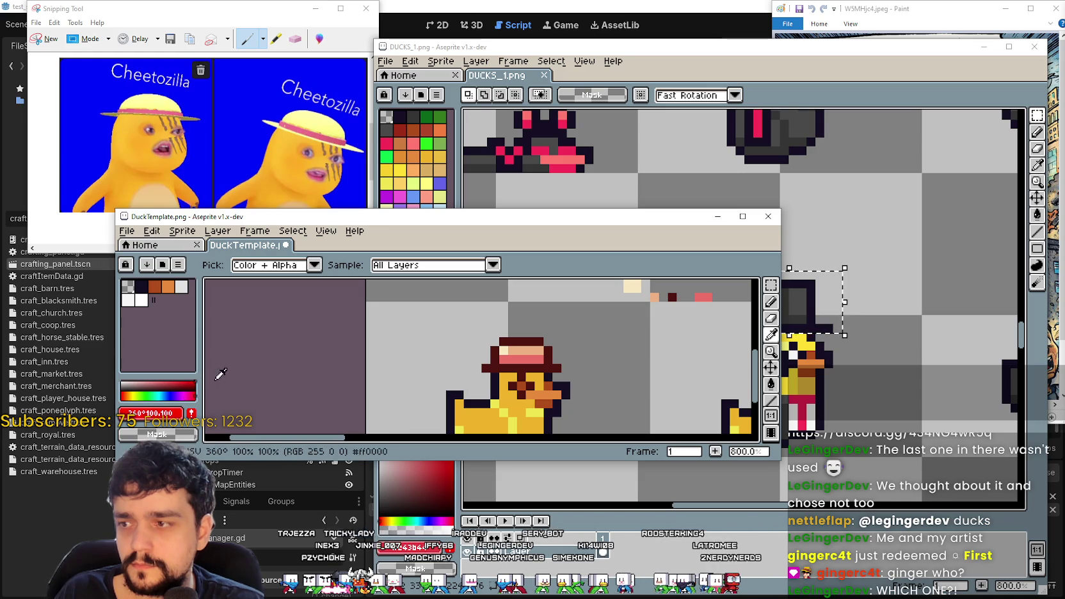
{"action": "scroll", "coordinate": [662, 358], "scroll_direction": "up", "scroll_amount": 1}
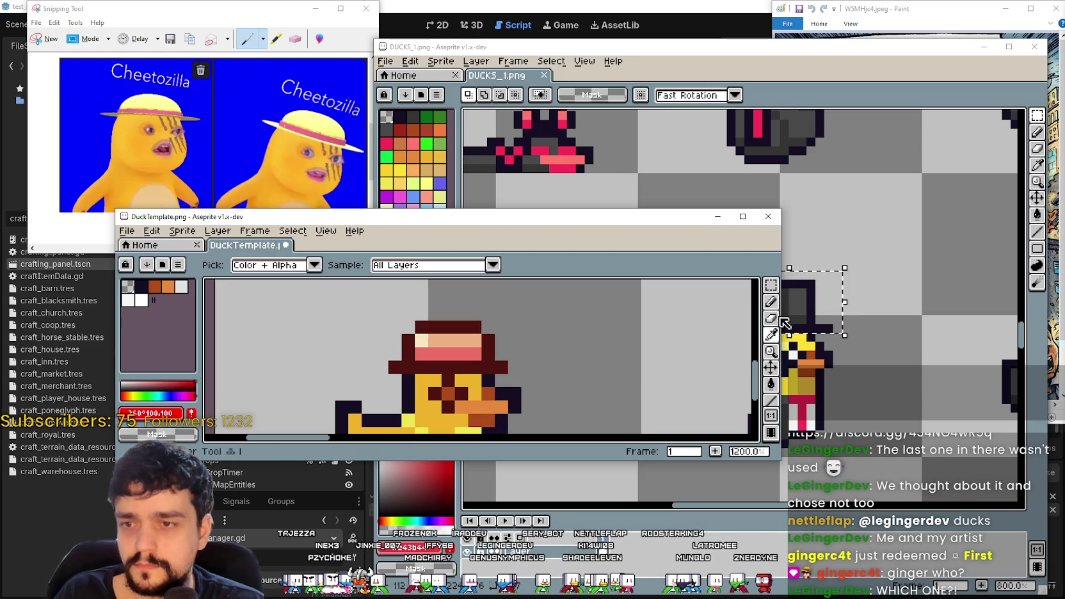
{"action": "left_click", "coordinate": [770, 301]}
{"action": "left_click", "coordinate": [484, 377]}
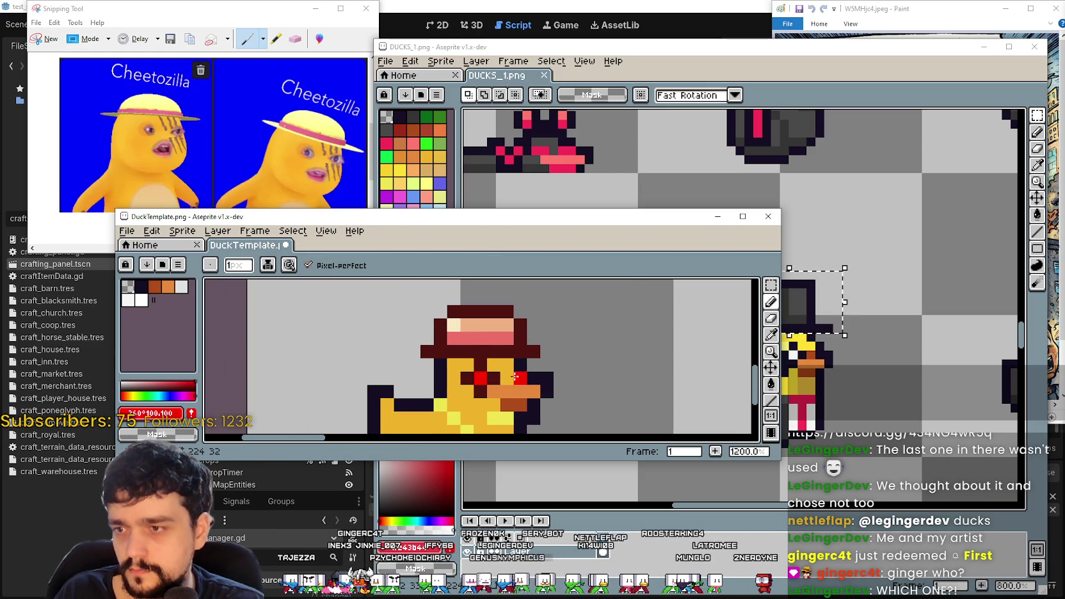
{"action": "scroll", "coordinate": [520, 377], "scroll_direction": "down", "scroll_amount": 4}
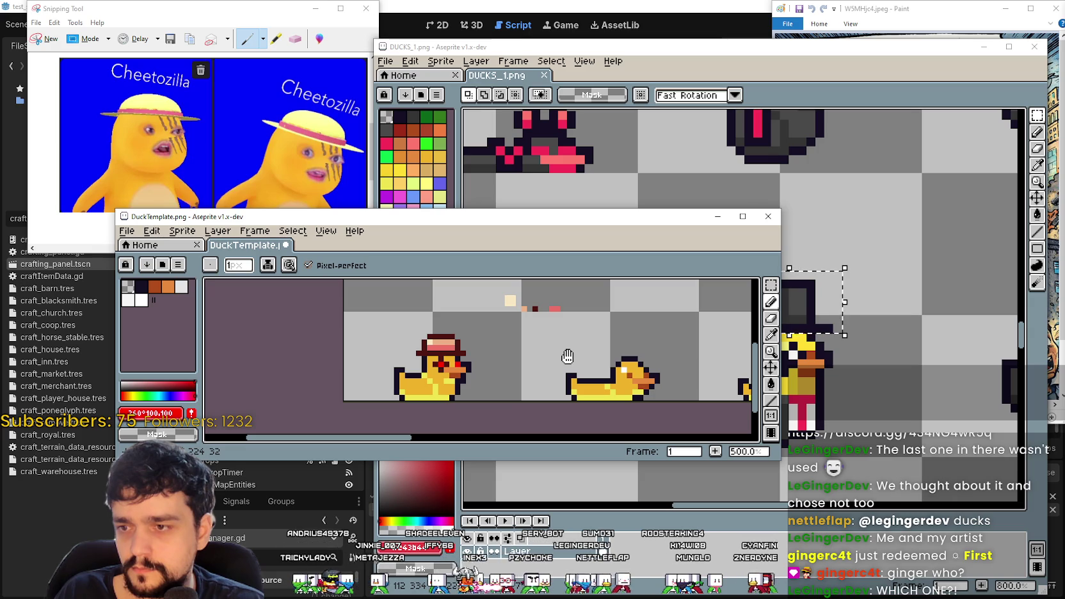
{"action": "left_click_drag", "start_coordinate": [567, 356], "coordinate": [561, 345]}
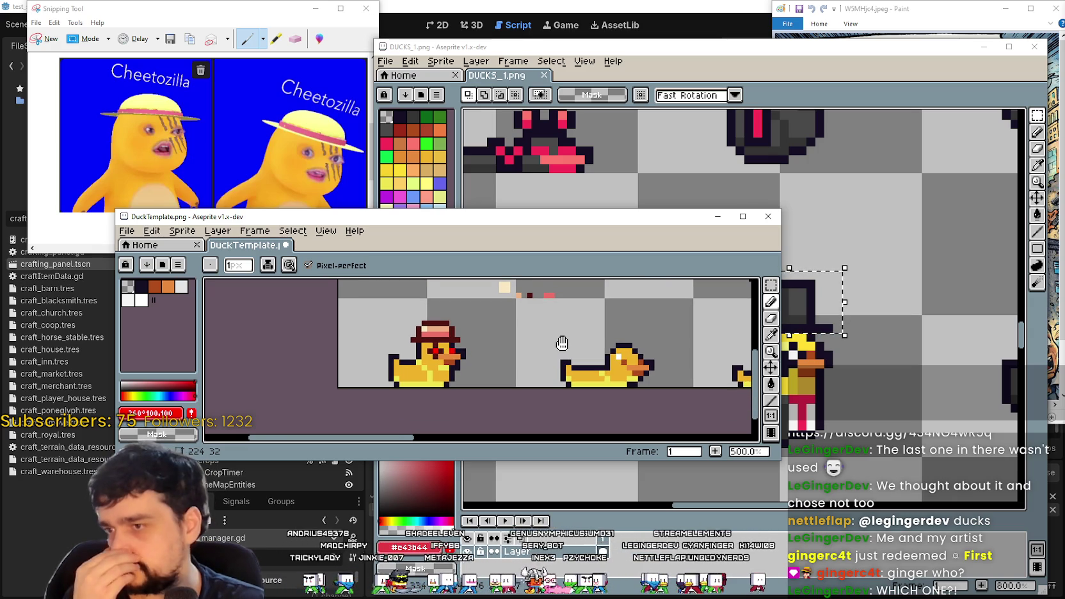
{"action": "scroll", "coordinate": [388, 364], "scroll_direction": "up", "scroll_amount": 2}
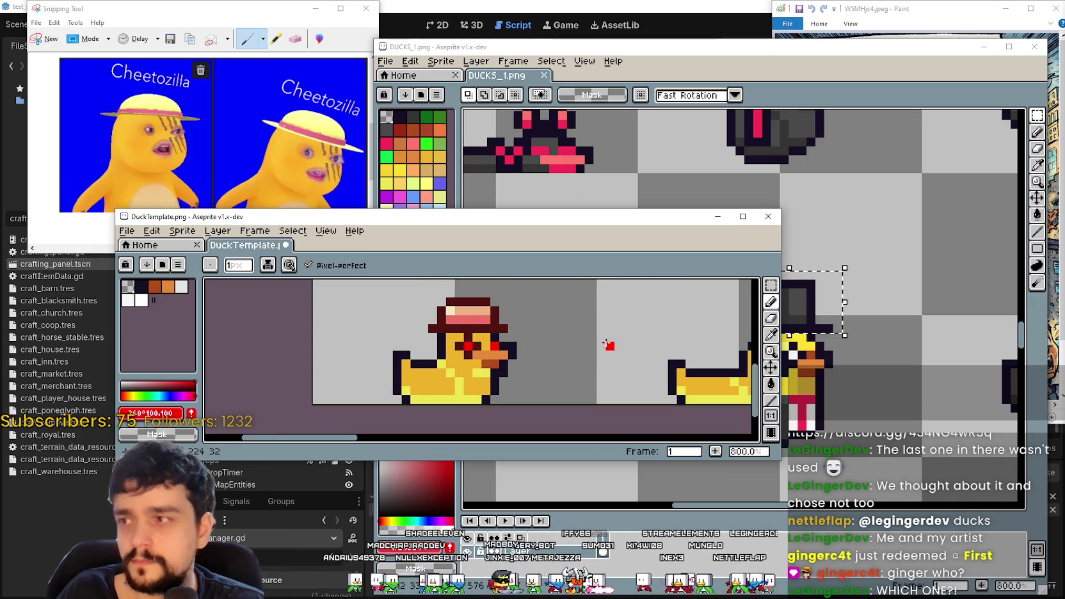
{"action": "scroll", "coordinate": [575, 319], "scroll_direction": "down", "scroll_amount": 1}
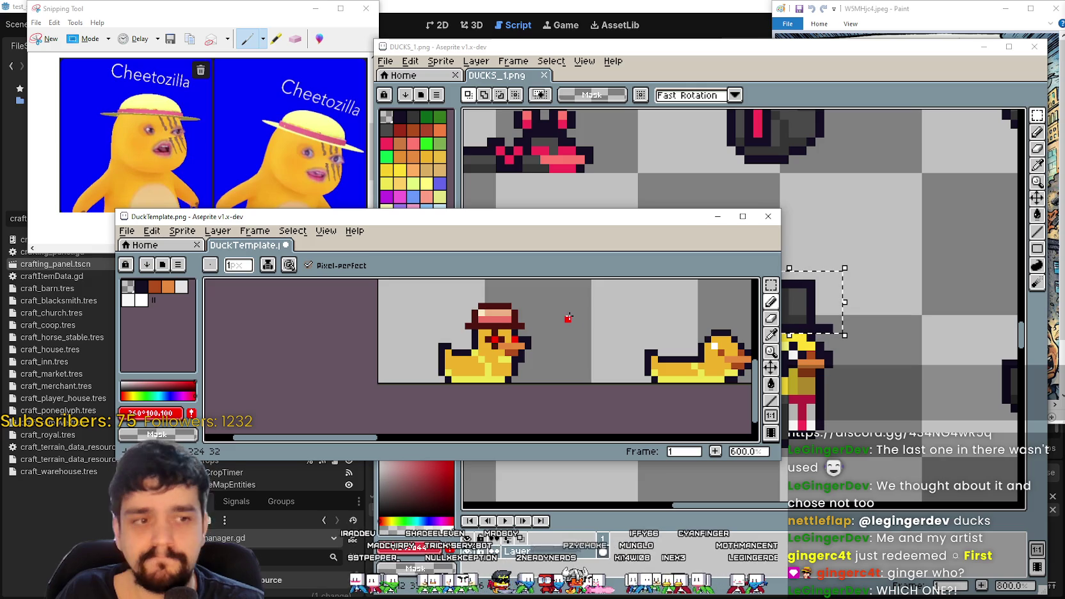
{"action": "scroll", "coordinate": [569, 316], "scroll_direction": "down", "scroll_amount": 2}
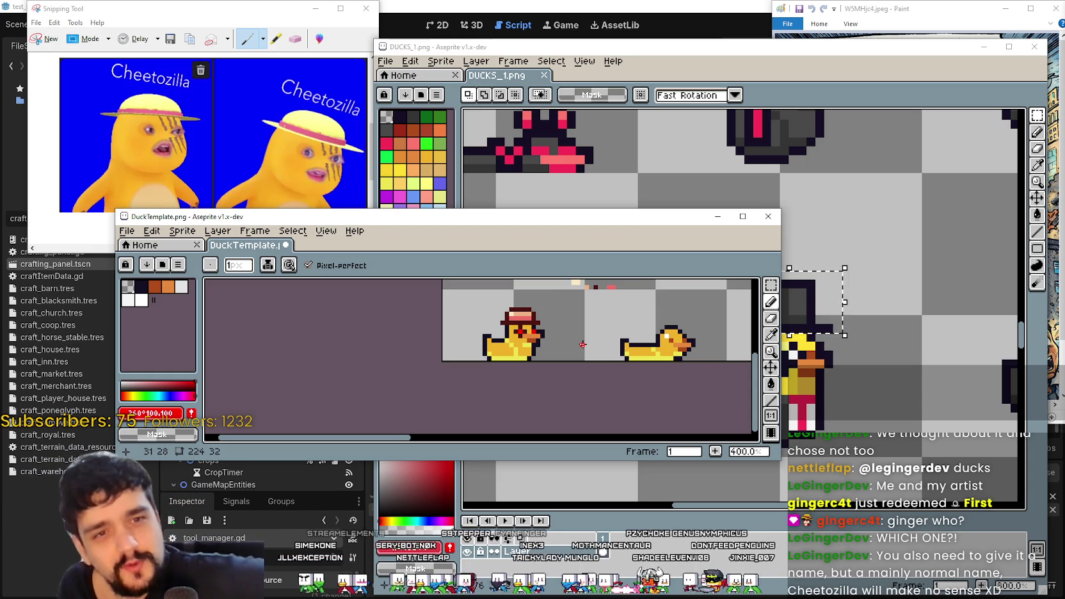
{"action": "left_click_drag", "start_coordinate": [246, 14], "coordinate": [582, 46]}
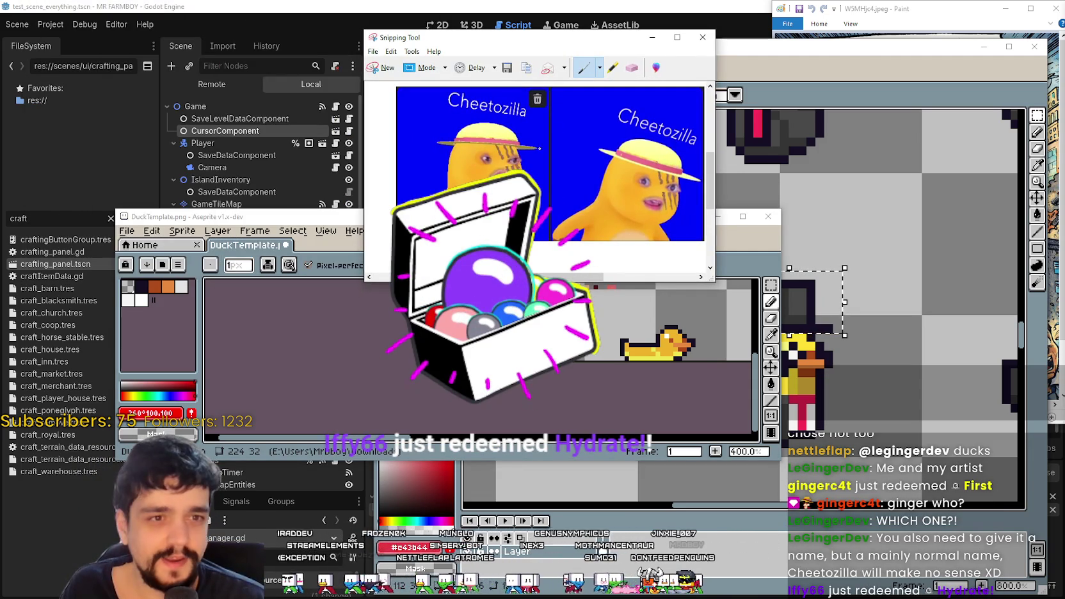
{"action": "left_click_drag", "start_coordinate": [512, 37], "coordinate": [386, 32]}
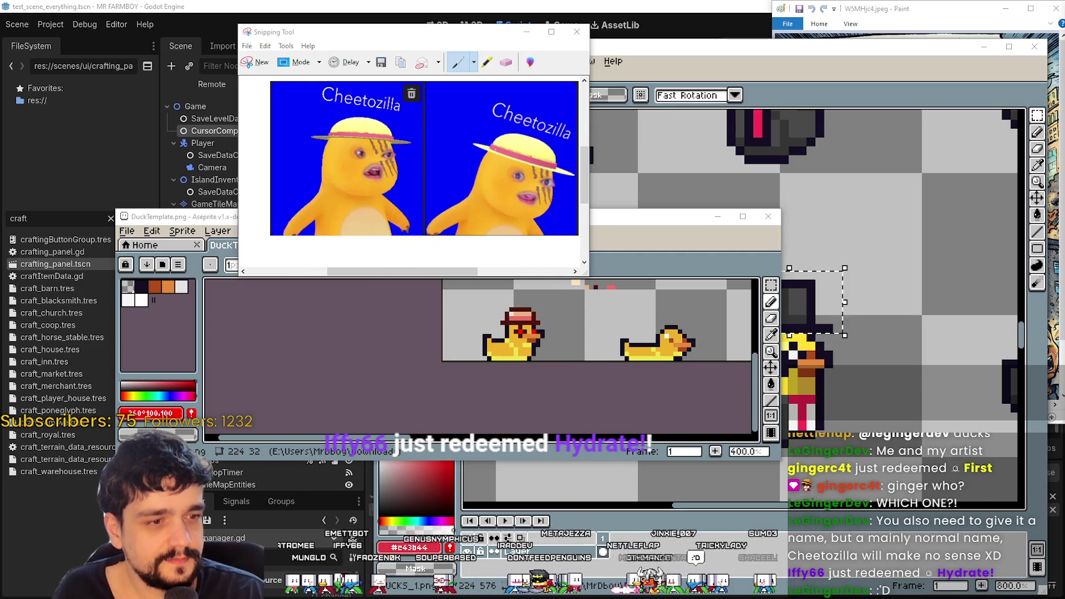
{"action": "left_click", "coordinate": [577, 459]}
{"action": "scroll", "coordinate": [551, 391], "scroll_direction": "down", "scroll_amount": 1}
{"action": "scroll", "coordinate": [516, 331], "scroll_direction": "up", "scroll_amount": 2}
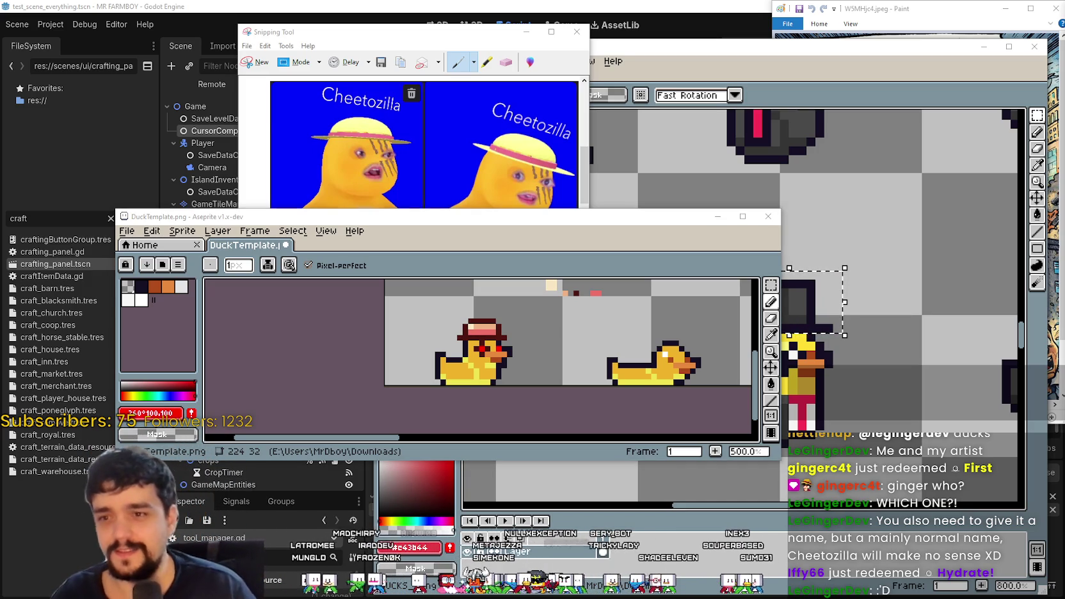
{"action": "scroll", "coordinate": [608, 347], "scroll_direction": "down", "scroll_amount": 1}
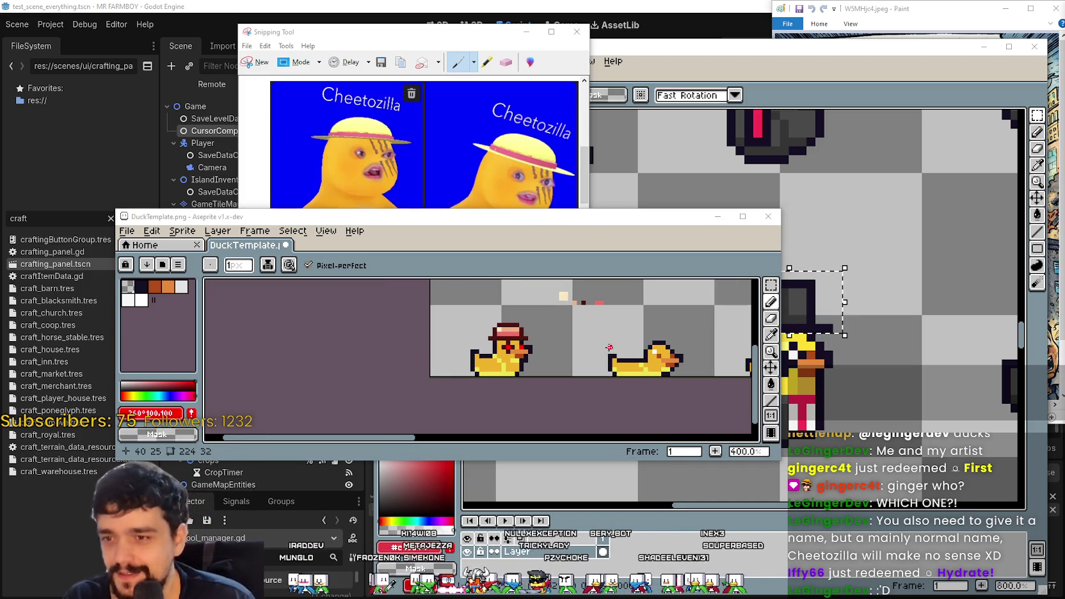
{"action": "left_click_drag", "start_coordinate": [585, 362], "coordinate": [529, 380]}
{"action": "mouse_move", "coordinate": [517, 336]}
{"action": "left_mouse_down"}
{"action": "mouse_move", "coordinate": [603, 387]}
{"action": "mouse_move", "coordinate": [531, 318]}
{"action": "left_mouse_up"}
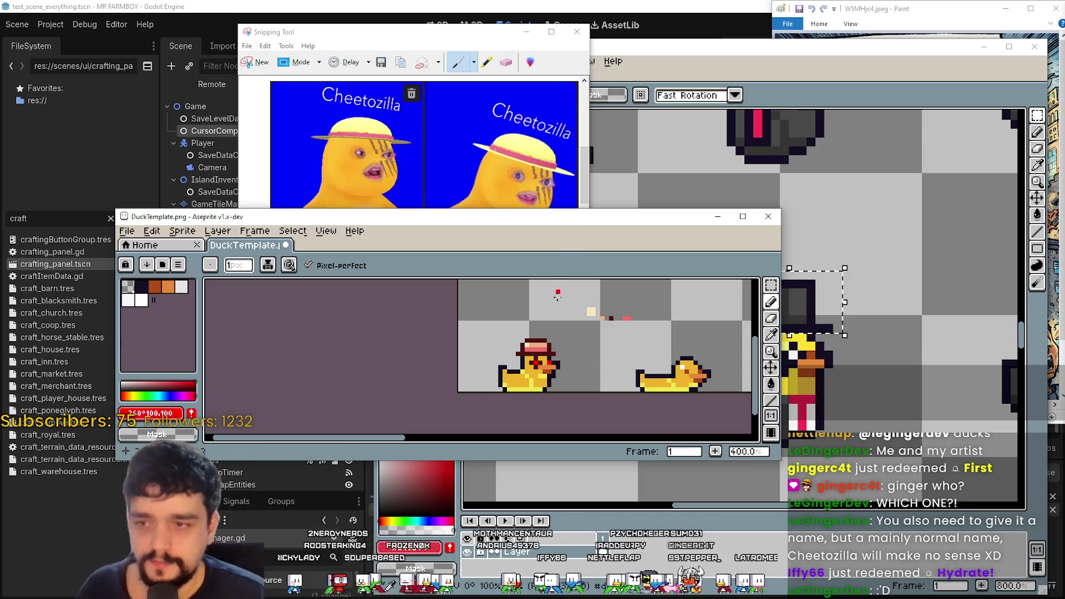
{"action": "scroll", "coordinate": [564, 355], "scroll_direction": "up", "scroll_amount": 2}
{"action": "scroll", "coordinate": [565, 355], "scroll_direction": "down", "scroll_amount": 4}
{"action": "scroll", "coordinate": [609, 320], "scroll_direction": "up", "scroll_amount": 2}
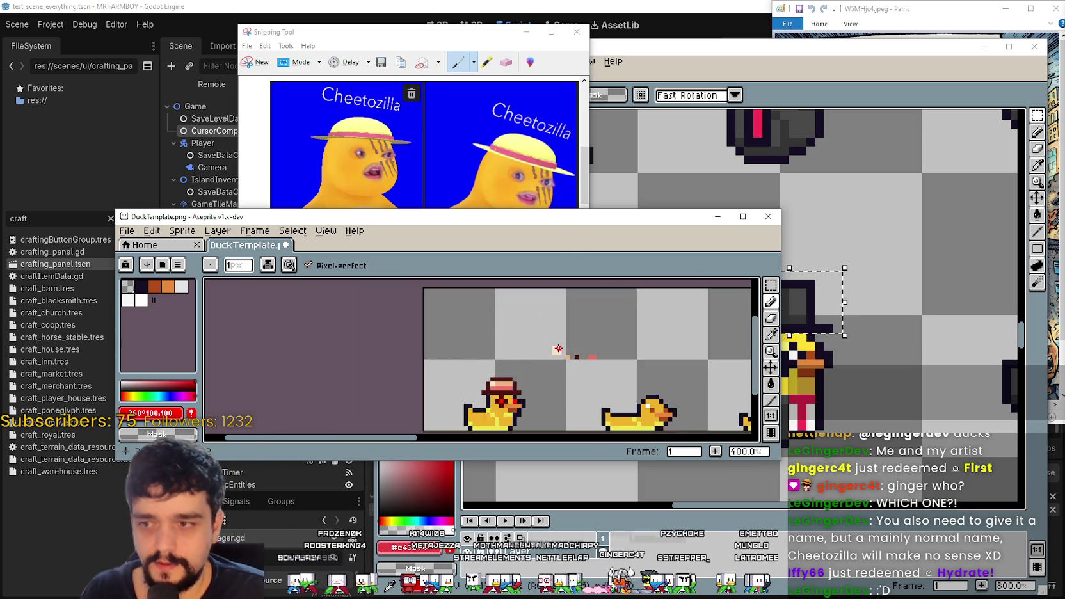
{"action": "scroll", "coordinate": [610, 320], "scroll_direction": "down", "scroll_amount": 1}
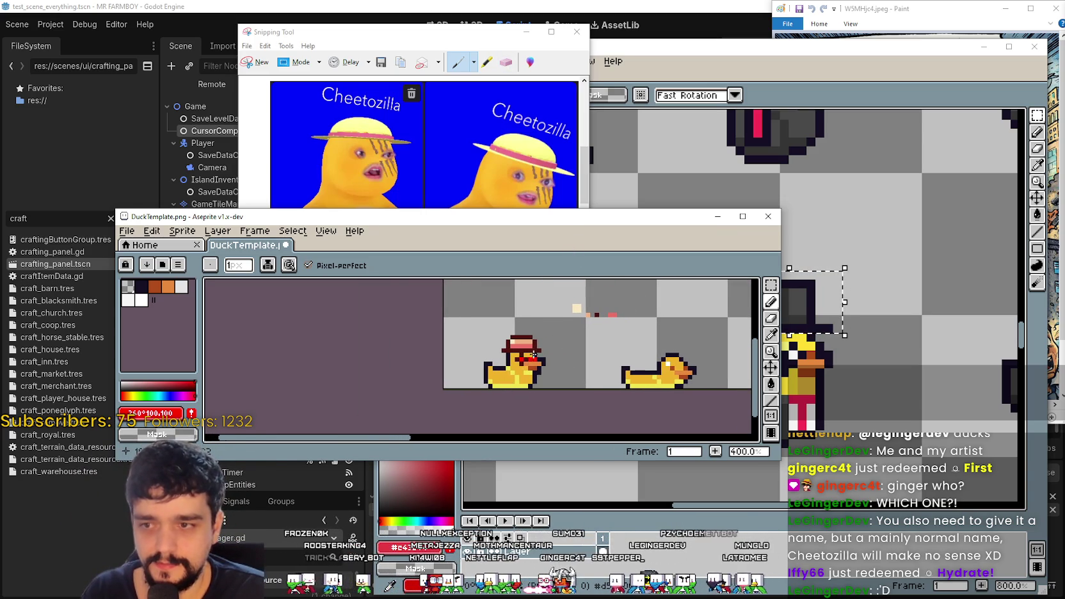
{"action": "left_click", "coordinate": [770, 284]}
{"action": "scroll", "coordinate": [515, 329], "scroll_direction": "down", "scroll_amount": 1}
- Show the timeline and add a new layer to the duck sprite sheet with Shift+N
{"action": "mouse_move", "coordinate": [521, 313]}
{"action": "left_mouse_down"}
{"action": "mouse_move", "coordinate": [582, 324]}
{"action": "mouse_move", "coordinate": [570, 332]}
{"action": "mouse_move", "coordinate": [583, 333]}
{"action": "left_mouse_up"}
{"action": "left_click", "coordinate": [549, 352]}
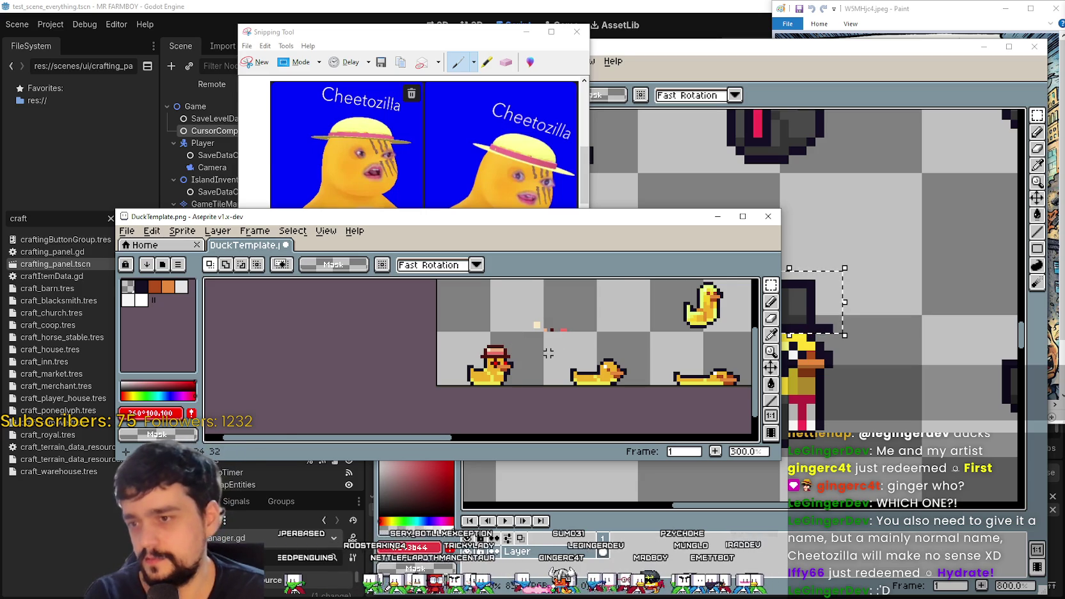
{"action": "scroll", "coordinate": [548, 352], "scroll_direction": "up", "scroll_amount": 2}
{"action": "scroll", "coordinate": [496, 323], "scroll_direction": "down", "scroll_amount": 1}
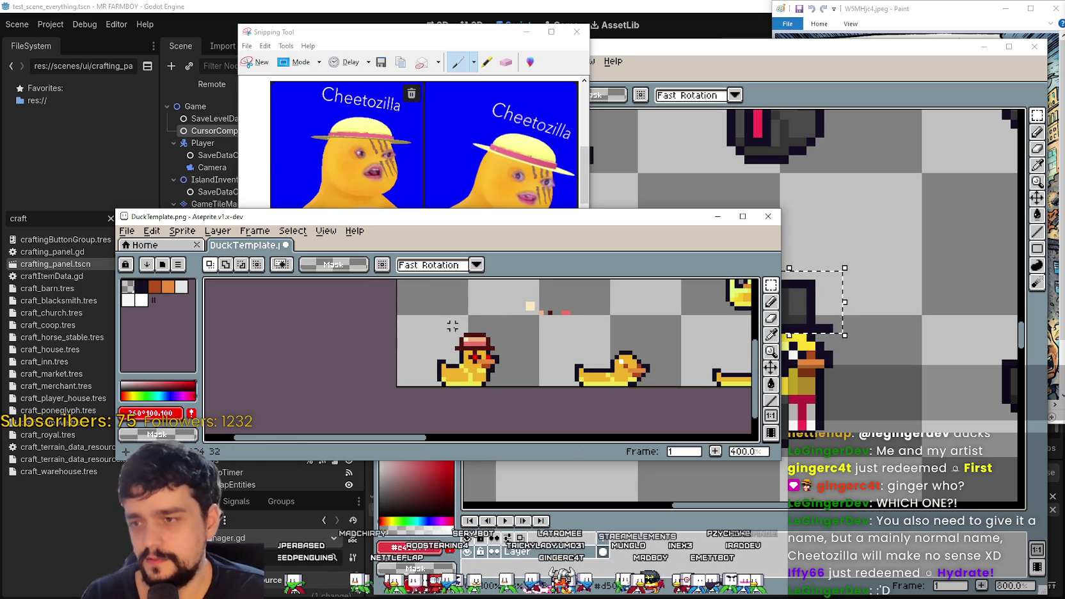
{"action": "key", "text": "Tab"}
{"action": "key", "text": "b"}
{"action": "key", "text": "shift+n"}
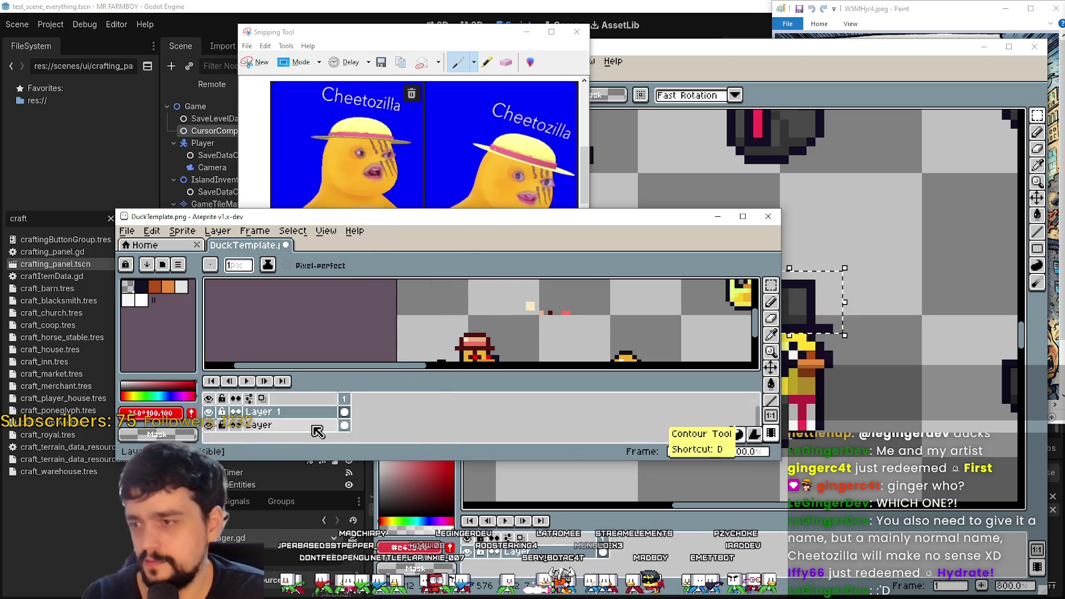
{"action": "left_click", "coordinate": [772, 286]}
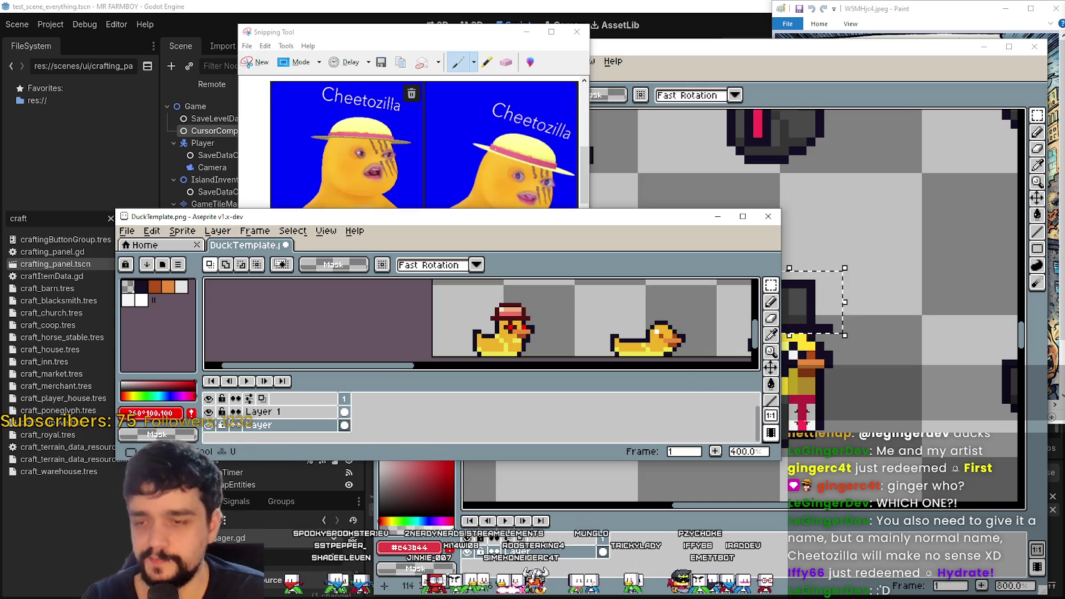
- Enlarge the window and timeline so both layers show, then make Layer 1 active
{"action": "left_click_drag", "start_coordinate": [780, 459], "coordinate": [913, 508]}
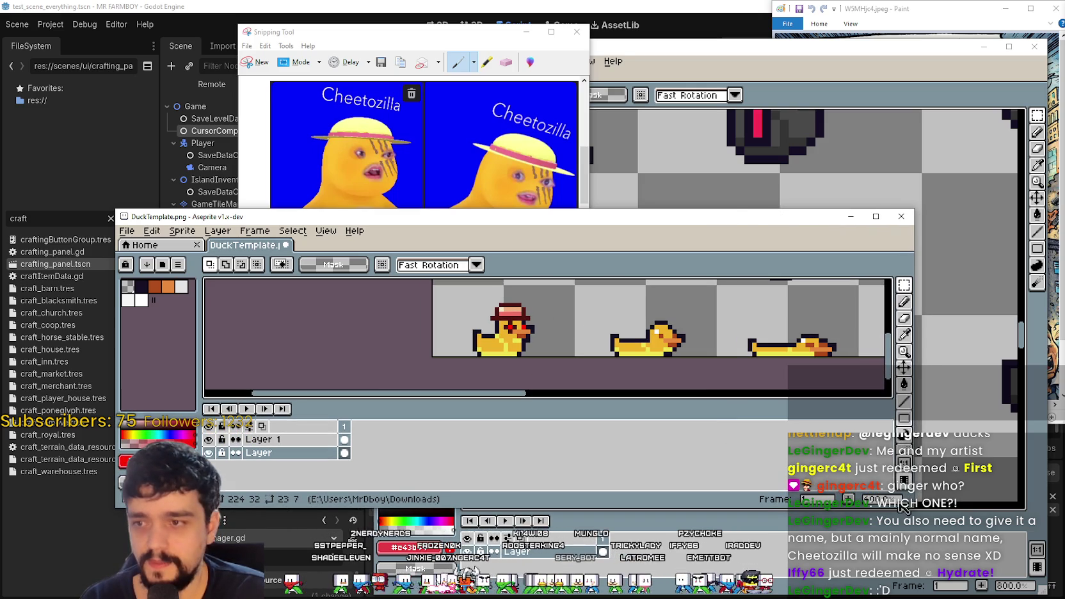
{"action": "scroll", "coordinate": [622, 339], "scroll_direction": "down", "scroll_amount": 2}
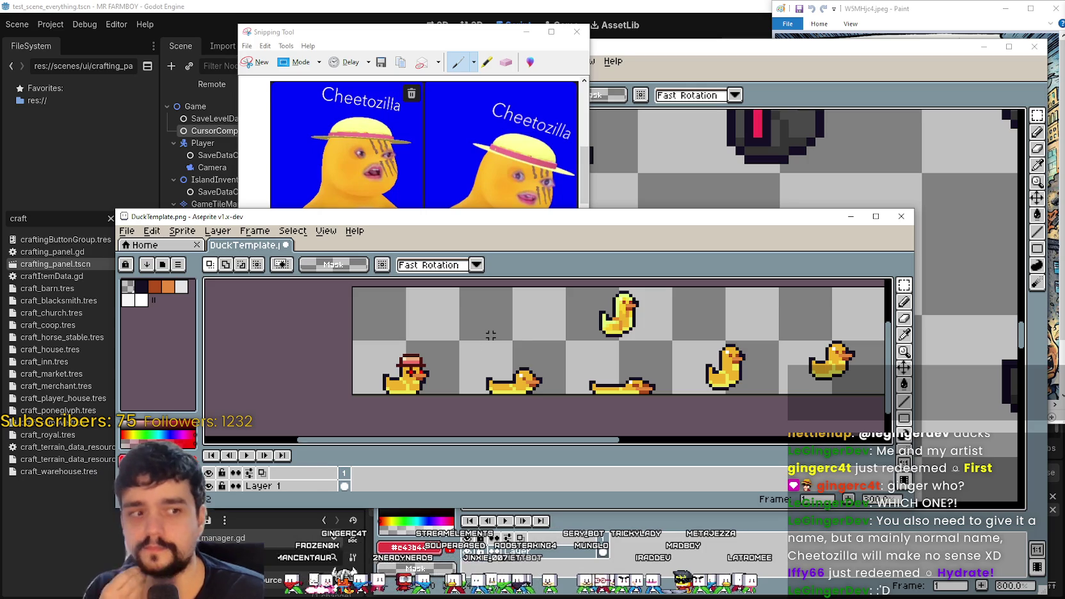
{"action": "scroll", "coordinate": [475, 373], "scroll_direction": "up", "scroll_amount": 1}
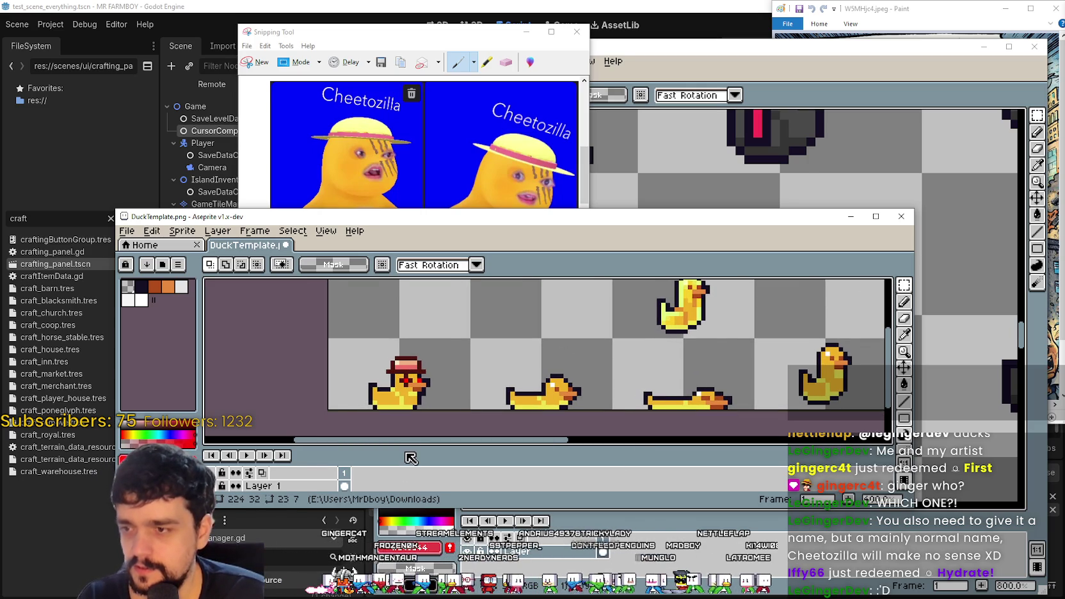
{"action": "left_click_drag", "start_coordinate": [407, 446], "coordinate": [407, 433]}
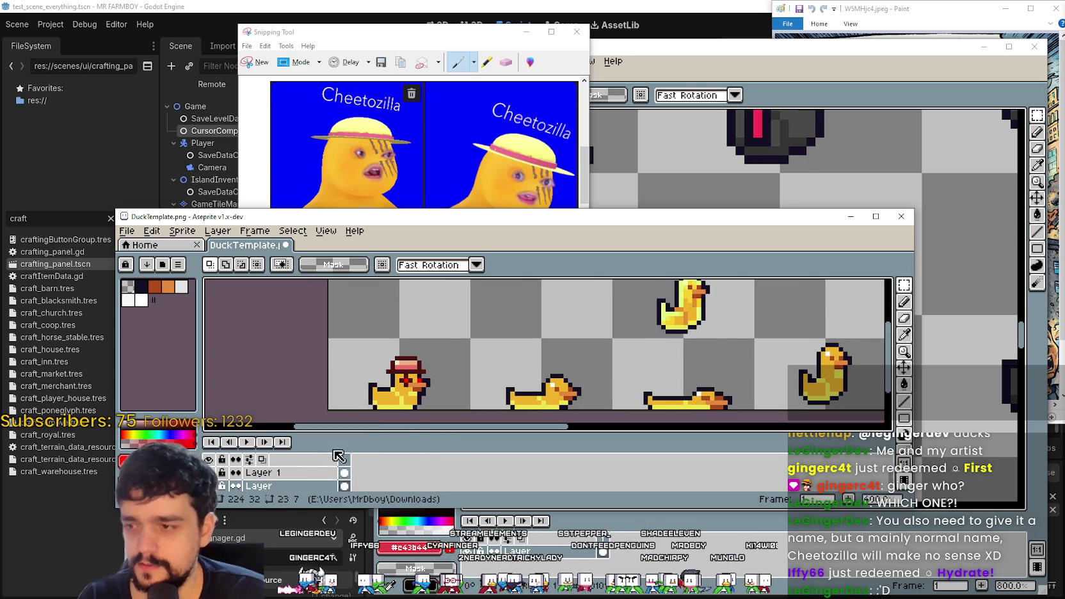
{"action": "left_click", "coordinate": [308, 474]}
- Select the hat on the hat-wearing duck, copy it and paste a copy
{"action": "mouse_move", "coordinate": [904, 287]}
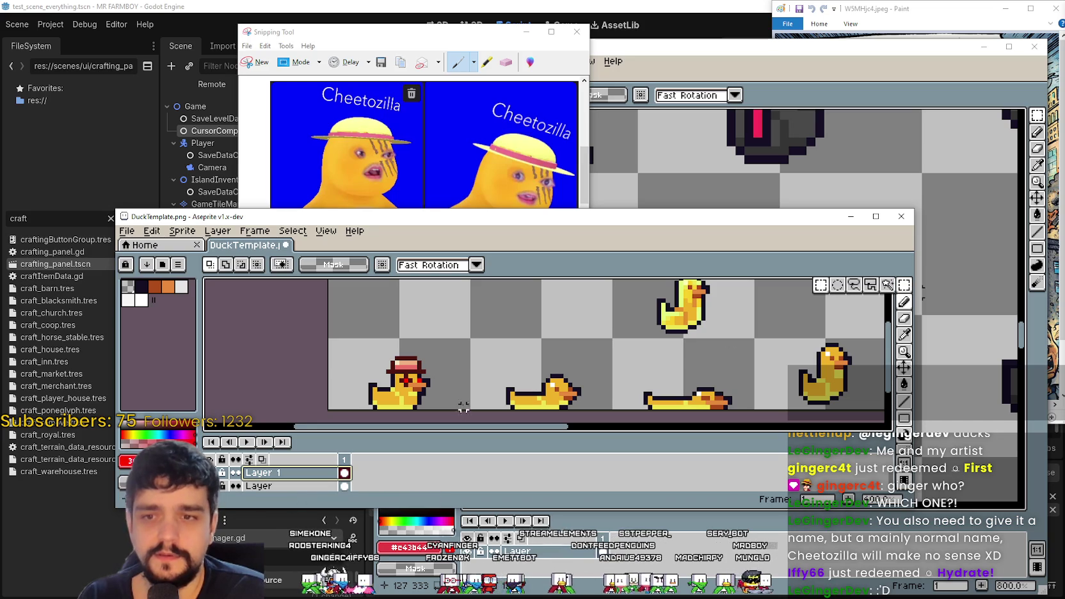
{"action": "mouse_move", "coordinate": [357, 344]}
{"action": "left_mouse_down"}
{"action": "mouse_move", "coordinate": [442, 394]}
{"action": "mouse_move", "coordinate": [412, 378]}
{"action": "mouse_move", "coordinate": [531, 369]}
{"action": "mouse_move", "coordinate": [574, 388]}
{"action": "left_mouse_up"}
{"action": "scroll", "coordinate": [532, 369], "scroll_direction": "up", "scroll_amount": 1}
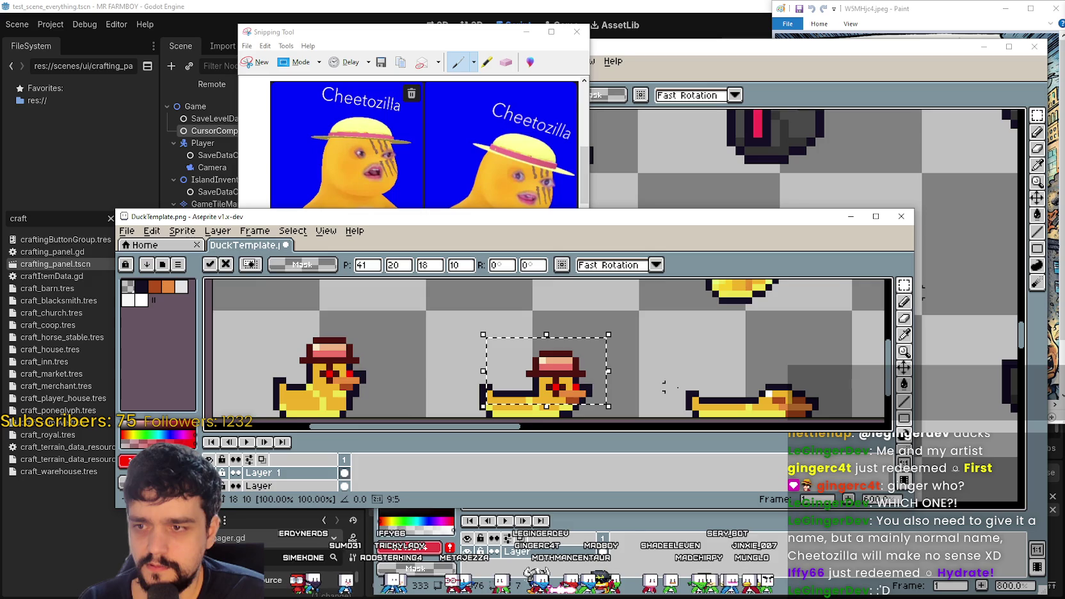
{"action": "scroll", "coordinate": [715, 387], "scroll_direction": "down", "scroll_amount": 1}
{"action": "scroll", "coordinate": [714, 386], "scroll_direction": "right", "scroll_amount": 3}
{"action": "key", "text": "Return"}
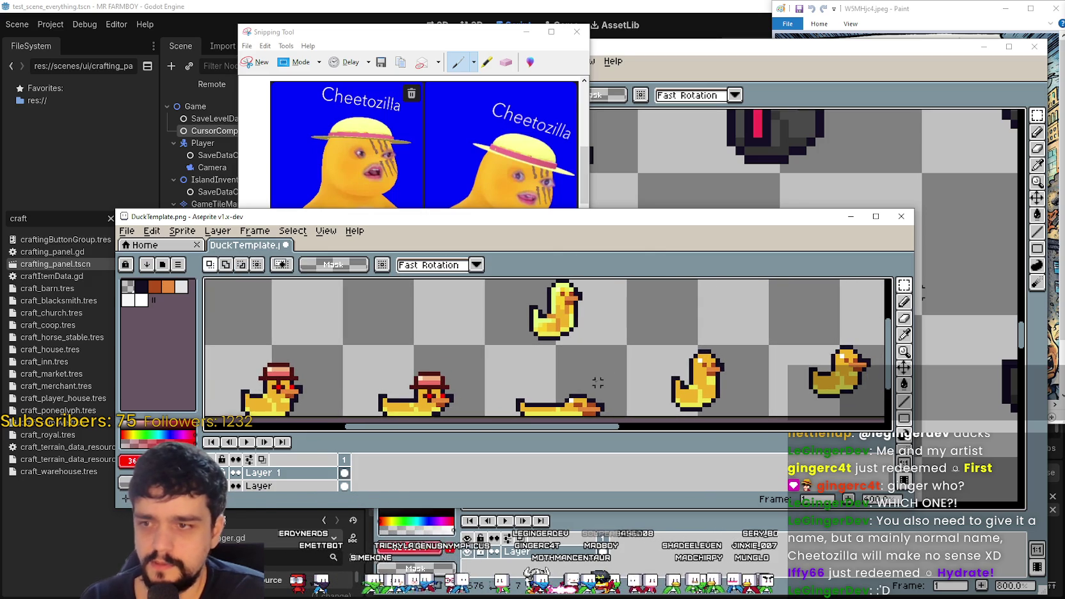
{"action": "key", "text": "ctrl+v"}
- Move the pasted hat copy onto the flat duck's head
{"action": "mouse_move", "coordinate": [292, 371]}
{"action": "left_mouse_down"}
{"action": "mouse_move", "coordinate": [571, 363]}
{"action": "mouse_move", "coordinate": [594, 405]}
{"action": "mouse_move", "coordinate": [595, 392]}
{"action": "mouse_move", "coordinate": [591, 414]}
{"action": "left_mouse_up"}
{"action": "scroll", "coordinate": [583, 384], "scroll_direction": "up", "scroll_amount": 1}
{"action": "scroll", "coordinate": [592, 415], "scroll_direction": "down", "scroll_amount": 3}
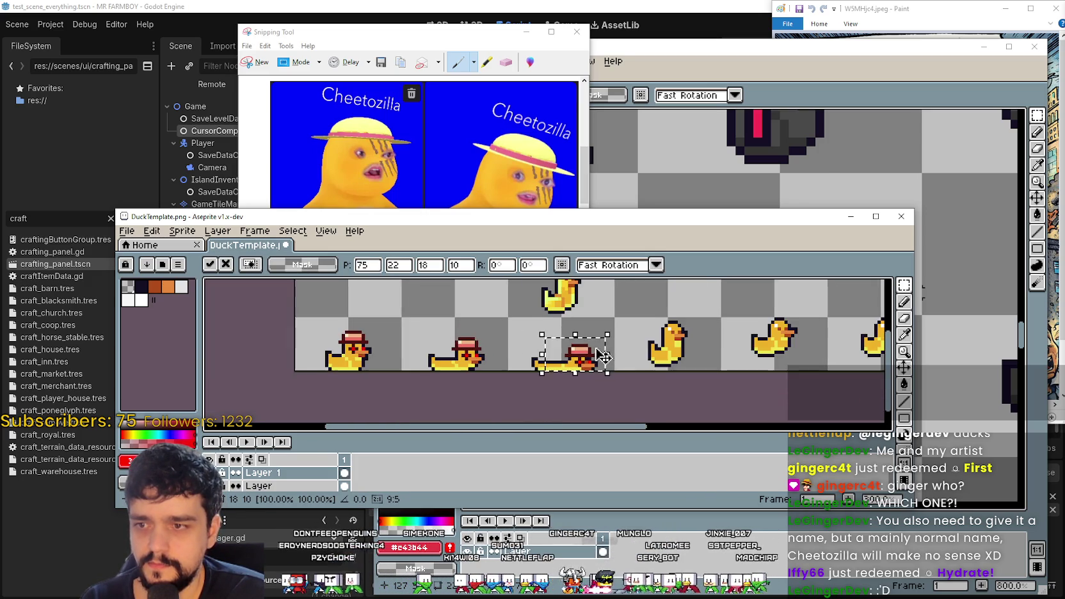
{"action": "left_click_drag", "start_coordinate": [688, 355], "coordinate": [625, 368]}
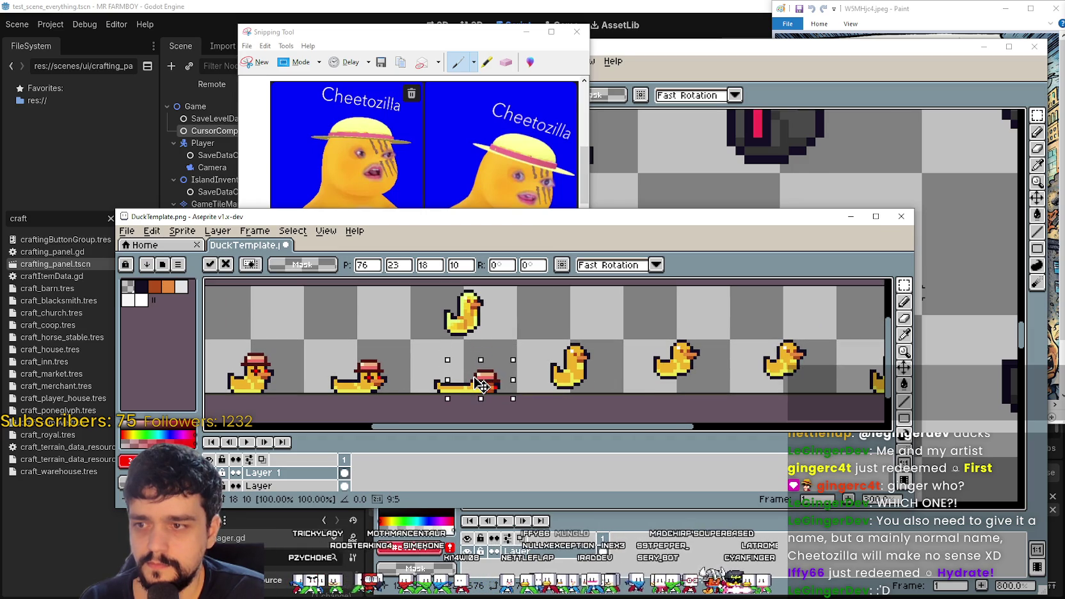
{"action": "scroll", "coordinate": [481, 386], "scroll_direction": "up", "scroll_amount": 2}
{"action": "left_click_drag", "start_coordinate": [456, 393], "coordinate": [452, 391]}
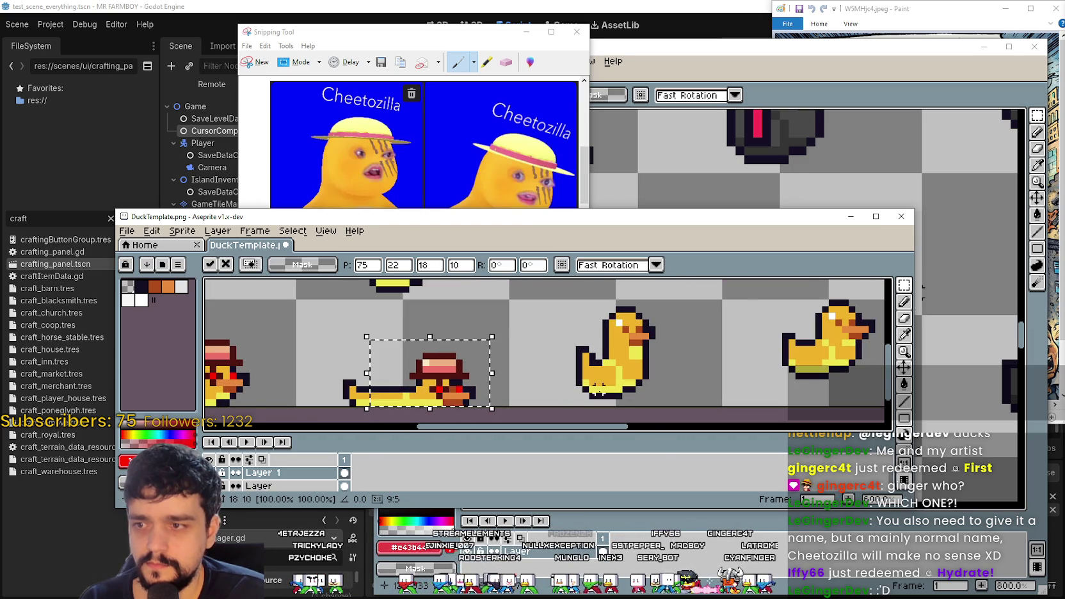
{"action": "scroll", "coordinate": [596, 388], "scroll_direction": "down", "scroll_amount": 2}
- Place hat copies on the next ducks along the bottom row
{"action": "left_click_drag", "start_coordinate": [380, 379], "coordinate": [498, 360]}
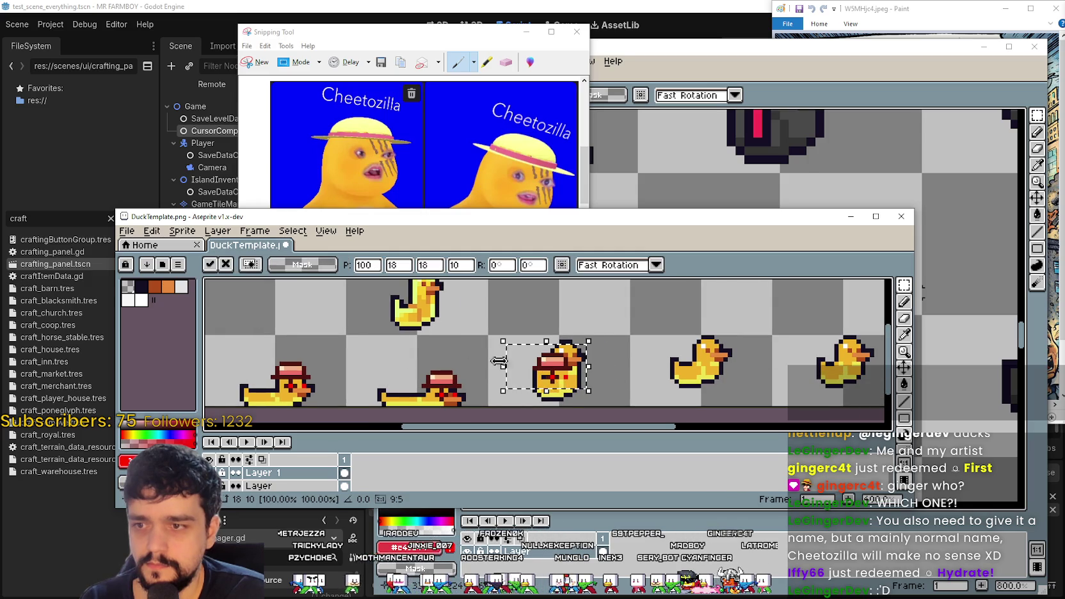
{"action": "scroll", "coordinate": [592, 349], "scroll_direction": "up", "scroll_amount": 2}
{"action": "left_click_drag", "start_coordinate": [592, 348], "coordinate": [580, 371]}
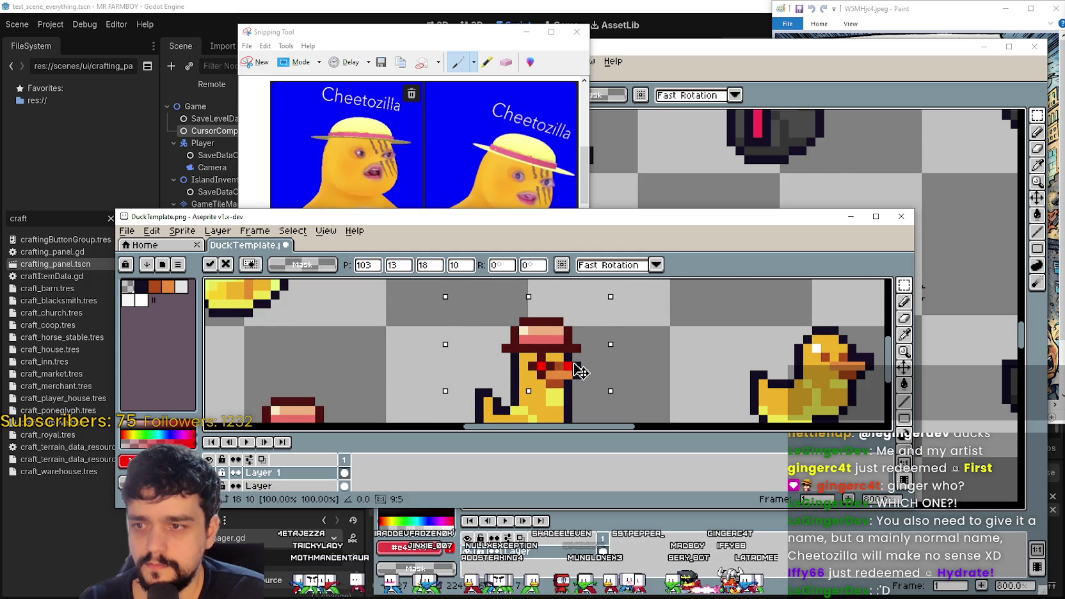
{"action": "scroll", "coordinate": [581, 371], "scroll_direction": "down", "scroll_amount": 2}
{"action": "left_click_drag", "start_coordinate": [473, 365], "coordinate": [582, 375]}
{"action": "scroll", "coordinate": [557, 378], "scroll_direction": "up", "scroll_amount": 2}
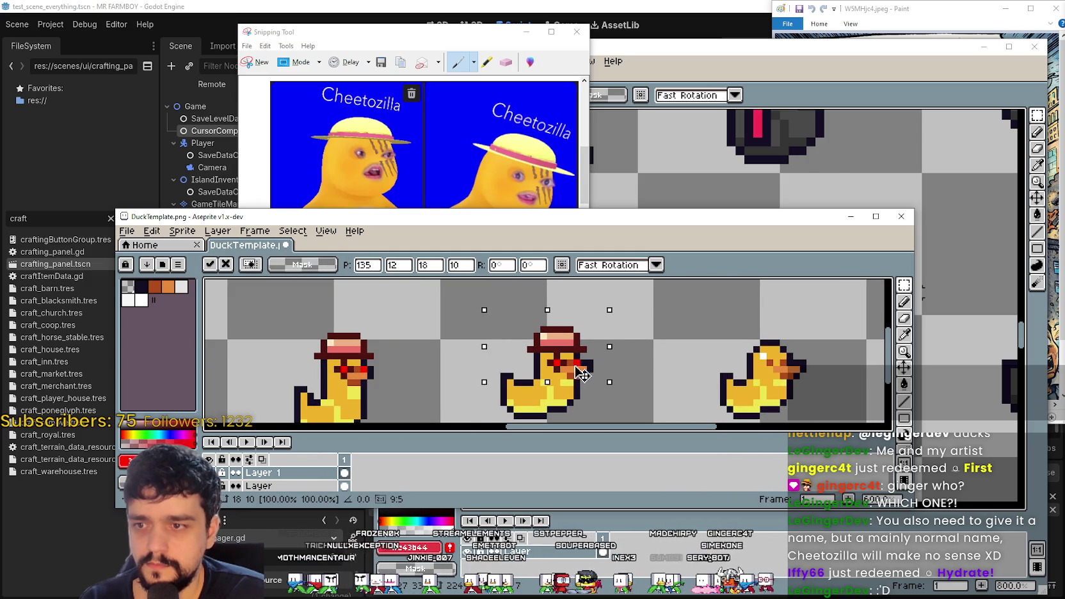
{"action": "scroll", "coordinate": [581, 374], "scroll_direction": "down", "scroll_amount": 2}
- Put hats on the third and fourth ducks and commit the placement
{"action": "left_click_drag", "start_coordinate": [480, 362], "coordinate": [636, 359]}
{"action": "left_click_drag", "start_coordinate": [715, 372], "coordinate": [672, 370]}
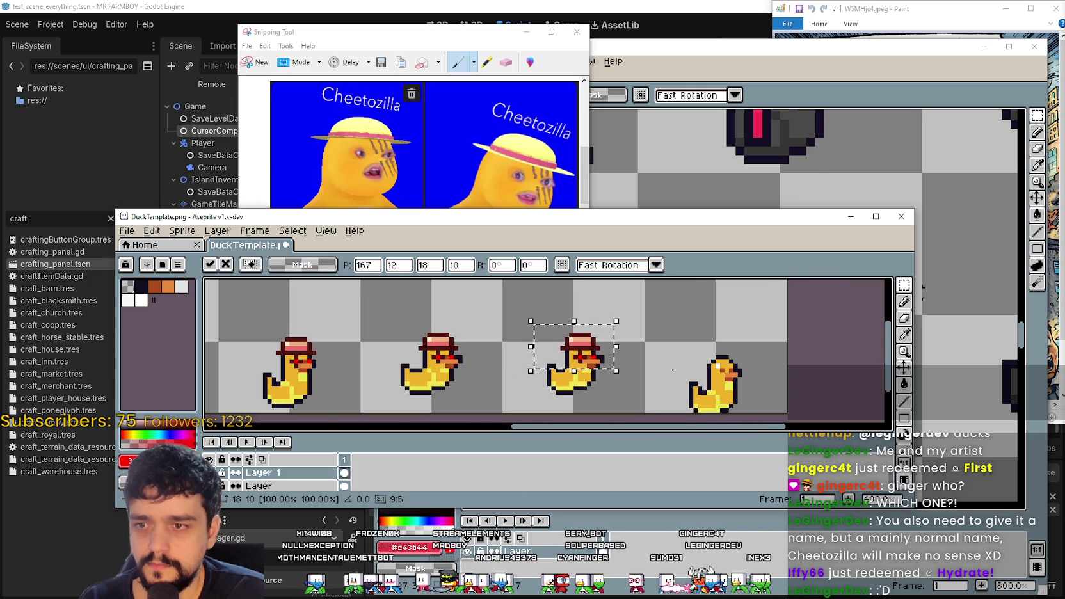
{"action": "left_click_drag", "start_coordinate": [556, 369], "coordinate": [698, 383]}
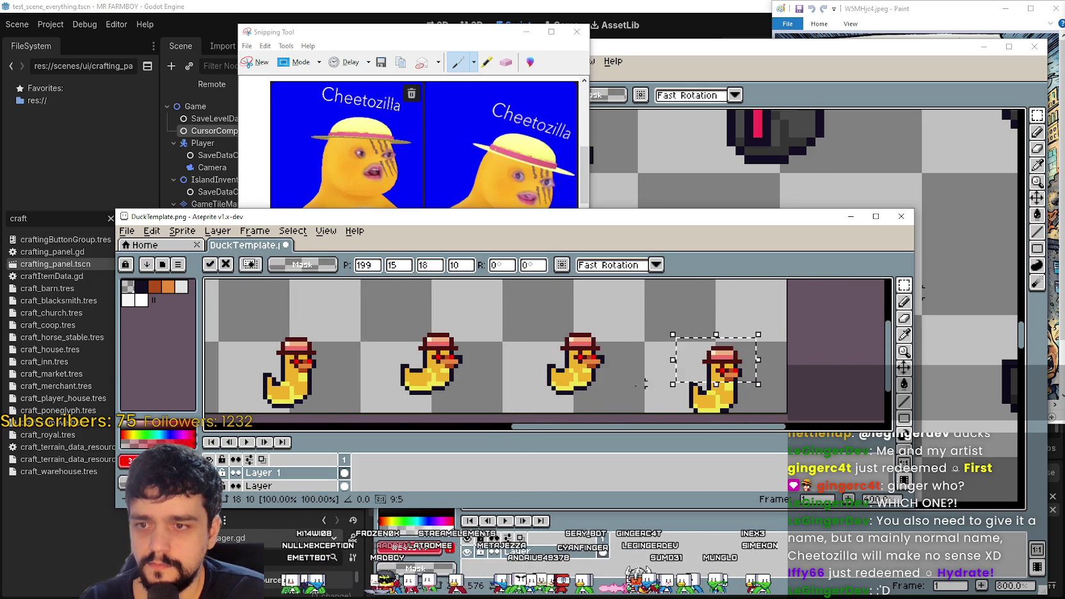
{"action": "scroll", "coordinate": [644, 368], "scroll_direction": "down", "scroll_amount": 1}
{"action": "key", "text": "Return"}
{"action": "mouse_move", "coordinate": [398, 375]}
{"action": "left_mouse_down"}
{"action": "mouse_move", "coordinate": [582, 351]}
{"action": "mouse_move", "coordinate": [624, 392]}
{"action": "left_mouse_up"}
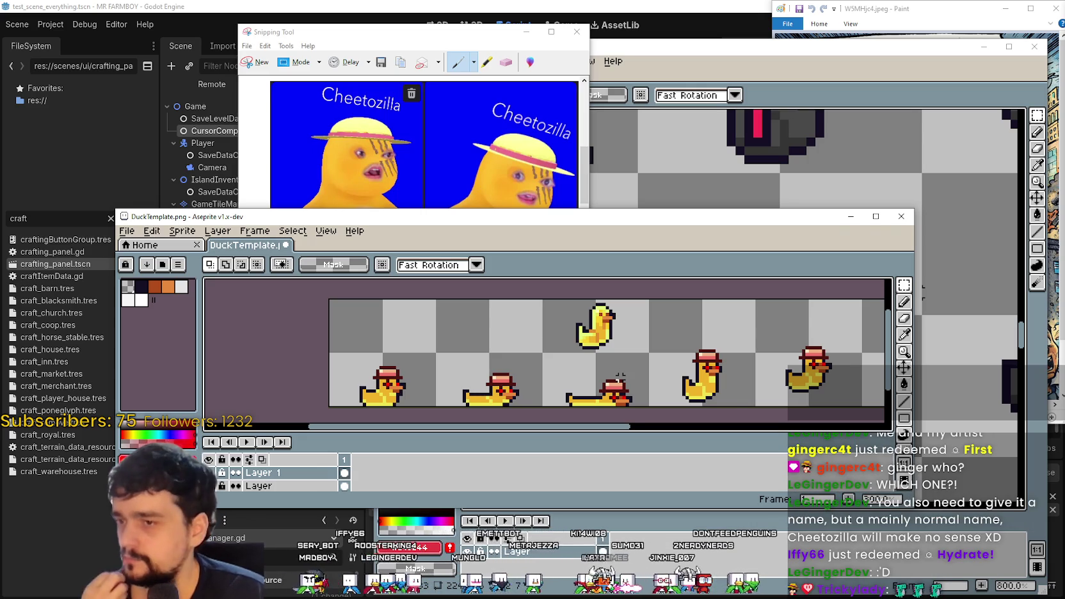
{"action": "scroll", "coordinate": [619, 376], "scroll_direction": "up", "scroll_amount": 4}
{"action": "scroll", "coordinate": [651, 361], "scroll_direction": "up", "scroll_amount": 2}
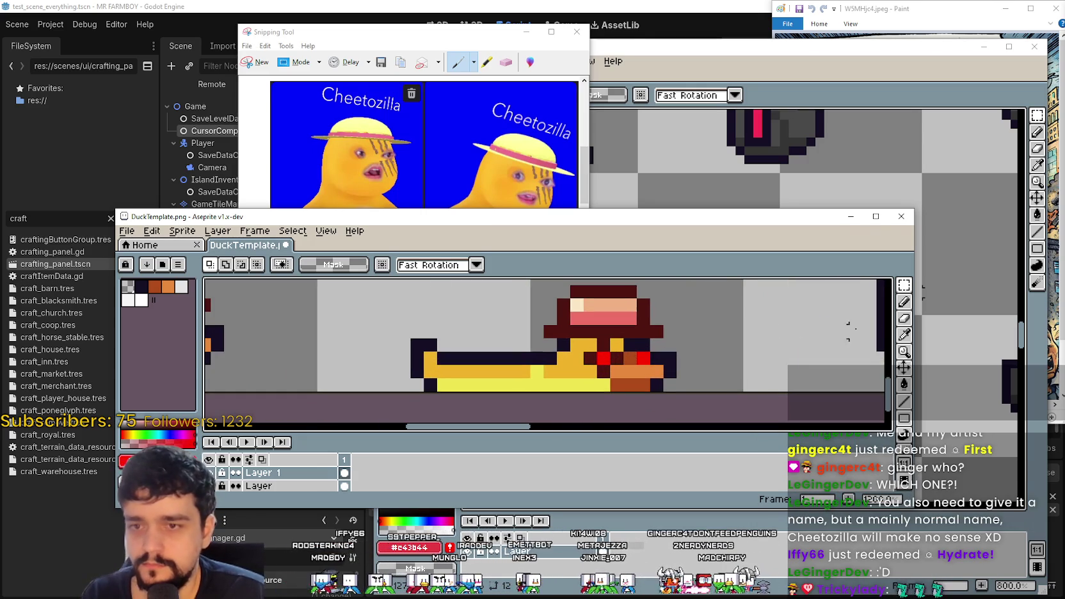
{"action": "left_click", "coordinate": [904, 301]}
{"action": "scroll", "coordinate": [635, 353], "scroll_direction": "up", "scroll_amount": 2}
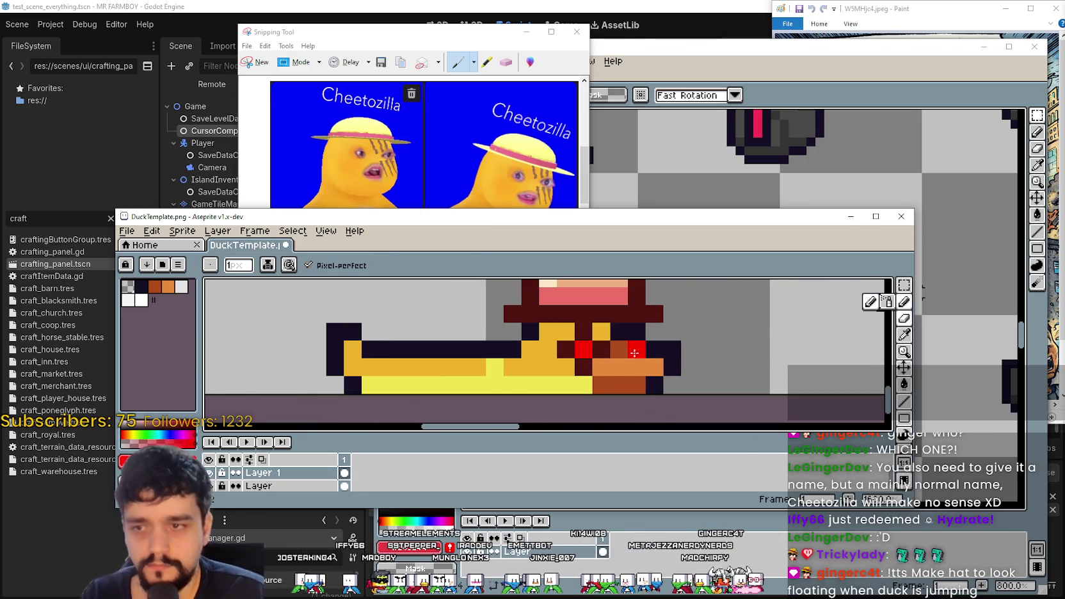
{"action": "scroll", "coordinate": [585, 326], "scroll_direction": "down", "scroll_amount": 1}
{"action": "left_click", "coordinate": [574, 327]}
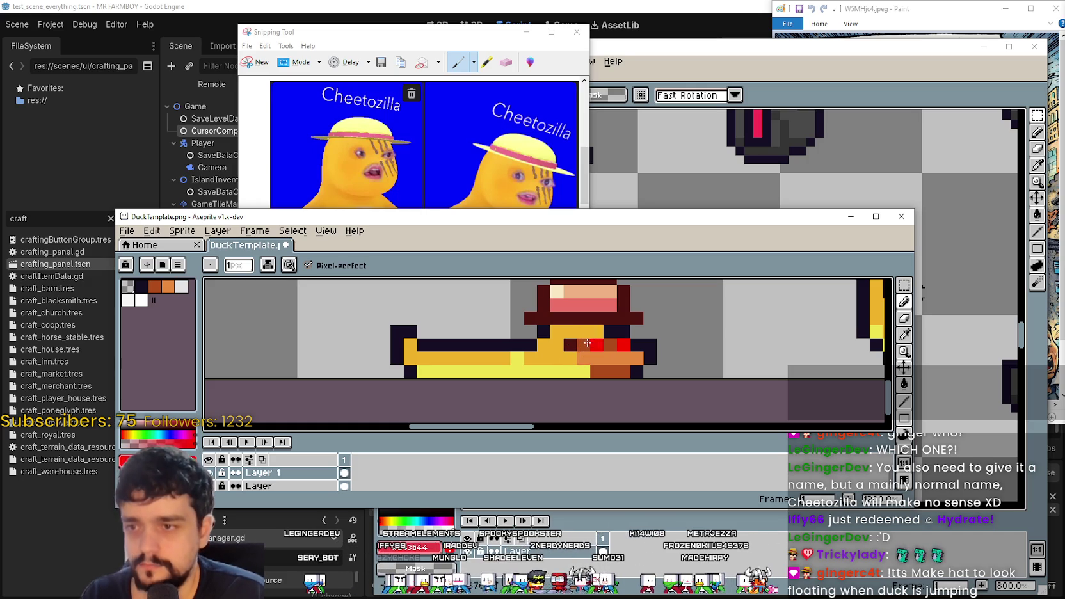
{"action": "left_click", "coordinate": [904, 334]}
{"action": "left_click", "coordinate": [573, 342]}
{"action": "left_click", "coordinate": [904, 301]}
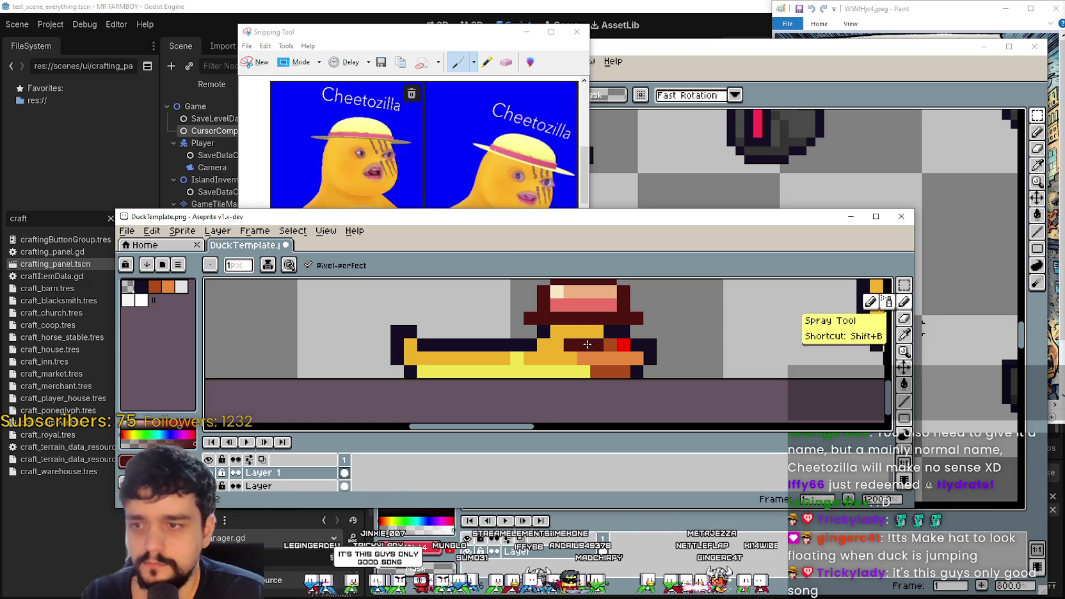
{"action": "left_click", "coordinate": [582, 345]}
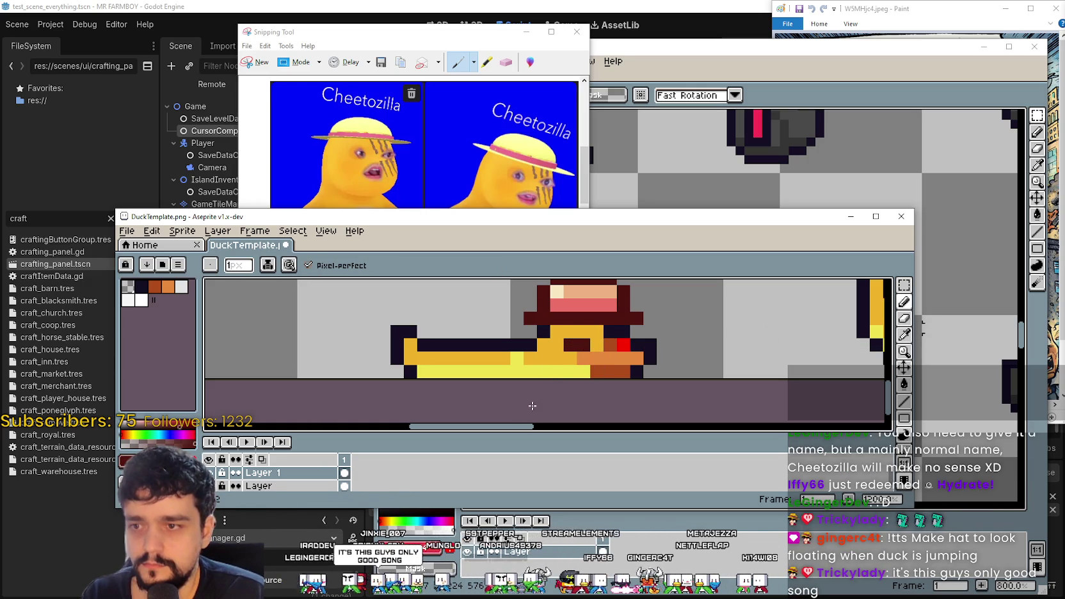
{"action": "left_click", "coordinate": [621, 346]}
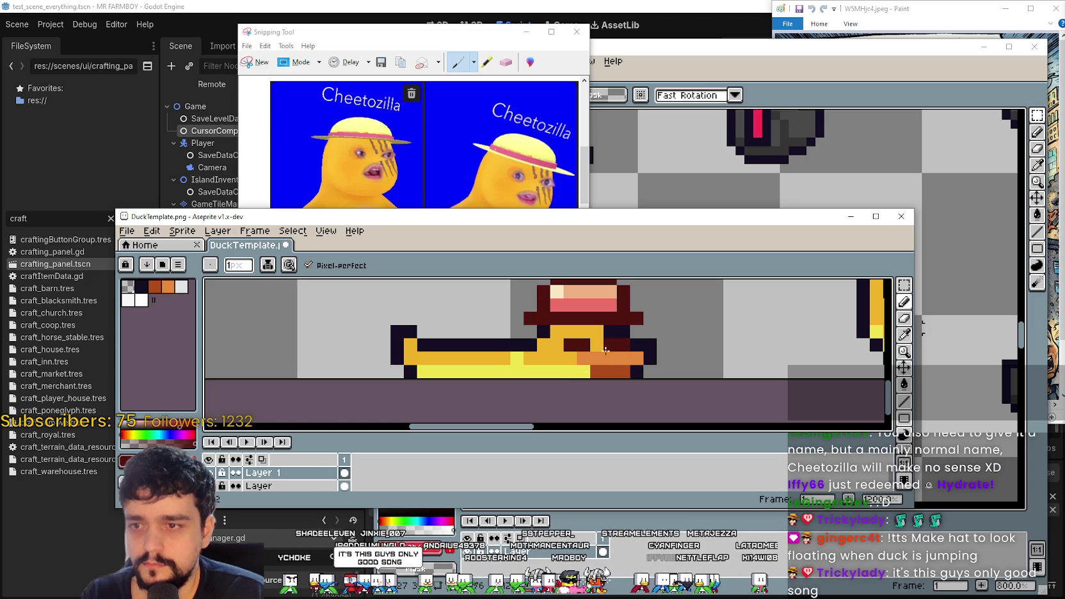
{"action": "scroll", "coordinate": [612, 345], "scroll_direction": "down", "scroll_amount": 7}
{"action": "scroll", "coordinate": [688, 394], "scroll_direction": "up", "scroll_amount": 10}
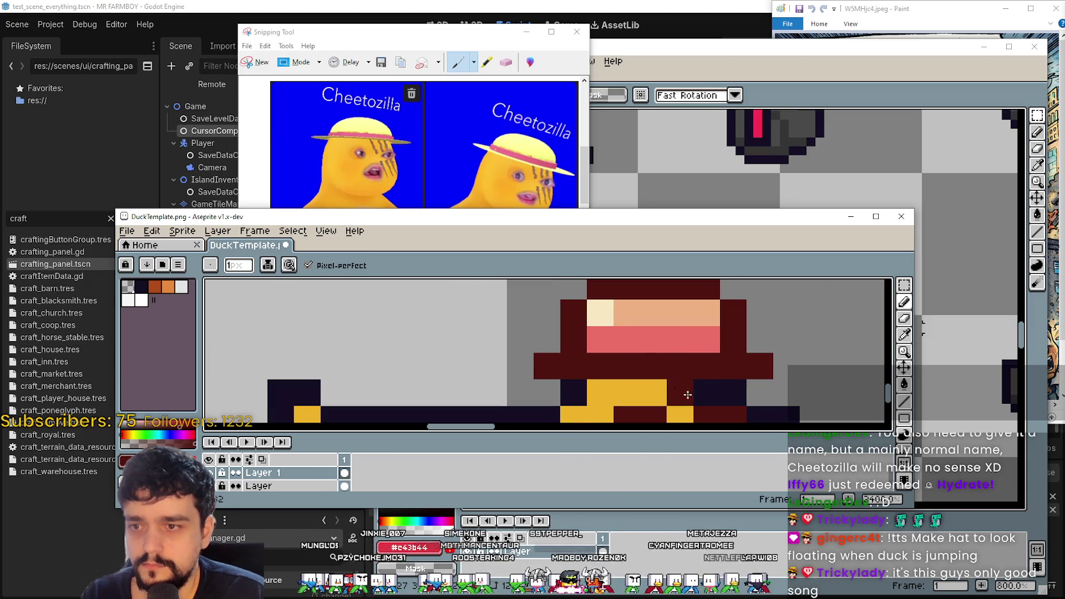
{"action": "scroll", "coordinate": [687, 395], "scroll_direction": "down", "scroll_amount": 5}
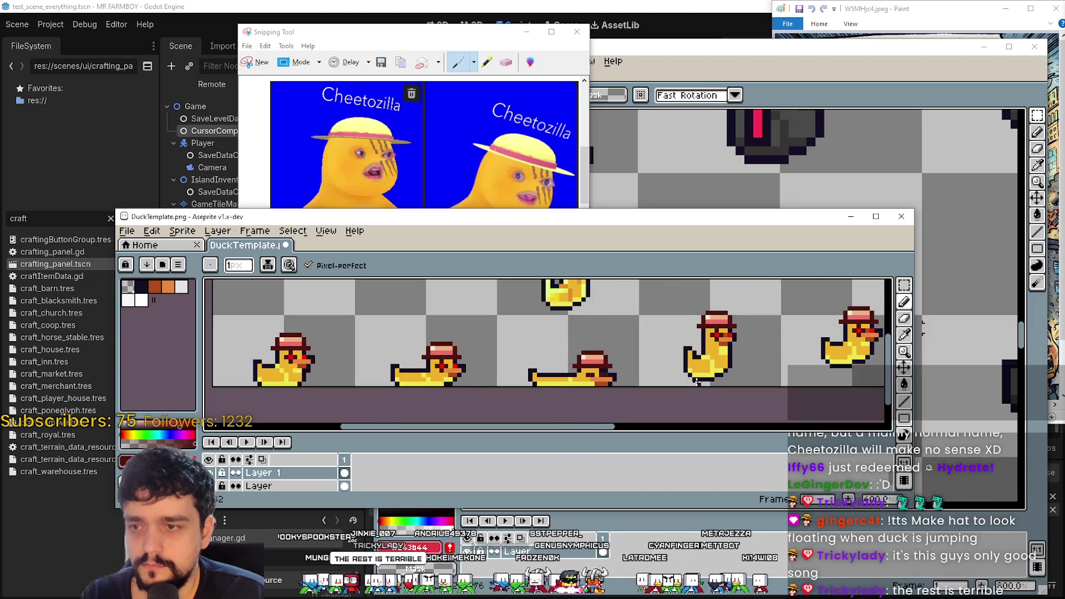
- Review the hatted bottom-row ducks along the strip, then pick the Rectangular Marquee tool
{"action": "scroll", "coordinate": [696, 382], "scroll_direction": "down", "scroll_amount": 2}
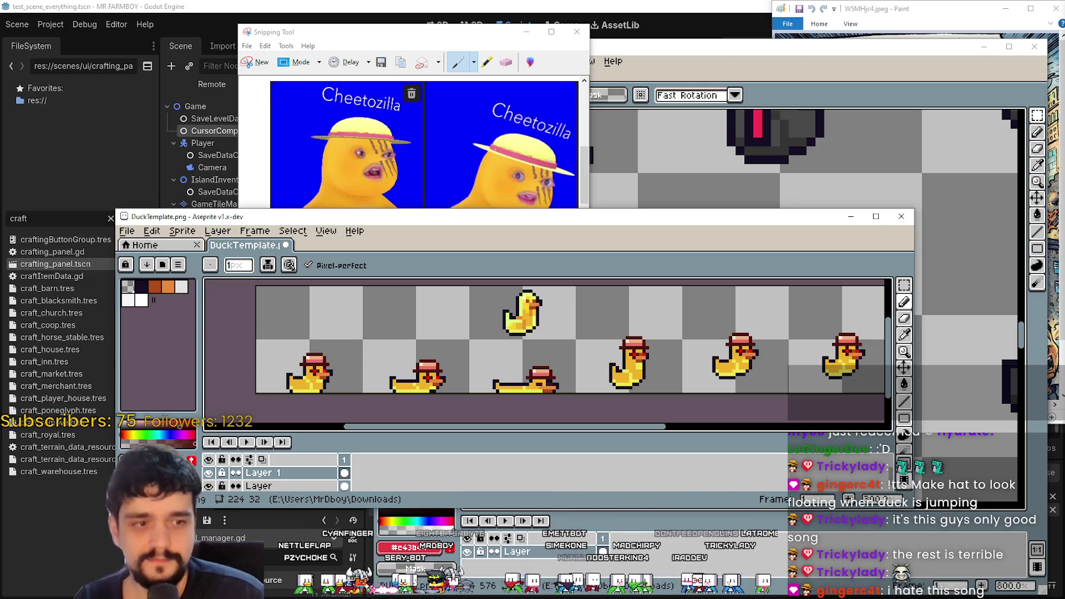
{"action": "scroll", "coordinate": [672, 342], "scroll_direction": "down", "scroll_amount": 2}
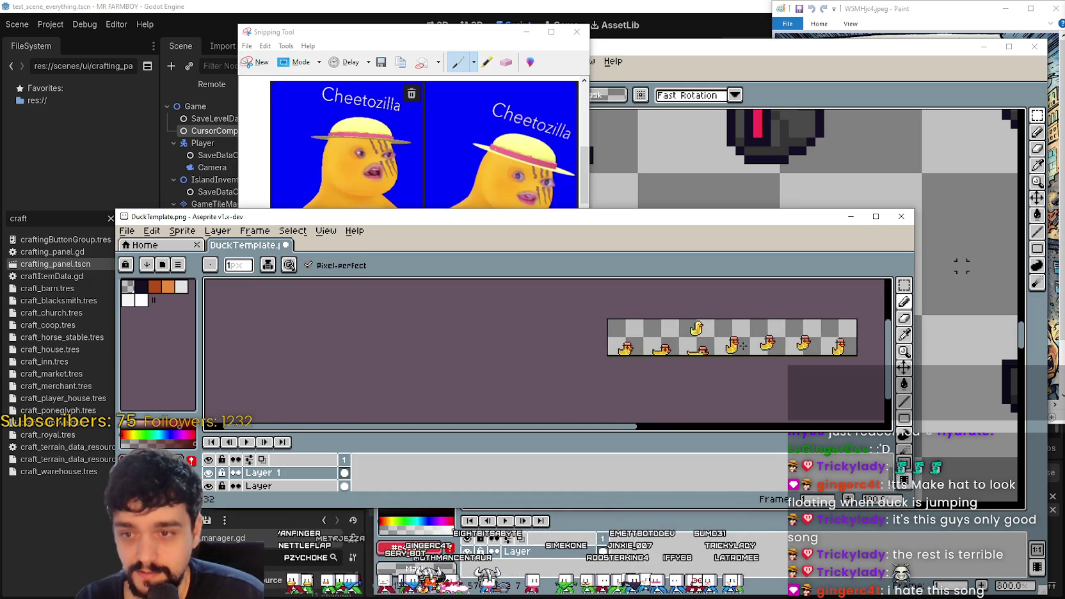
{"action": "scroll", "coordinate": [671, 342], "scroll_direction": "up", "scroll_amount": 2}
{"action": "mouse_move", "coordinate": [771, 350]}
{"action": "left_mouse_down"}
{"action": "mouse_move", "coordinate": [787, 354]}
{"action": "mouse_move", "coordinate": [749, 394]}
{"action": "mouse_move", "coordinate": [699, 339]}
{"action": "left_mouse_up"}
{"action": "scroll", "coordinate": [700, 339], "scroll_direction": "down", "scroll_amount": 1}
{"action": "scroll", "coordinate": [479, 337], "scroll_direction": "up", "scroll_amount": 1}
{"action": "scroll", "coordinate": [479, 337], "scroll_direction": "up", "scroll_amount": 1}
{"action": "scroll", "coordinate": [478, 338], "scroll_direction": "down", "scroll_amount": 2}
{"action": "scroll", "coordinate": [558, 330], "scroll_direction": "up", "scroll_amount": 1}
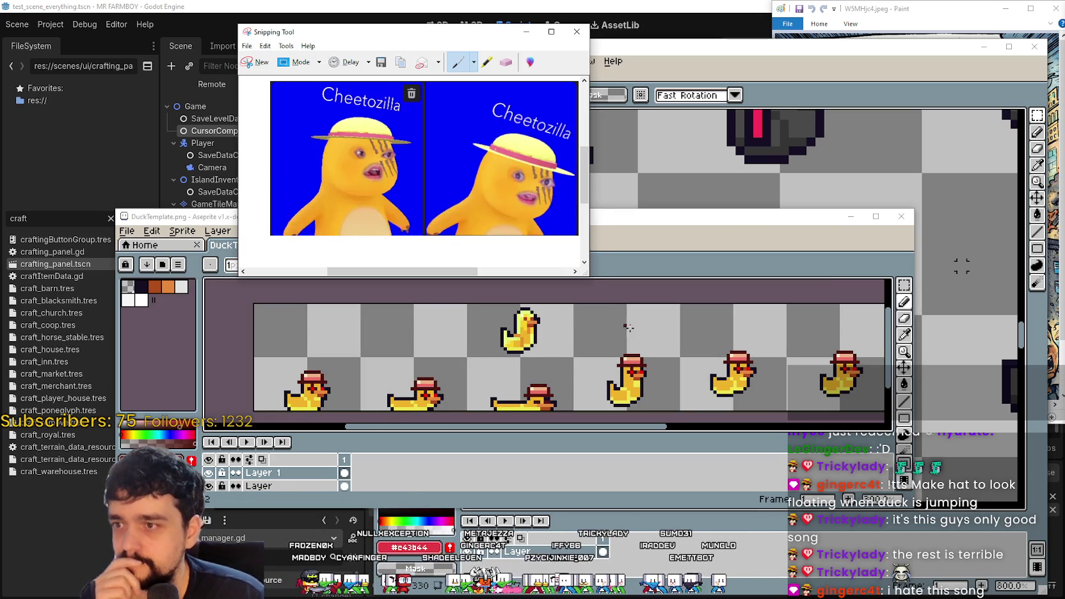
{"action": "left_click_drag", "start_coordinate": [604, 364], "coordinate": [640, 363]}
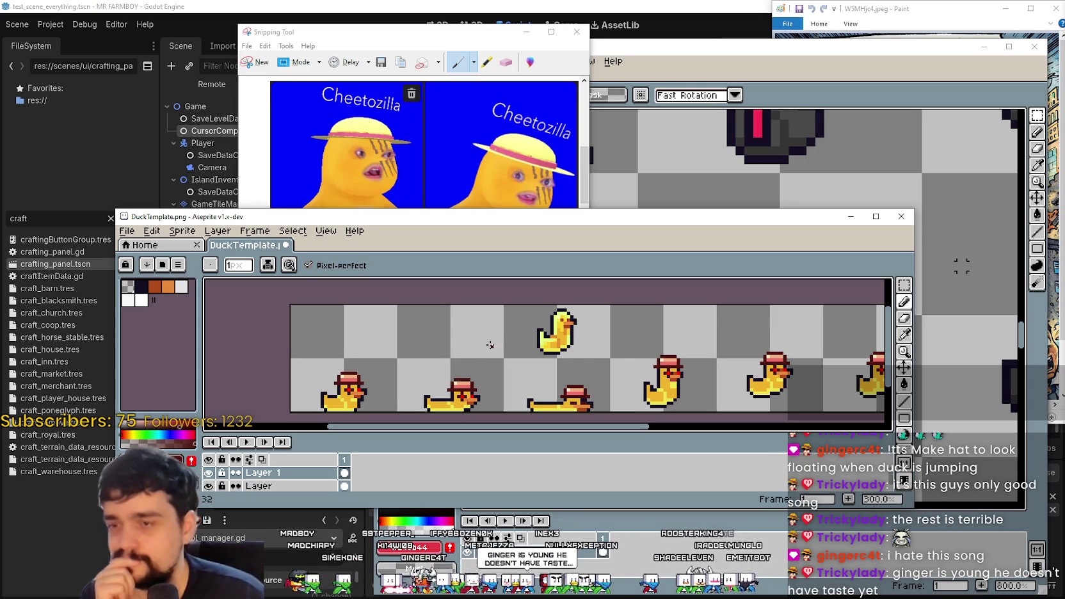
{"action": "scroll", "coordinate": [822, 355], "scroll_direction": "up", "scroll_amount": 1}
{"action": "left_click", "coordinate": [903, 285]}
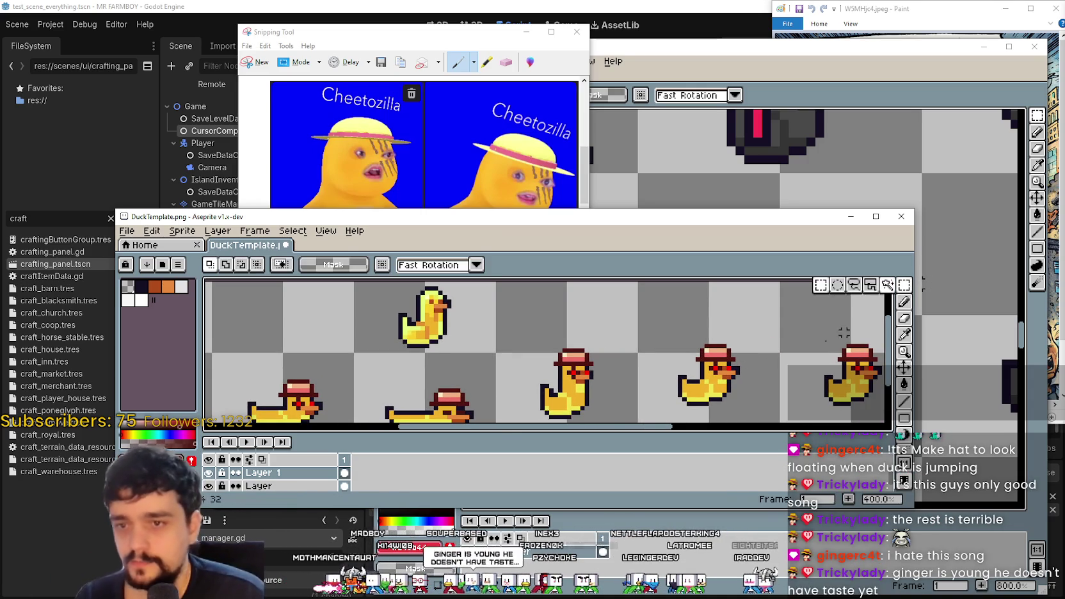
- Move the middle duck's hat slightly up and left, then commit the move
{"action": "scroll", "coordinate": [541, 370], "scroll_direction": "up", "scroll_amount": 2}
{"action": "mouse_move", "coordinate": [541, 364]}
{"action": "left_mouse_down"}
{"action": "mouse_move", "coordinate": [665, 346]}
{"action": "mouse_move", "coordinate": [662, 323]}
{"action": "left_mouse_up"}
{"action": "left_click_drag", "start_coordinate": [605, 357], "coordinate": [598, 345]}
{"action": "scroll", "coordinate": [755, 367], "scroll_direction": "down", "scroll_amount": 2}
{"action": "mouse_move", "coordinate": [755, 367]}
{"action": "left_mouse_down"}
{"action": "mouse_move", "coordinate": [635, 328]}
{"action": "mouse_move", "coordinate": [608, 346]}
{"action": "mouse_move", "coordinate": [580, 337]}
{"action": "mouse_move", "coordinate": [652, 323]}
{"action": "left_mouse_up"}
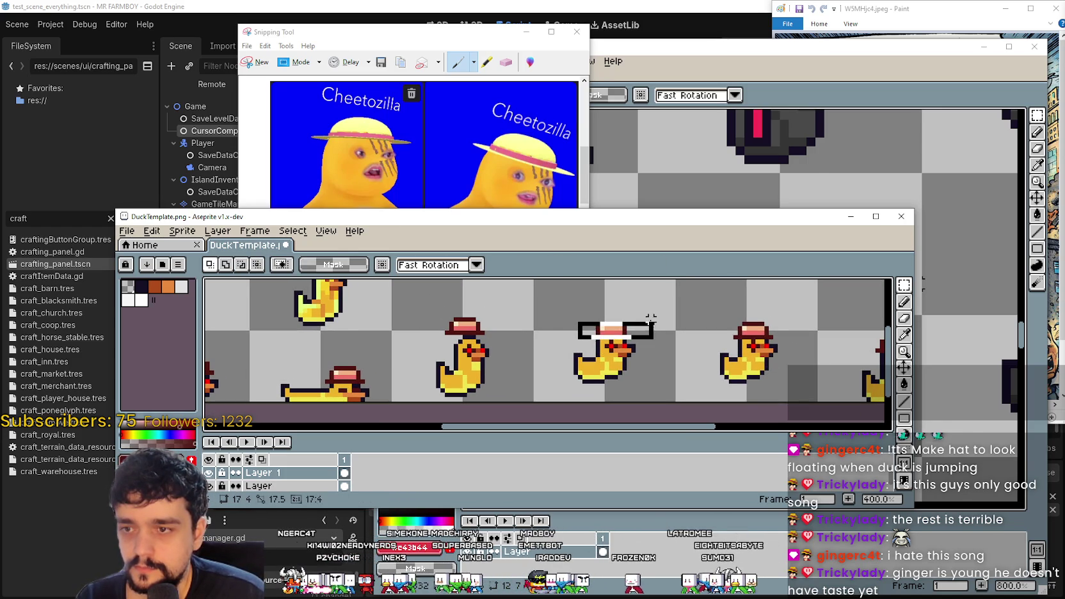
{"action": "left_click", "coordinate": [409, 333]}
- Reposition the hats on two more ducks, including the third duck
{"action": "mouse_move", "coordinate": [438, 337]}
{"action": "left_mouse_down"}
{"action": "mouse_move", "coordinate": [505, 309]}
{"action": "mouse_move", "coordinate": [481, 339]}
{"action": "mouse_move", "coordinate": [495, 351]}
{"action": "left_mouse_up"}
{"action": "scroll", "coordinate": [486, 343], "scroll_direction": "up", "scroll_amount": 3}
{"action": "scroll", "coordinate": [480, 329], "scroll_direction": "down", "scroll_amount": 2}
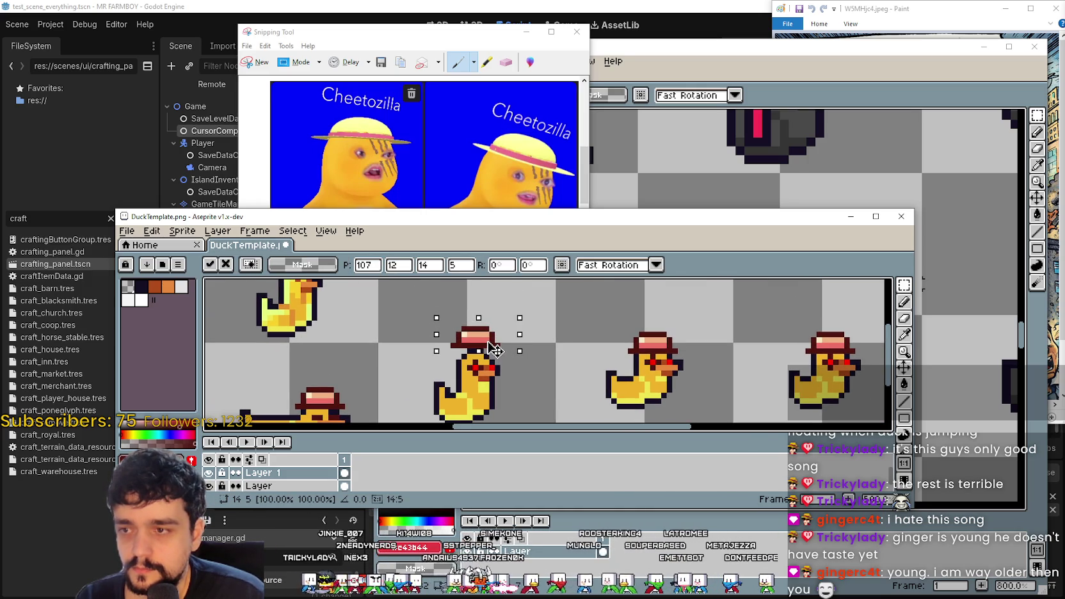
{"action": "scroll", "coordinate": [569, 368], "scroll_direction": "down", "scroll_amount": 1}
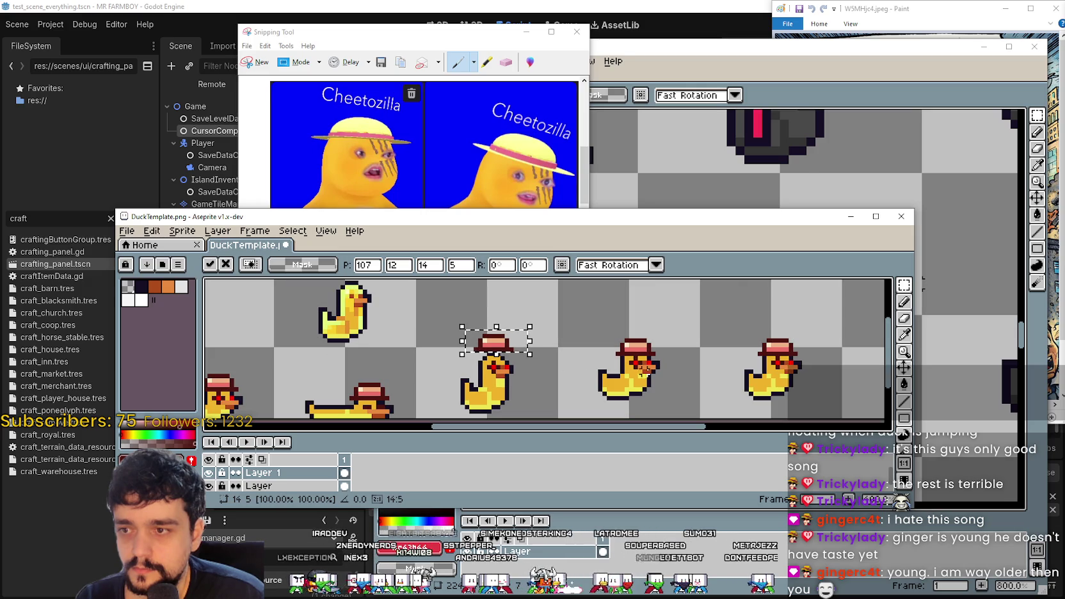
{"action": "mouse_move", "coordinate": [602, 356]}
{"action": "left_mouse_down"}
{"action": "mouse_move", "coordinate": [672, 318]}
{"action": "mouse_move", "coordinate": [658, 340]}
{"action": "left_mouse_up"}
{"action": "scroll", "coordinate": [638, 337], "scroll_direction": "up", "scroll_amount": 2}
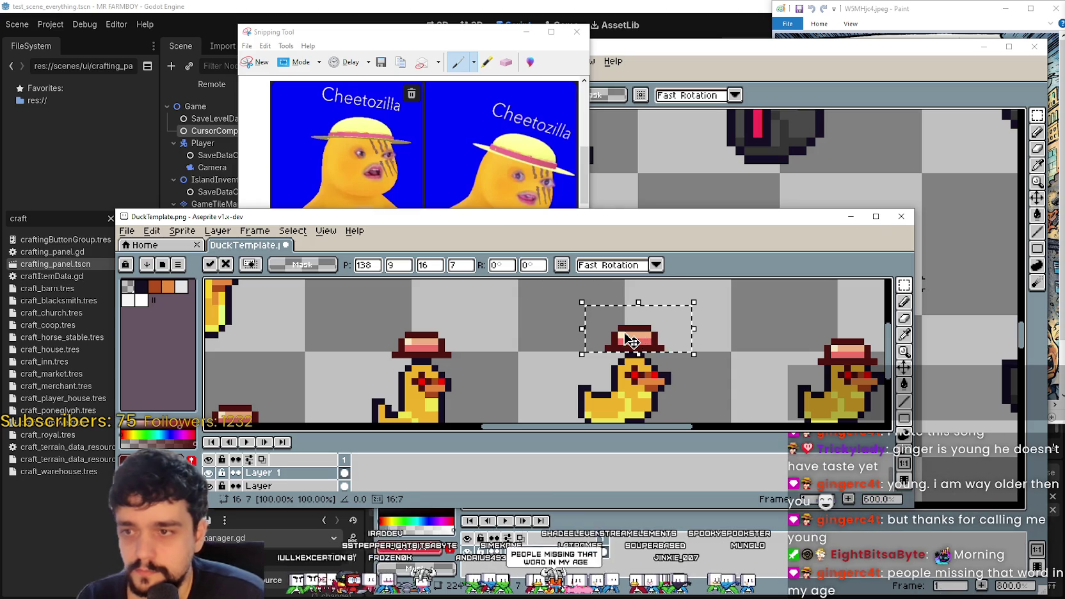
{"action": "scroll", "coordinate": [632, 341], "scroll_direction": "down", "scroll_amount": 2}
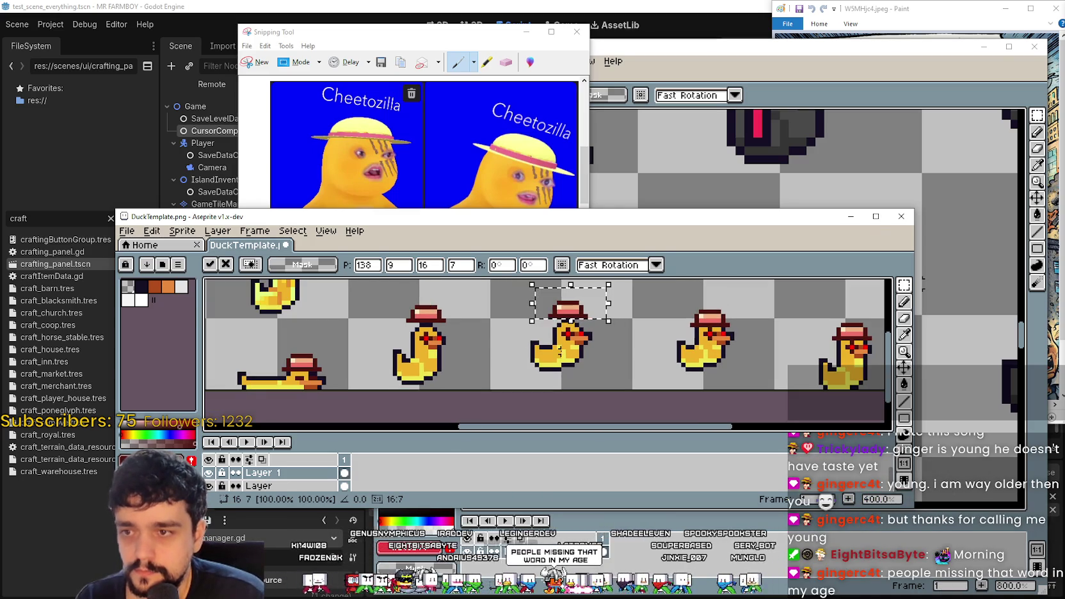
{"action": "scroll", "coordinate": [554, 352], "scroll_direction": "up", "scroll_amount": 2}
{"action": "left_click", "coordinate": [536, 380]}
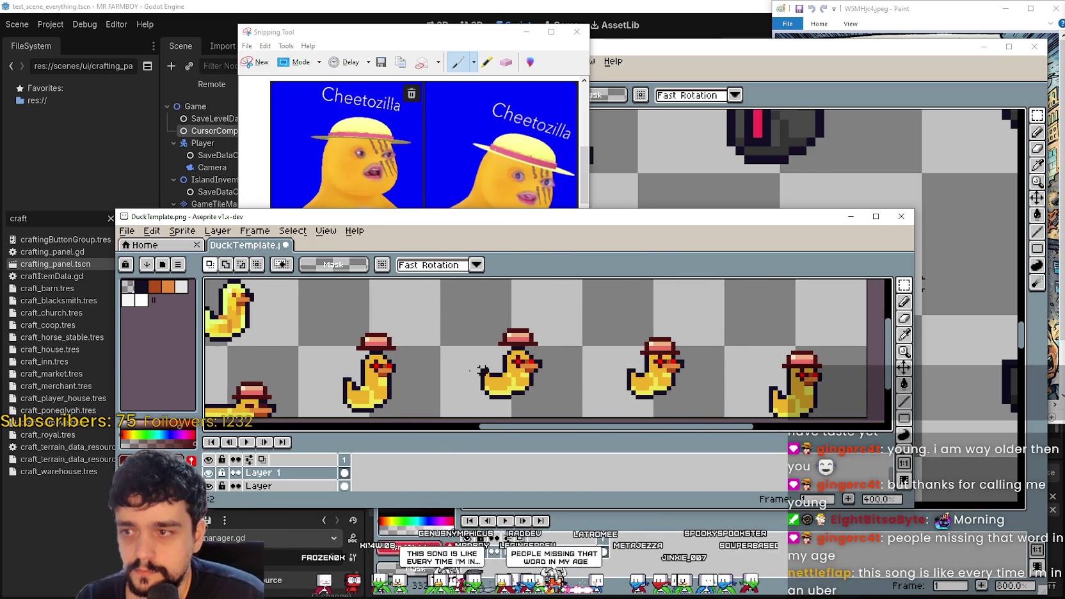
{"action": "scroll", "coordinate": [397, 349], "scroll_direction": "up", "scroll_amount": 1}
- Undo a stray selection, then select and shift another duck's hat into place
{"action": "left_click_drag", "start_coordinate": [329, 294], "coordinate": [581, 316]}
{"action": "key", "text": "ctrl+z"}
{"action": "scroll", "coordinate": [704, 371], "scroll_direction": "down", "scroll_amount": 2}
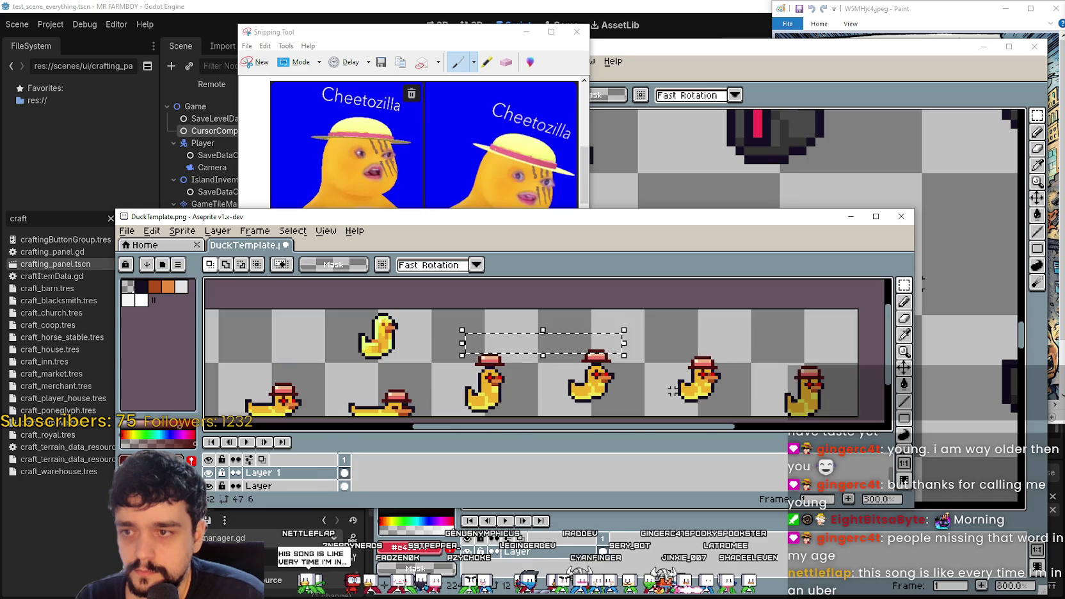
{"action": "scroll", "coordinate": [720, 383], "scroll_direction": "up", "scroll_amount": 2}
{"action": "left_click_drag", "start_coordinate": [598, 318], "coordinate": [669, 356]}
{"action": "scroll", "coordinate": [672, 356], "scroll_direction": "down", "scroll_amount": 2}
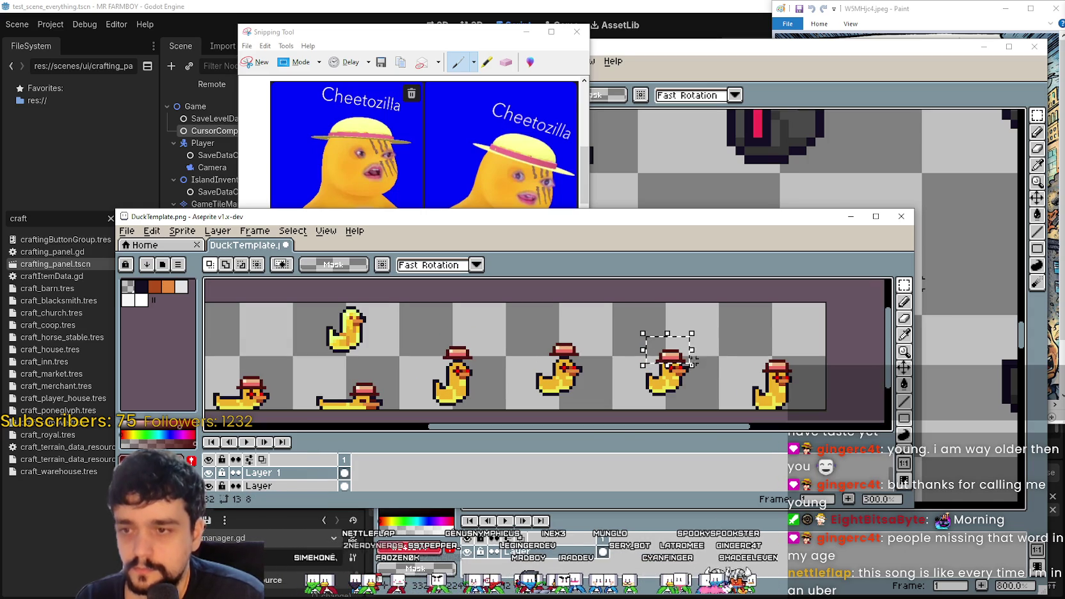
{"action": "left_click", "coordinate": [695, 355]}
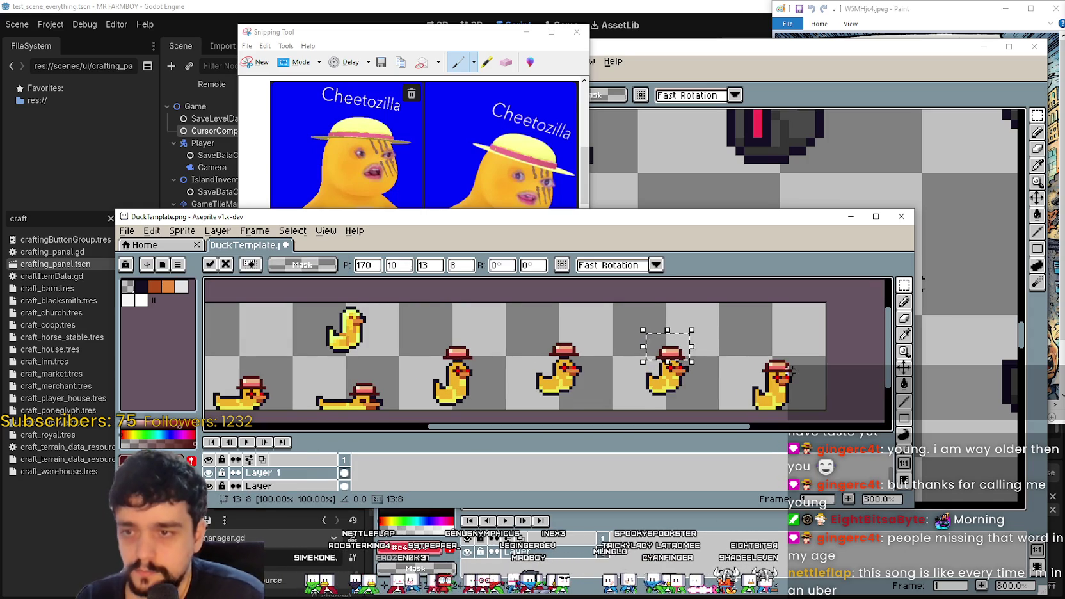
{"action": "scroll", "coordinate": [696, 354], "scroll_direction": "right", "scroll_amount": 2}
{"action": "left_click", "coordinate": [679, 358]}
{"action": "scroll", "coordinate": [679, 358], "scroll_direction": "down", "scroll_amount": 1}
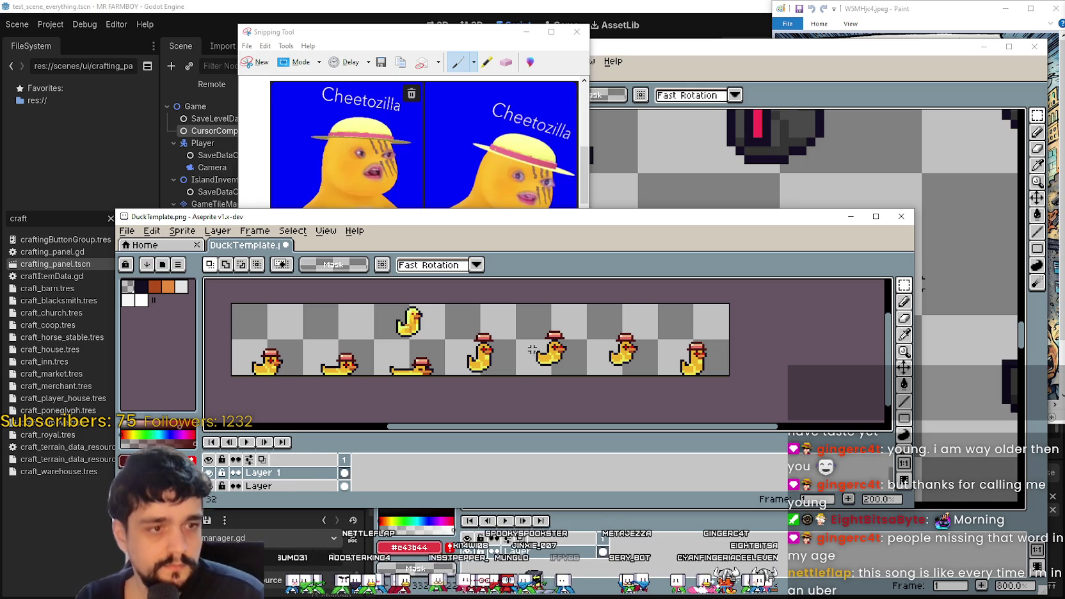
{"action": "scroll", "coordinate": [529, 347], "scroll_direction": "down", "scroll_amount": 1}
{"action": "scroll", "coordinate": [529, 347], "scroll_direction": "up", "scroll_amount": 3}
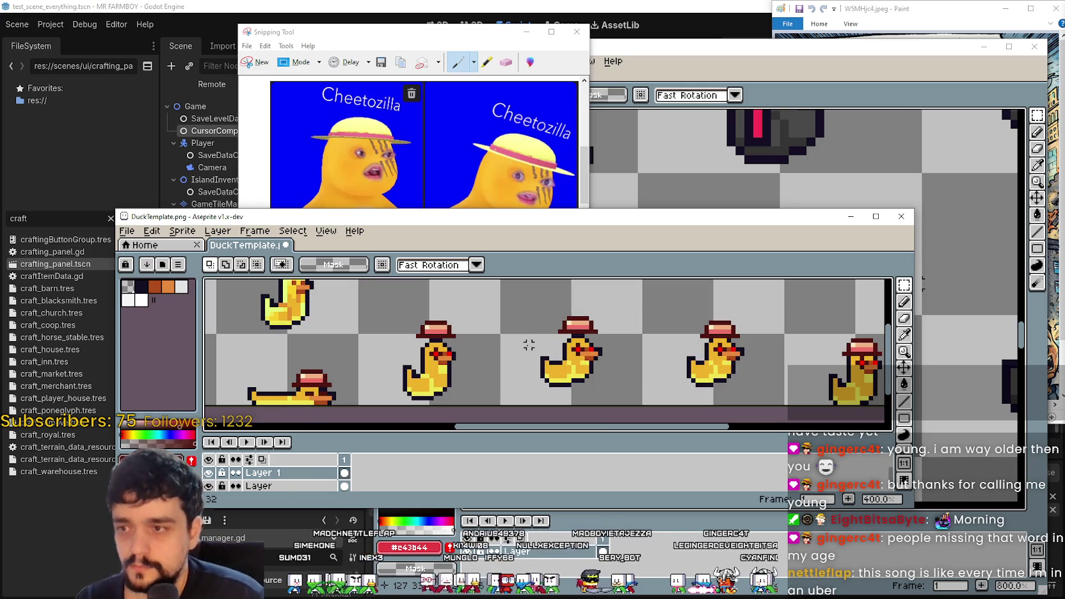
{"action": "scroll", "coordinate": [529, 336], "scroll_direction": "down", "scroll_amount": 1}
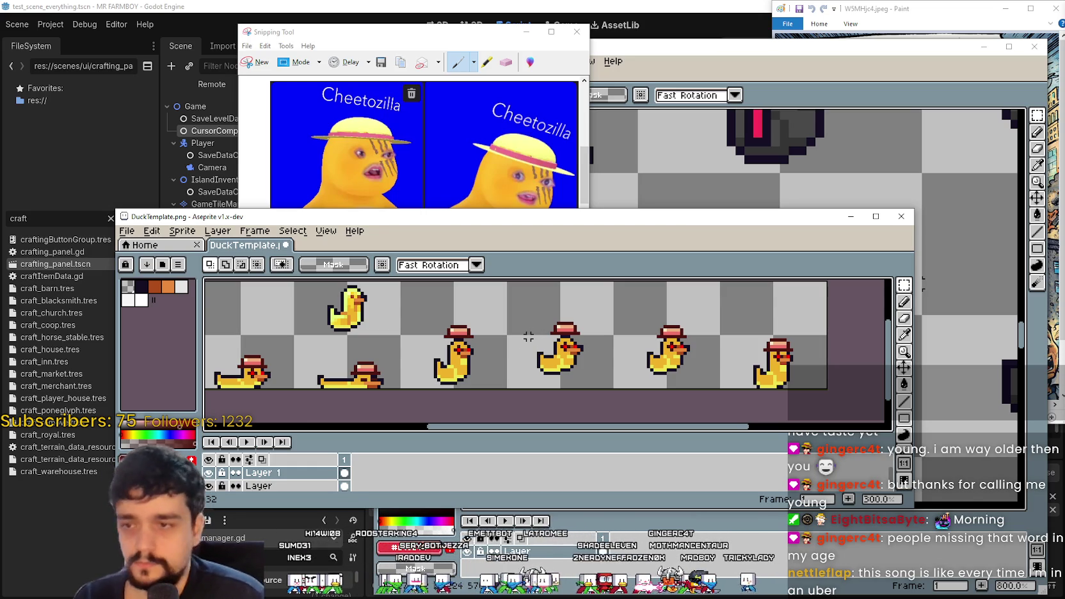
{"action": "left_click_drag", "start_coordinate": [528, 327], "coordinate": [630, 336]}
{"action": "scroll", "coordinate": [630, 335], "scroll_direction": "right", "scroll_amount": 2}
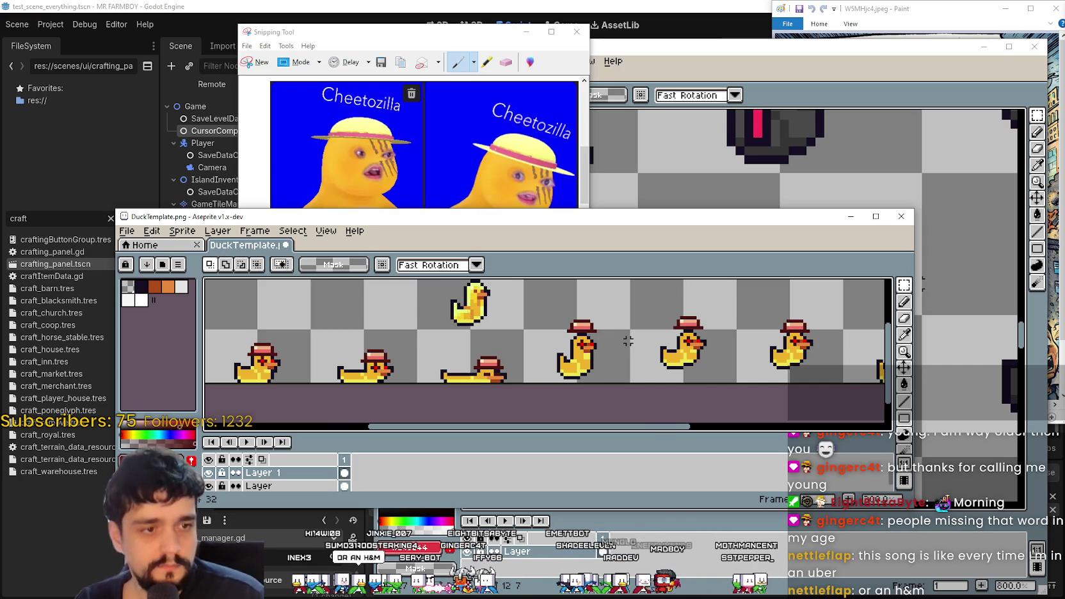
{"action": "scroll", "coordinate": [576, 349], "scroll_direction": "up", "scroll_amount": 2}
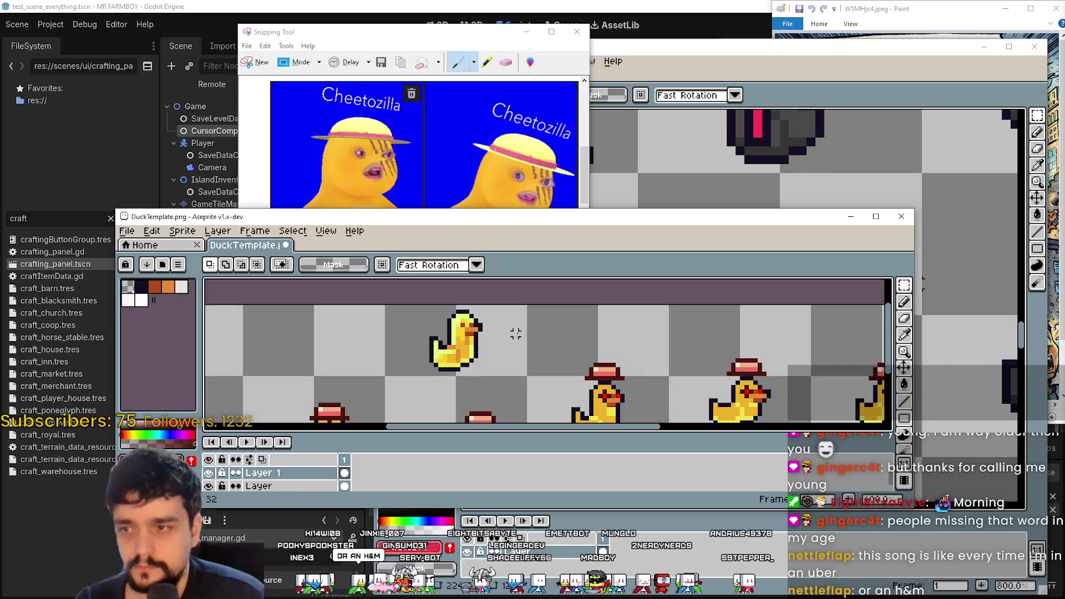
- On the bottom layer named Layer, select and delete the lone duck in the top row
{"action": "left_click", "coordinate": [282, 485]}
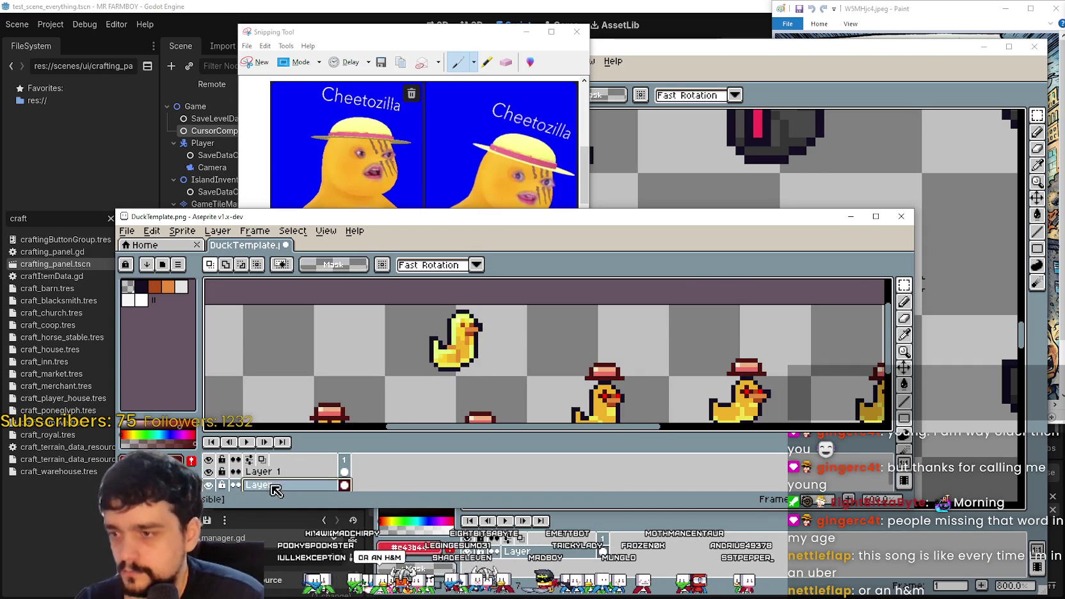
{"action": "mouse_move", "coordinate": [386, 376]}
{"action": "left_mouse_down"}
{"action": "mouse_move", "coordinate": [492, 305]}
{"action": "mouse_move", "coordinate": [519, 308]}
{"action": "left_mouse_up"}
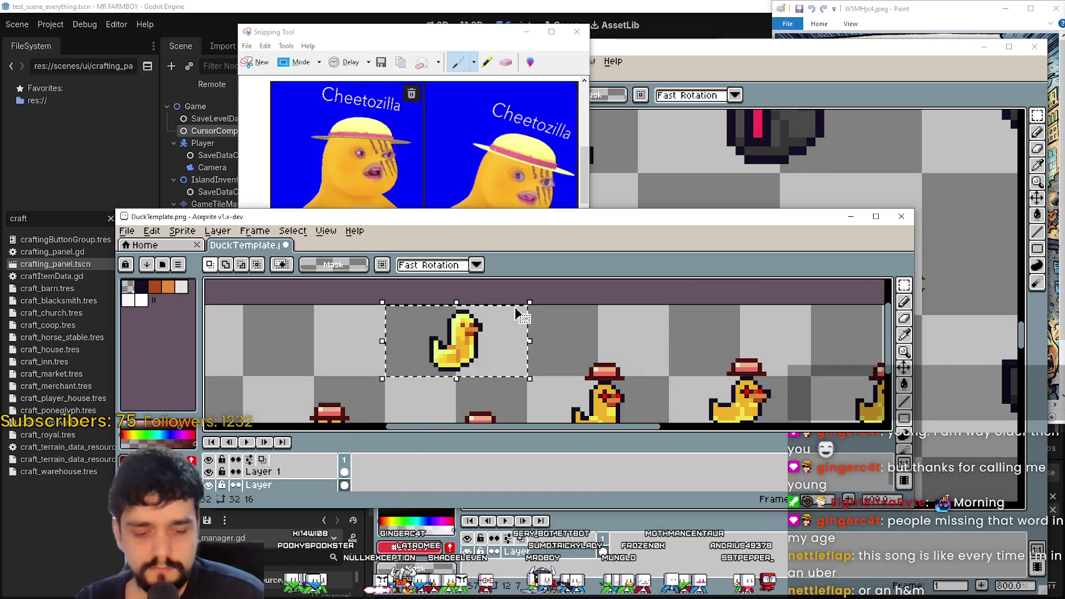
{"action": "key", "text": "Delete"}
{"action": "scroll", "coordinate": [516, 308], "scroll_direction": "down", "scroll_amount": 2}
{"action": "scroll", "coordinate": [527, 387], "scroll_direction": "left", "scroll_amount": 1}
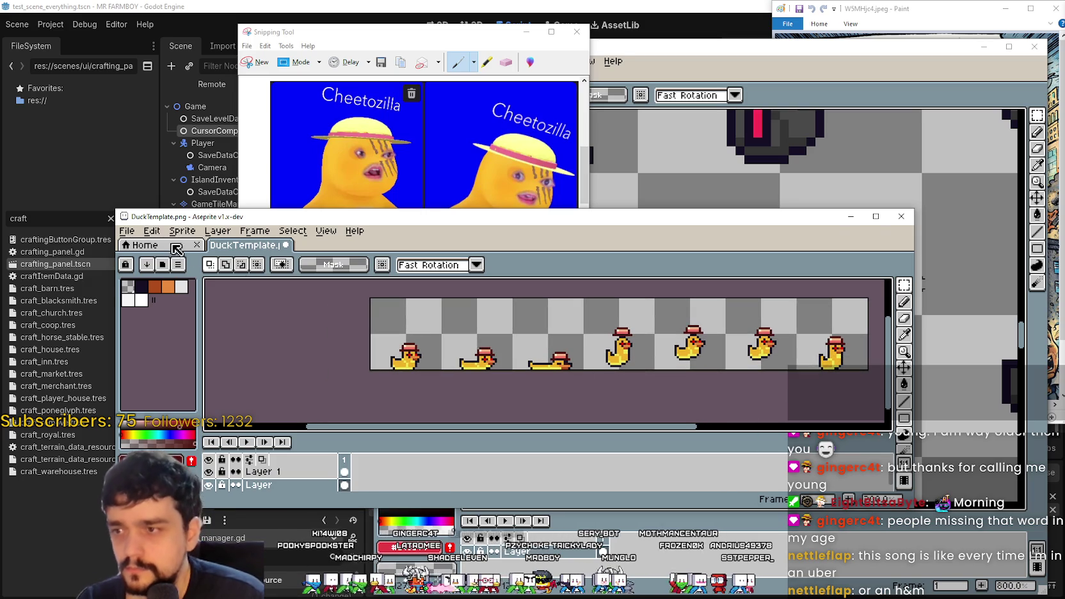
{"action": "left_click", "coordinate": [131, 233]}
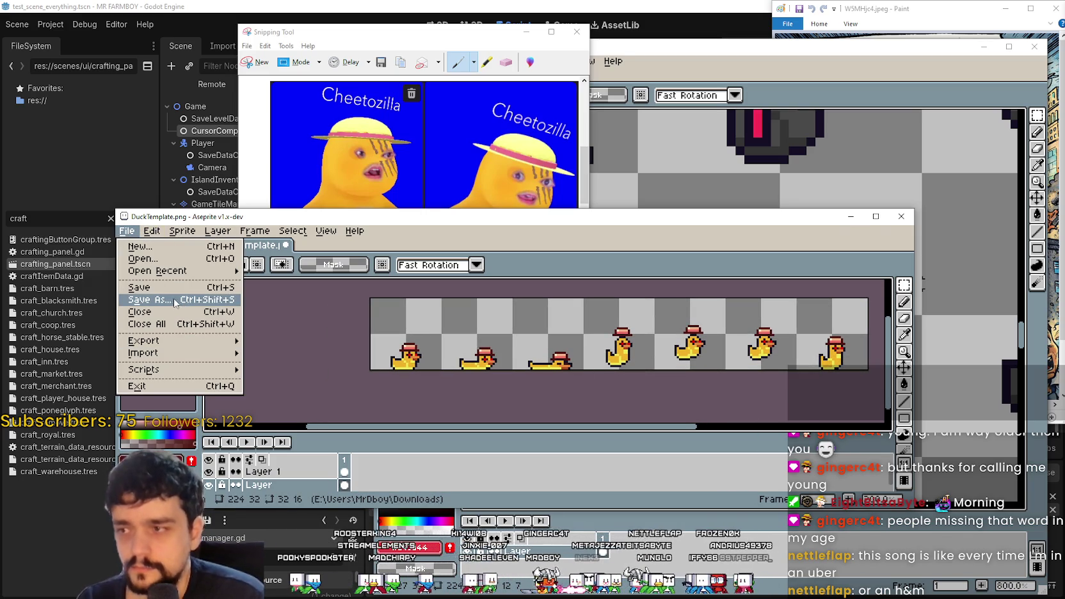
- Save the sheet as CheetozillaXduck.png with the png files (*.png) type in Downloads
{"action": "left_click", "coordinate": [174, 302]}
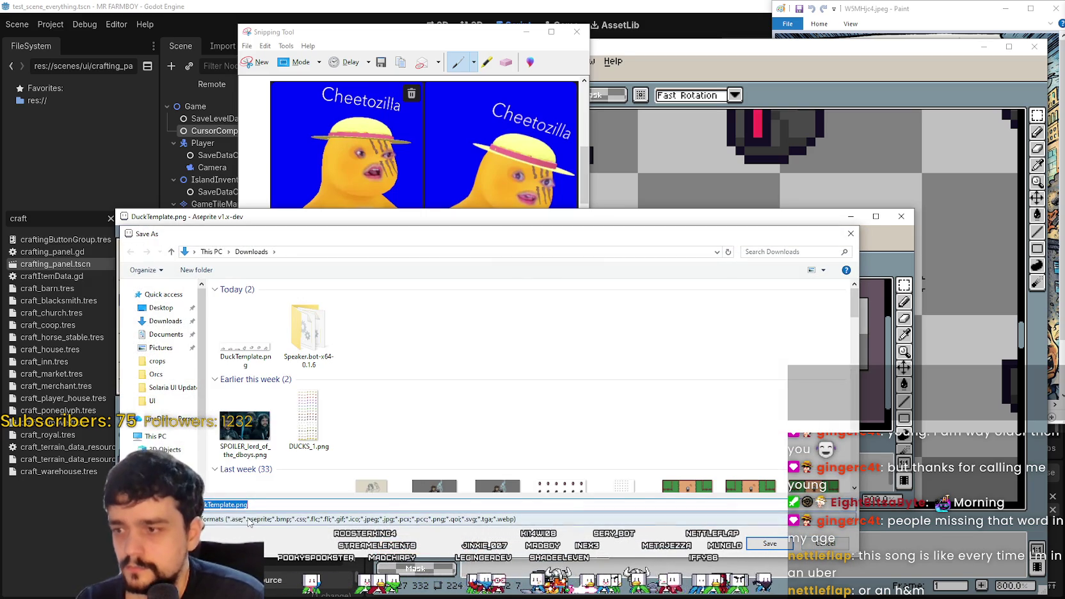
{"action": "left_click", "coordinate": [252, 519]}
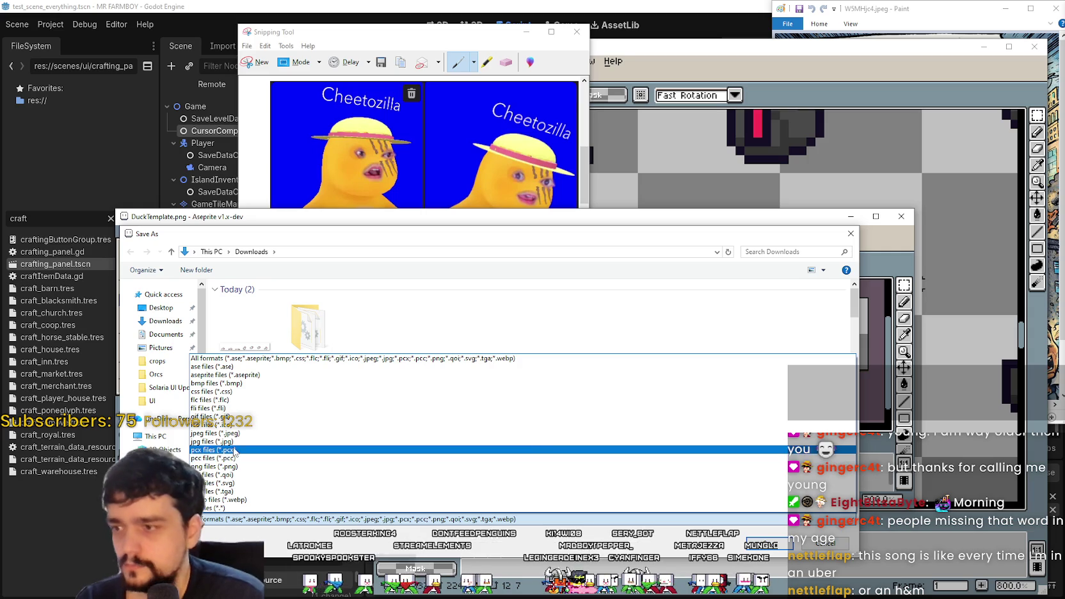
{"action": "left_click", "coordinate": [215, 467]}
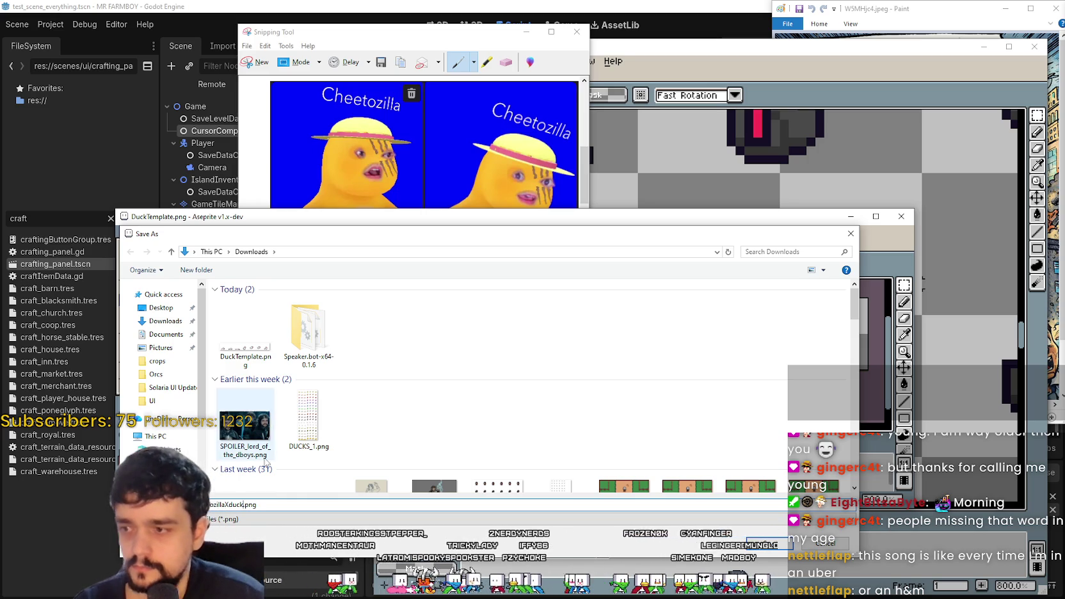
{"action": "left_click", "coordinate": [783, 544]}
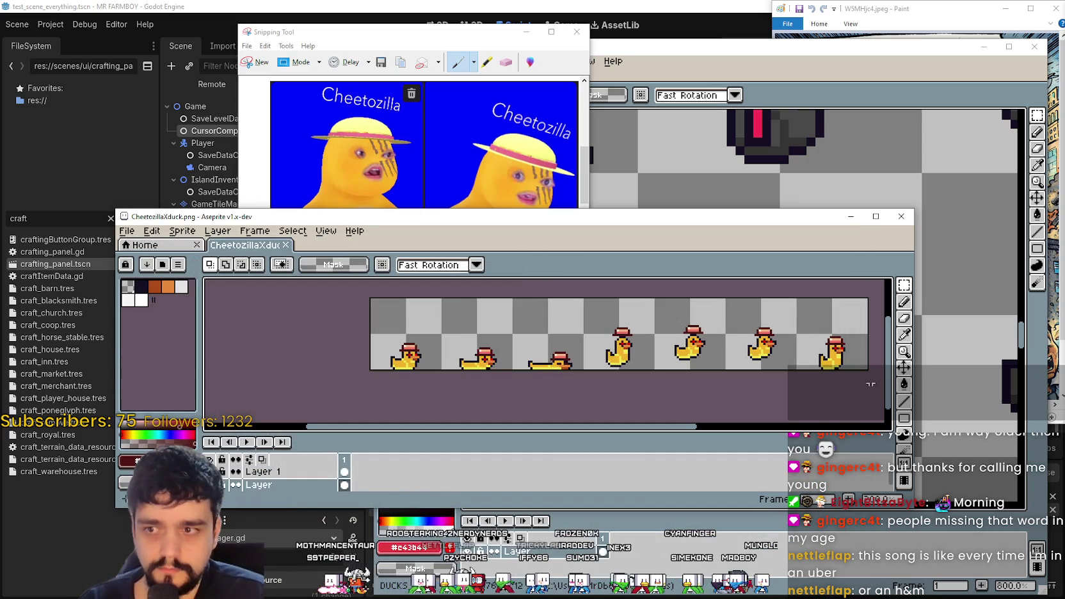
{"action": "left_click", "coordinate": [901, 217]}
{"action": "left_click", "coordinate": [576, 34]}
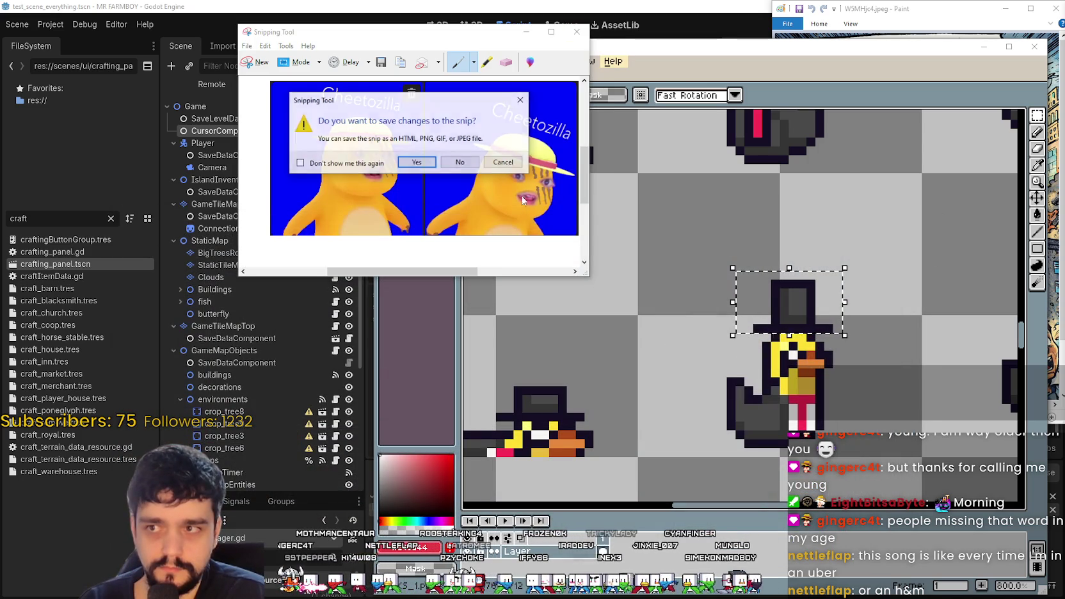
- Discard the unsaved snip, close Paint, and close the DUCKS_1.png and UHM2.png windows
{"action": "left_click", "coordinate": [455, 165]}
{"action": "left_click", "coordinate": [910, 19]}
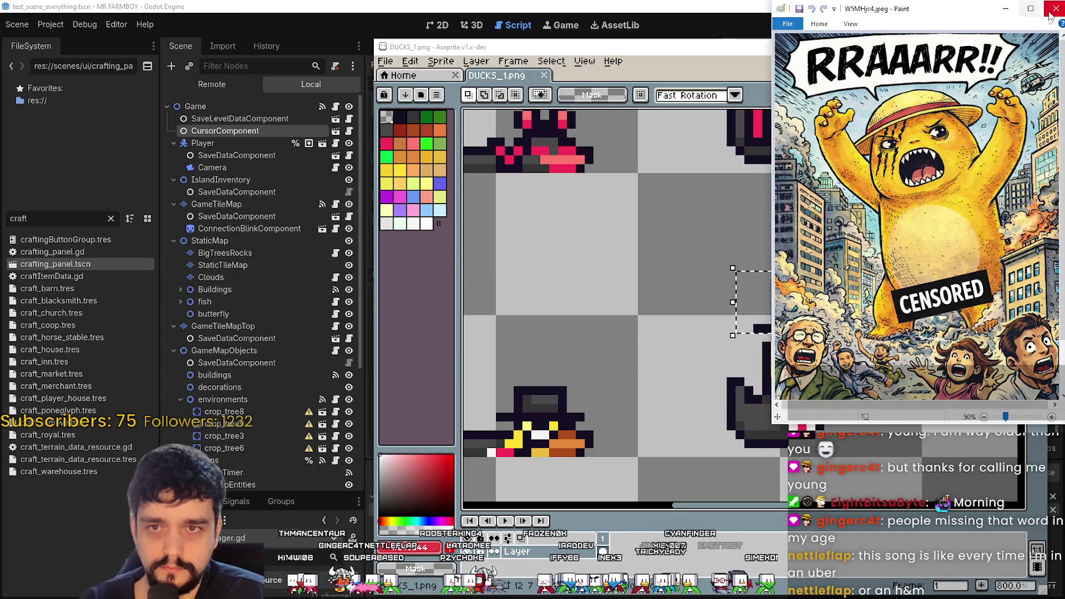
{"action": "left_click", "coordinate": [1055, 9]}
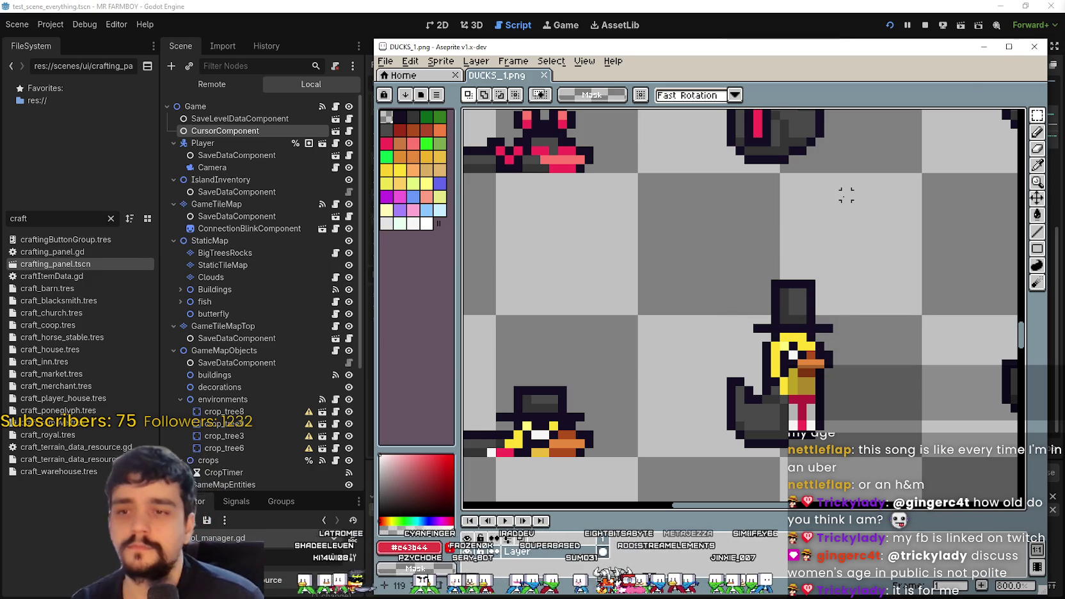
{"action": "left_click", "coordinate": [1034, 47]}
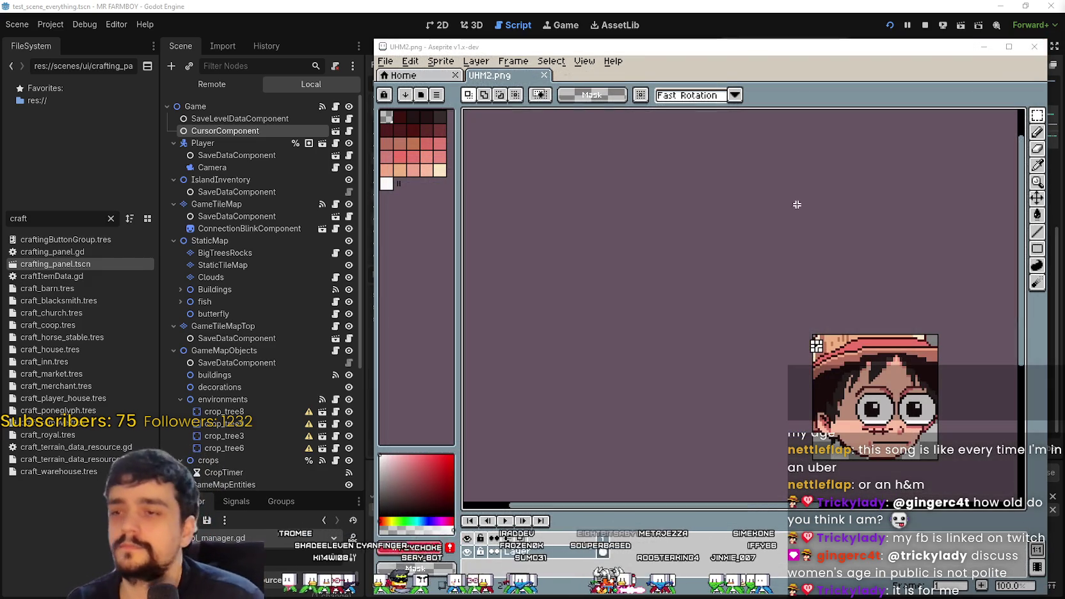
{"action": "left_click", "coordinate": [1034, 47]}
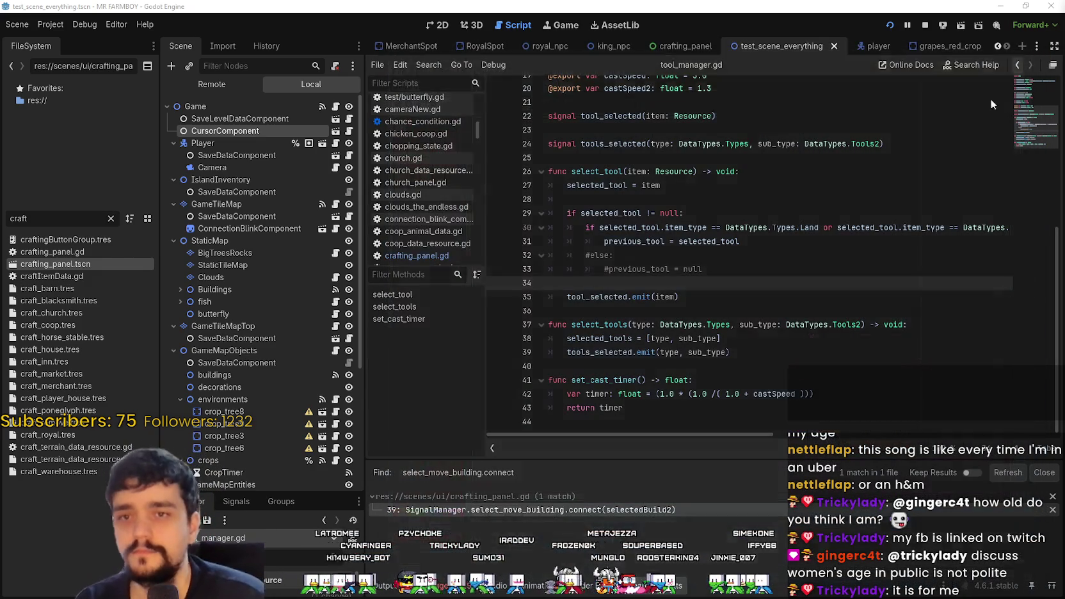
- Inspect lines 33–39 of tool_manager.gd, including the doc popup near line 34
{"action": "left_click", "coordinate": [824, 276]}
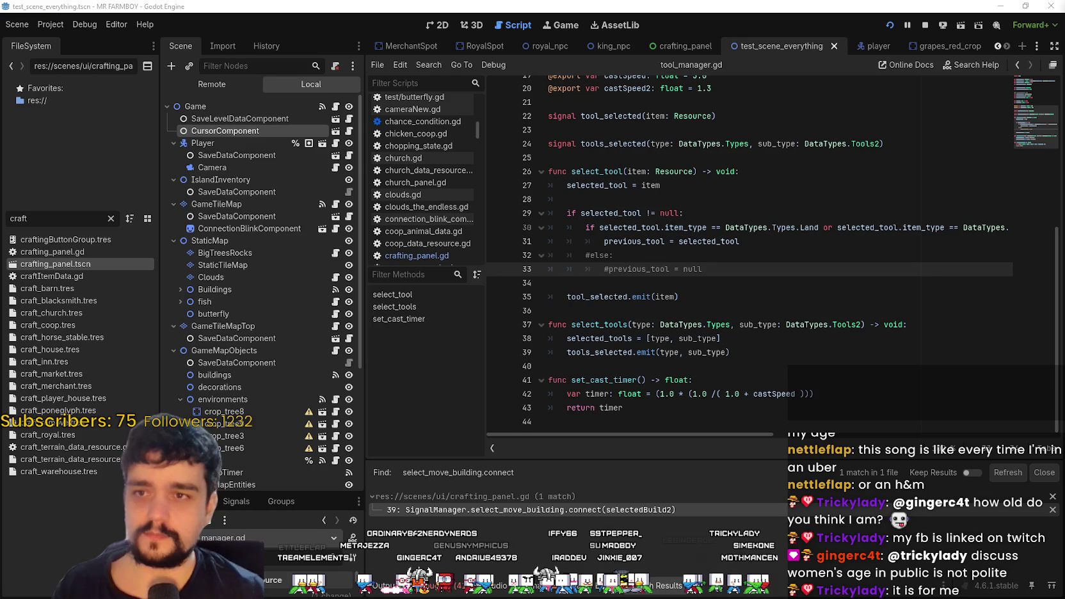
{"action": "left_click", "coordinate": [694, 295]}
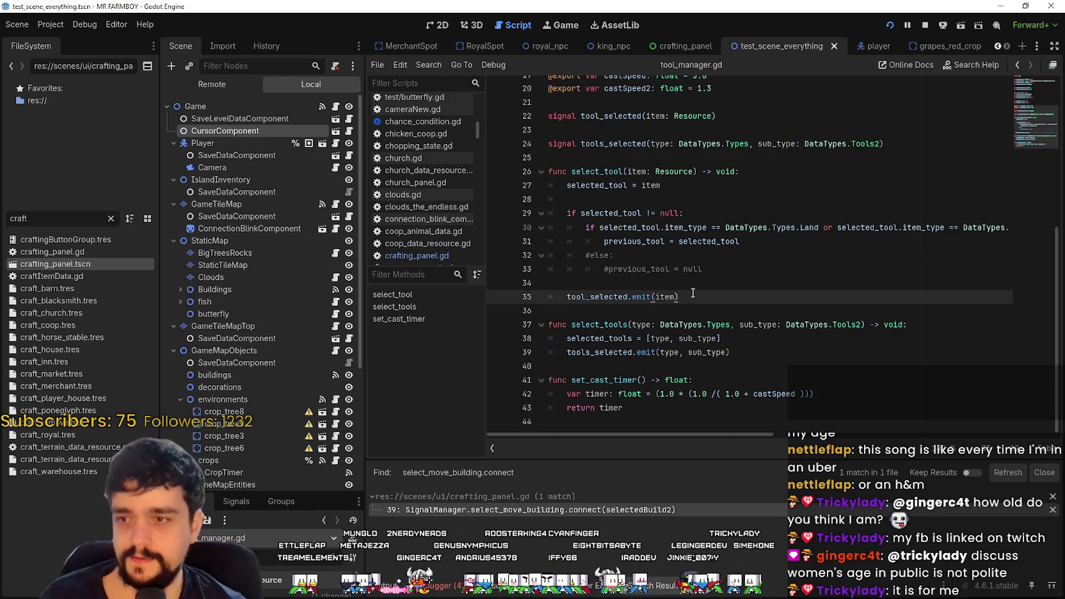
{"action": "scroll", "coordinate": [741, 262], "scroll_direction": "up", "scroll_amount": 3}
{"action": "scroll", "coordinate": [742, 260], "scroll_direction": "up", "scroll_amount": 2}
{"action": "scroll", "coordinate": [749, 253], "scroll_direction": "down", "scroll_amount": 5}
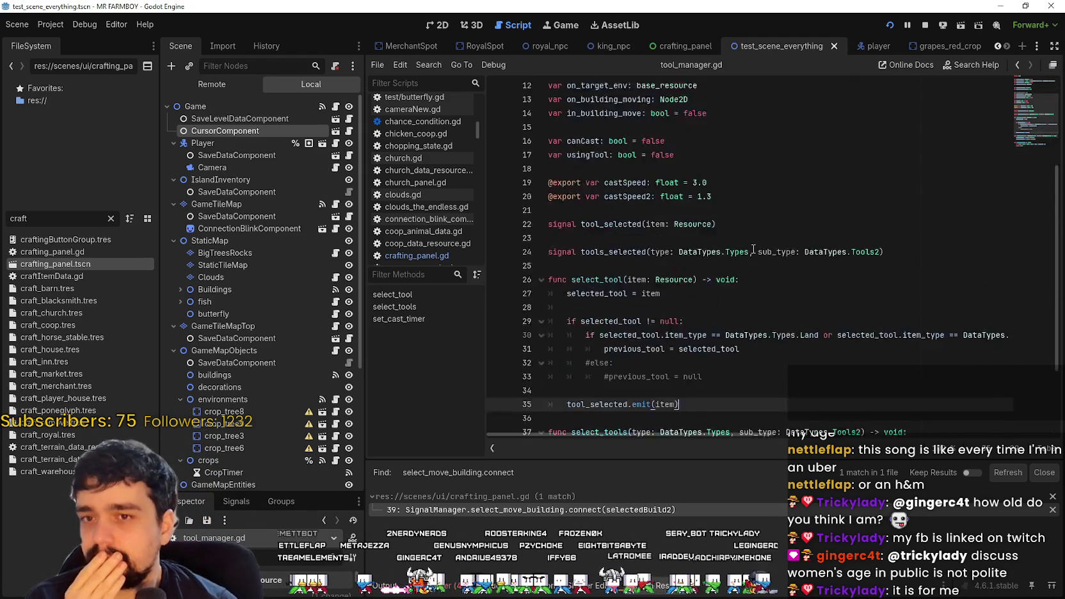
{"action": "left_click", "coordinate": [696, 282]}
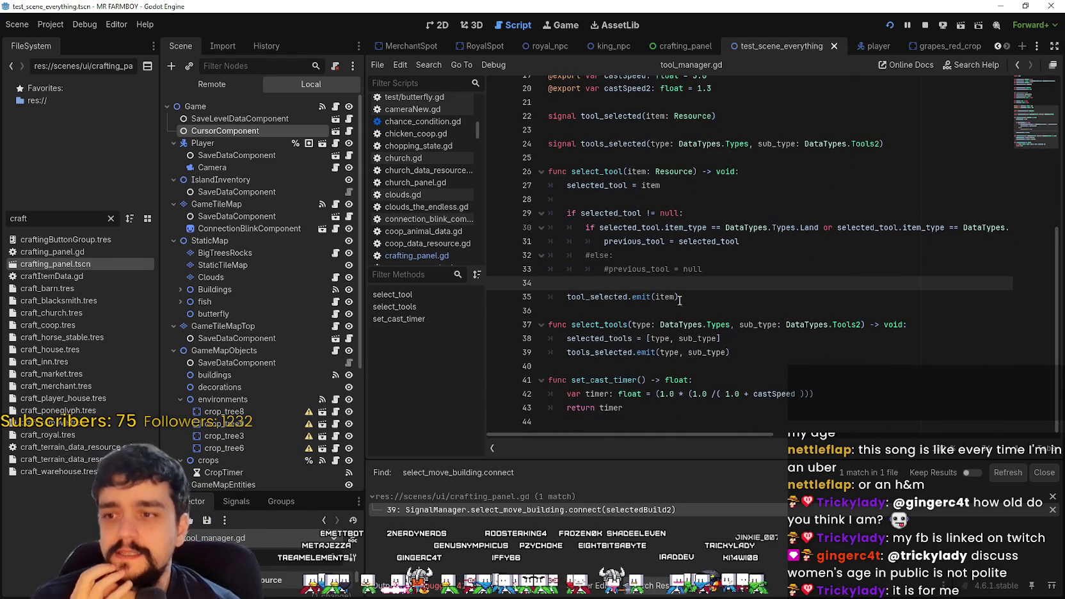
{"action": "left_click", "coordinate": [585, 302]}
{"action": "left_click", "coordinate": [682, 285]}
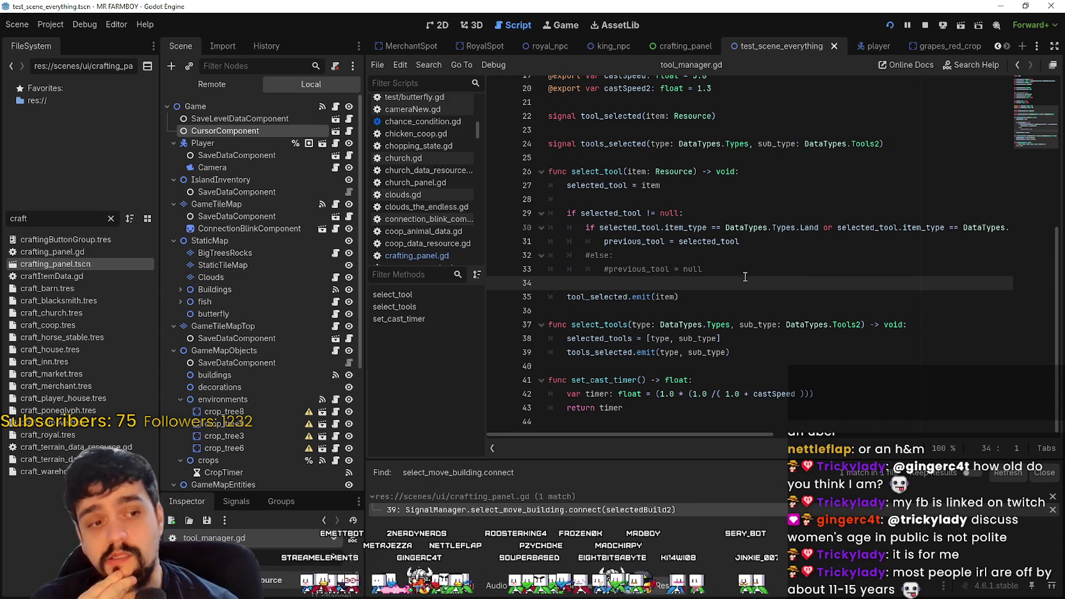
{"action": "mouse_move", "coordinate": [731, 246]}
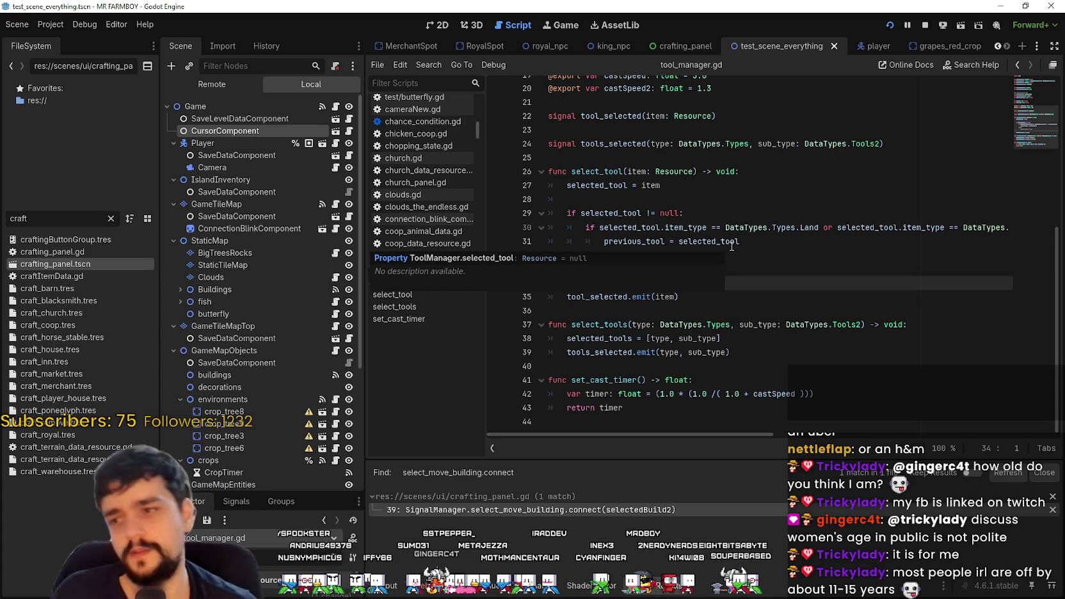
{"action": "left_click", "coordinate": [772, 353]}
- Scroll up to review lines 21 and 10 of tool_manager.gd
{"action": "scroll", "coordinate": [730, 307], "scroll_direction": "up", "scroll_amount": 5}
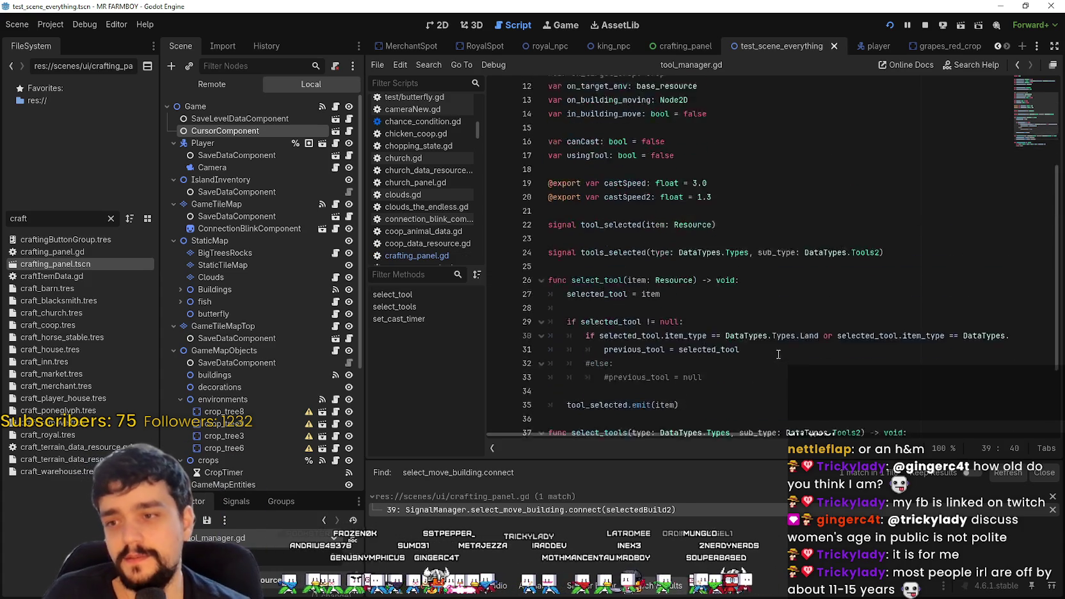
{"action": "left_click", "coordinate": [711, 250]}
{"action": "scroll", "coordinate": [714, 244], "scroll_direction": "up", "scroll_amount": 3}
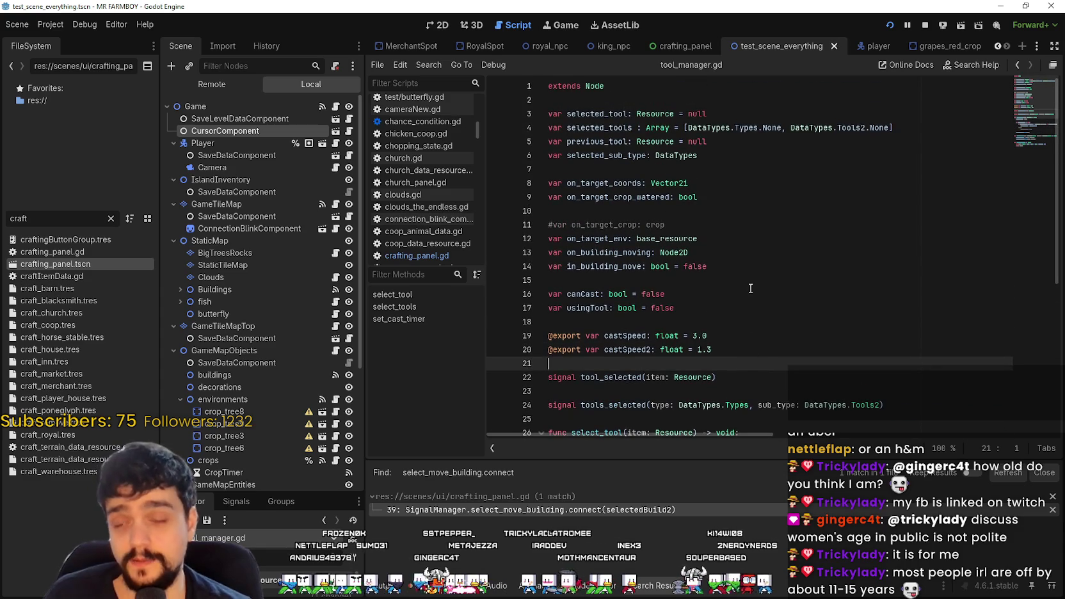
{"action": "left_click", "coordinate": [714, 212]}
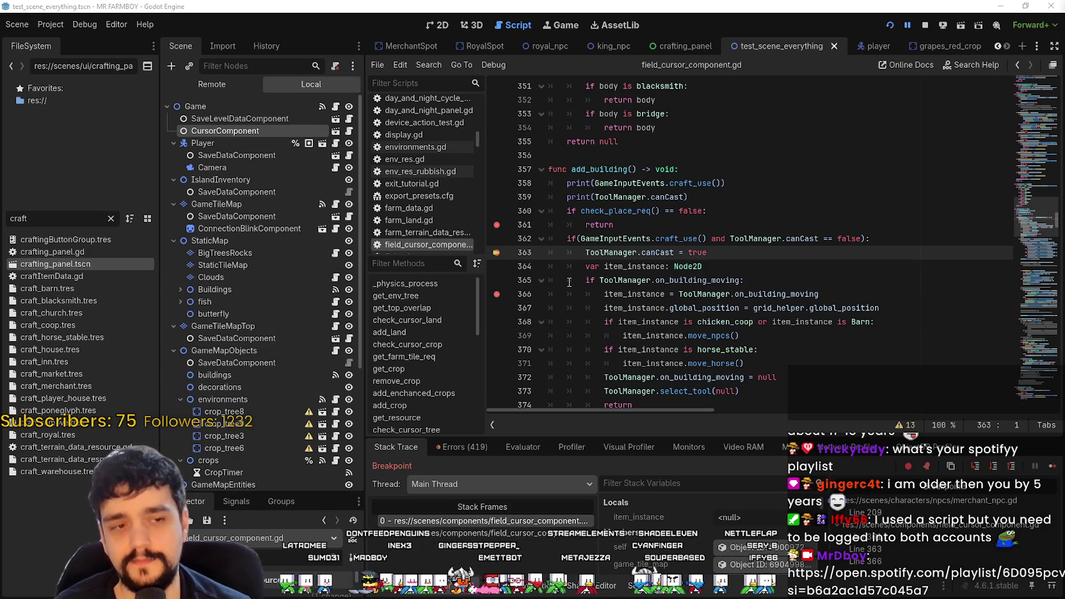
- Review add_building's lines 356–370 and enlarge the debugger panel below the code
{"action": "left_click", "coordinate": [723, 270]}
{"action": "scroll", "coordinate": [742, 332], "scroll_direction": "up", "scroll_amount": 3}
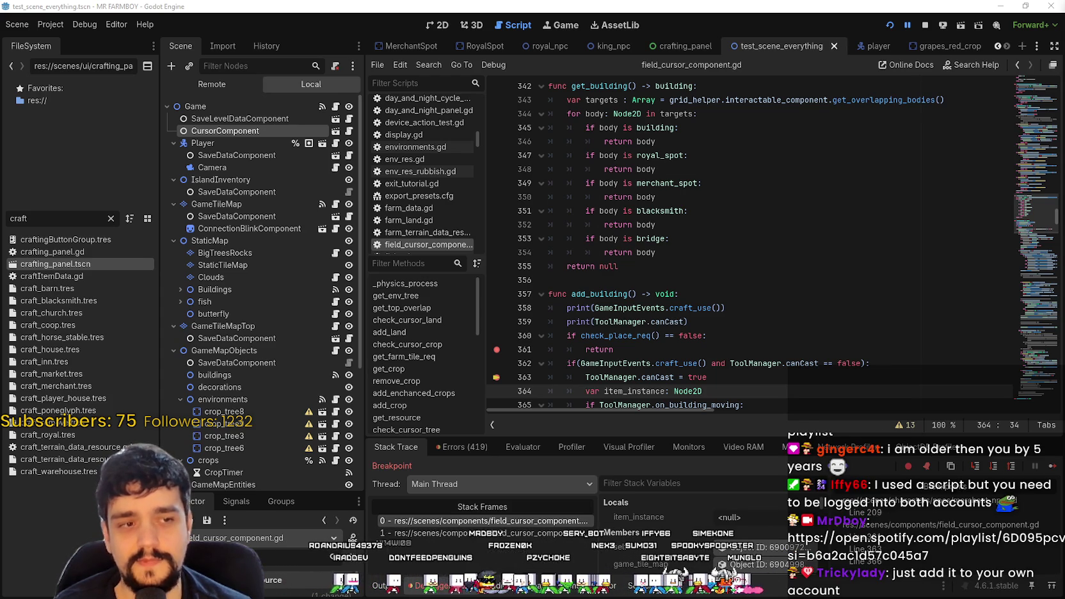
{"action": "left_click", "coordinate": [626, 280]}
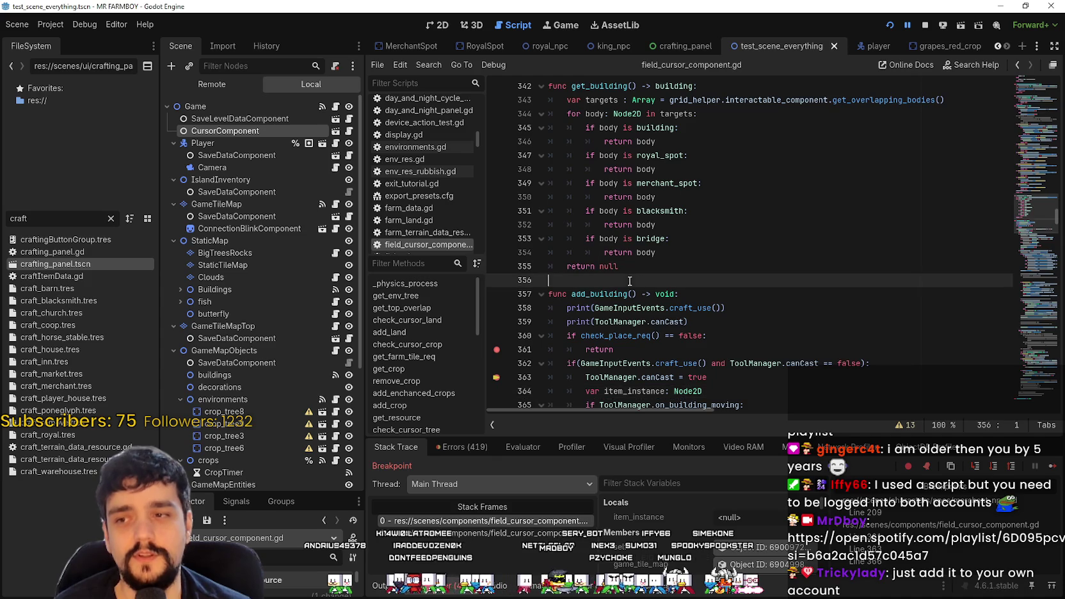
{"action": "scroll", "coordinate": [675, 269], "scroll_direction": "down", "scroll_amount": 4}
{"action": "left_click", "coordinate": [667, 238]}
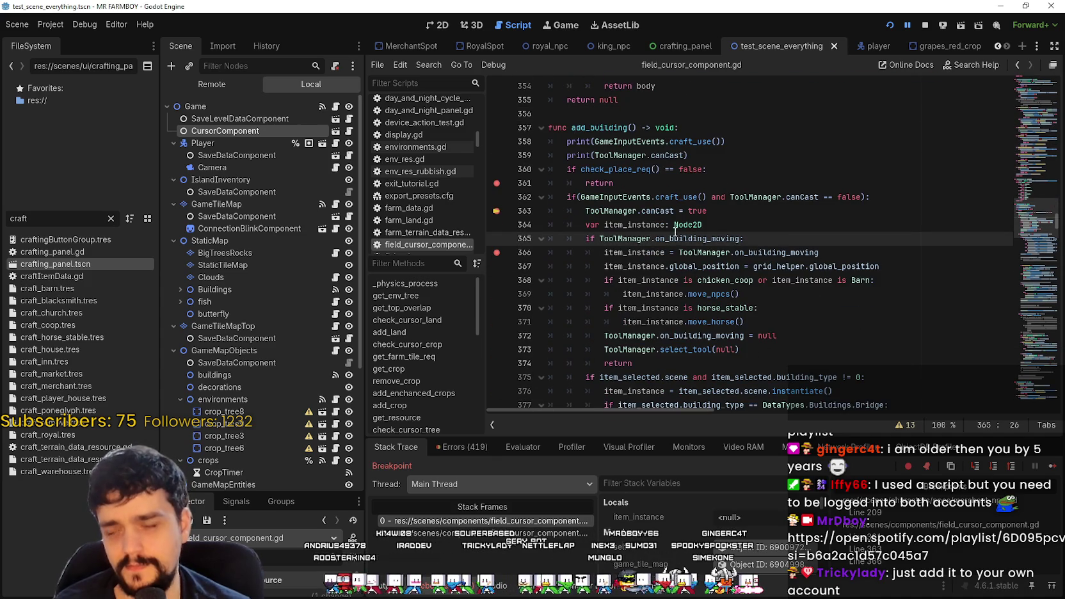
{"action": "key", "text": "Up"}
{"action": "key", "text": "Up"}
{"action": "key", "text": "Up"}
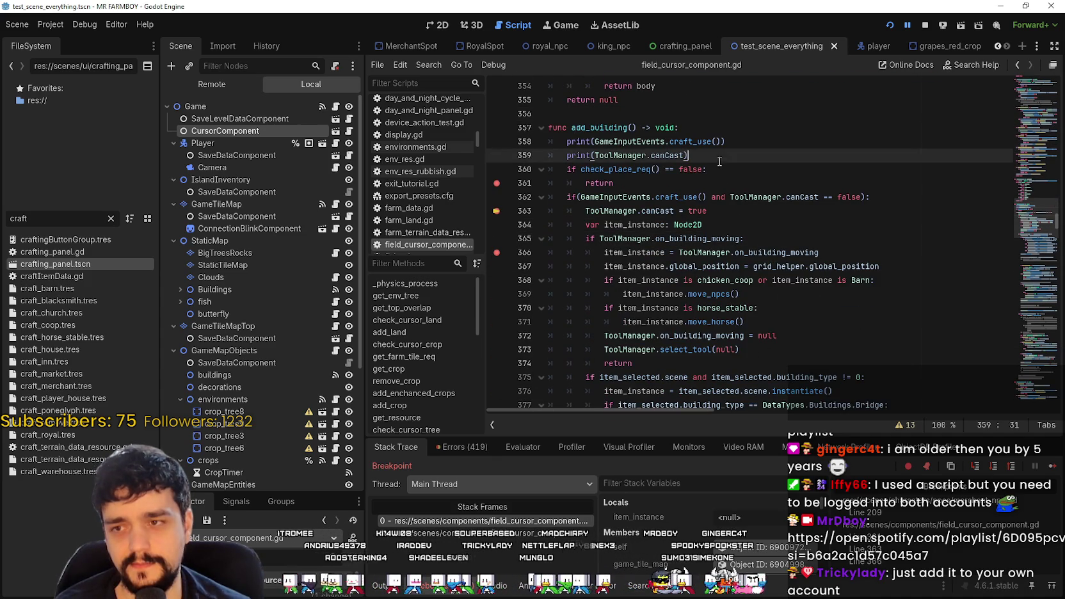
{"action": "left_click", "coordinate": [729, 211]}
{"action": "scroll", "coordinate": [756, 243], "scroll_direction": "down", "scroll_amount": 1}
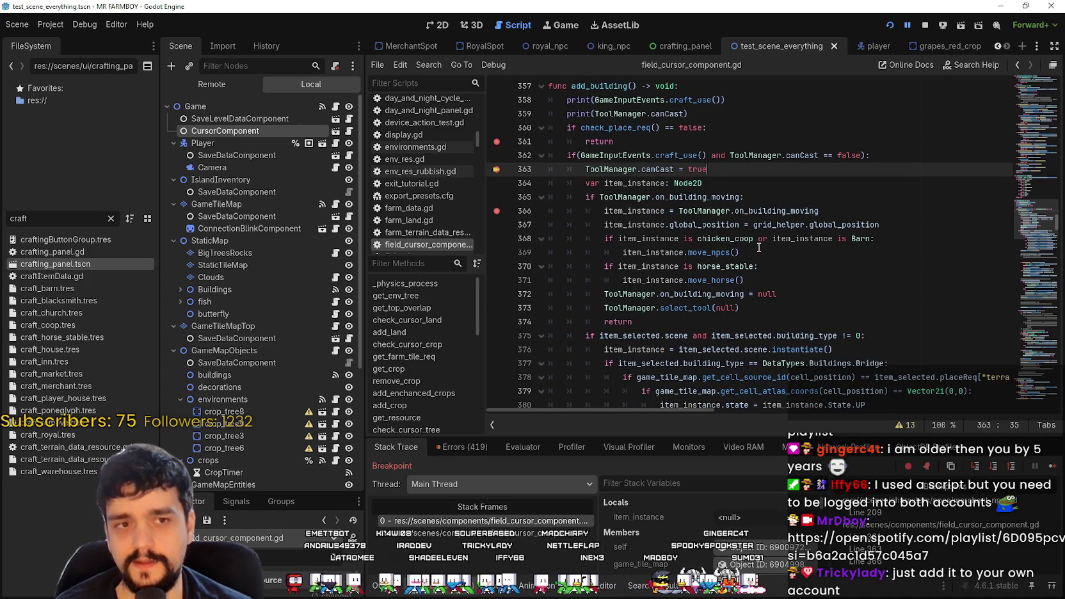
{"action": "scroll", "coordinate": [759, 245], "scroll_direction": "up", "scroll_amount": 1}
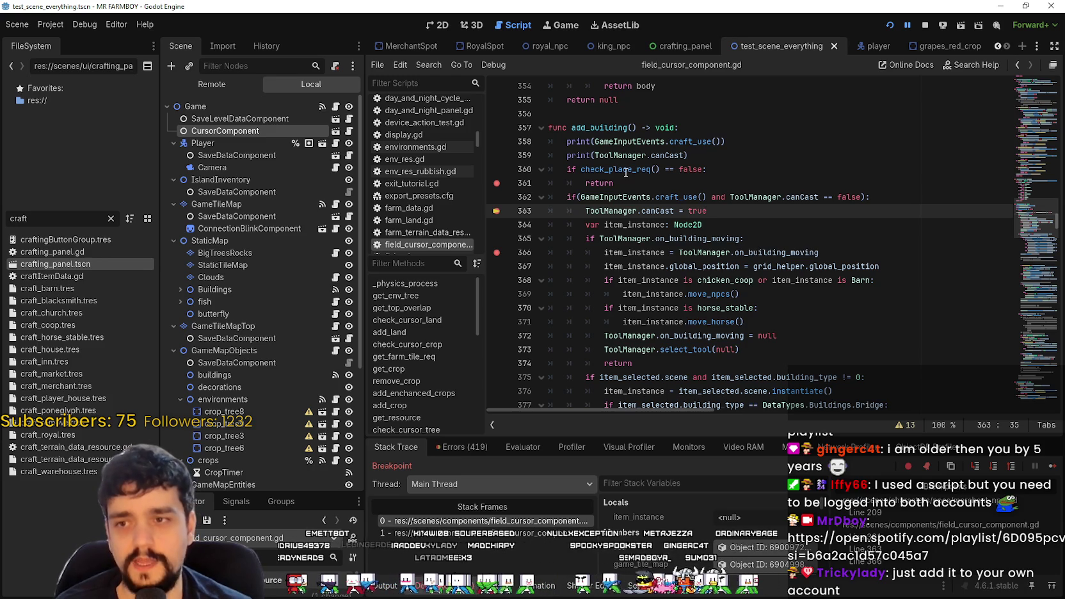
{"action": "mouse_move", "coordinate": [626, 172]}
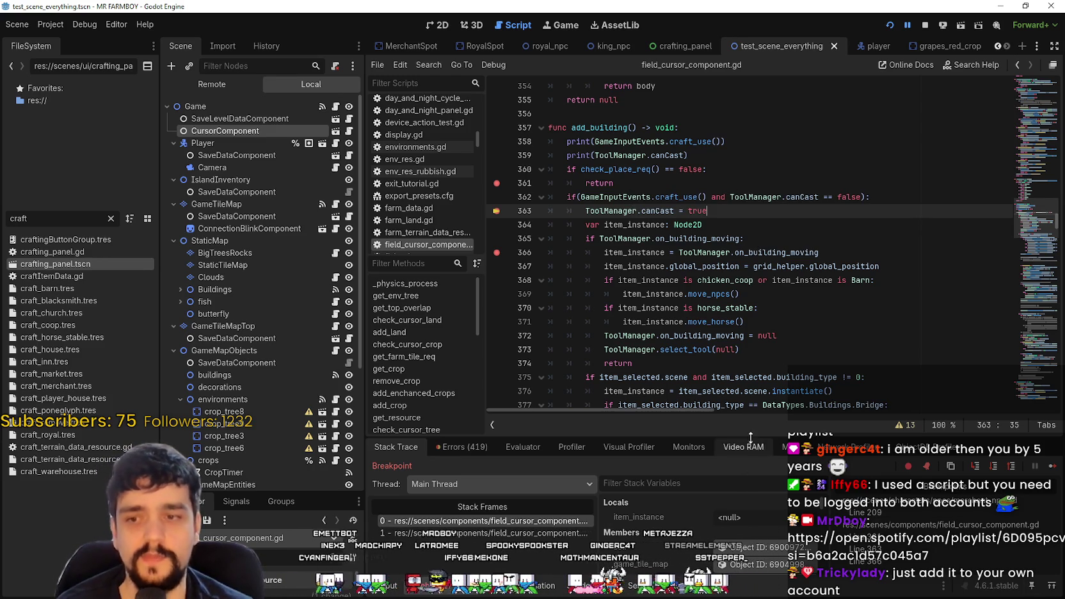
{"action": "left_click_drag", "start_coordinate": [710, 437], "coordinate": [709, 398]}
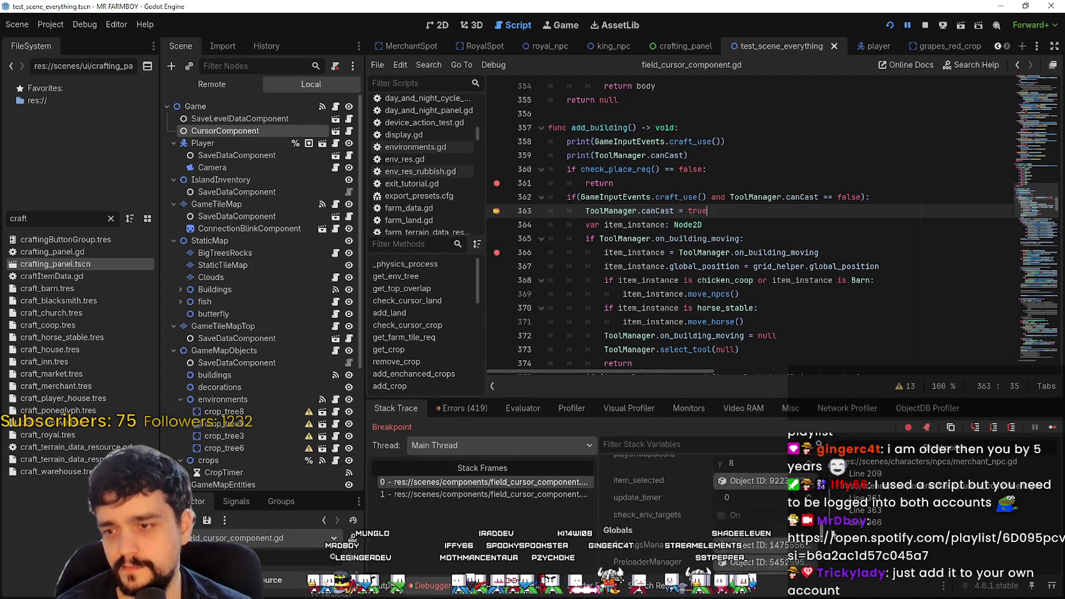
{"action": "left_click", "coordinate": [713, 308]}
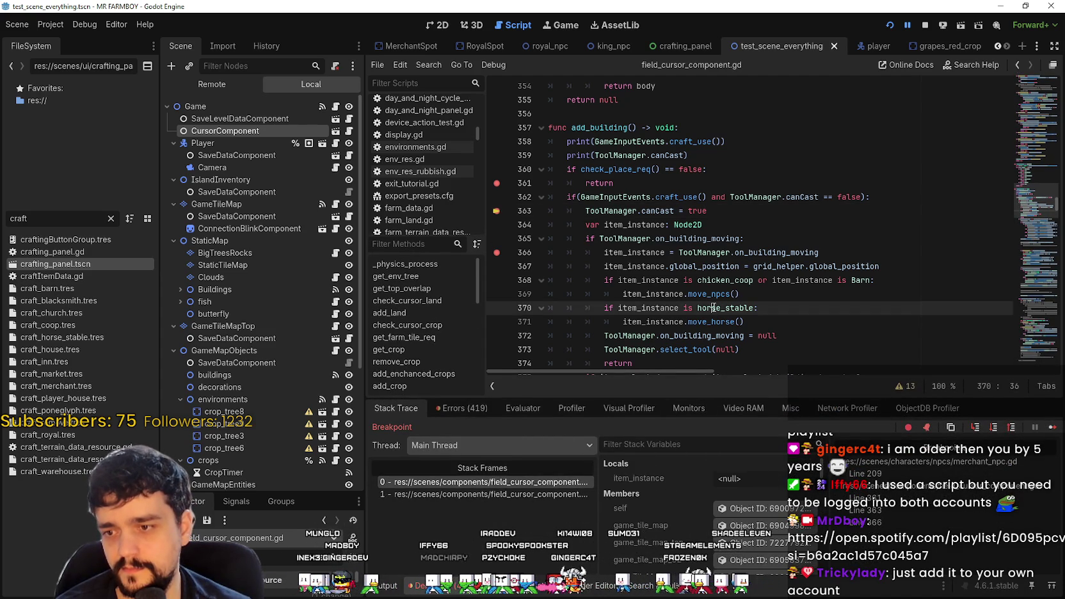
{"action": "left_click", "coordinate": [659, 183]}
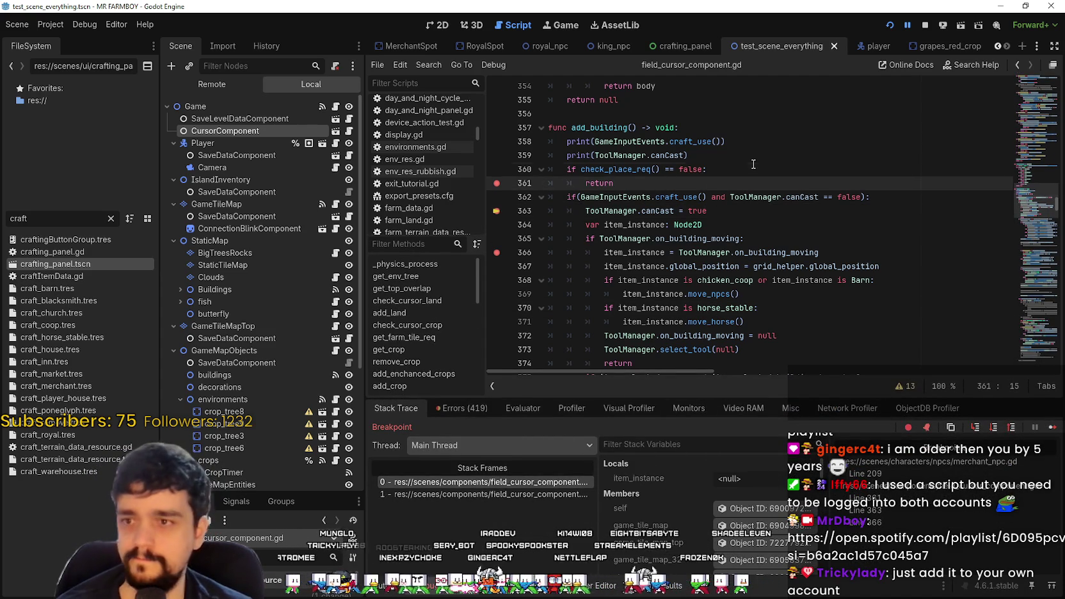
- Search for ToolManager.canCast and step back through matches to line 741
{"action": "left_click", "coordinate": [687, 156]}
{"action": "left_click_drag", "start_coordinate": [685, 155], "coordinate": [627, 160]}
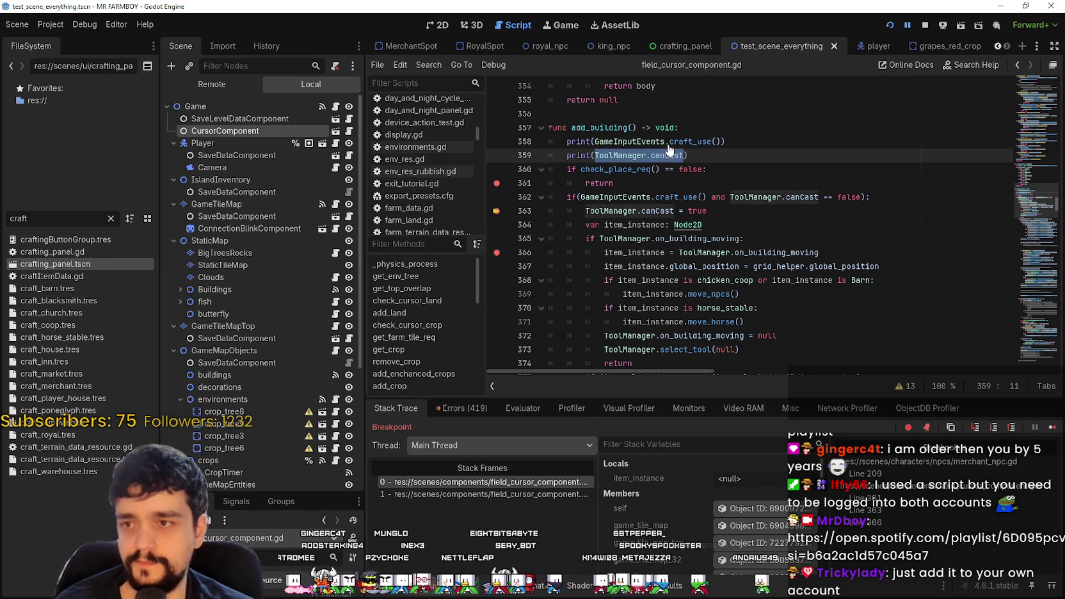
{"action": "key", "text": "ctrl+f"}
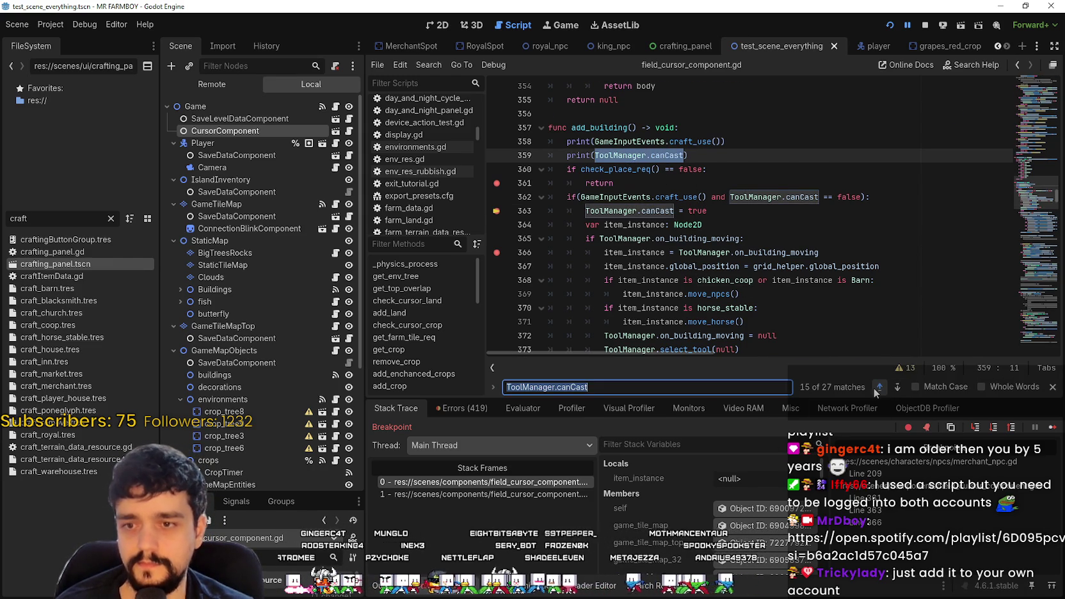
{"action": "left_click", "coordinate": [880, 387]}
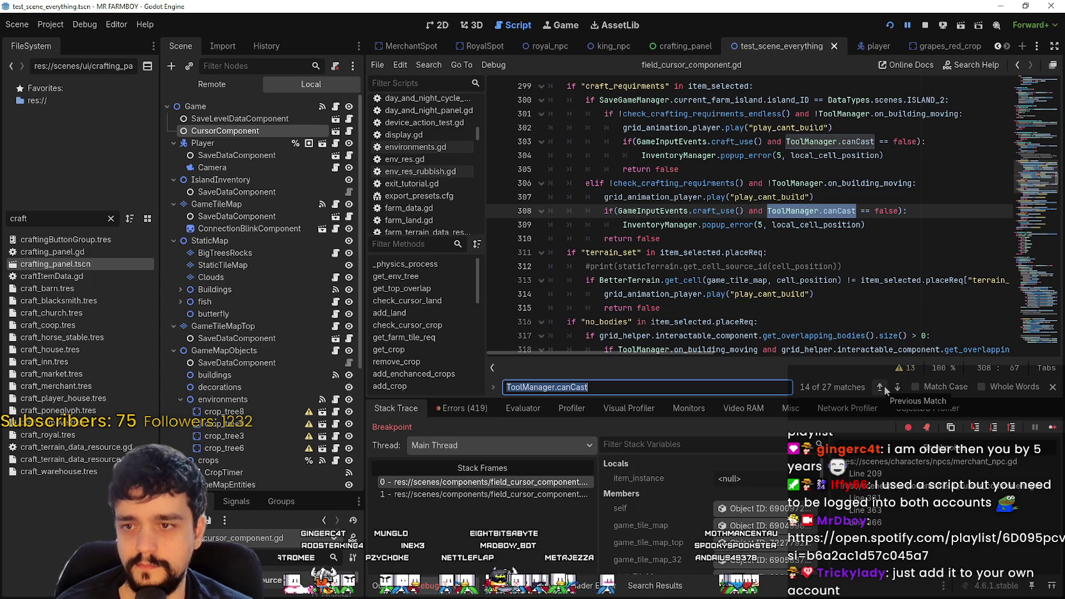
{"action": "left_click", "coordinate": [883, 386]}
{"action": "left_click", "coordinate": [884, 386]}
{"action": "left_click", "coordinate": [885, 388]}
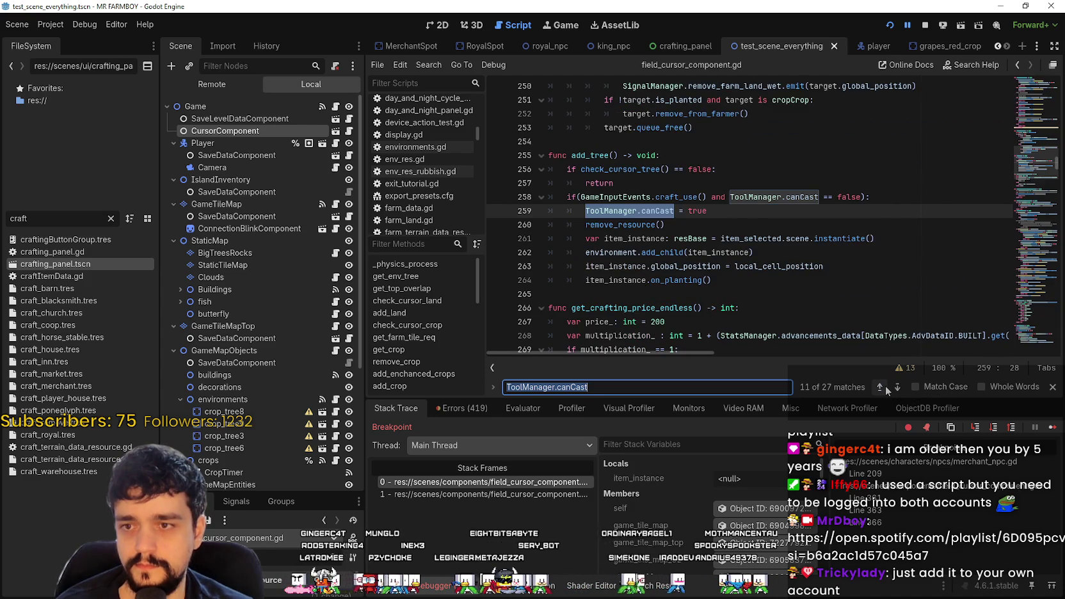
{"action": "left_click", "coordinate": [880, 386]}
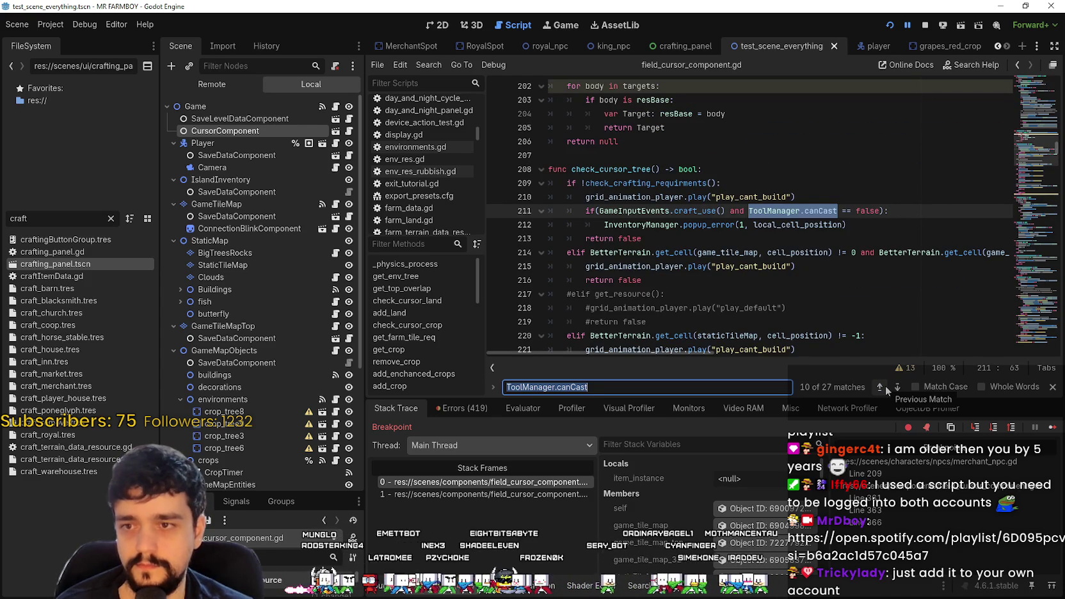
{"action": "left_click", "coordinate": [880, 387]}
{"action": "left_click", "coordinate": [886, 388]}
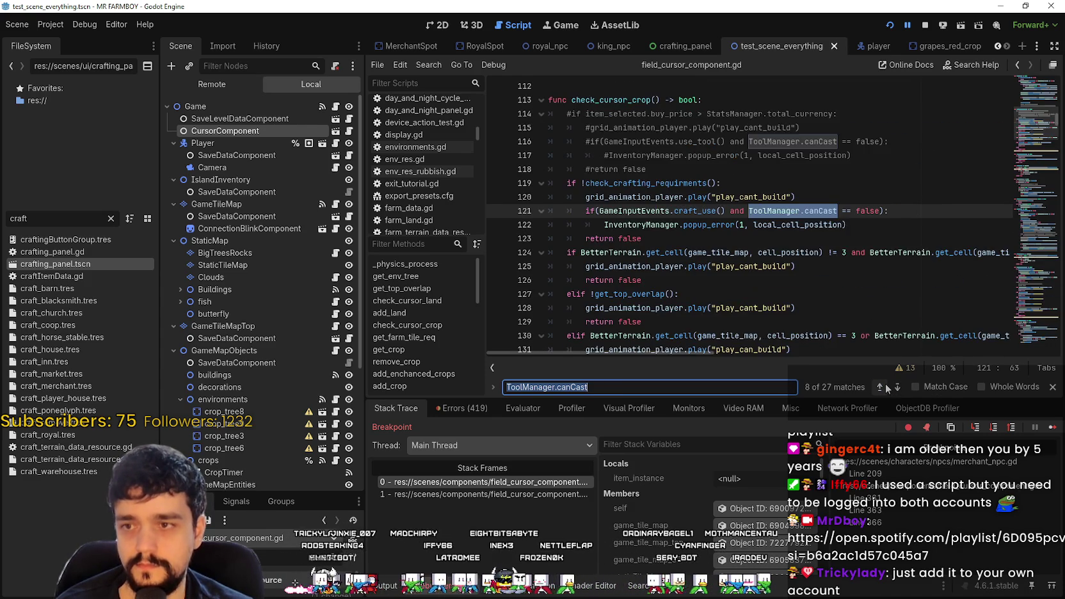
{"action": "left_click", "coordinate": [886, 388]}
{"action": "left_click", "coordinate": [886, 388]}
{"action": "left_click", "coordinate": [887, 388]}
{"action": "left_click", "coordinate": [887, 388]}
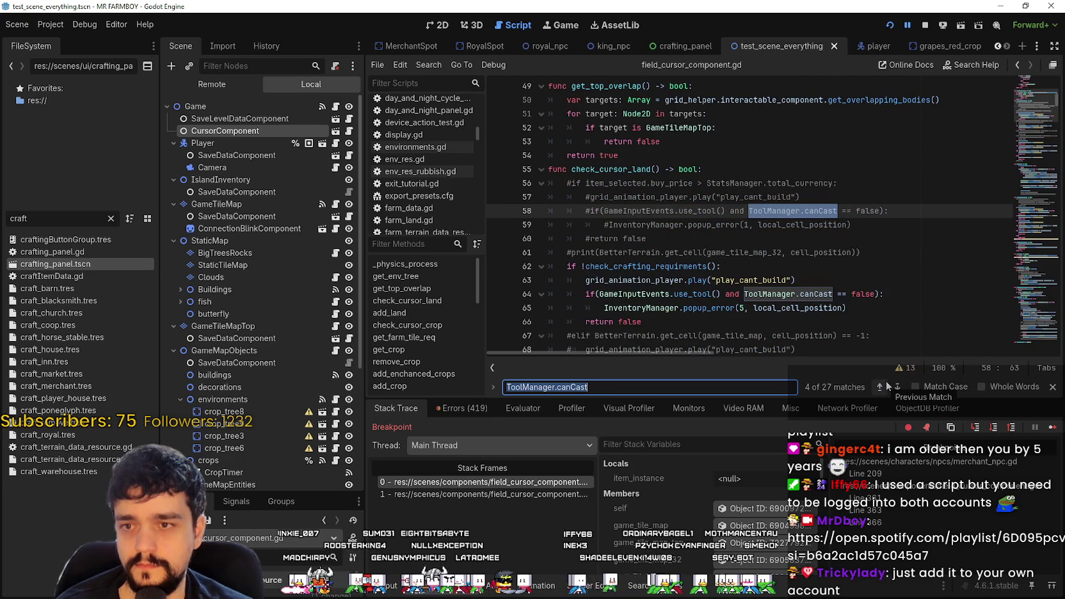
{"action": "left_click", "coordinate": [886, 385]}
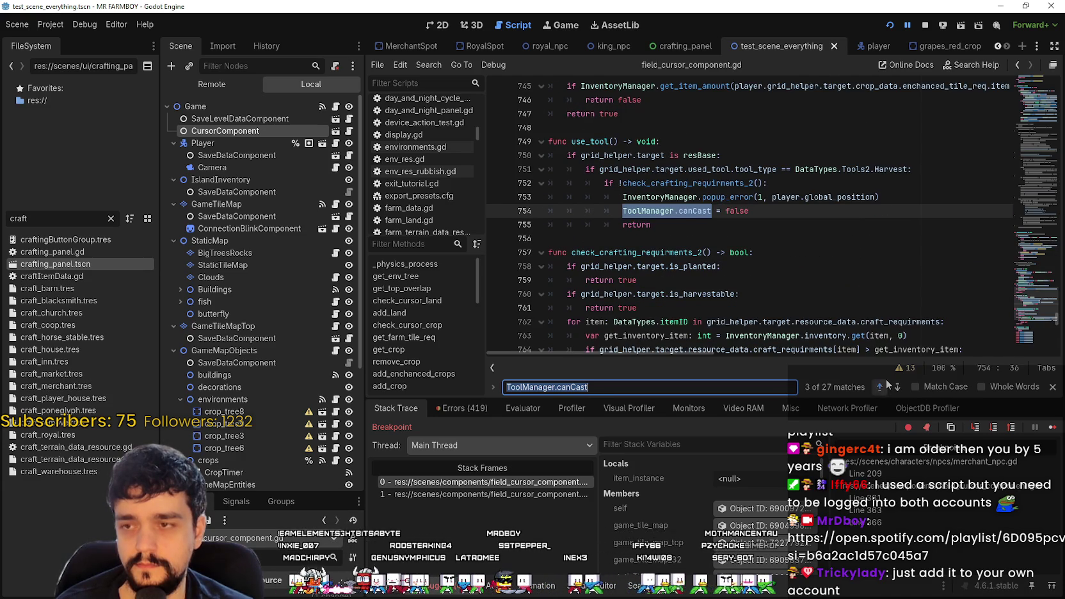
{"action": "left_click", "coordinate": [887, 384]}
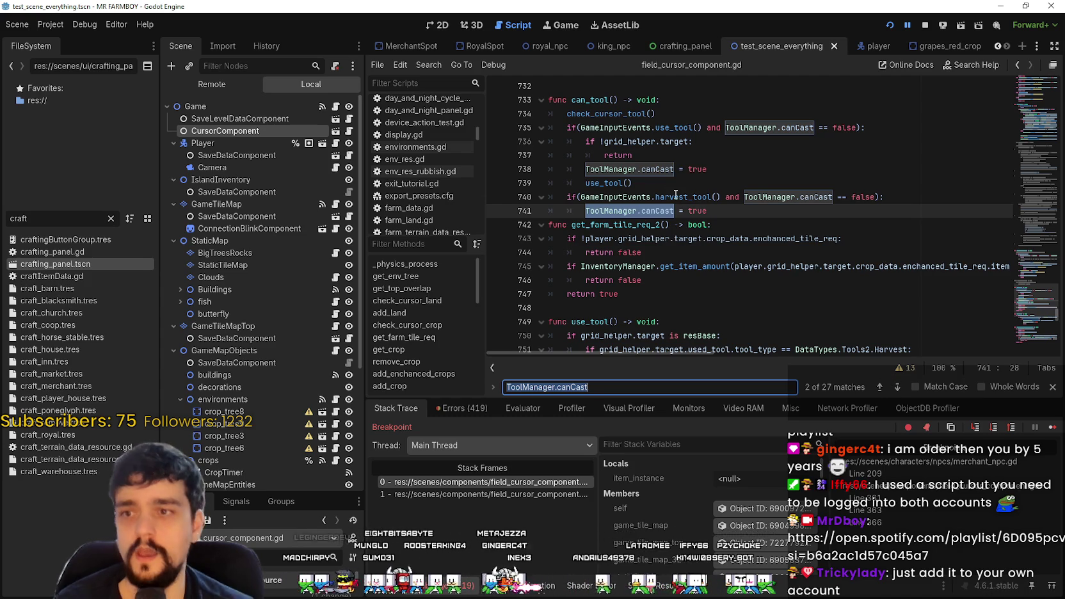
- Check canCast matches at lines 627, 363, 589 and add_building's print, then resume the game
{"action": "mouse_move", "coordinate": [675, 195]}
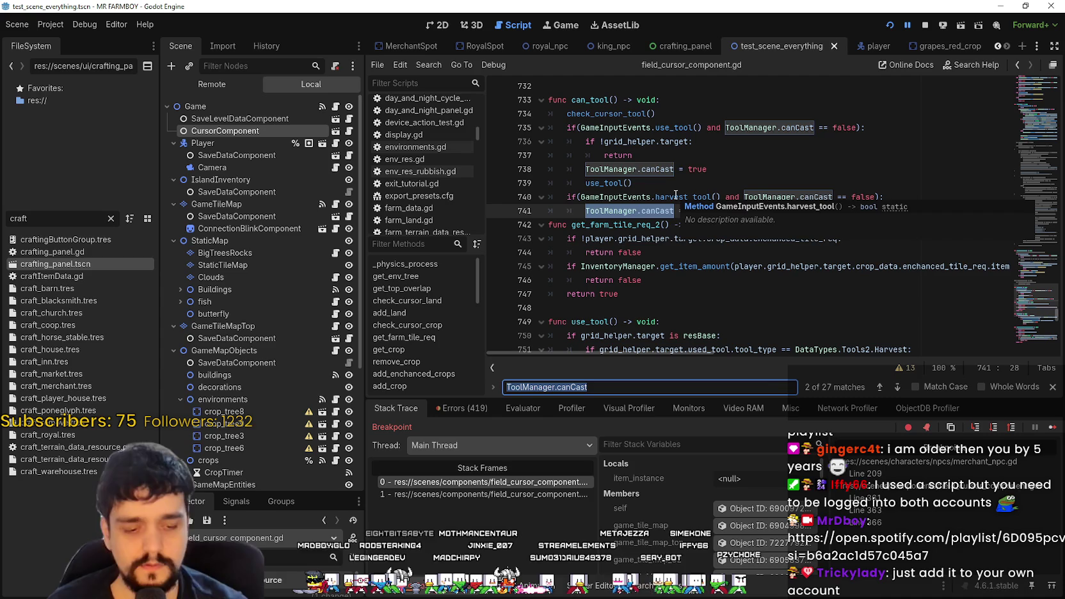
{"action": "left_click", "coordinate": [880, 387]}
{"action": "left_click", "coordinate": [881, 387]}
{"action": "left_click", "coordinate": [881, 387]}
{"action": "left_click", "coordinate": [880, 388]}
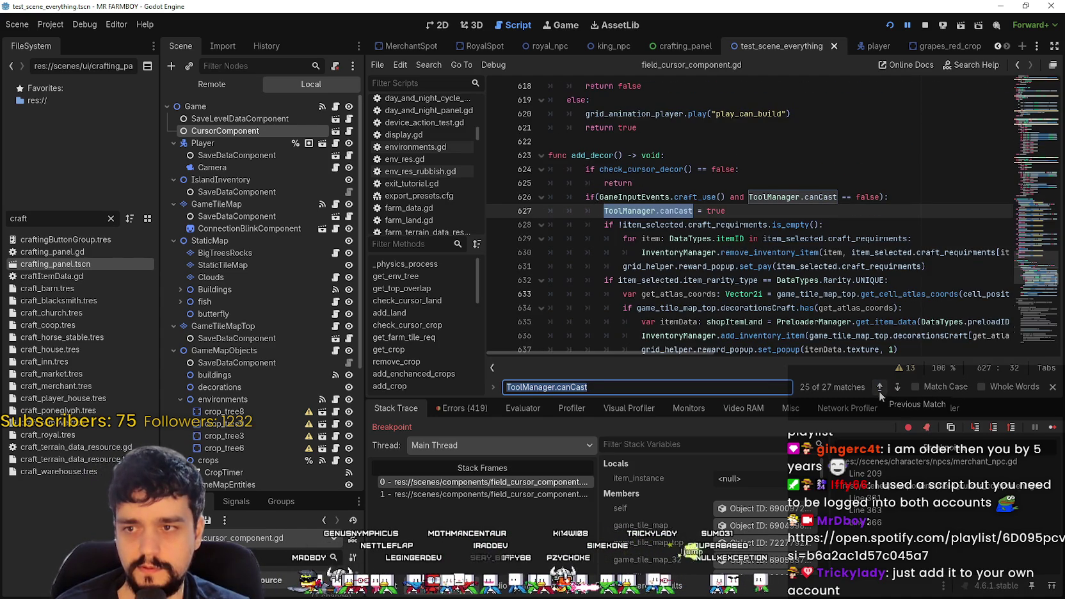
{"action": "left_click", "coordinate": [879, 389]}
{"action": "left_click", "coordinate": [878, 389]}
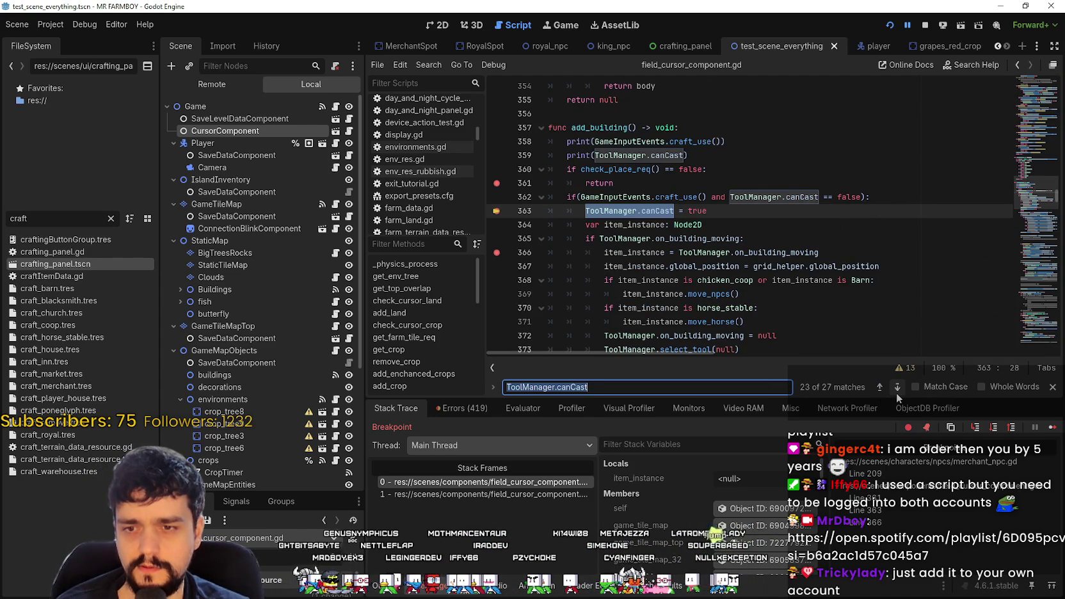
{"action": "left_click", "coordinate": [896, 391]}
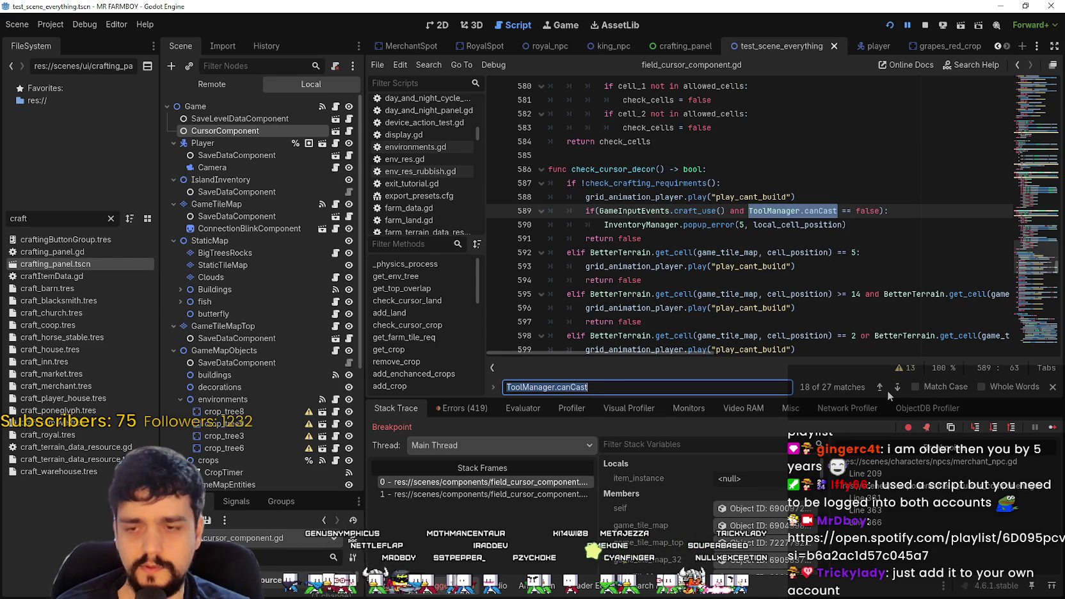
{"action": "left_click", "coordinate": [883, 389]}
{"action": "left_click", "coordinate": [884, 389]}
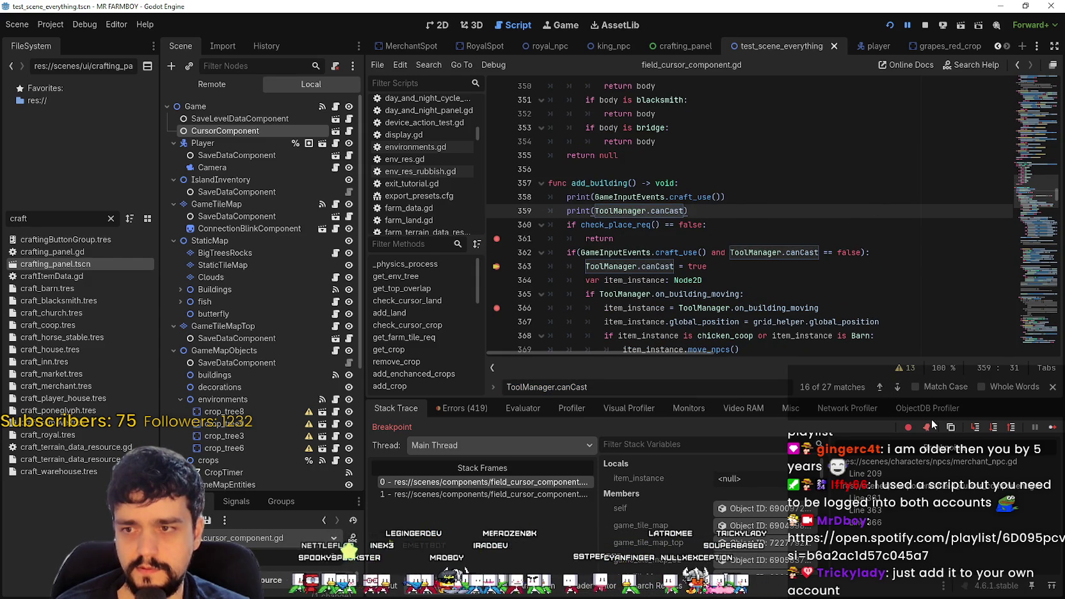
{"action": "left_click", "coordinate": [1052, 427]}
{"action": "left_click", "coordinate": [1052, 427]}
- Walk the character right, then inspect the craft_use print and condition on lines 358–362
{"action": "key", "text": "d"}
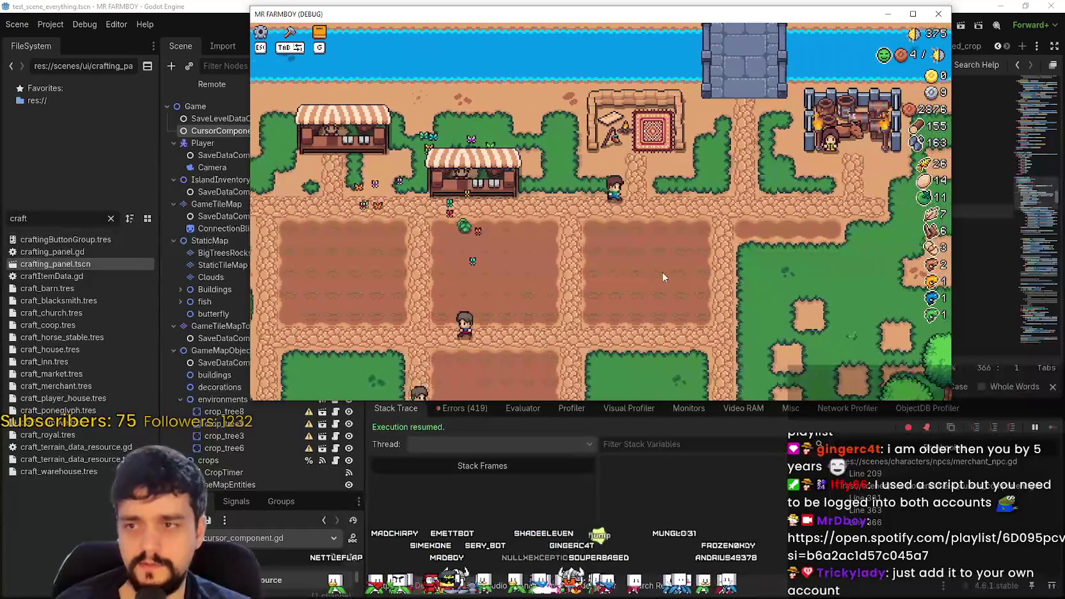
{"action": "left_click", "coordinate": [582, 536]}
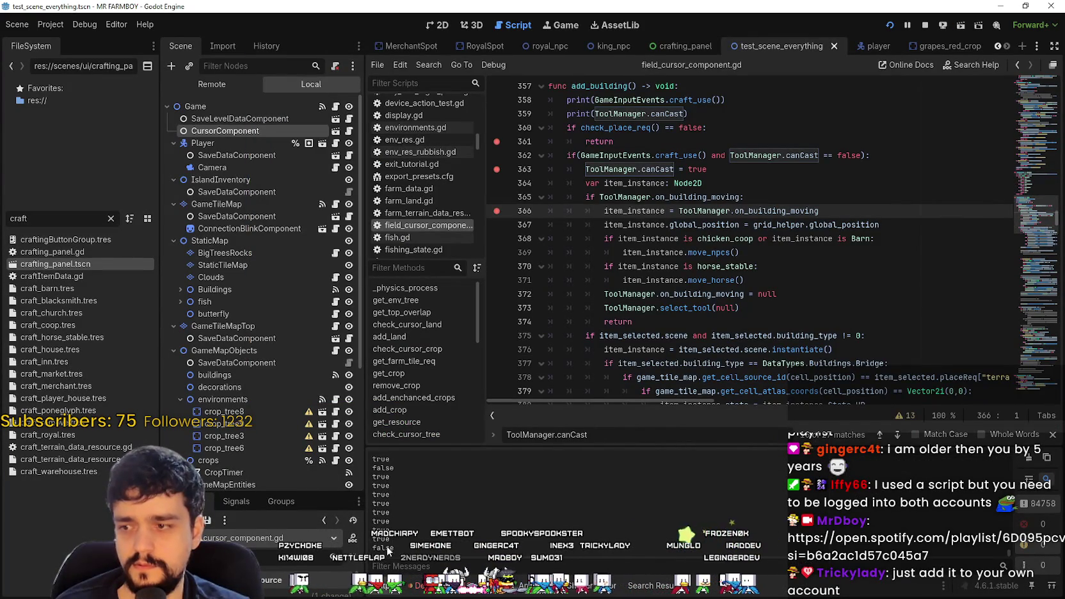
{"action": "left_click", "coordinate": [637, 156]}
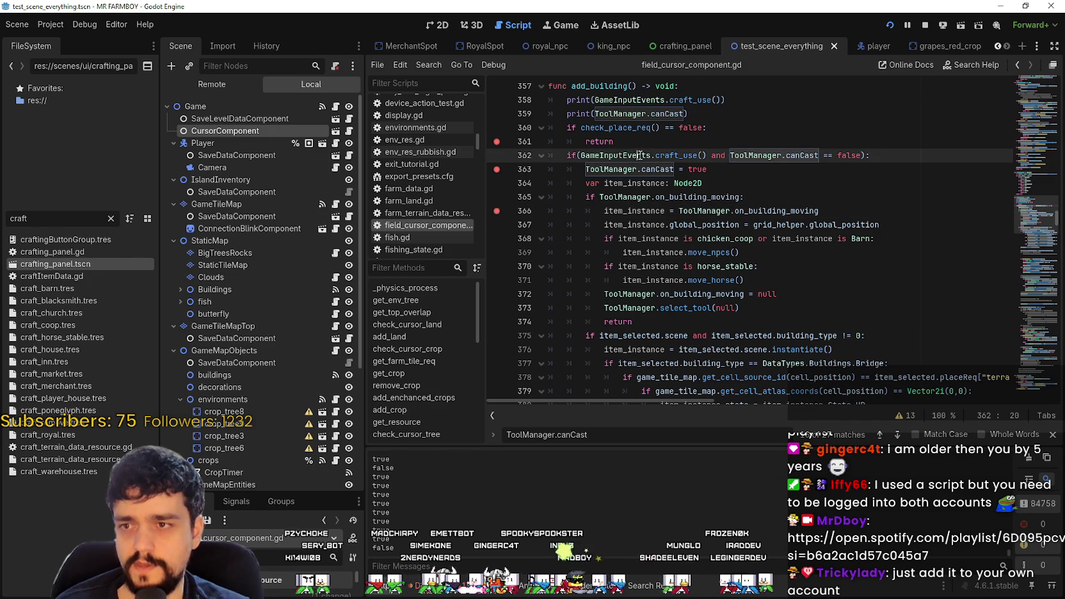
{"action": "left_click_drag", "start_coordinate": [736, 96], "coordinate": [697, 100]}
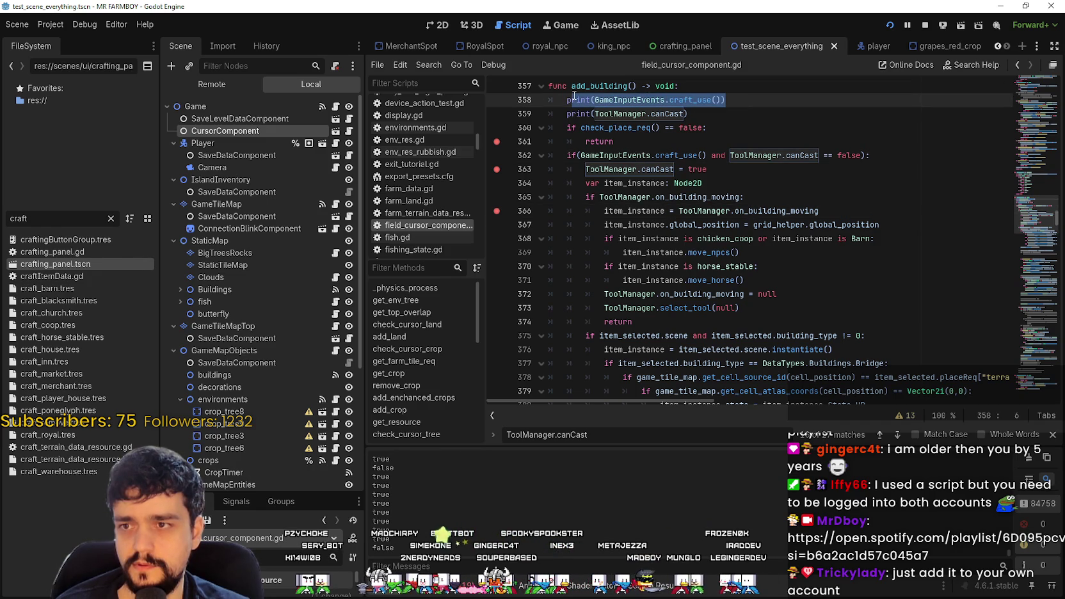
- Relaunch the game with F5, open Crafting, pick the first seed and choose House
{"action": "key", "text": "End"}
{"action": "key", "text": "F5"}
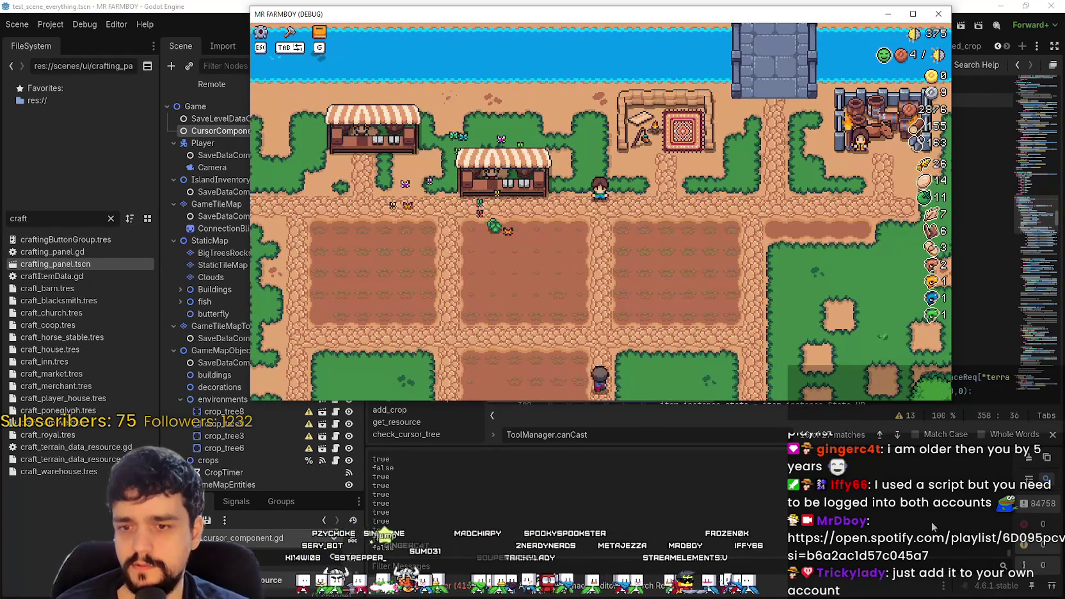
{"action": "left_click", "coordinate": [1038, 471]}
{"action": "key", "text": "F5"}
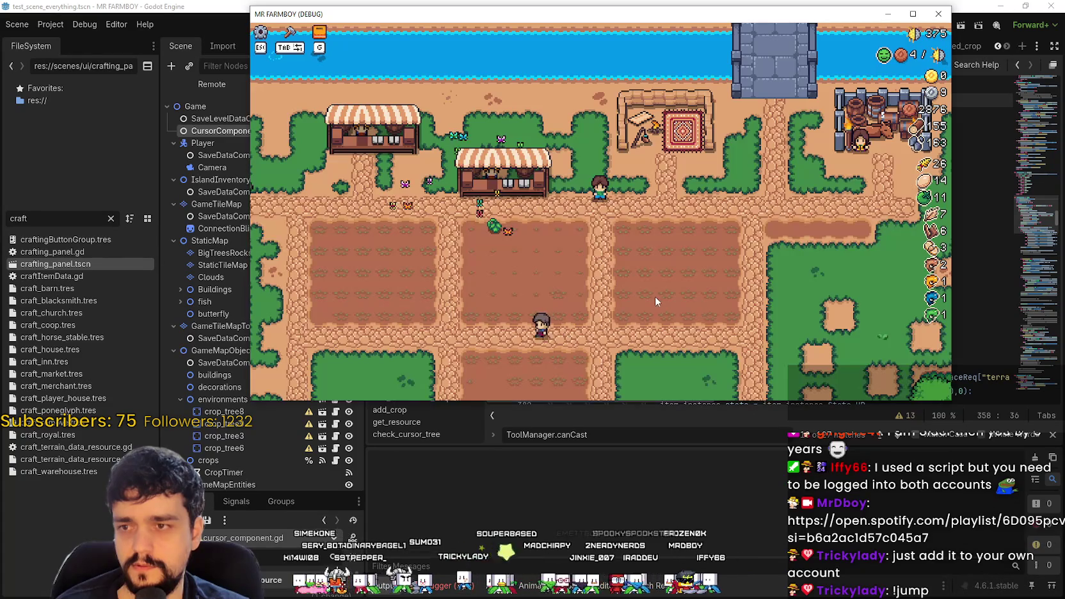
{"action": "key", "text": "w"}
{"action": "key", "text": "a"}
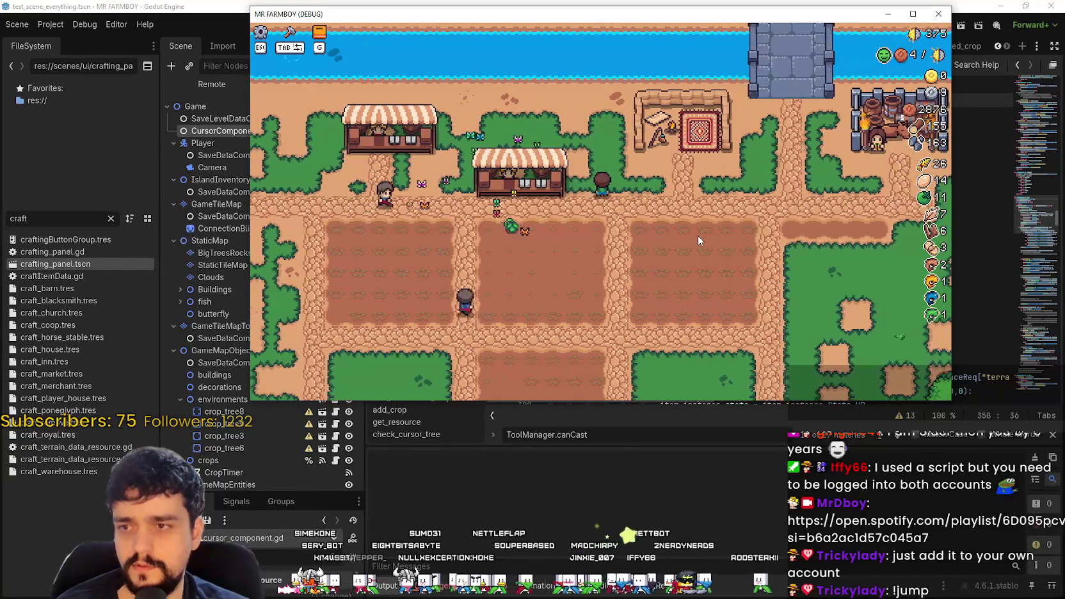
{"action": "key", "text": "Tab"}
{"action": "left_click", "coordinate": [276, 227]}
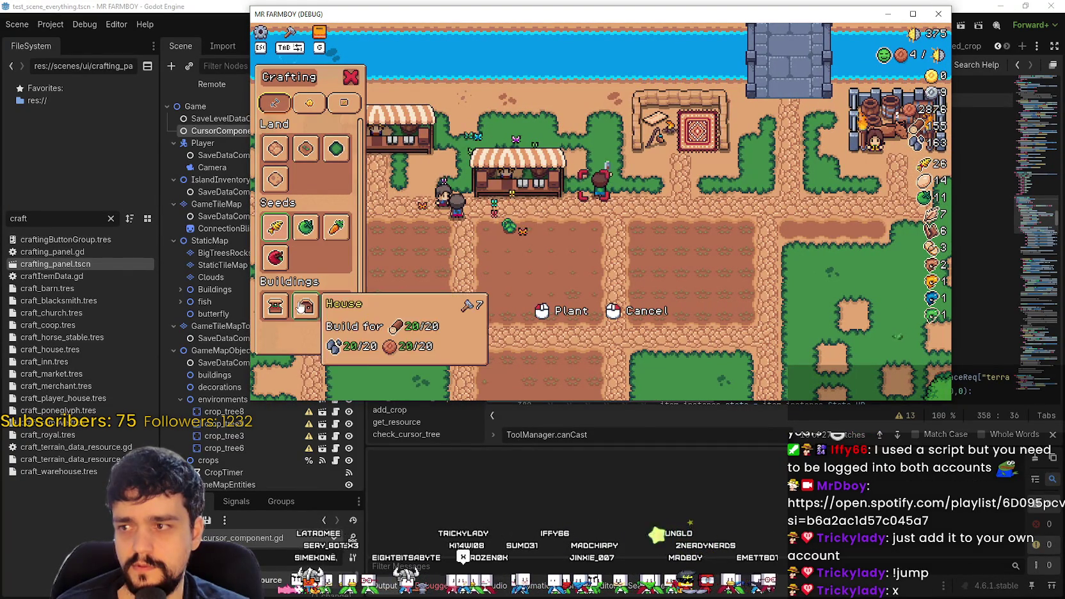
{"action": "left_click", "coordinate": [304, 279]}
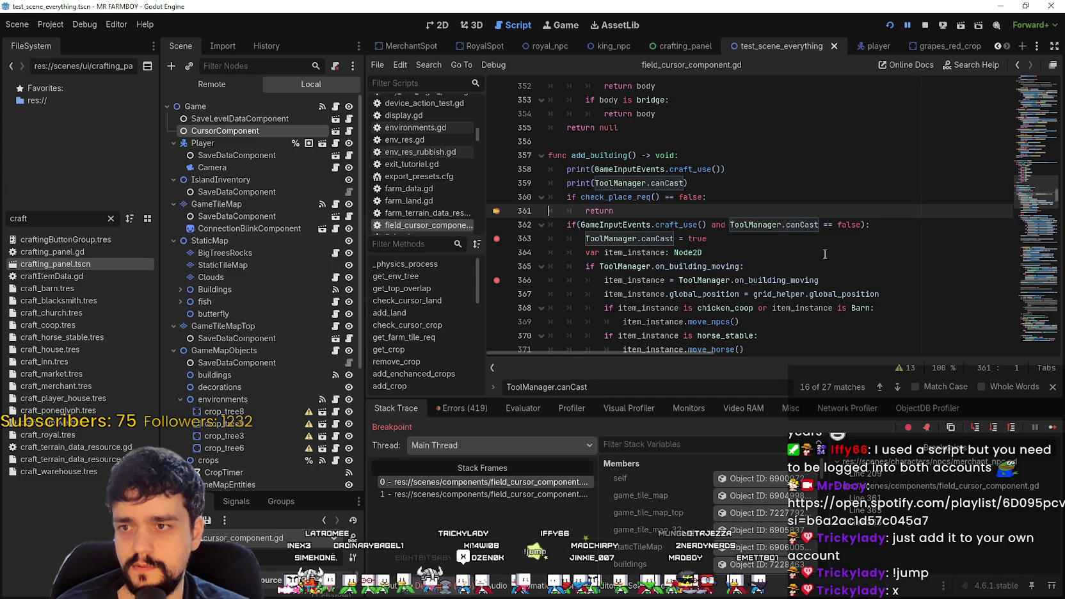
- Resume past the breakpoints and walk the character toward the market stall
{"action": "left_click", "coordinate": [1054, 428]}
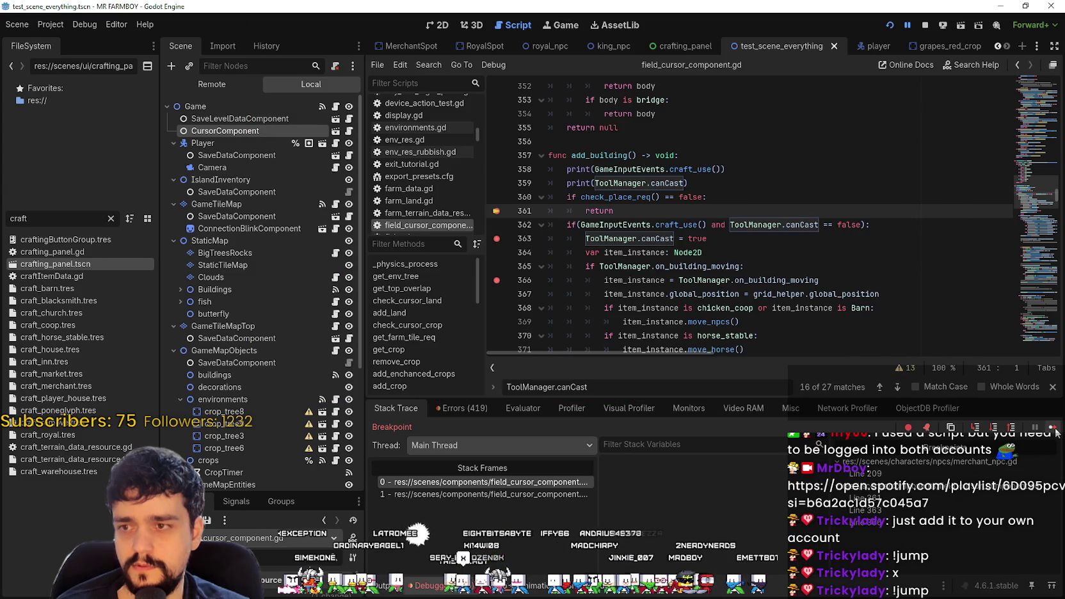
{"action": "left_click", "coordinate": [1053, 429]}
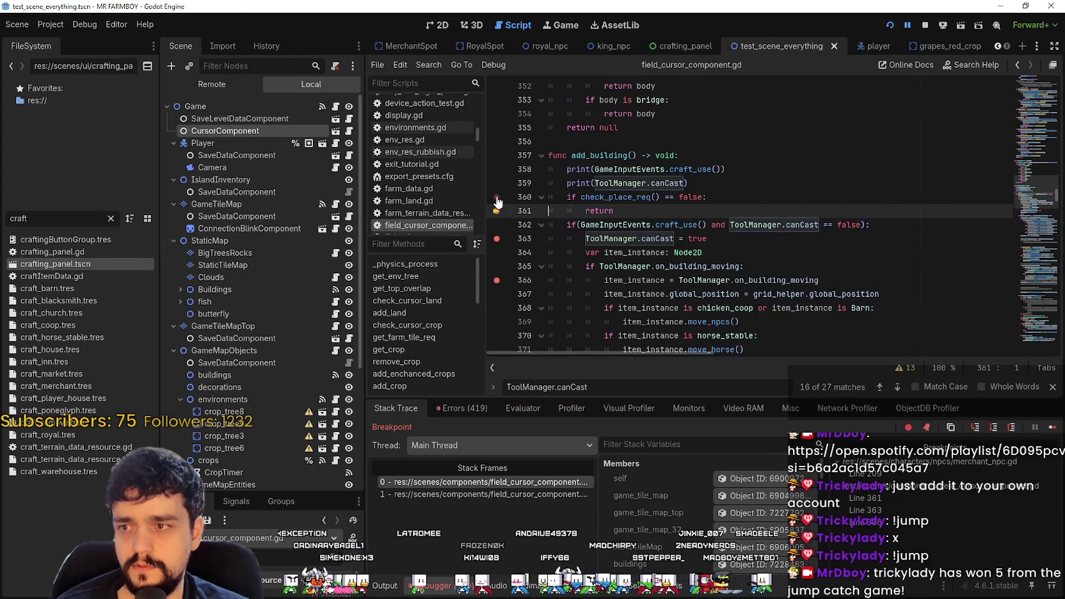
{"action": "left_click", "coordinate": [1049, 428]}
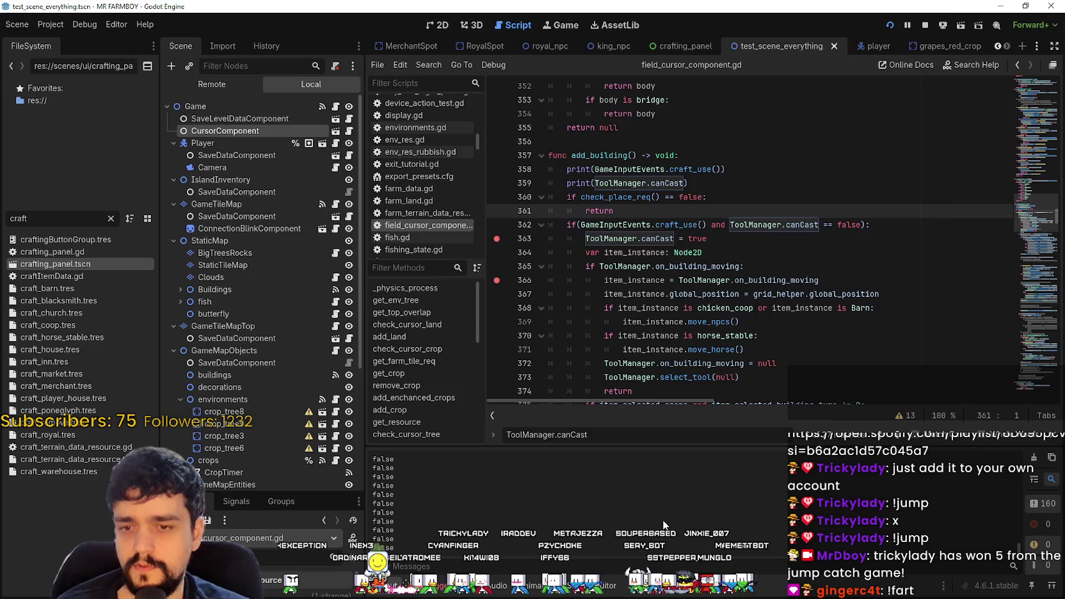
{"action": "key", "text": "alt+Tab"}
{"action": "key", "text": "a"}
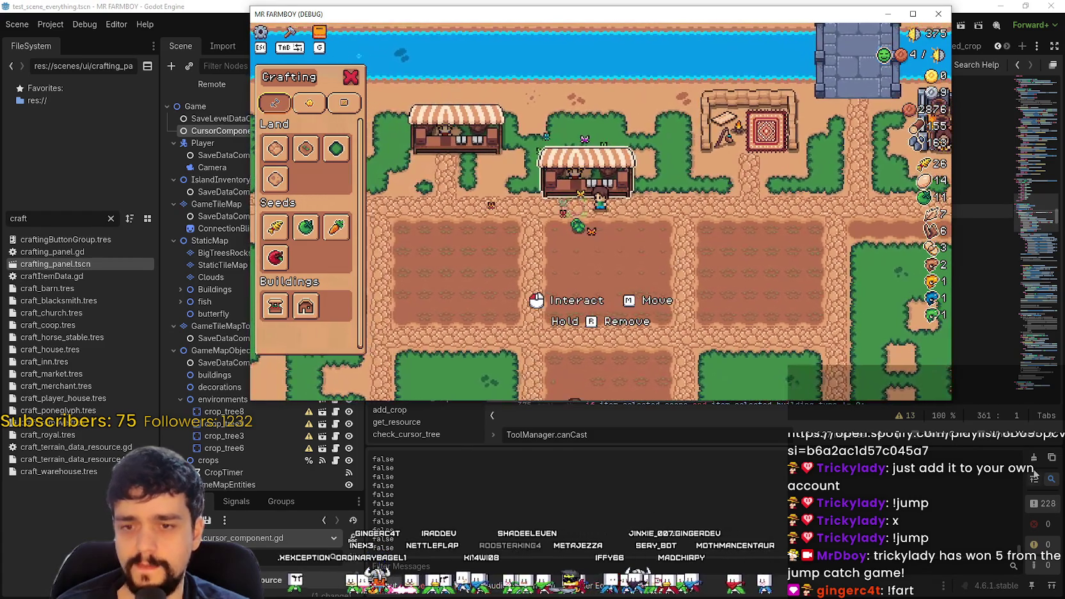
{"action": "key", "text": "alt+Tab"}
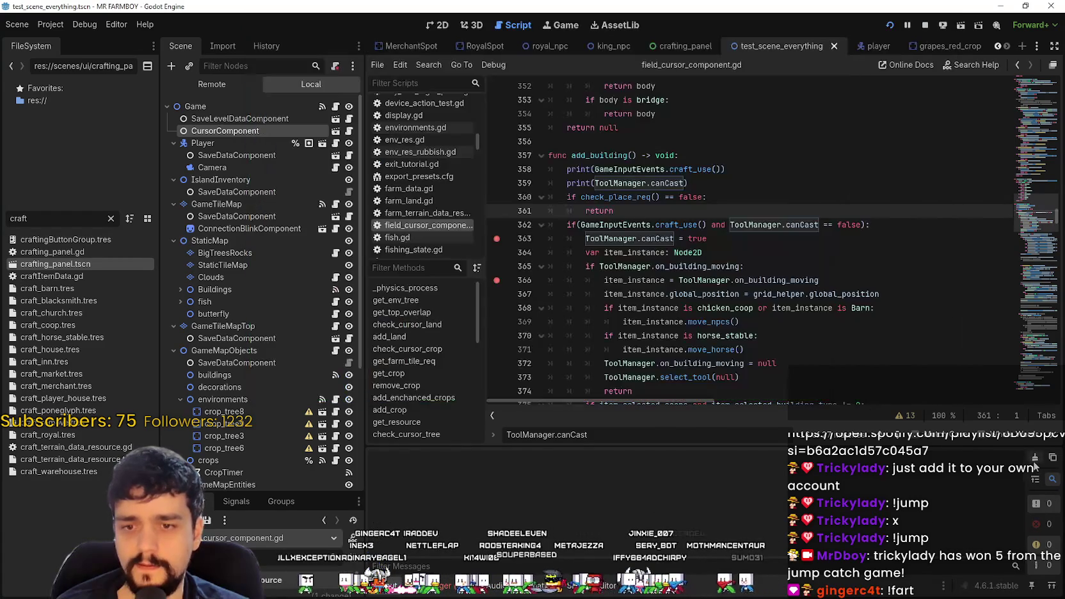
{"action": "key", "text": "alt+Tab"}
- Close crafting, pick up the market stall with M, and place it on a valid spot
{"action": "key", "text": "Tab"}
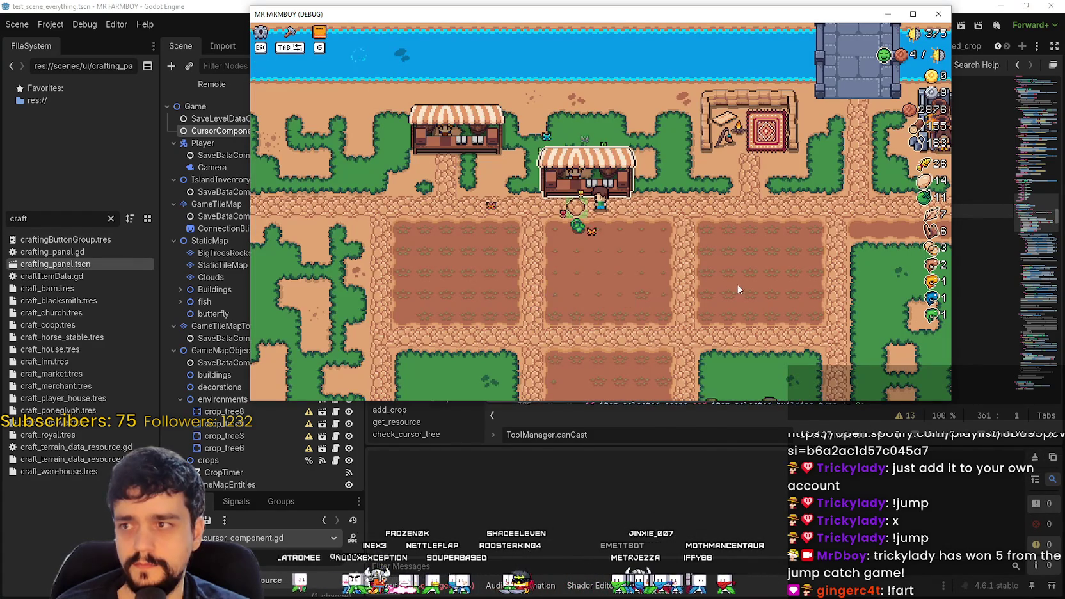
{"action": "key", "text": "a"}
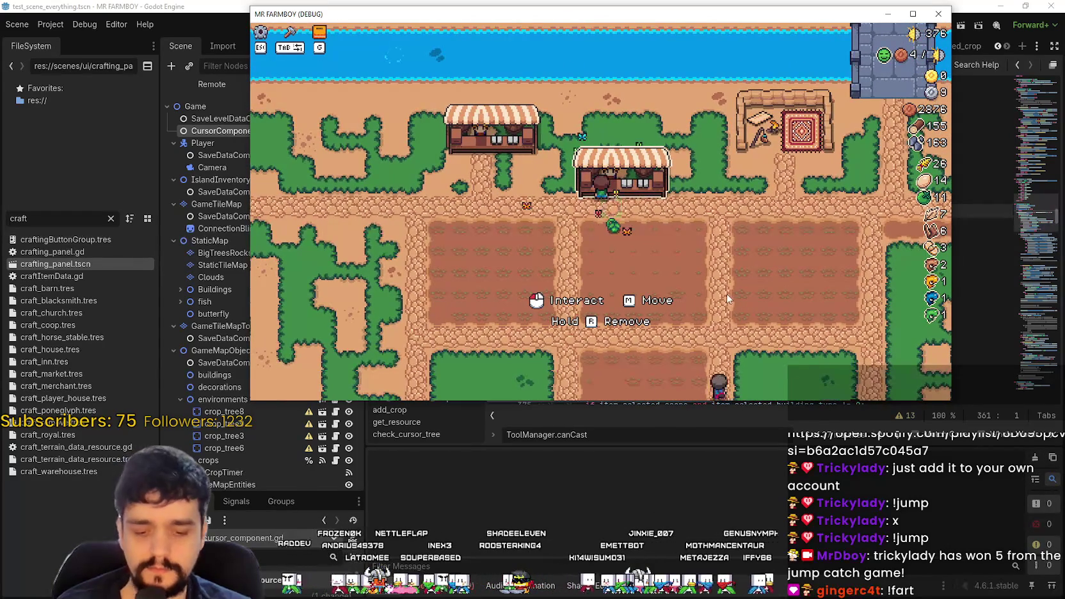
{"action": "key", "text": "m"}
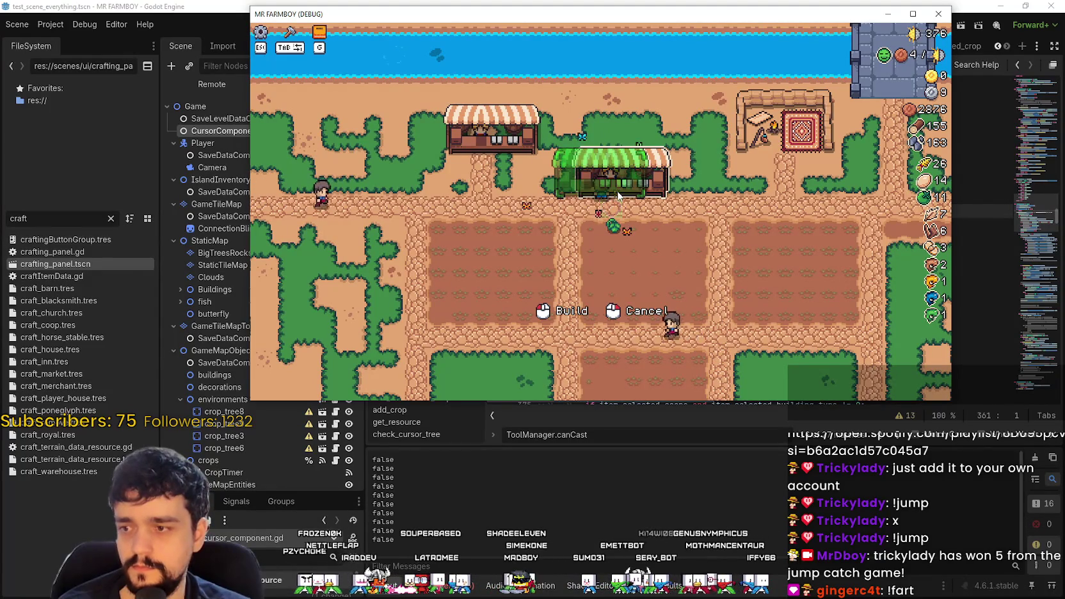
{"action": "key", "text": "w"}
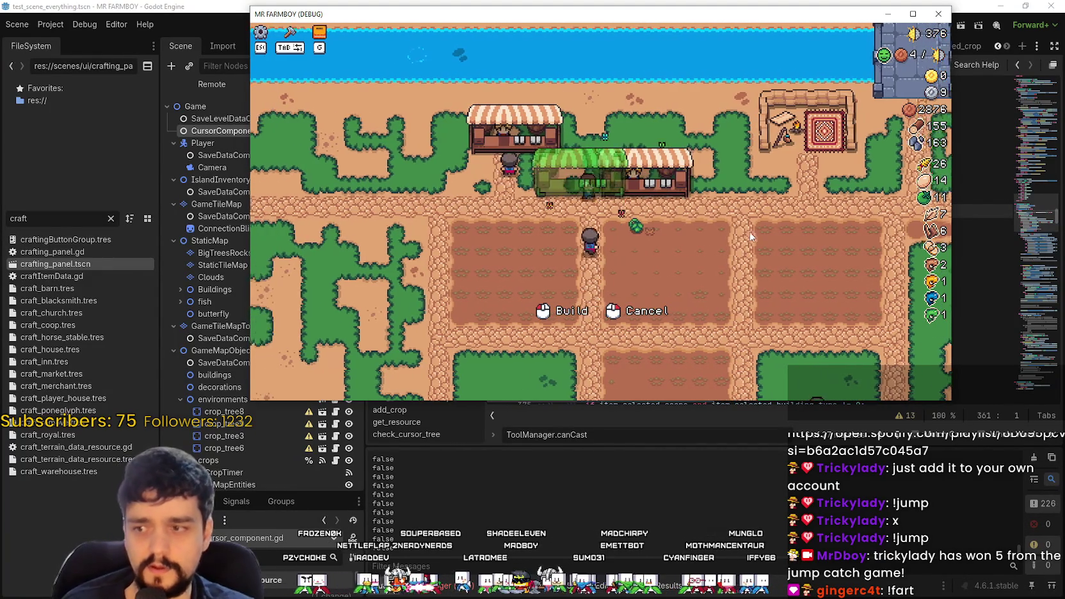
{"action": "key", "text": "a"}
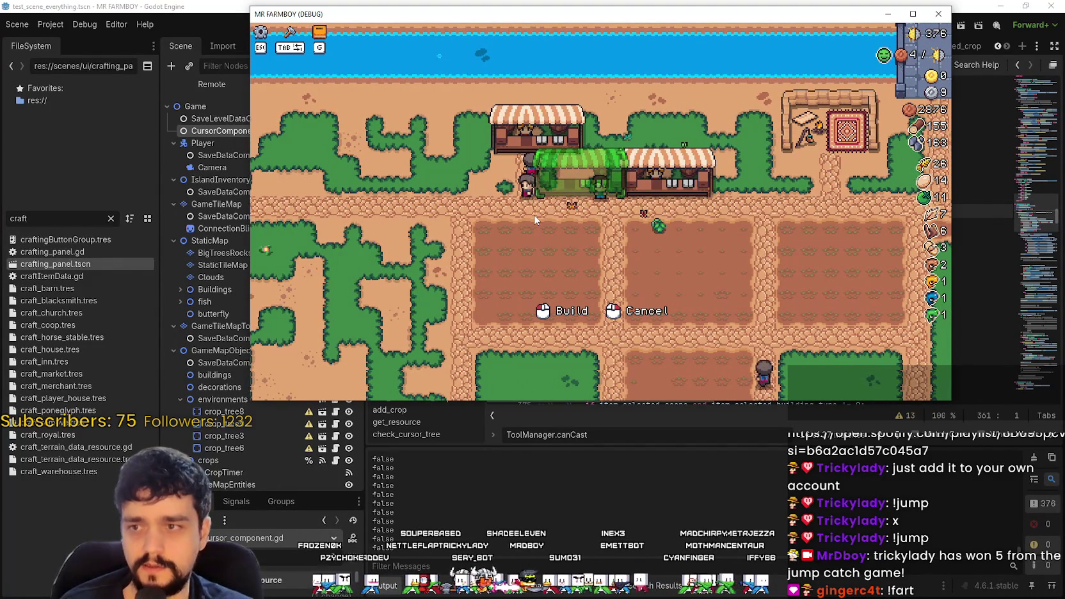
{"action": "key", "text": "a"}
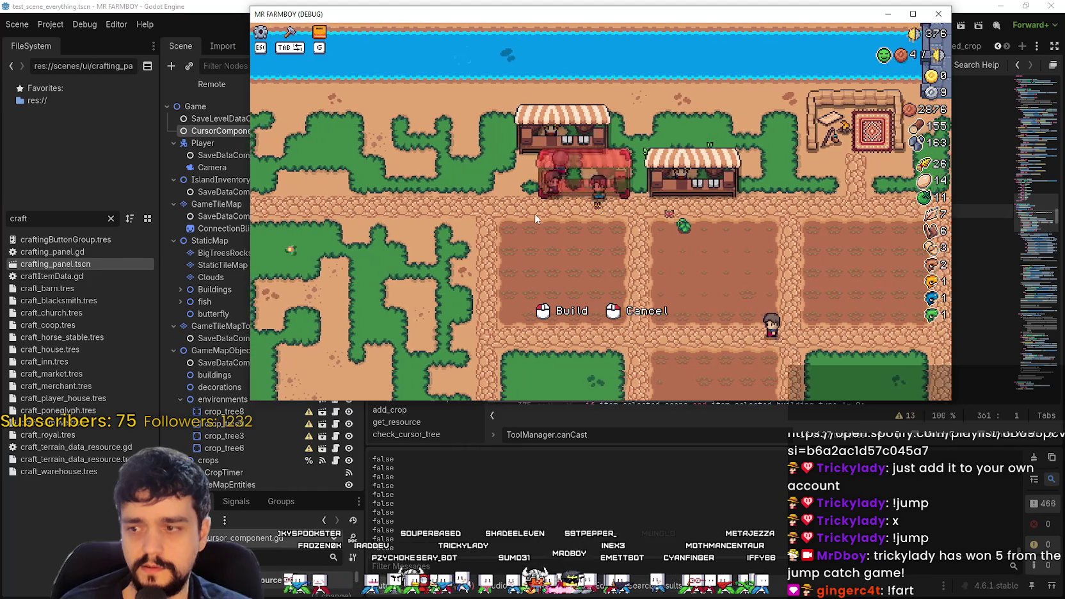
{"action": "key", "text": "d"}
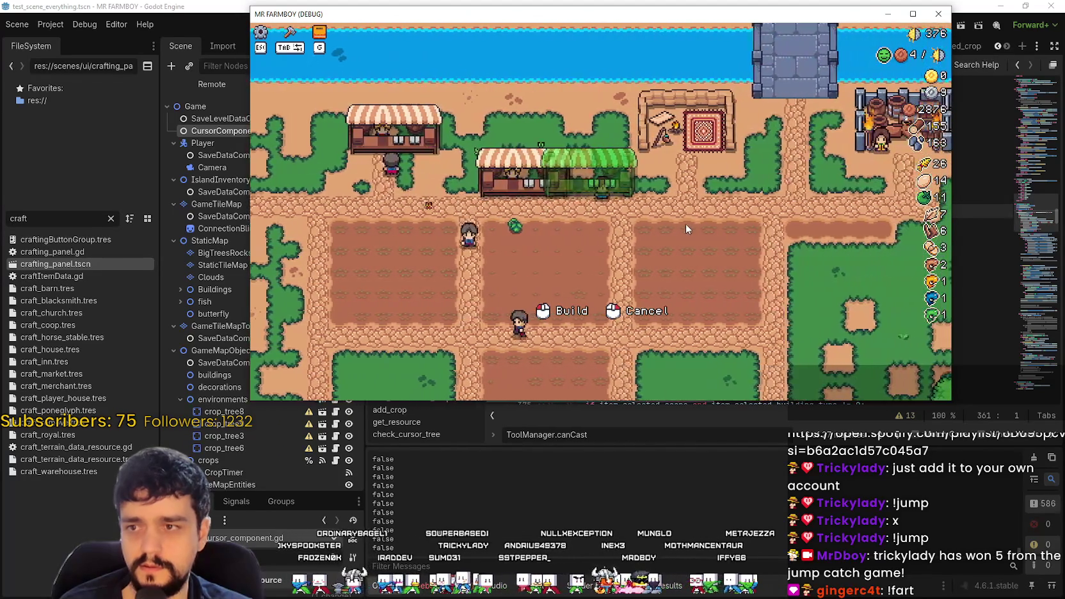
{"action": "left_click", "coordinate": [686, 224]}
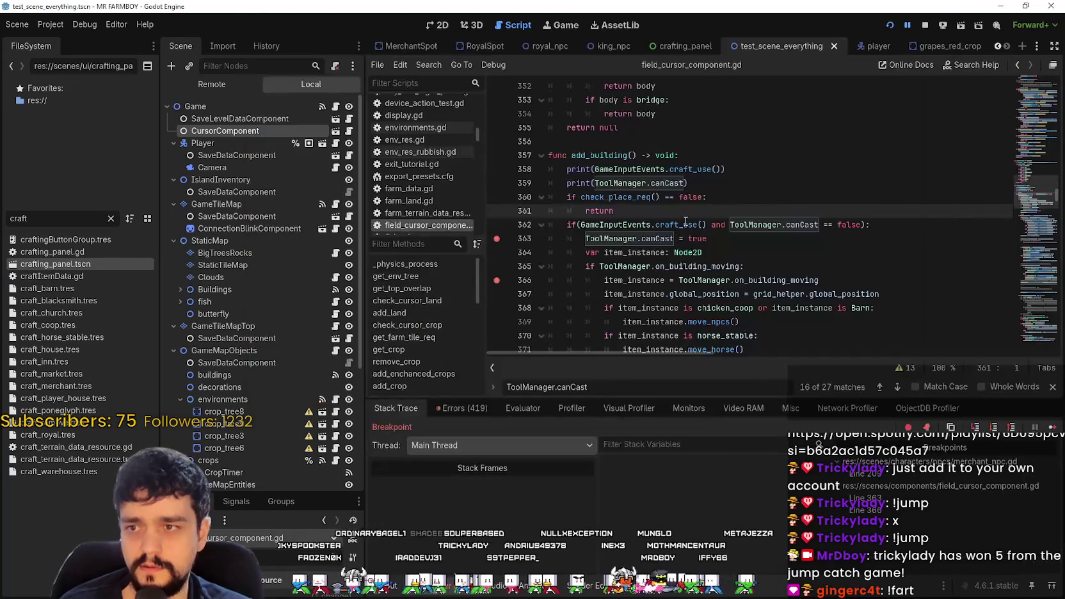
- Resume past the line 363 breakpoints and walk the character up to the top path
{"action": "left_click", "coordinate": [1051, 429]}
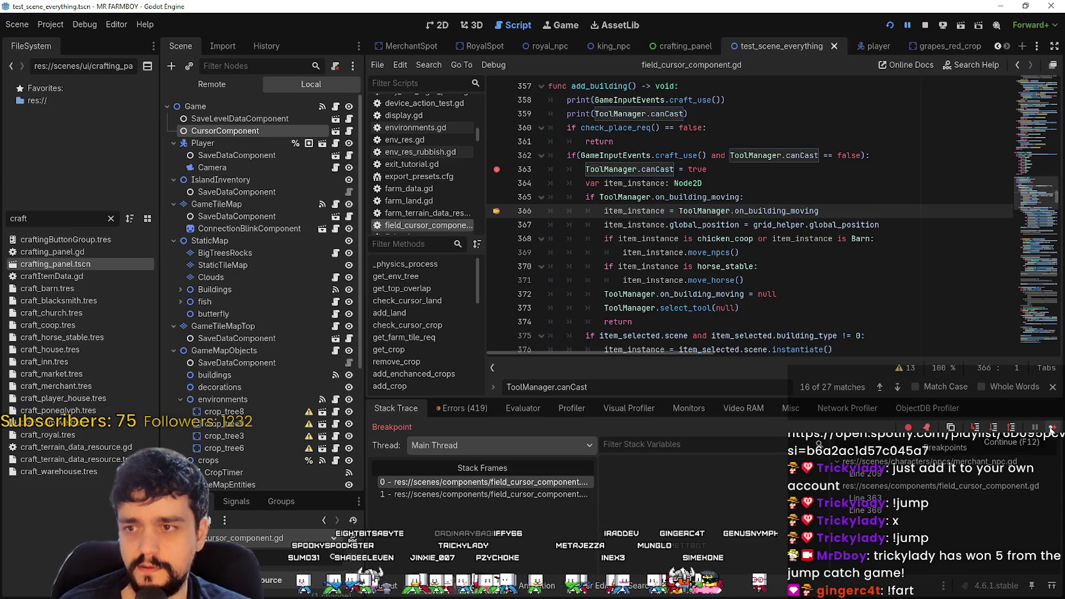
{"action": "left_click", "coordinate": [1051, 428]}
{"action": "key", "text": "w"}
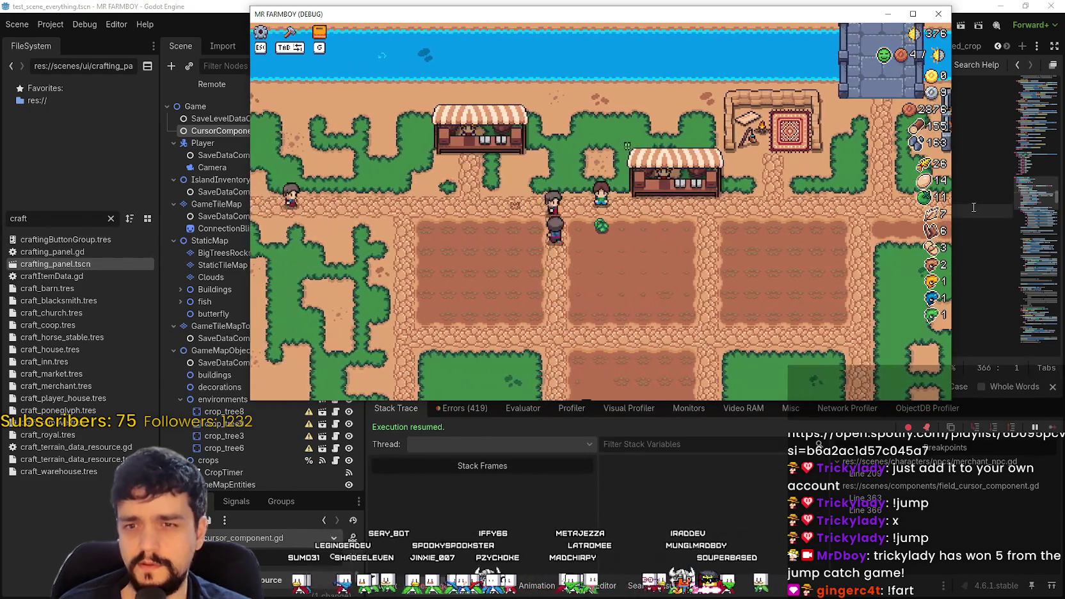
- Stop the running game from the script editor and relaunch the project with F5
{"action": "left_click", "coordinate": [974, 208]}
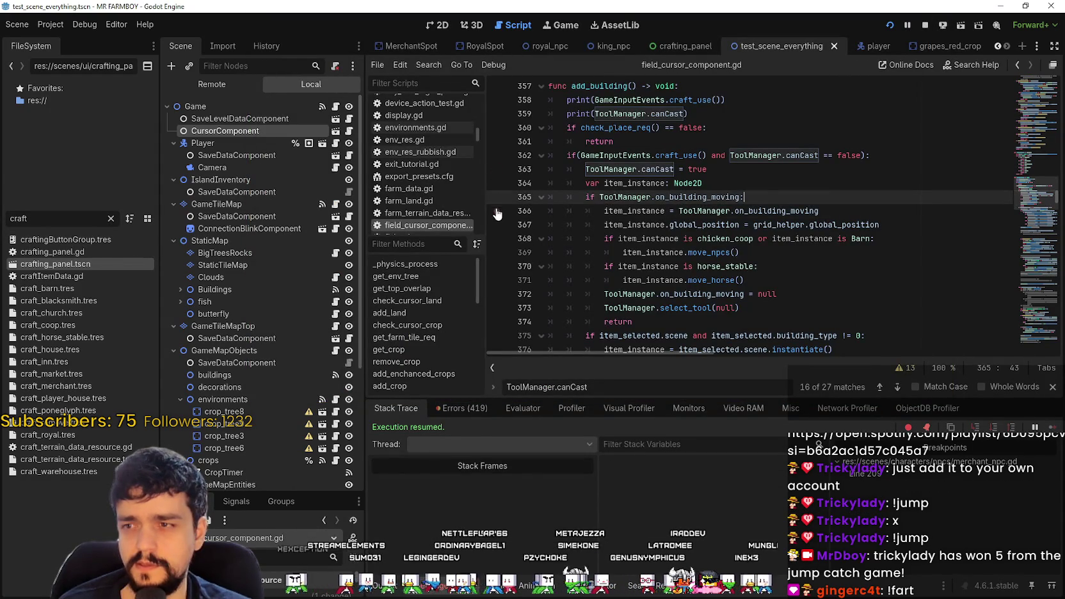
{"action": "left_click", "coordinate": [770, 186]}
{"action": "left_click", "coordinate": [923, 26]}
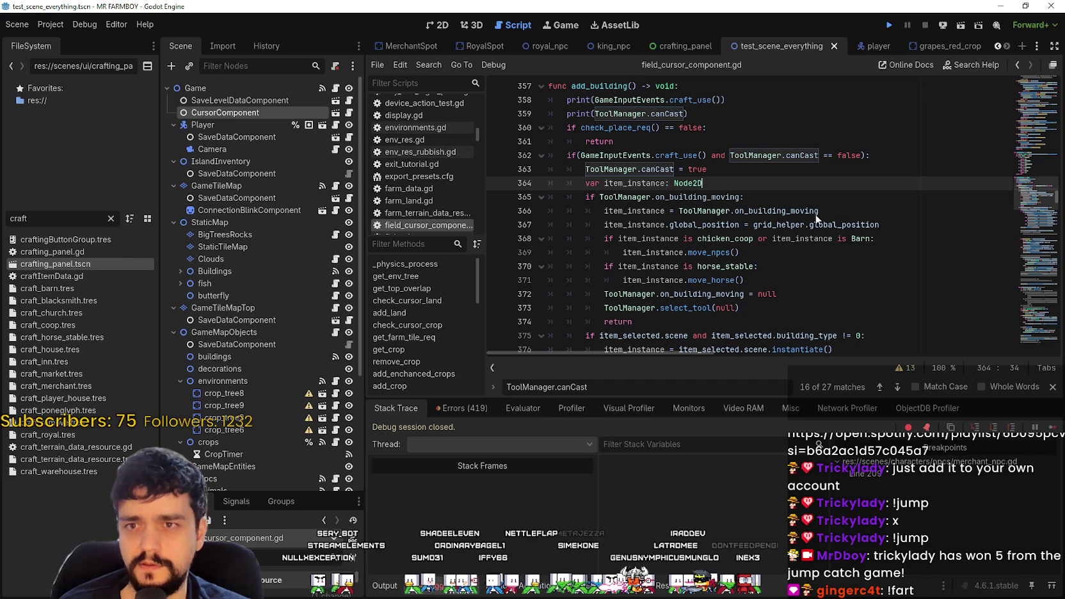
{"action": "key", "text": "F5"}
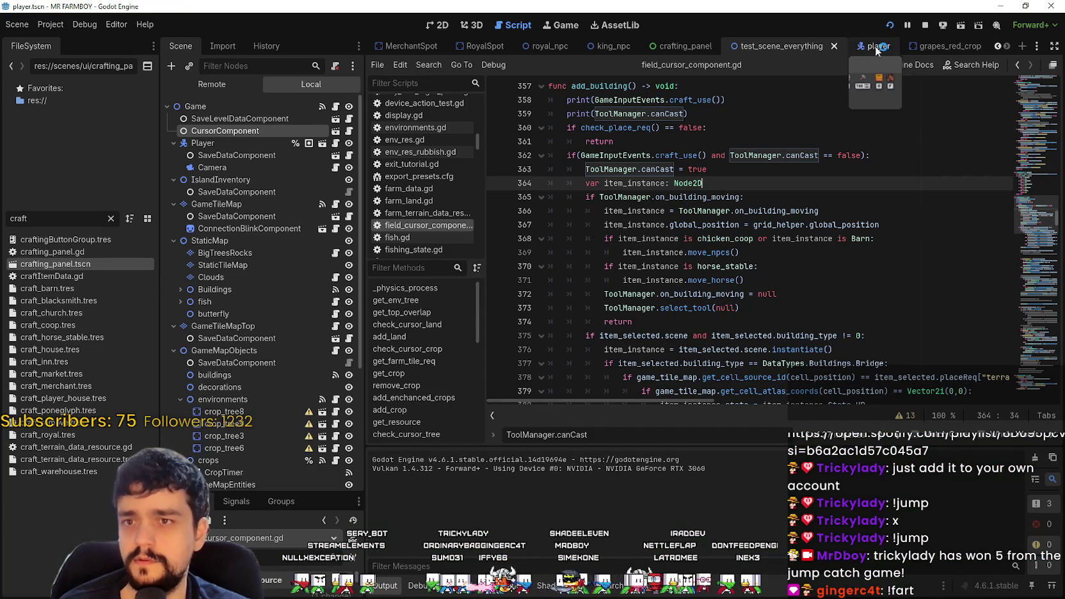
- Open the player scene's Walk state script, walk_state.gd, and locate the Buildings canCast block
{"action": "left_click", "coordinate": [877, 46]}
{"action": "left_click", "coordinate": [355, 167]}
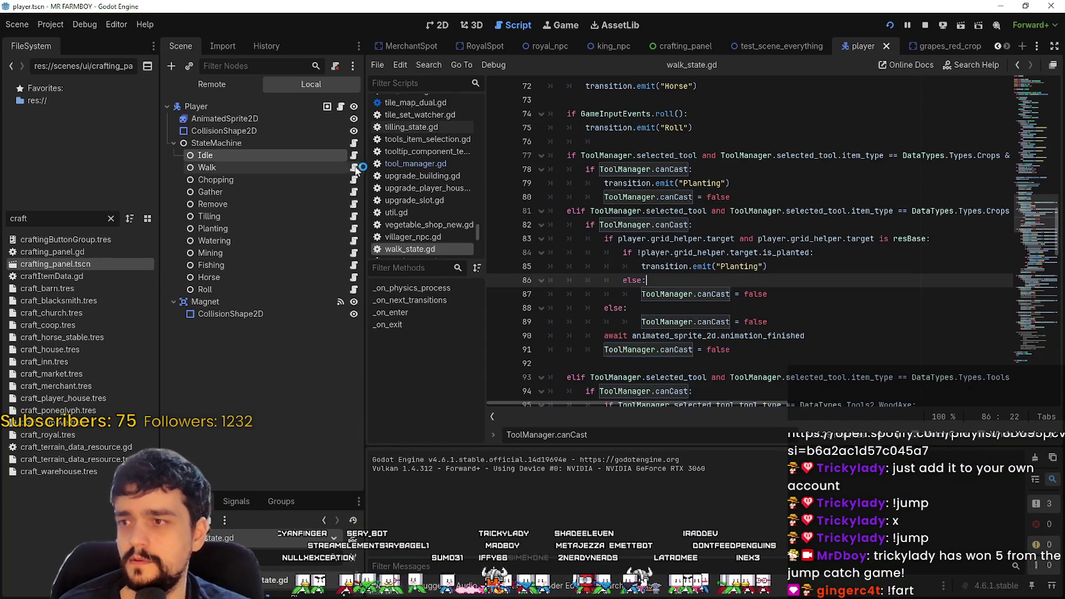
{"action": "scroll", "coordinate": [755, 295], "scroll_direction": "down", "scroll_amount": 15}
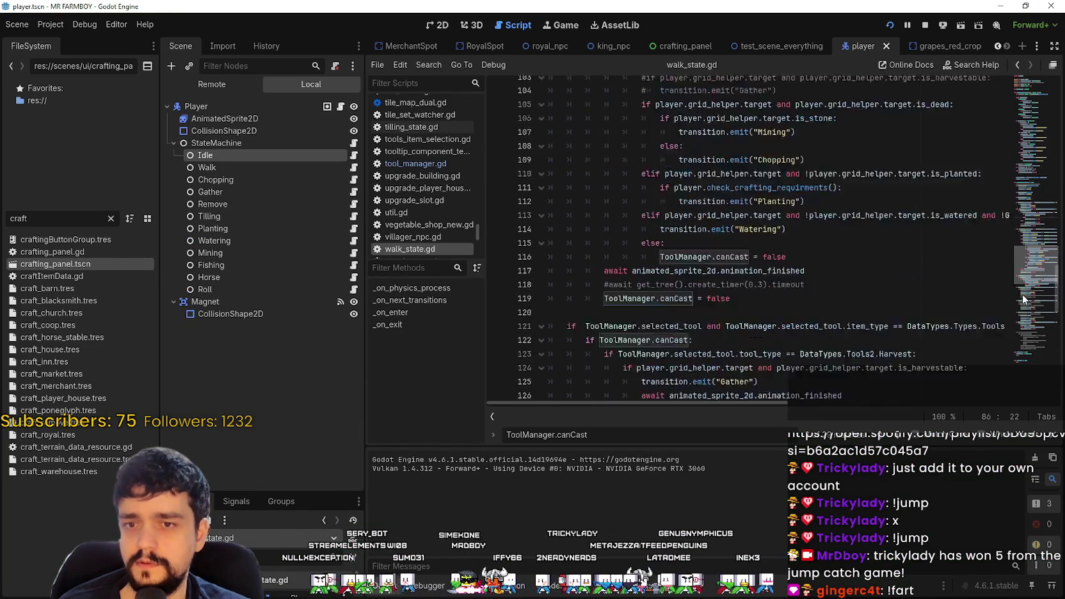
{"action": "left_click_drag", "start_coordinate": [1024, 324], "coordinate": [1021, 345]}
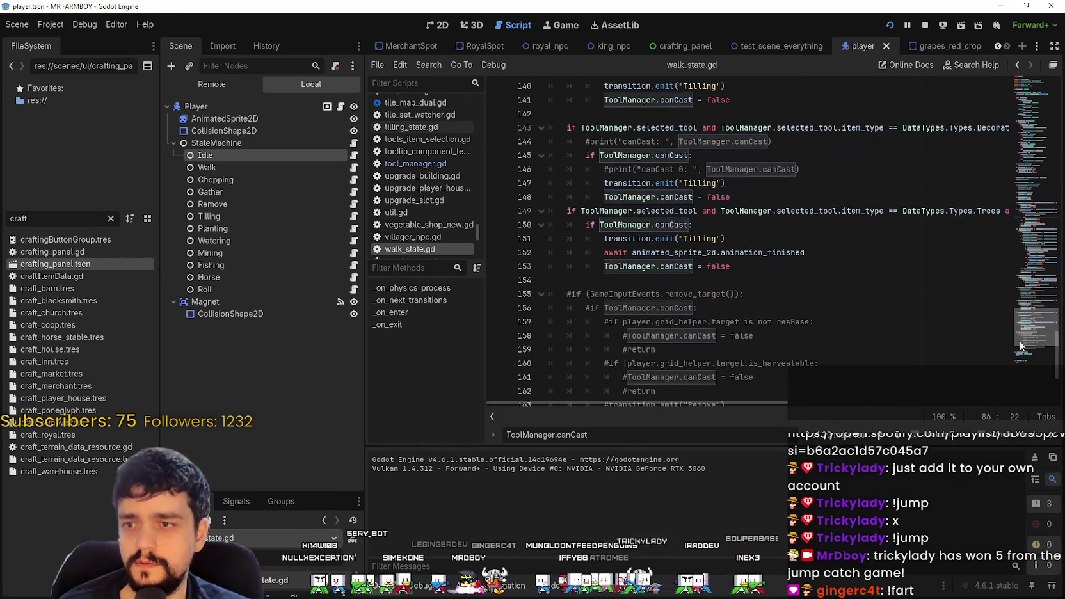
{"action": "mouse_move", "coordinate": [757, 402]}
{"action": "left_mouse_down"}
{"action": "mouse_move", "coordinate": [877, 410]}
{"action": "mouse_move", "coordinate": [831, 403]}
{"action": "left_mouse_up"}
{"action": "scroll", "coordinate": [702, 292], "scroll_direction": "up", "scroll_amount": 5}
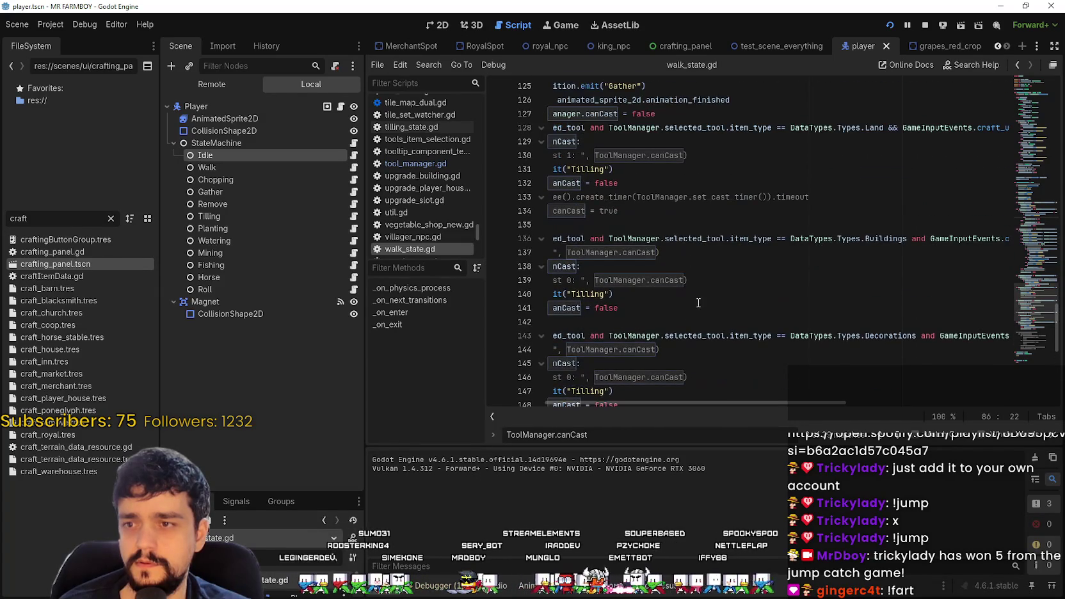
- Comment out lines 136–141 with Ctrl+K, save the script, and close the ToolManager.canCast search
{"action": "left_click_drag", "start_coordinate": [702, 306], "coordinate": [391, 272]}
{"action": "key", "text": "shift+Up"}
{"action": "key", "text": "shift+Up"}
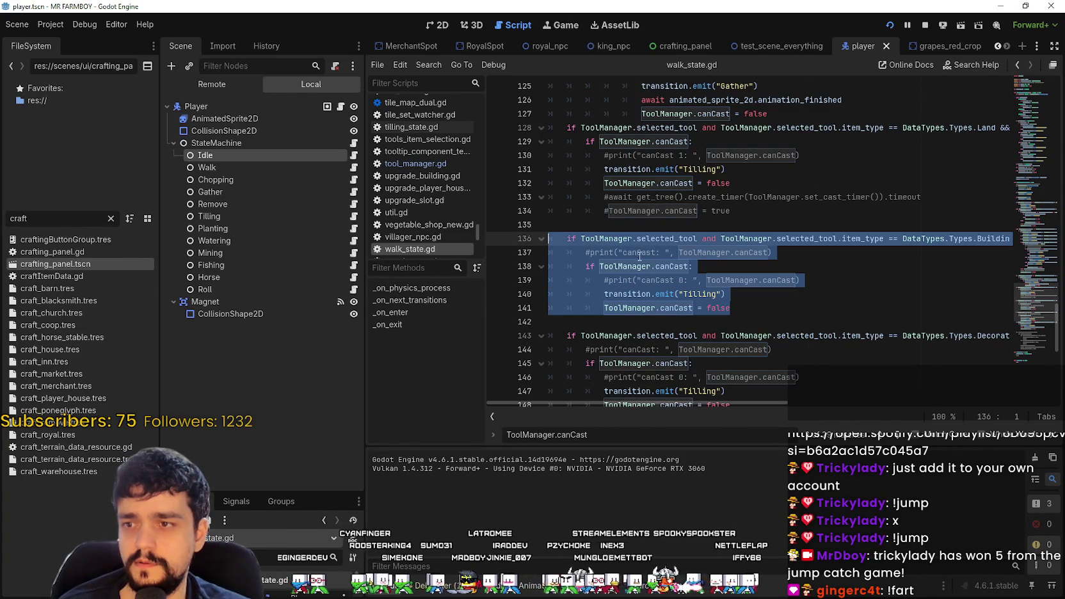
{"action": "key", "text": "ctrl+k"}
{"action": "key", "text": "ctrl+s"}
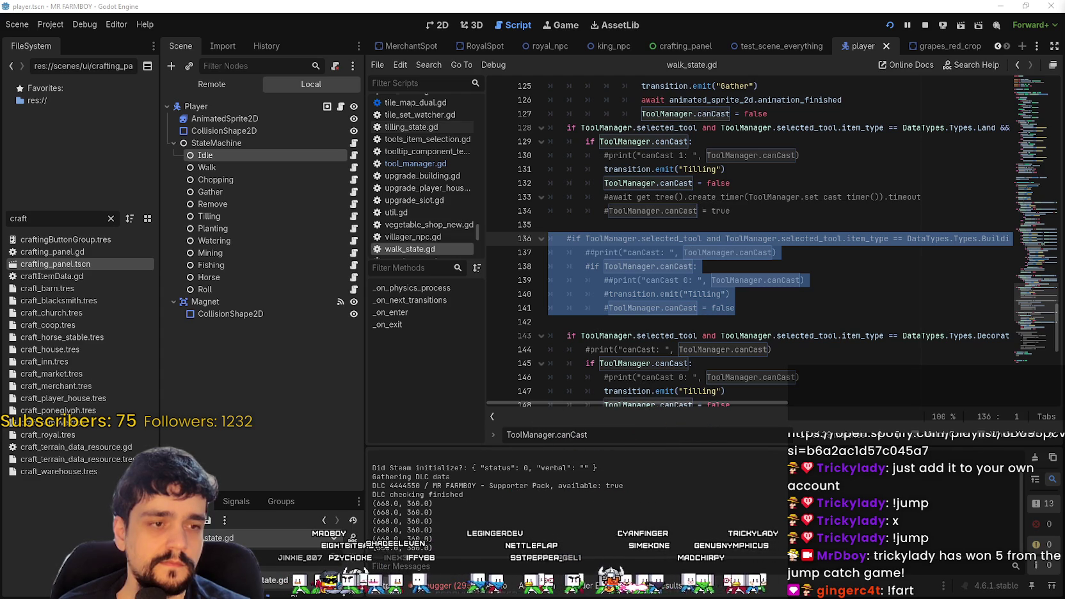
{"action": "left_click", "coordinate": [754, 285]}
{"action": "left_click", "coordinate": [1055, 440]}
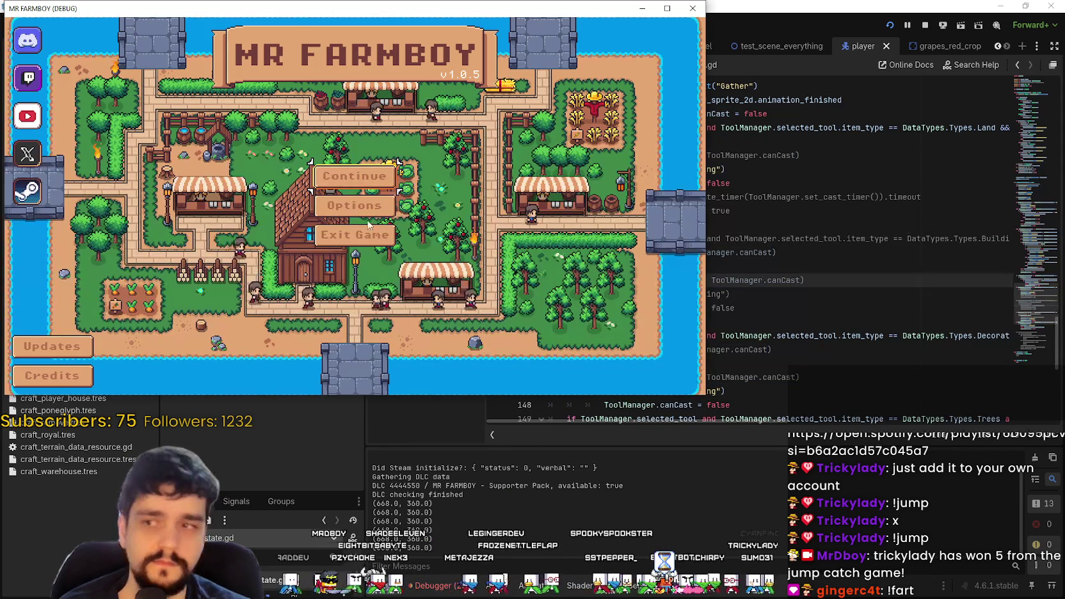
- Load the sixth save slot in a full-screen game window and dismiss the Advancements window
{"action": "left_click_drag", "start_coordinate": [325, 4], "coordinate": [654, 48]}
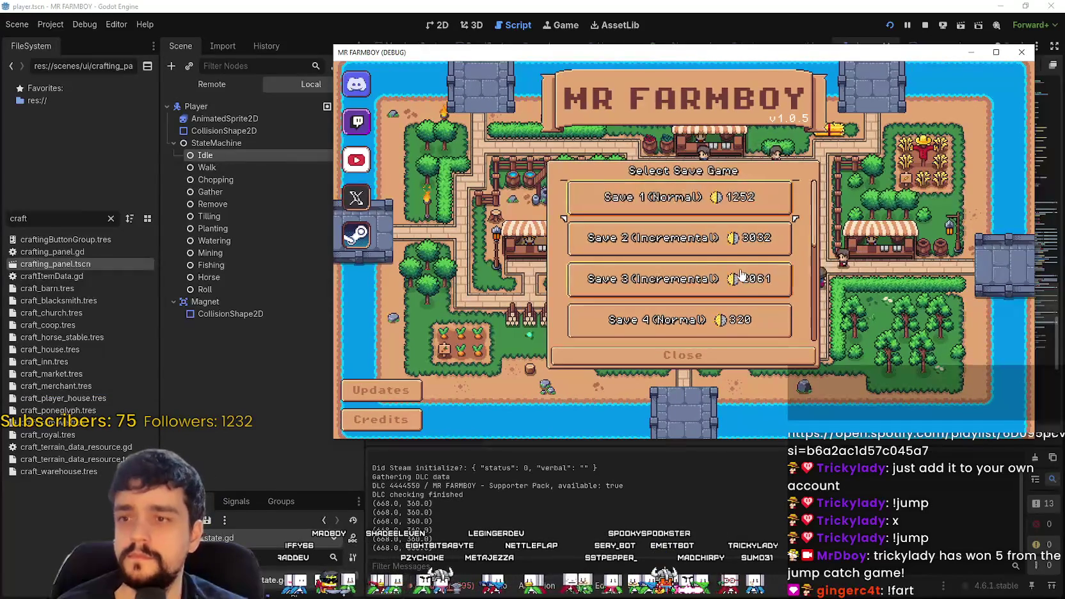
{"action": "scroll", "coordinate": [683, 258], "scroll_direction": "down", "scroll_amount": 4}
{"action": "left_click", "coordinate": [682, 258]}
{"action": "left_click", "coordinate": [637, 229]}
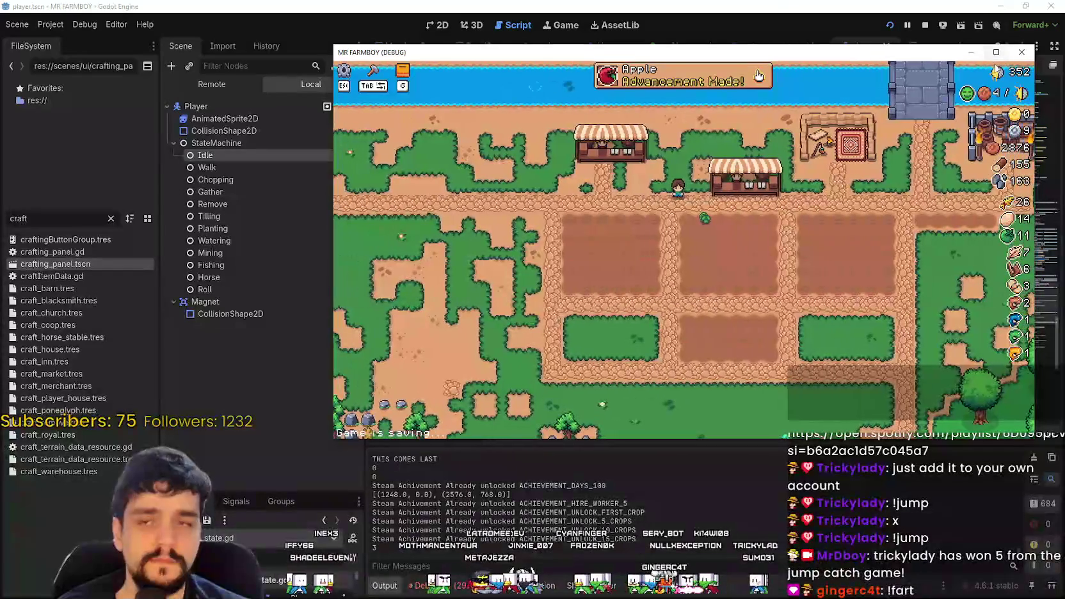
{"action": "left_click", "coordinate": [996, 51]}
{"action": "left_click", "coordinate": [649, 36]}
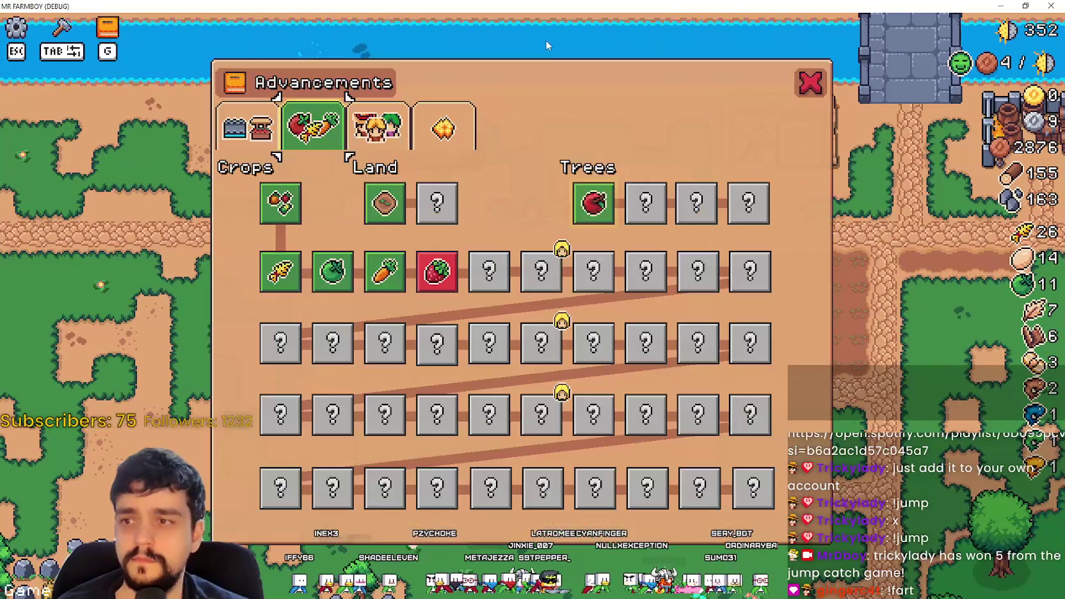
{"action": "key", "text": "Escape"}
- Move the market stall with M to a spot on the left, then pick it up again and cancel the move
{"action": "key", "text": "d"}
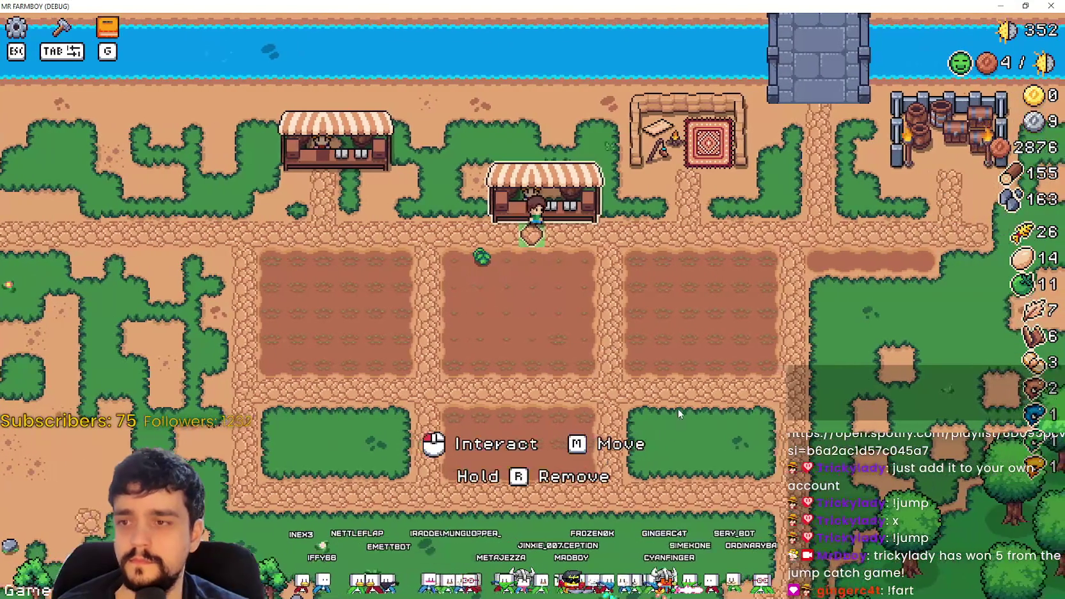
{"action": "key", "text": "m"}
{"action": "key", "text": "a"}
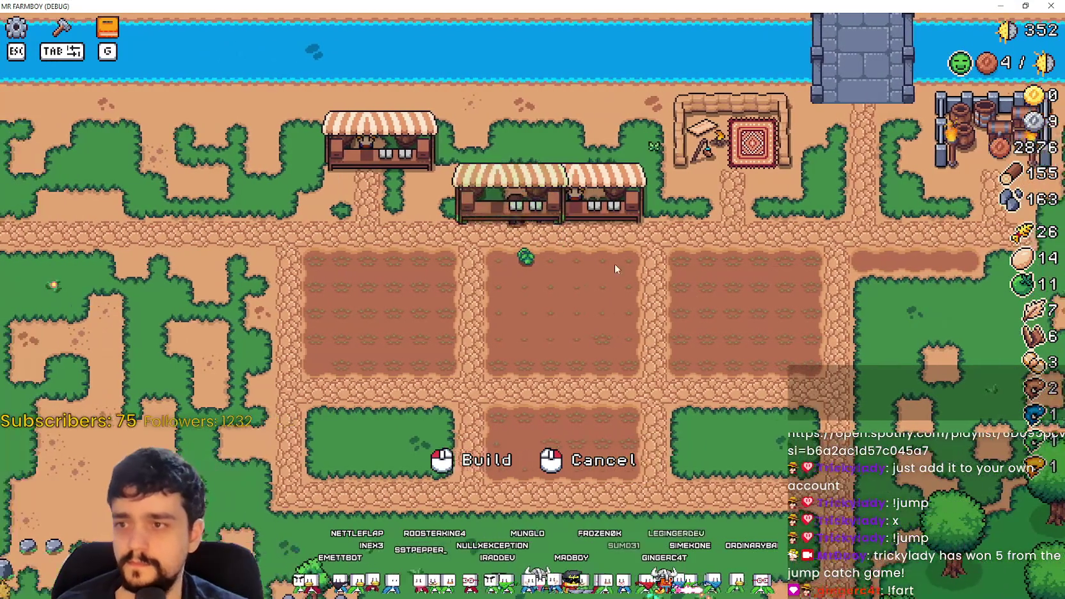
{"action": "left_click", "coordinate": [539, 258]}
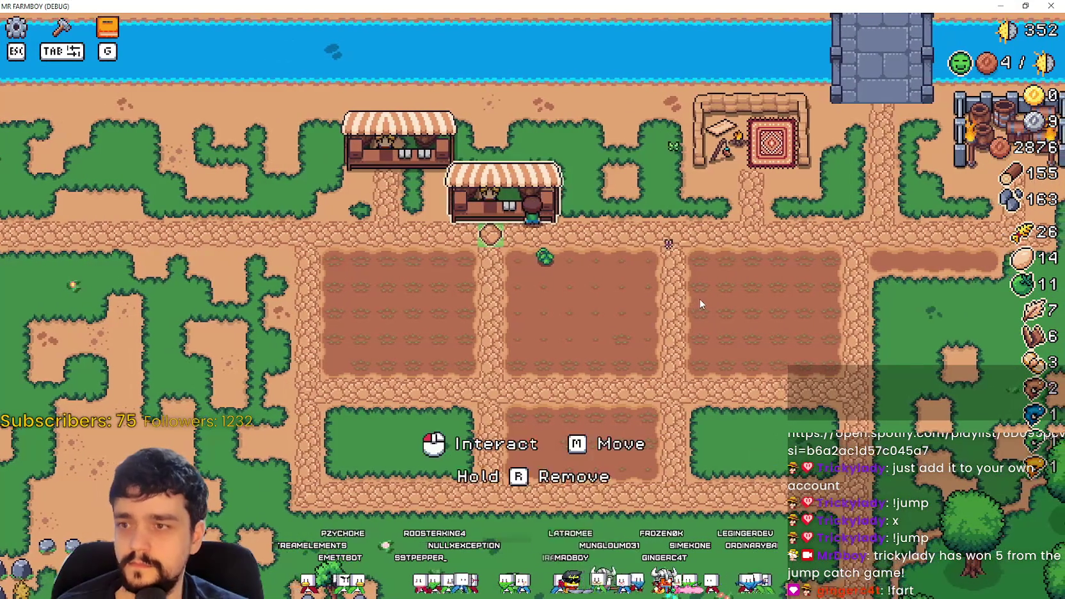
{"action": "key", "text": "m"}
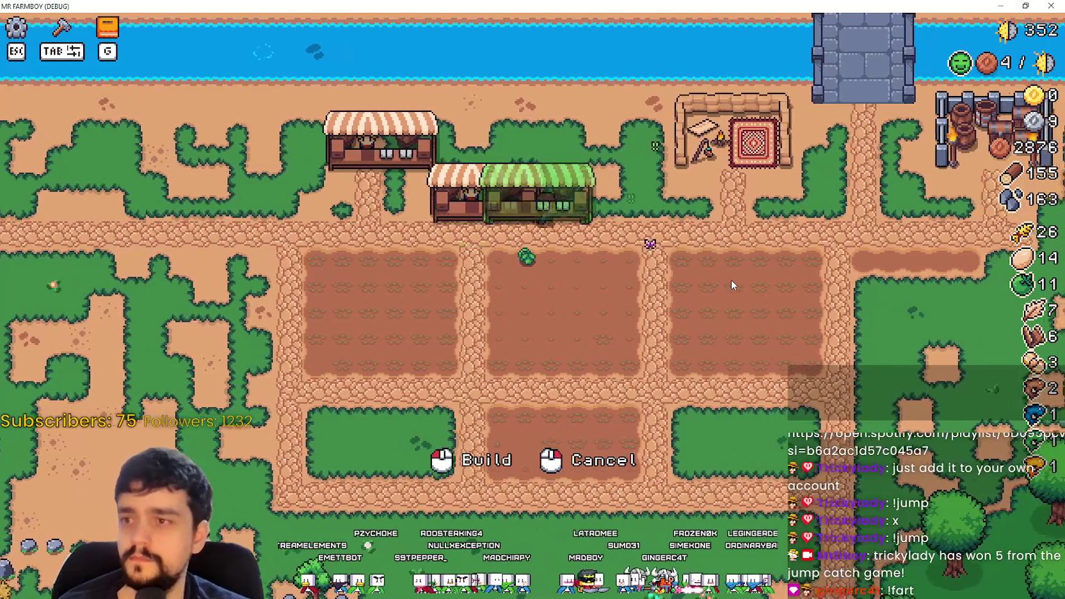
{"action": "key", "text": "d"}
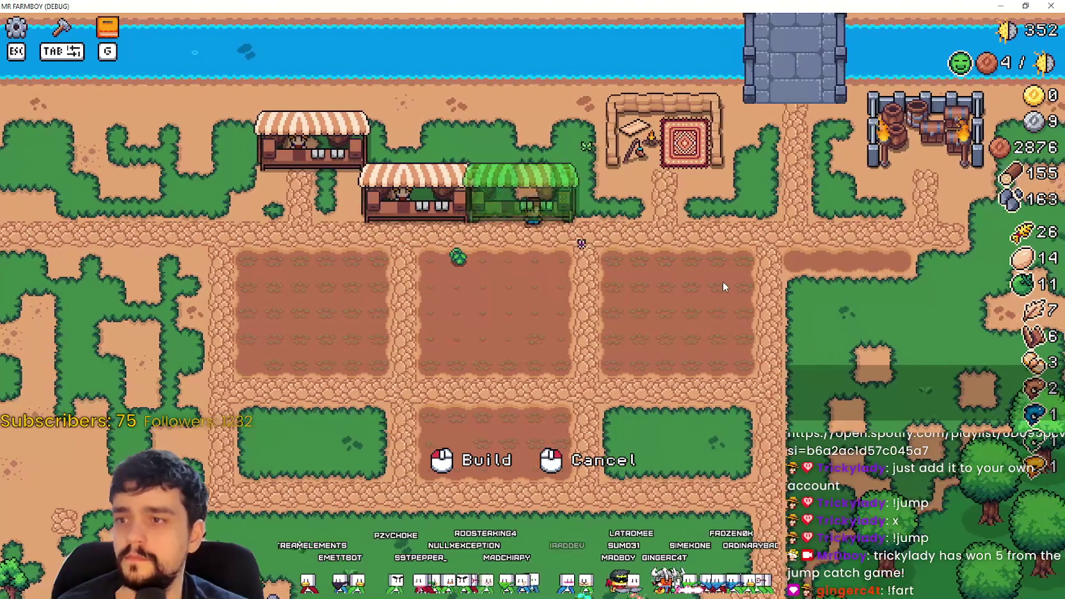
{"action": "key", "text": "a"}
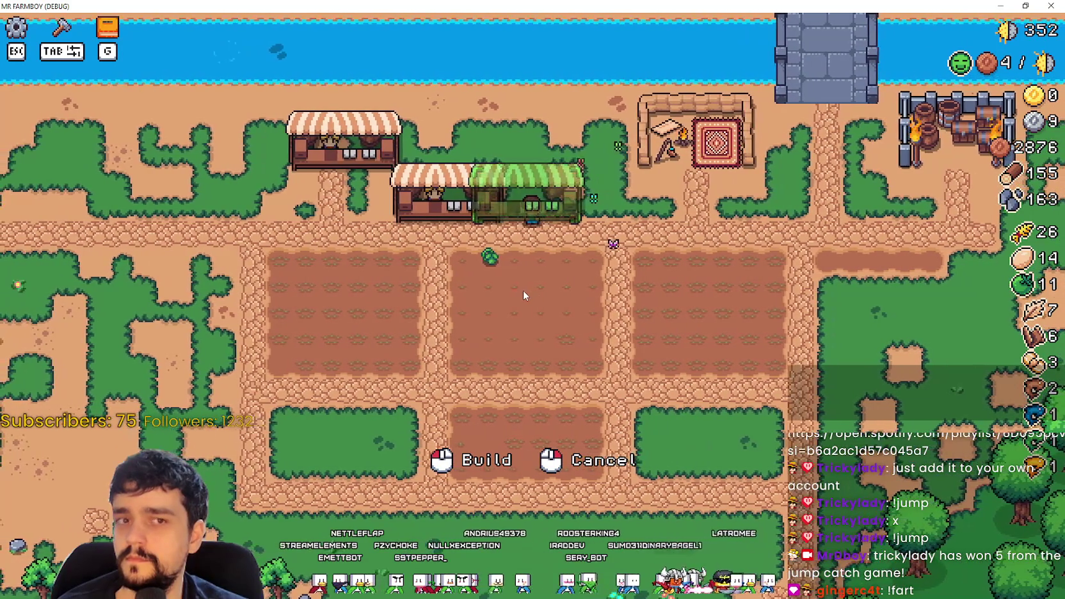
{"action": "key", "text": "w"}
{"action": "key", "text": "d"}
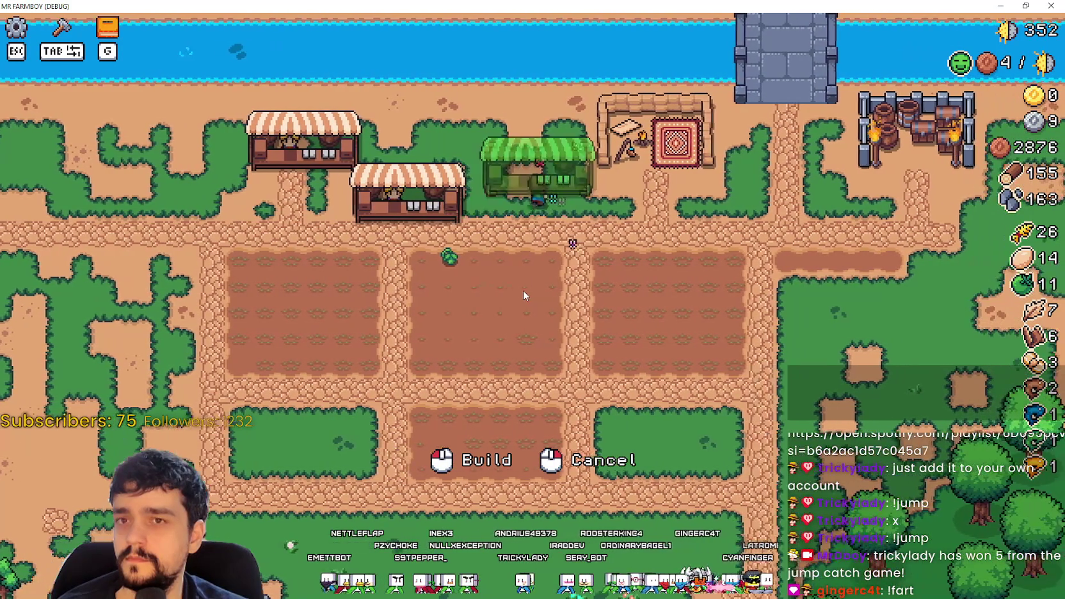
{"action": "key", "text": "a"}
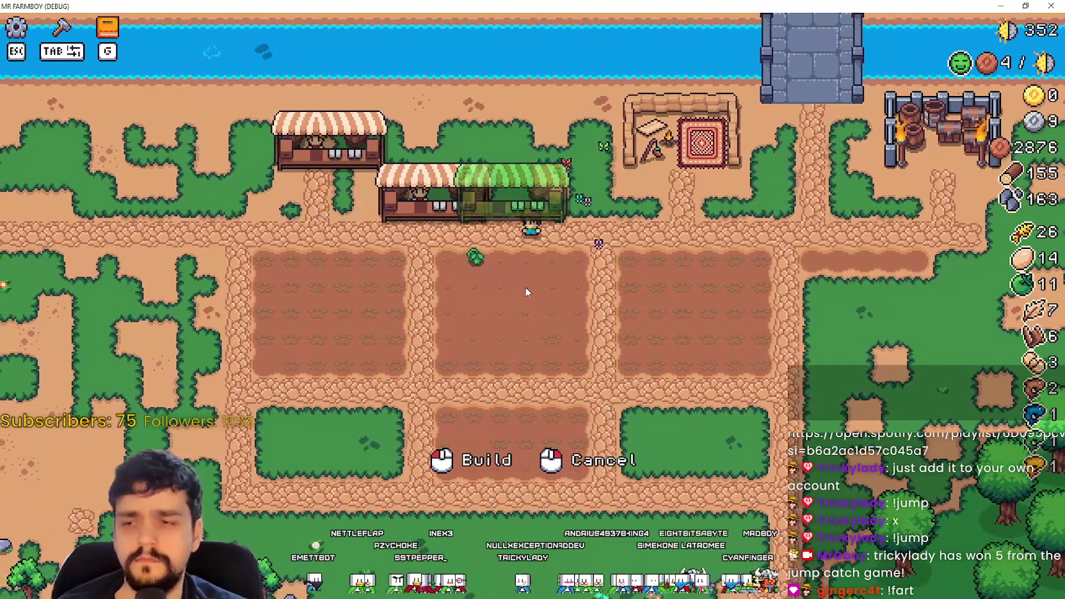
{"action": "right_click", "coordinate": [524, 287]}
- Harvest the green tomato in the middle field, then build the stall where it stands
{"action": "key", "text": "a"}
{"action": "key", "text": "s"}
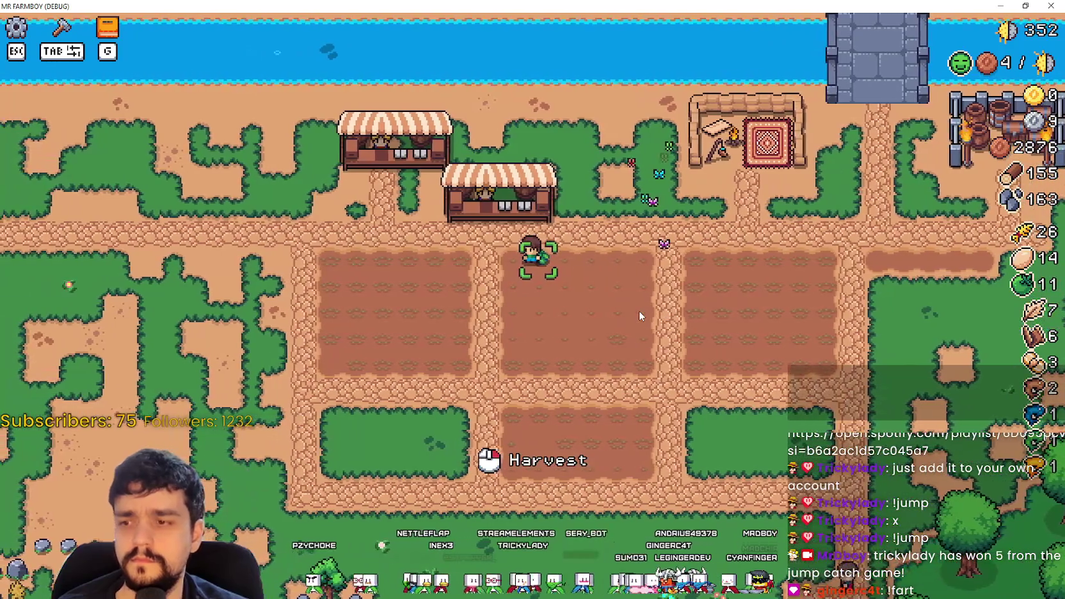
{"action": "right_click", "coordinate": [639, 311]}
{"action": "key", "text": "w"}
{"action": "right_click", "coordinate": [659, 288]}
{"action": "left_click", "coordinate": [683, 267]}
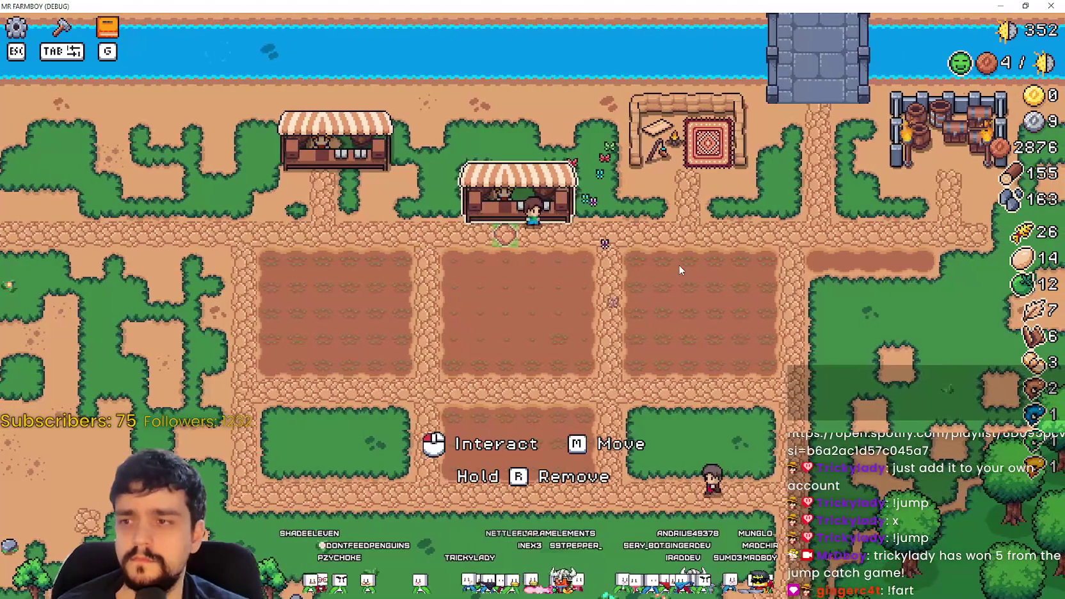
- Open and close the market window at the stall, then pick up the stall and cancel moving it
{"action": "key", "text": "a"}
{"action": "key", "text": "w"}
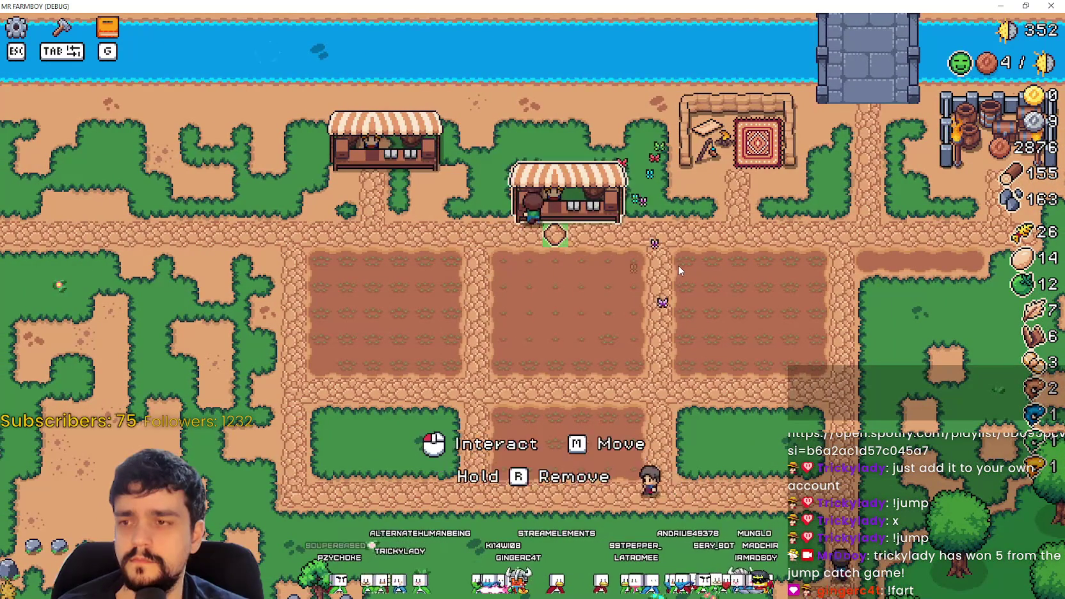
{"action": "left_click", "coordinate": [680, 270]}
{"action": "key", "text": "Escape"}
{"action": "key", "text": "a"}
{"action": "key", "text": "d"}
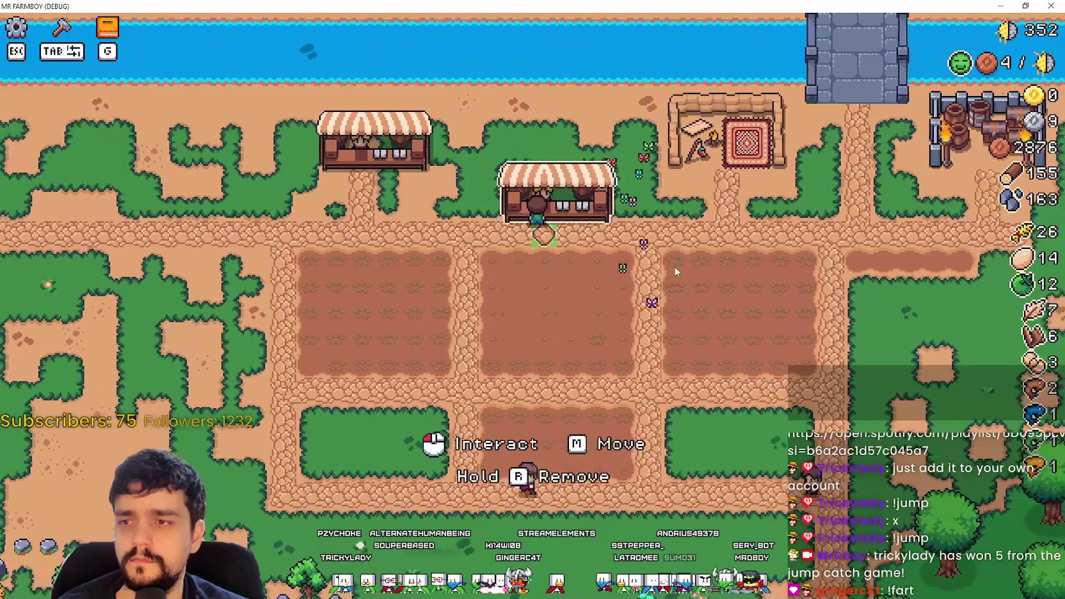
{"action": "right_click", "coordinate": [676, 270]}
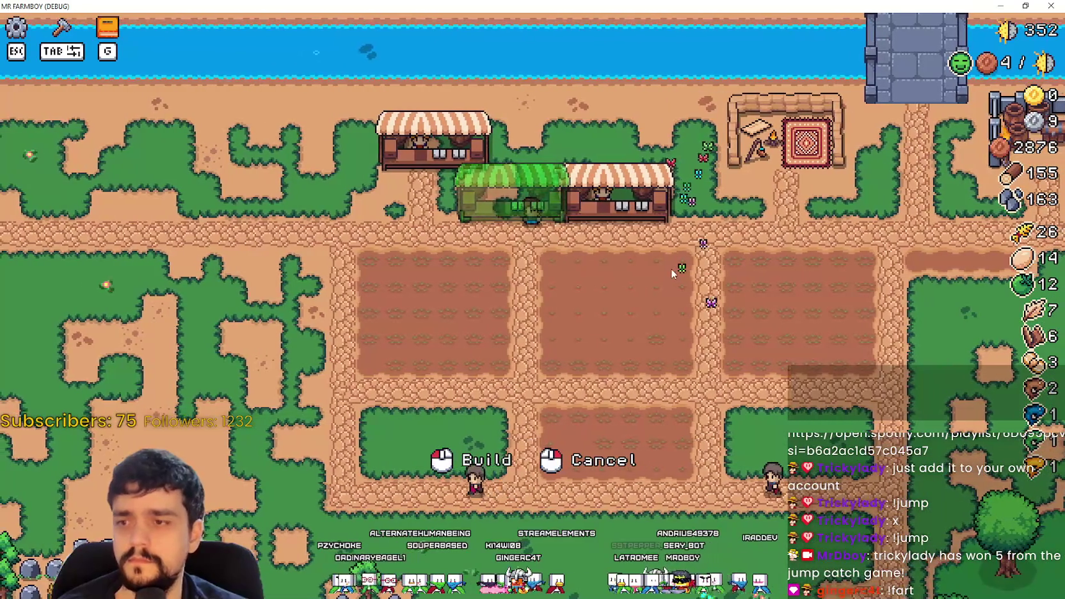
{"action": "right_click", "coordinate": [669, 269]}
- Plant a green tomato in the field and walk back up to the market stall
{"action": "key", "text": "s"}
{"action": "key", "text": "d"}
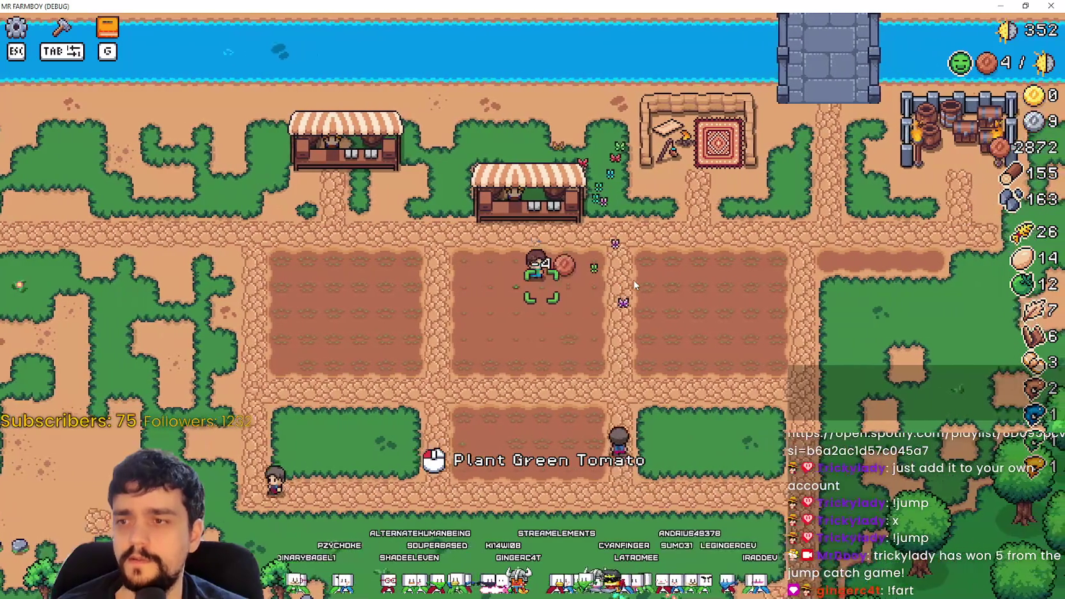
{"action": "left_click", "coordinate": [633, 279]}
{"action": "key", "text": "a"}
{"action": "key", "text": "w"}
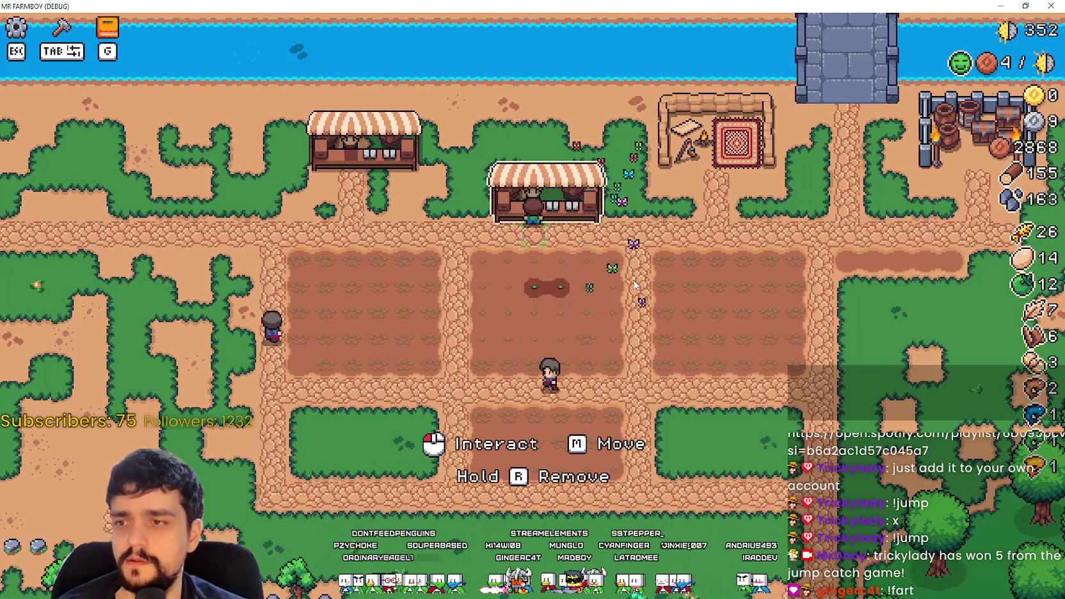
- Choose the Market building in the Crafting panel for placement
{"action": "key", "text": "a"}
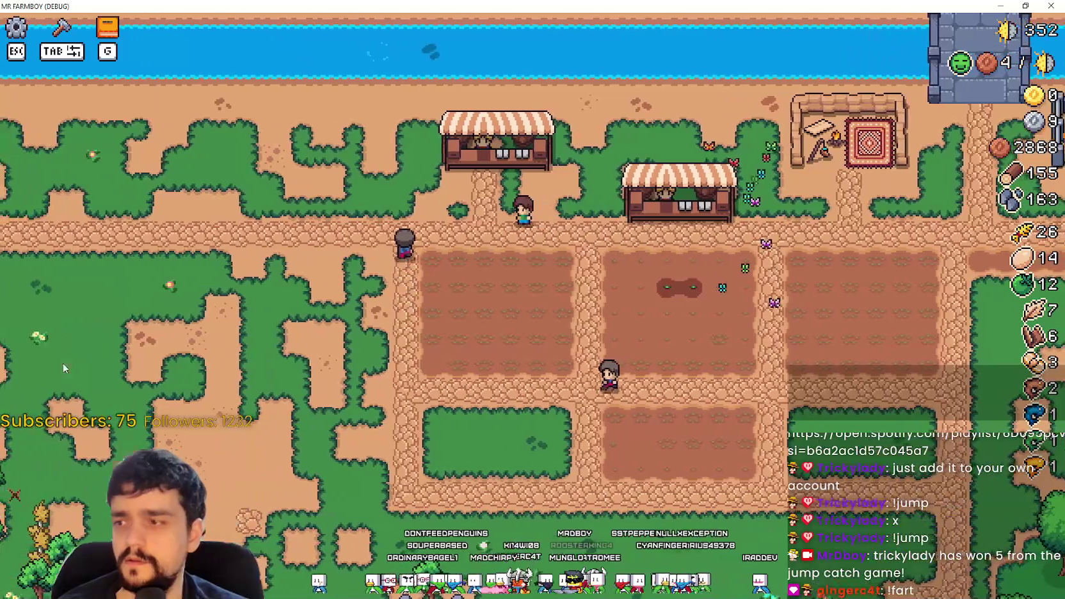
{"action": "key", "text": "Tab"}
{"action": "key", "text": "a"}
{"action": "left_click", "coordinate": [38, 451]}
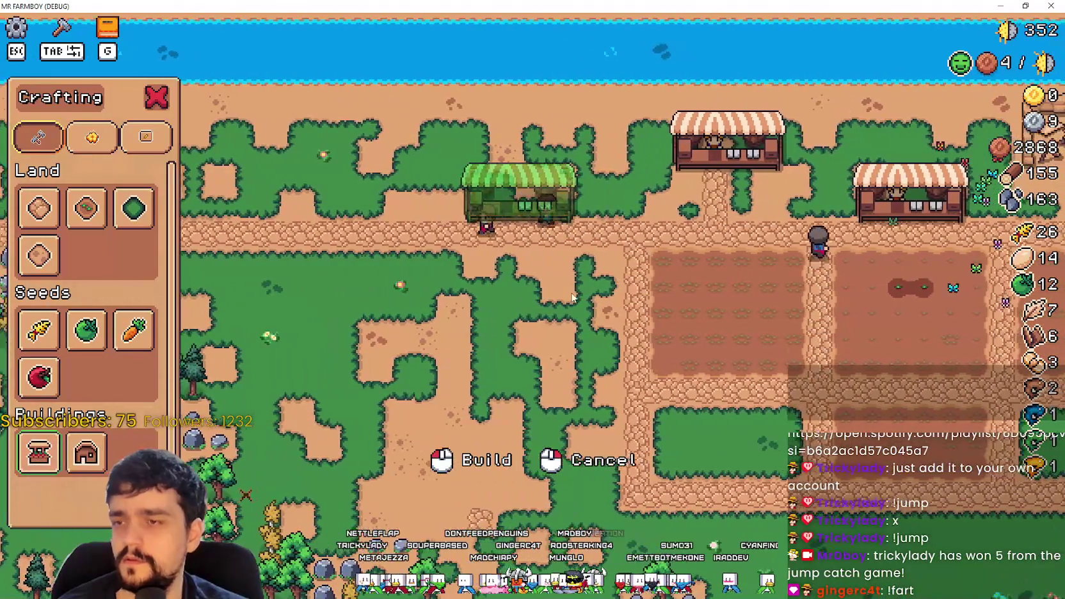
- Build the market at the ghost spot, walk left and right testing placement validity, then switch back to Godot
{"action": "left_click", "coordinate": [532, 281]}
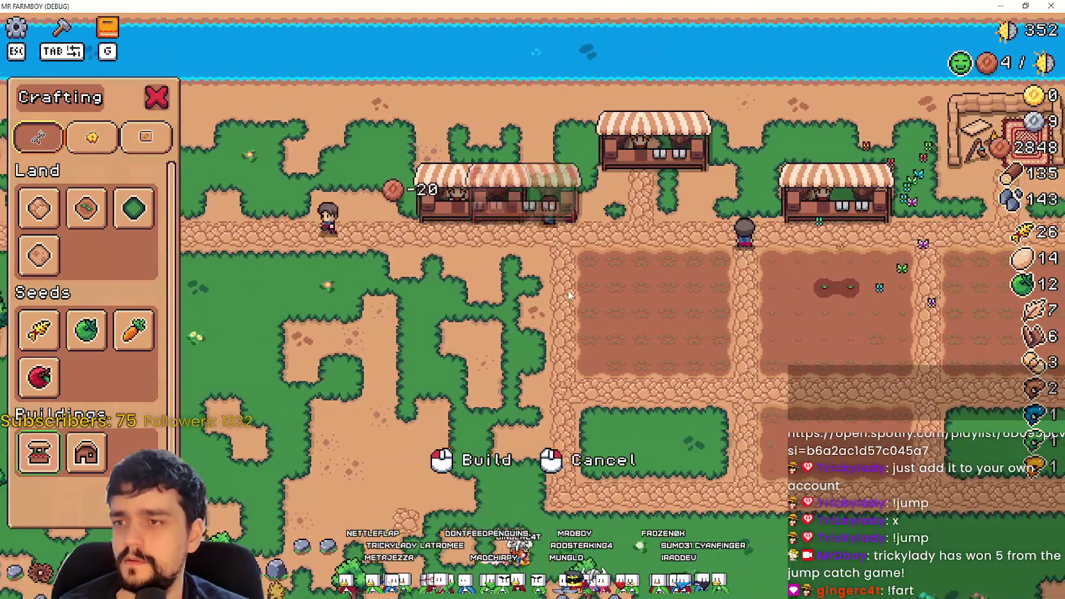
{"action": "key", "text": "a"}
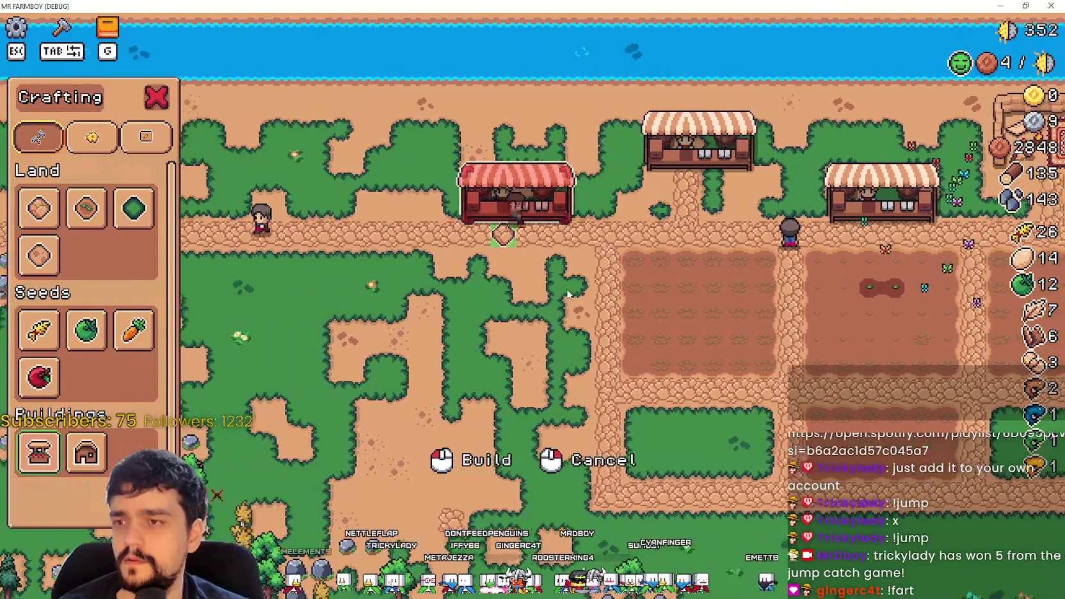
{"action": "key", "text": "a"}
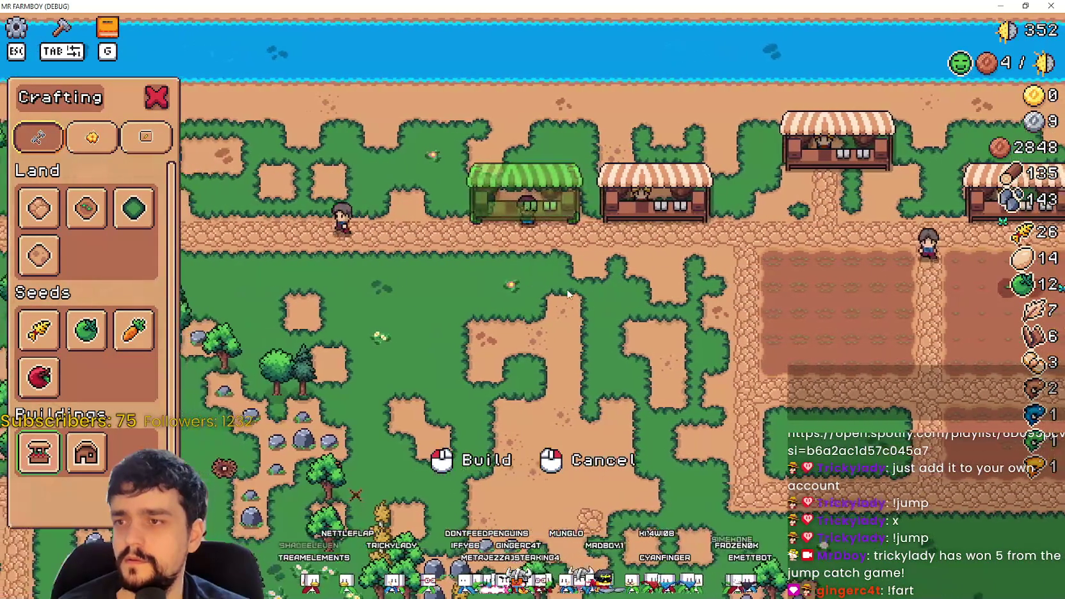
{"action": "key", "text": "a"}
{"action": "key", "text": "d"}
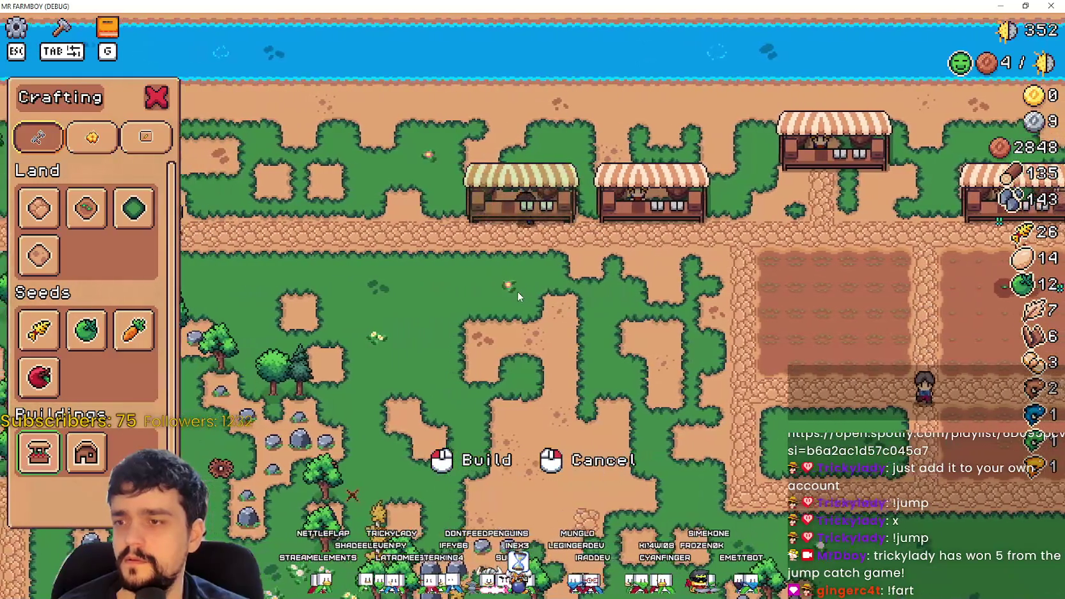
{"action": "key", "text": "d"}
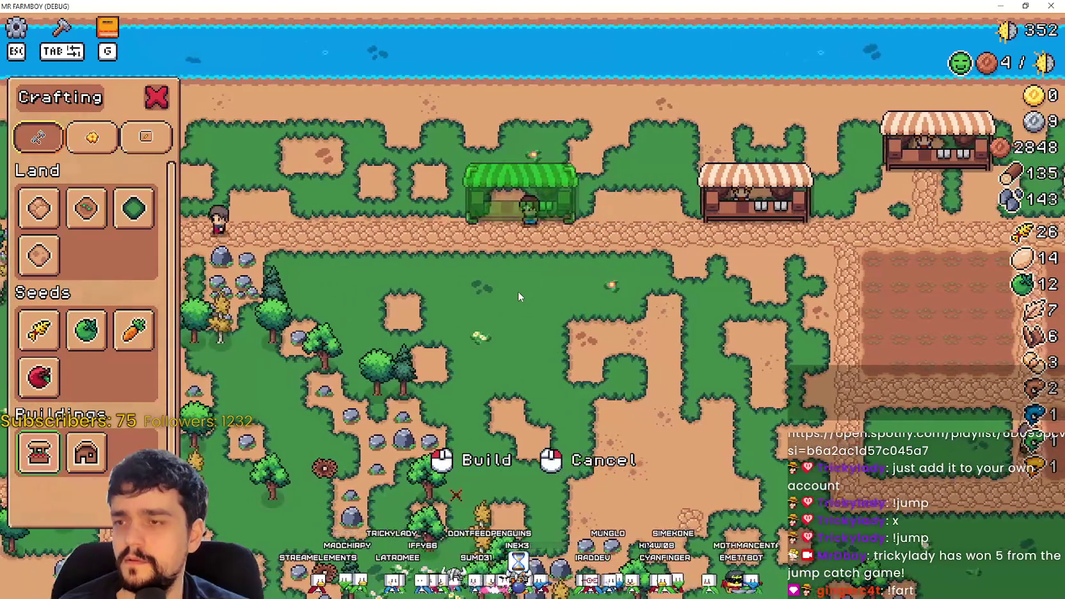
{"action": "key", "text": "d"}
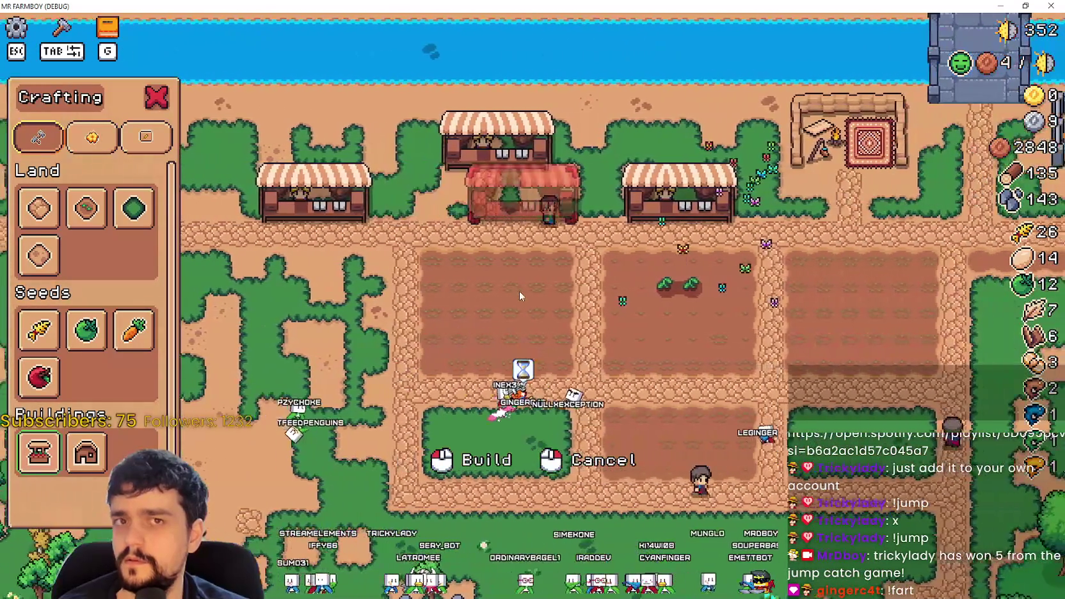
{"action": "key", "text": "d"}
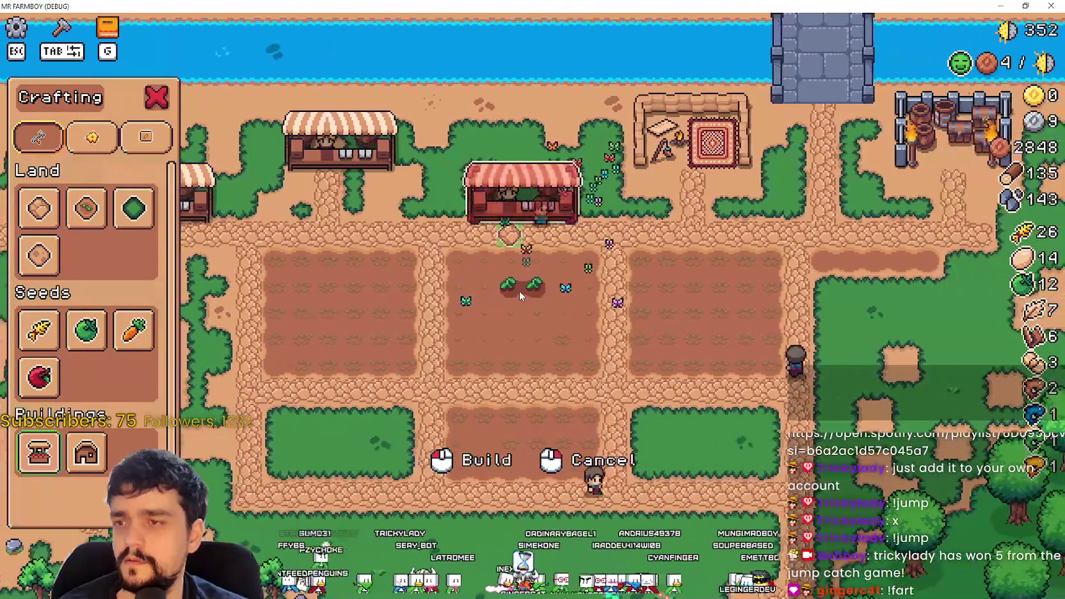
{"action": "key", "text": "a"}
{"action": "key", "text": "alt+Tab"}
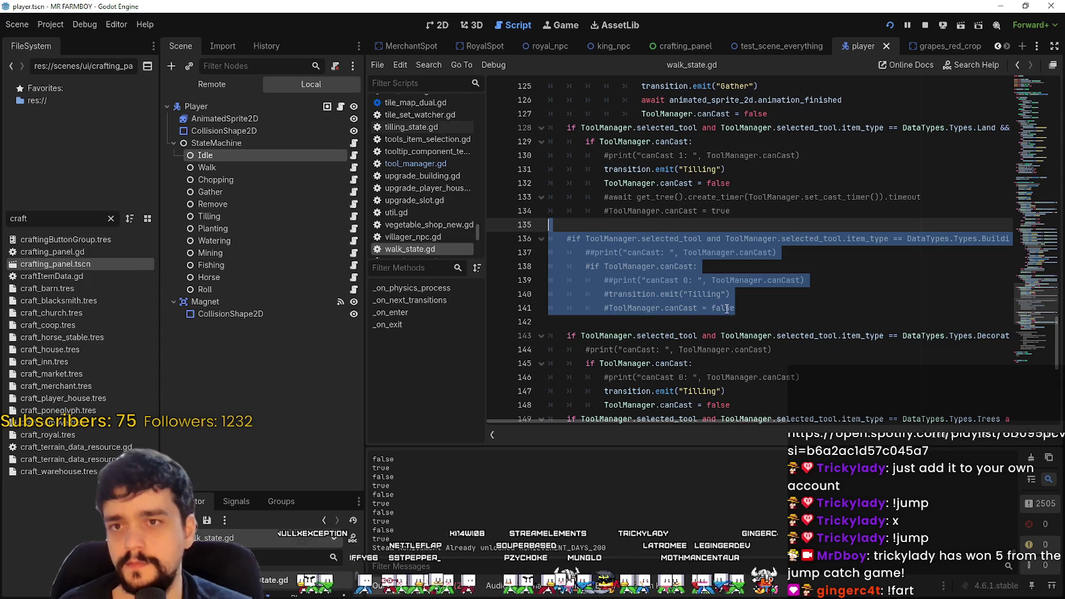
- Uncomment lines 136–141 of the Buildings block in walk_state.gd
{"action": "left_click", "coordinate": [781, 336]}
{"action": "left_click_drag", "start_coordinate": [778, 313], "coordinate": [536, 238]}
{"action": "key", "text": "ctrl+k"}
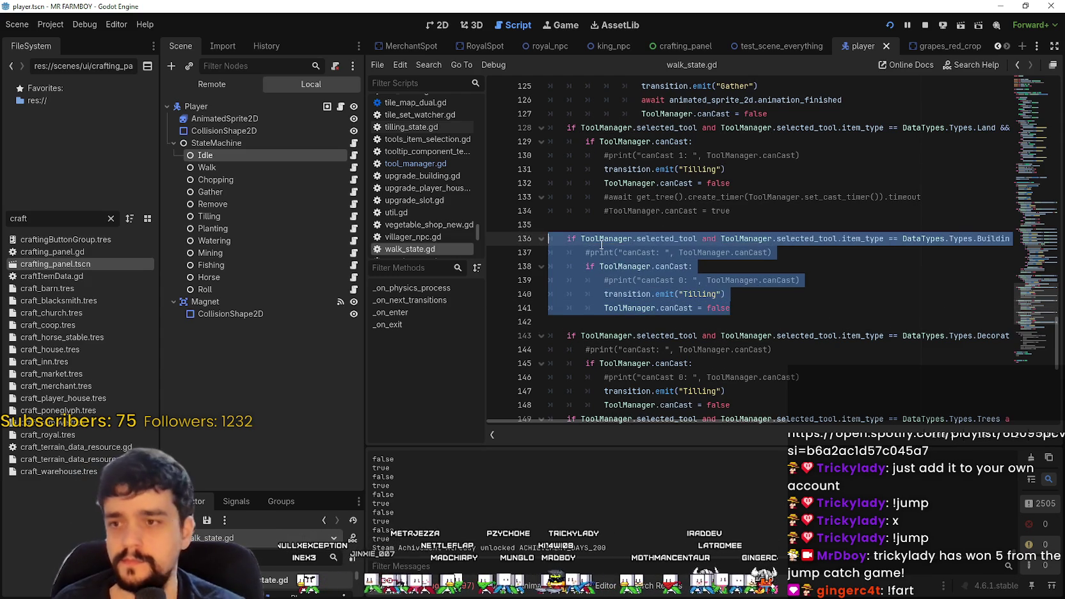
{"action": "left_click", "coordinate": [709, 280]}
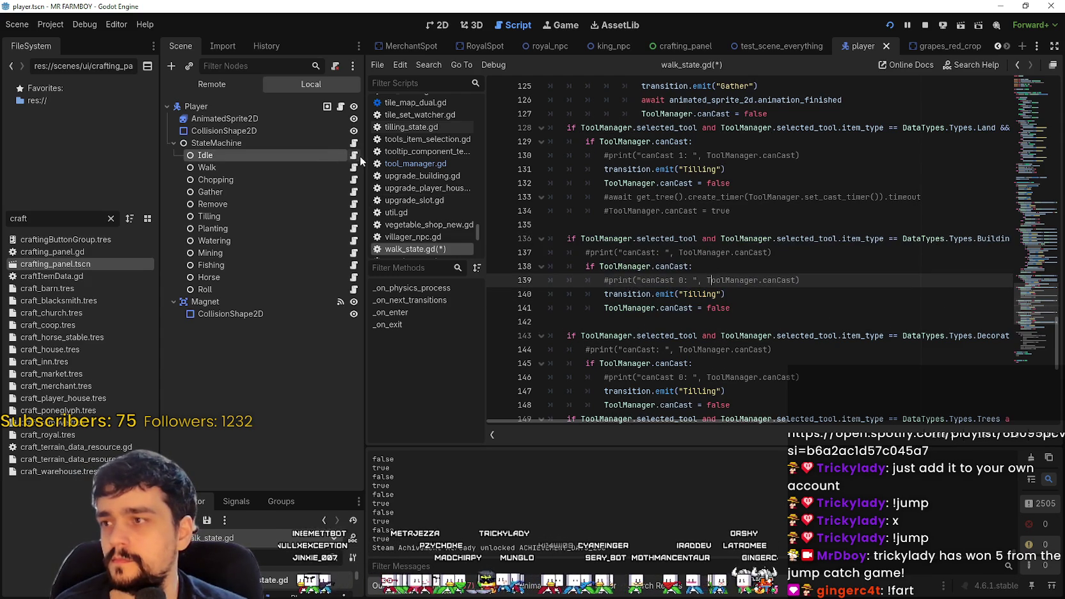
- Uncomment lines 103–107 of idle_state.gd's Buildings block and save the scripts
{"action": "left_click", "coordinate": [354, 155]}
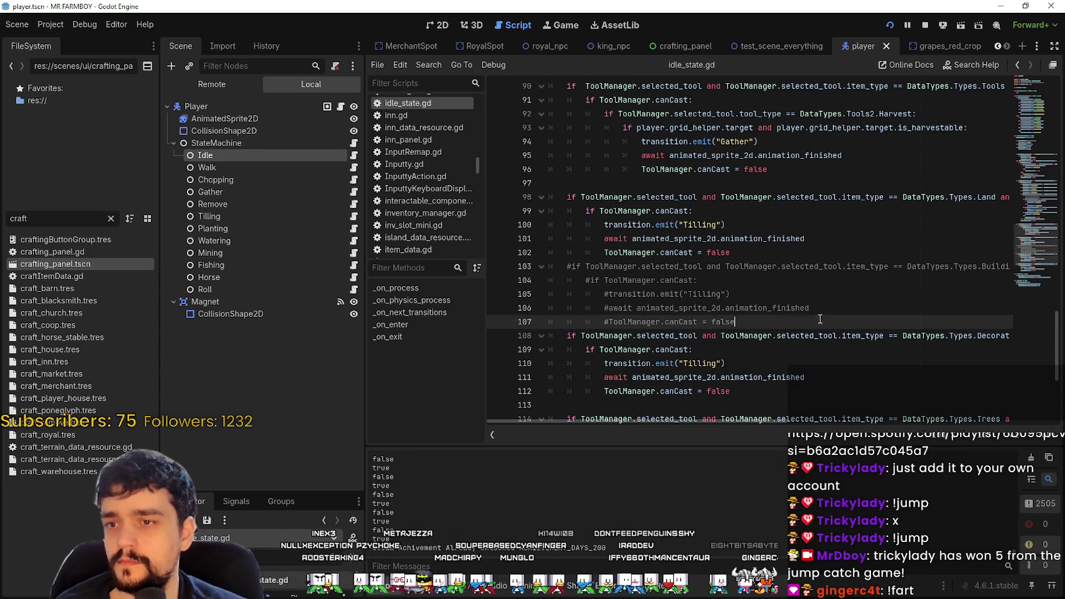
{"action": "left_click_drag", "start_coordinate": [823, 322], "coordinate": [555, 266]}
{"action": "key", "text": "ctrl+k"}
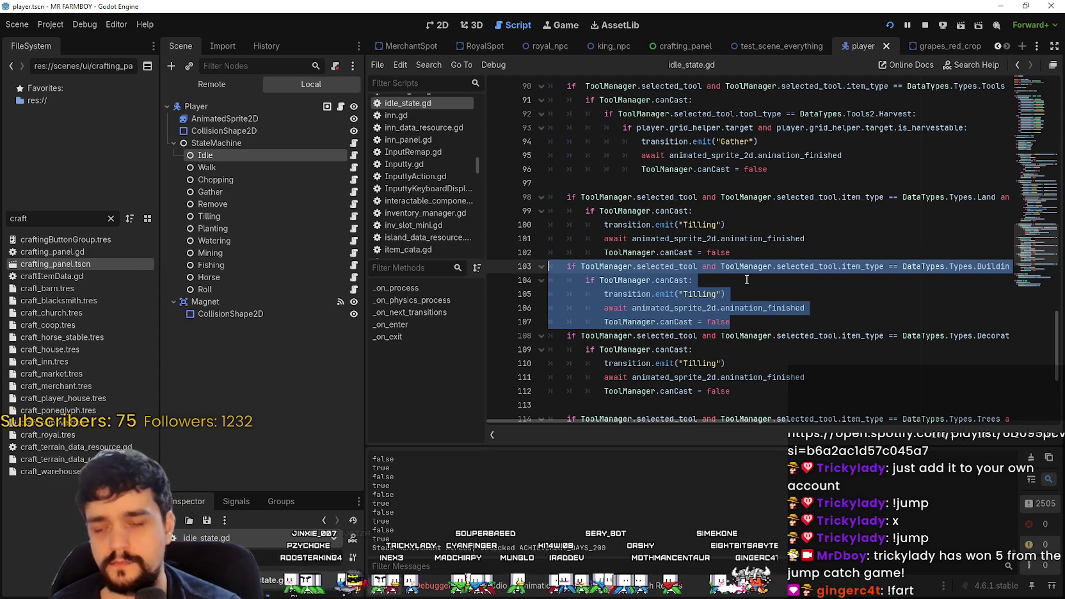
{"action": "left_click", "coordinate": [746, 279]}
{"action": "key", "text": "ctrl+s"}
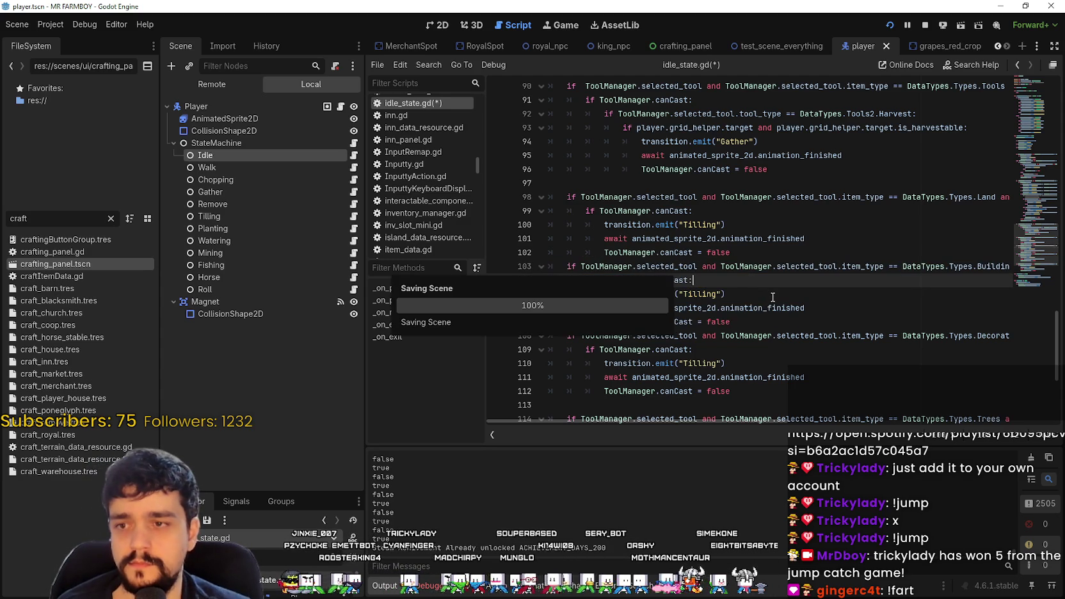
{"action": "left_click", "coordinate": [805, 321]}
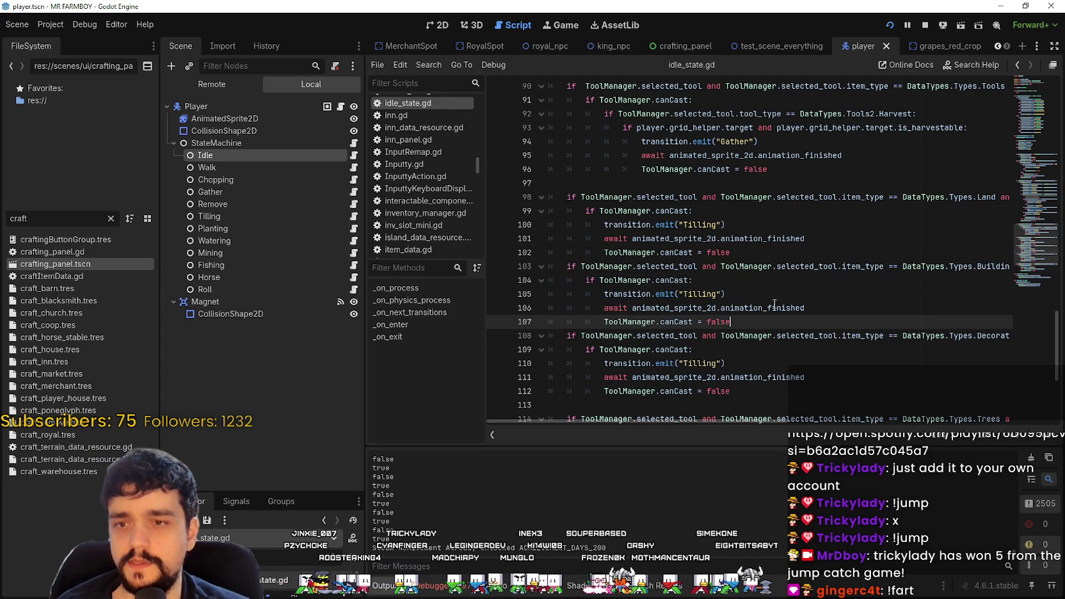
- Break on line 104 of idle_state.gd, run the game, and try placing a Market to hit it
{"action": "left_click", "coordinate": [498, 282]}
{"action": "key", "text": "F5"}
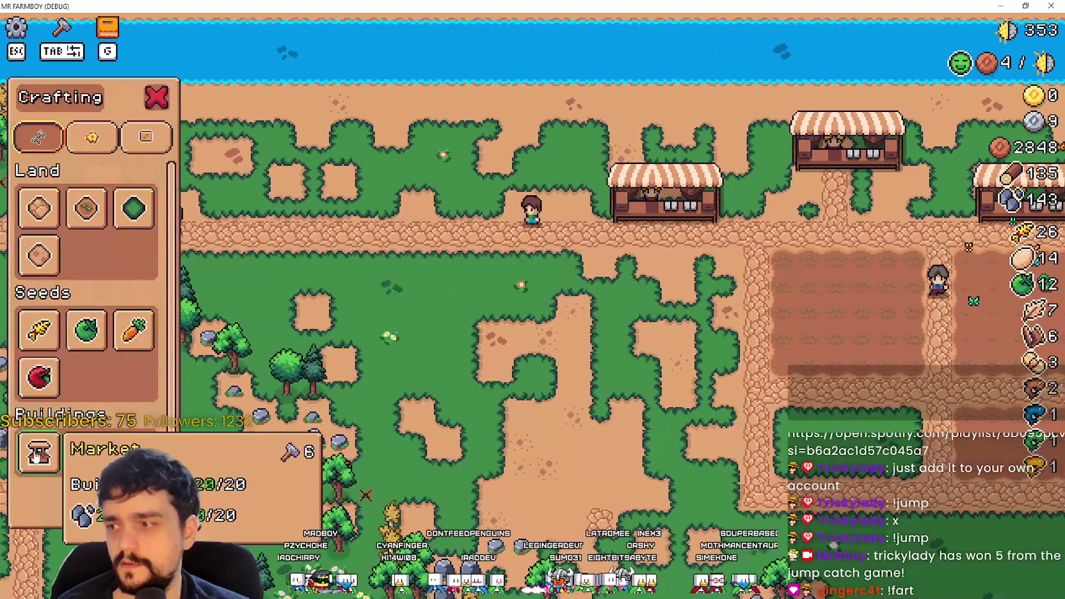
{"action": "left_click", "coordinate": [38, 451]}
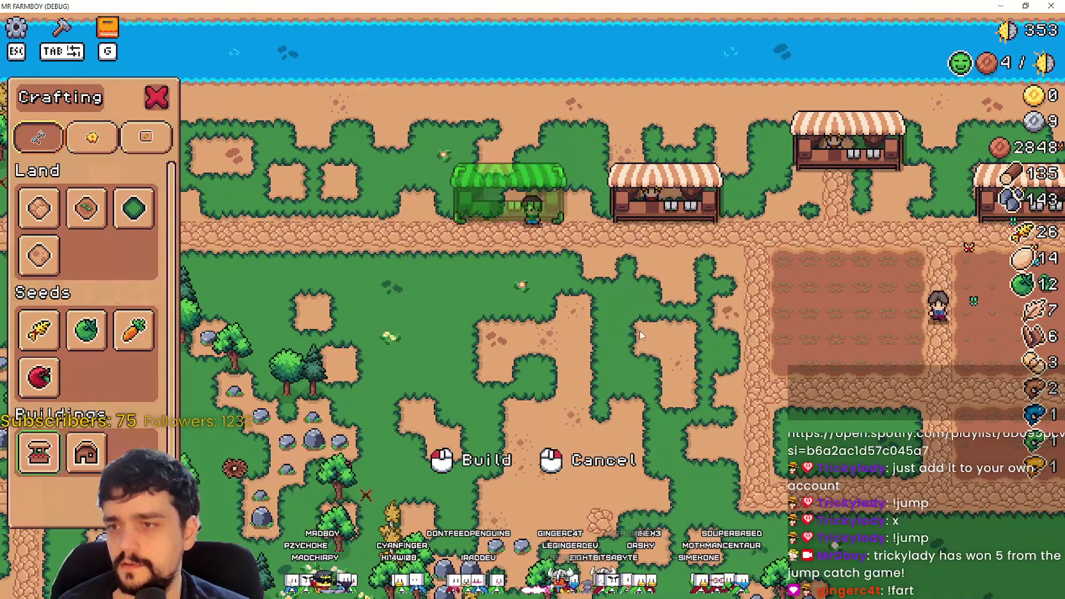
{"action": "left_click", "coordinate": [547, 315]}
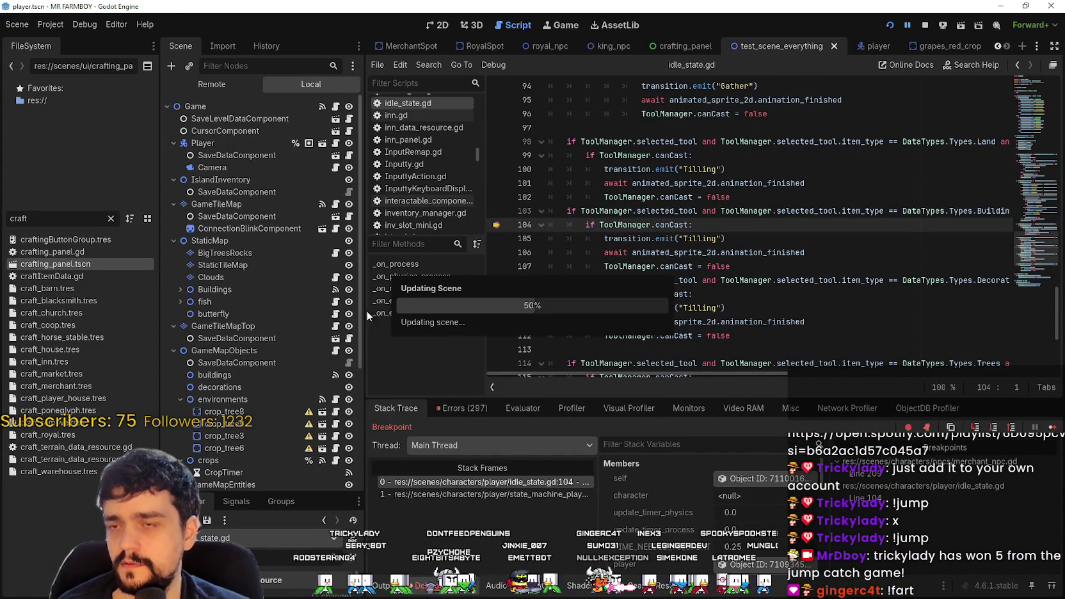
- Set a breakpoint on line 363 in field_cursor_component.gd's add_building, then resume and place the Market again
{"action": "scroll", "coordinate": [296, 281], "scroll_direction": "up", "scroll_amount": 5}
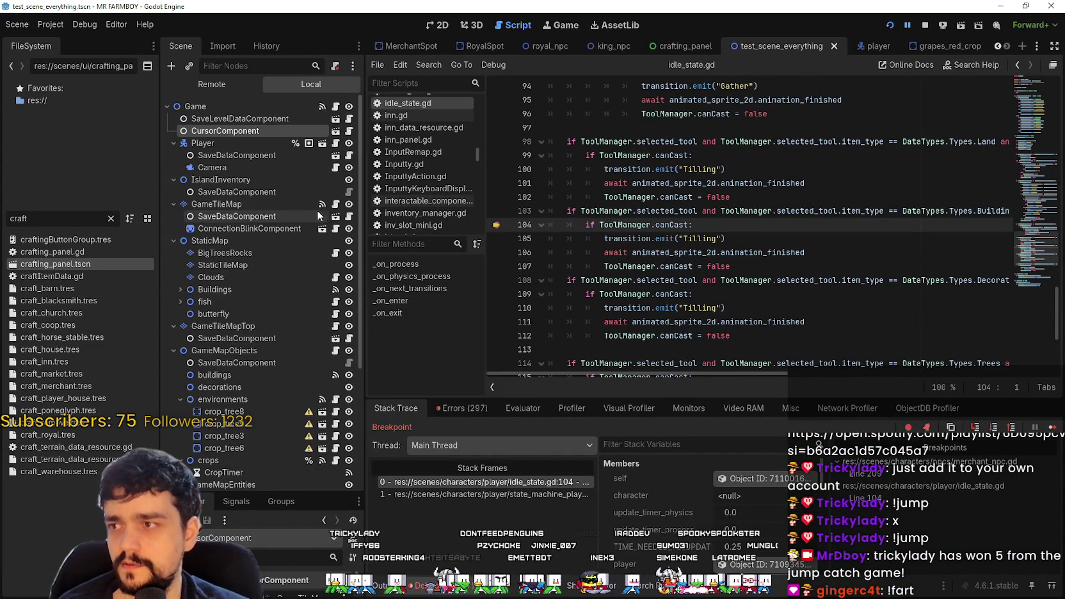
{"action": "left_click", "coordinate": [350, 131]}
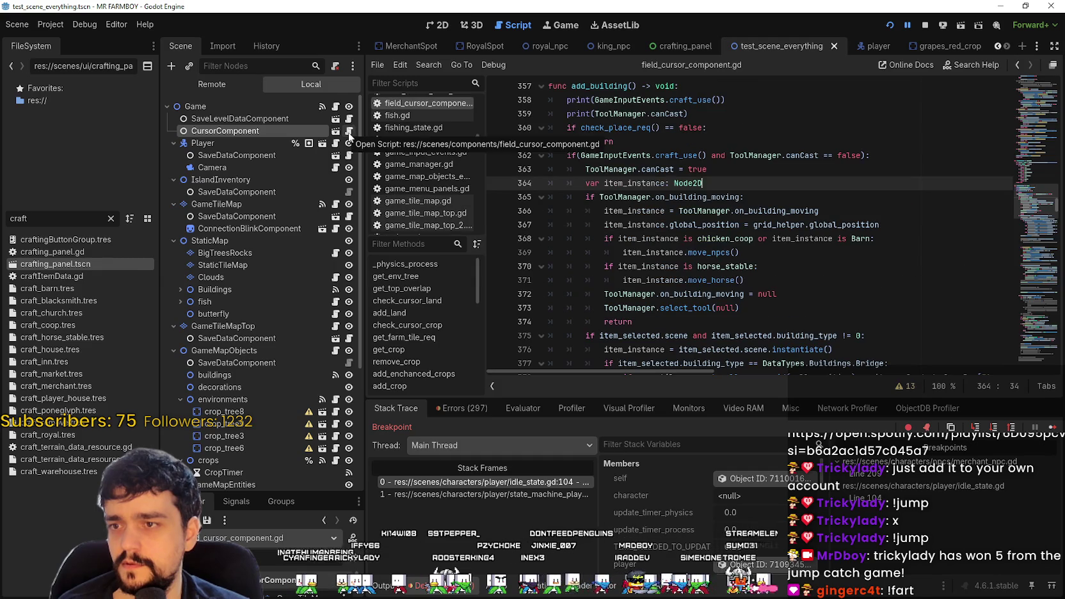
{"action": "left_click", "coordinate": [778, 204]}
{"action": "scroll", "coordinate": [586, 201], "scroll_direction": "up", "scroll_amount": 2}
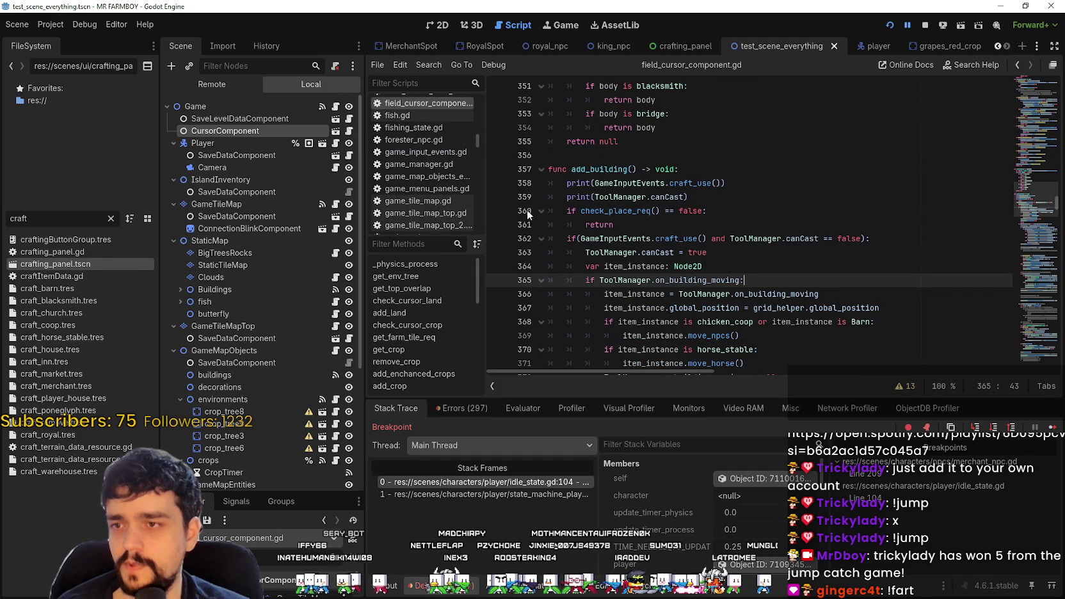
{"action": "scroll", "coordinate": [520, 217], "scroll_direction": "down", "scroll_amount": 1}
{"action": "left_click", "coordinate": [499, 212]}
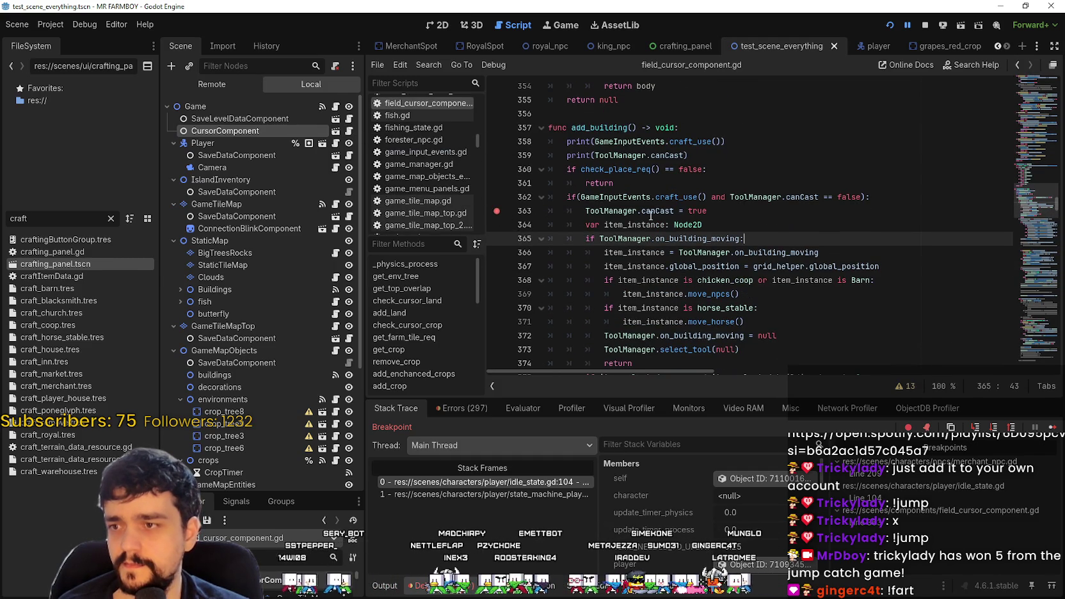
{"action": "left_click", "coordinate": [1053, 427]}
{"action": "left_click", "coordinate": [1053, 429]}
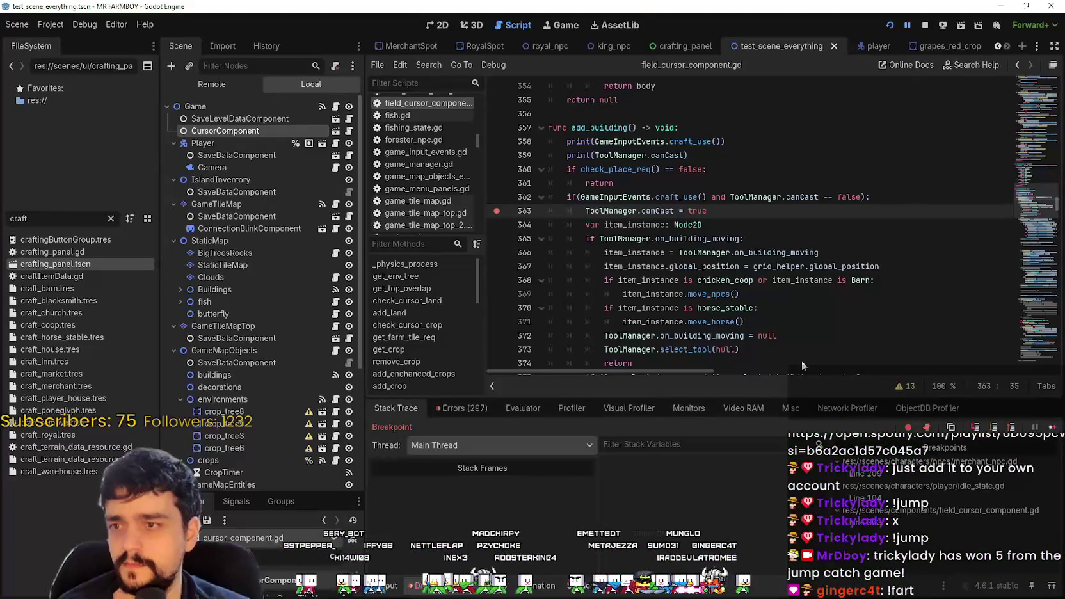
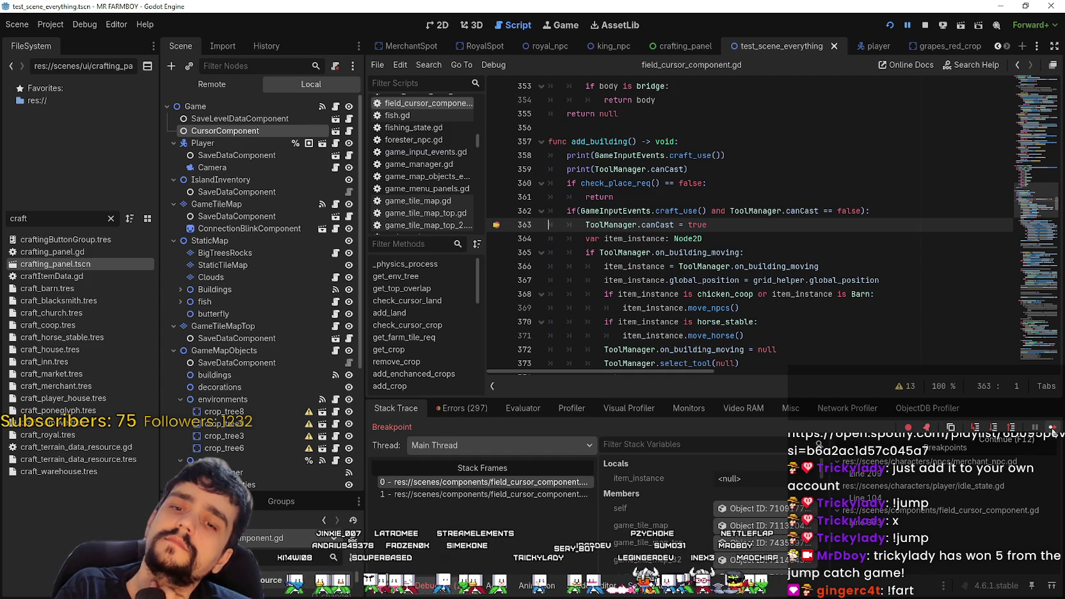
- Resume the game until it pauses at the line 104 breakpoint in idle_state.gd
{"action": "left_click", "coordinate": [1052, 428]}
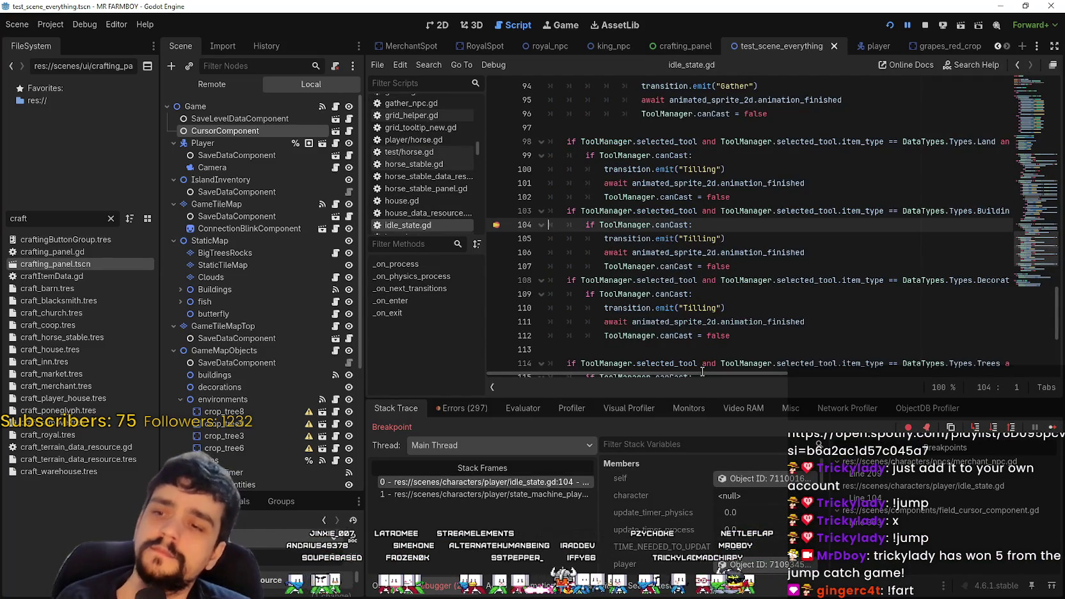
{"action": "mouse_move", "coordinate": [702, 377]}
{"action": "left_mouse_down"}
{"action": "mouse_move", "coordinate": [815, 380]}
{"action": "mouse_move", "coordinate": [683, 379]}
{"action": "mouse_move", "coordinate": [785, 393]}
{"action": "mouse_move", "coordinate": [712, 333]}
{"action": "left_mouse_up"}
{"action": "scroll", "coordinate": [712, 333], "scroll_direction": "up", "scroll_amount": 6}
{"action": "mouse_move", "coordinate": [710, 372]}
{"action": "left_mouse_down"}
{"action": "mouse_move", "coordinate": [829, 388]}
{"action": "mouse_move", "coordinate": [673, 316]}
{"action": "left_mouse_up"}
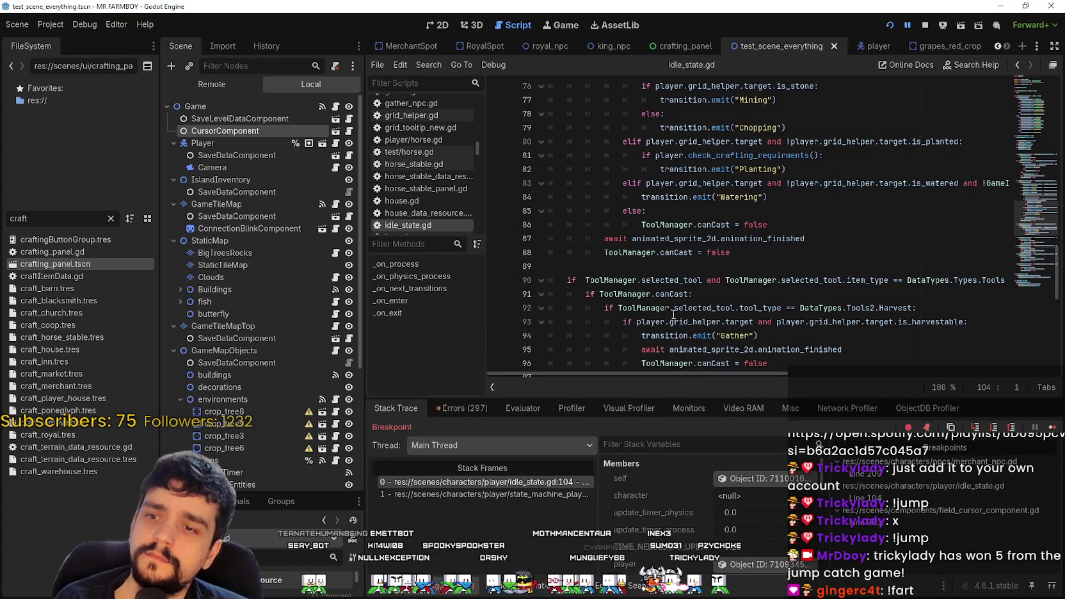
{"action": "scroll", "coordinate": [673, 296], "scroll_direction": "down", "scroll_amount": 7}
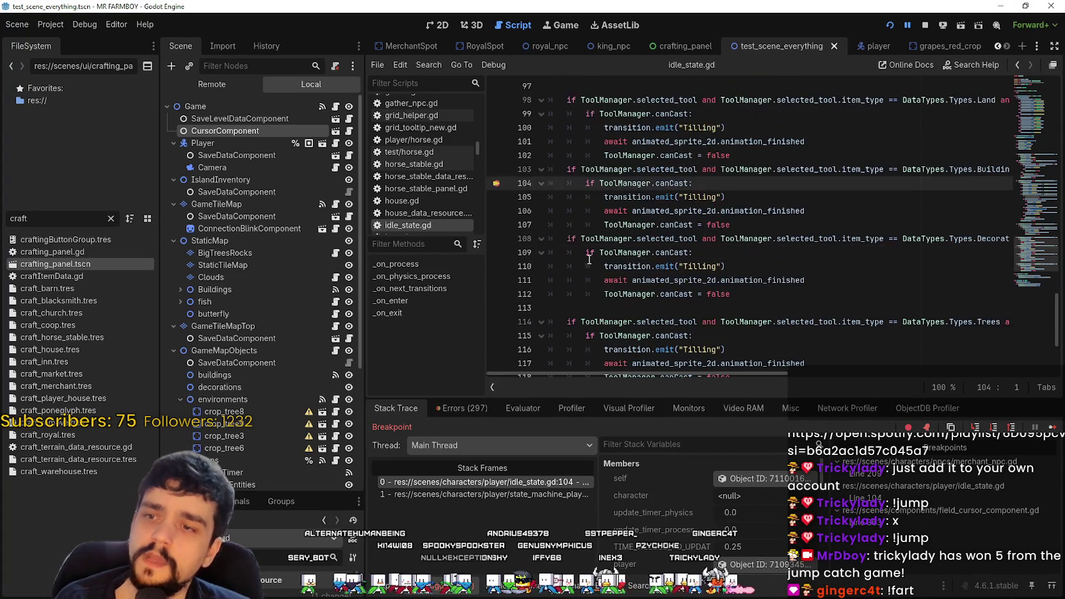
- Select ToolManager.canCast on line 104 and search the script for it
{"action": "double_click", "coordinate": [671, 184]}
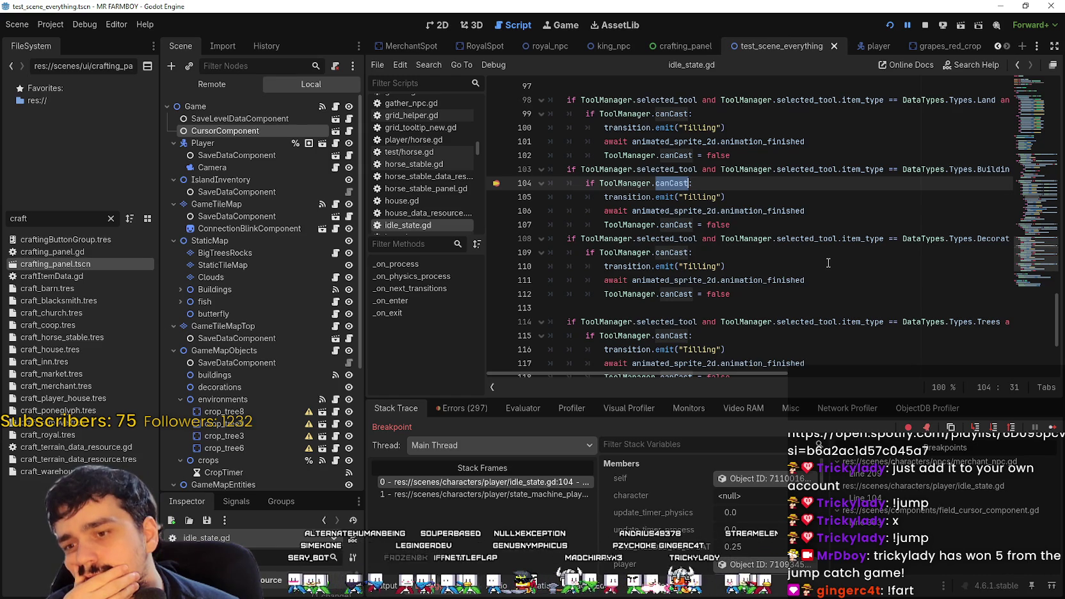
{"action": "mouse_move", "coordinate": [784, 372]}
{"action": "left_mouse_down"}
{"action": "mouse_move", "coordinate": [935, 377]}
{"action": "mouse_move", "coordinate": [784, 377]}
{"action": "left_mouse_up"}
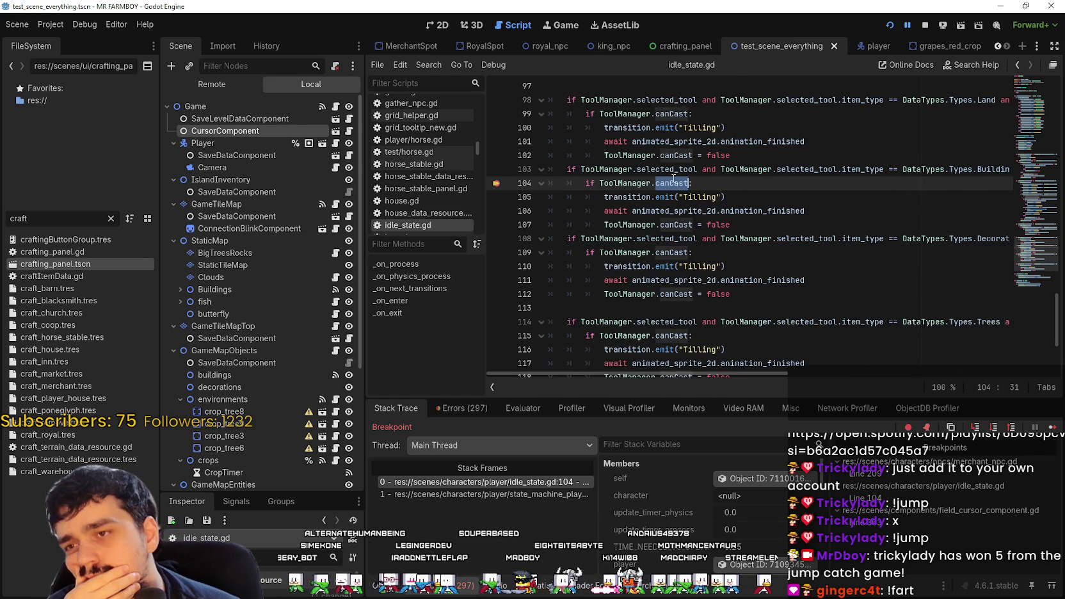
{"action": "left_click_drag", "start_coordinate": [669, 184], "coordinate": [602, 185]}
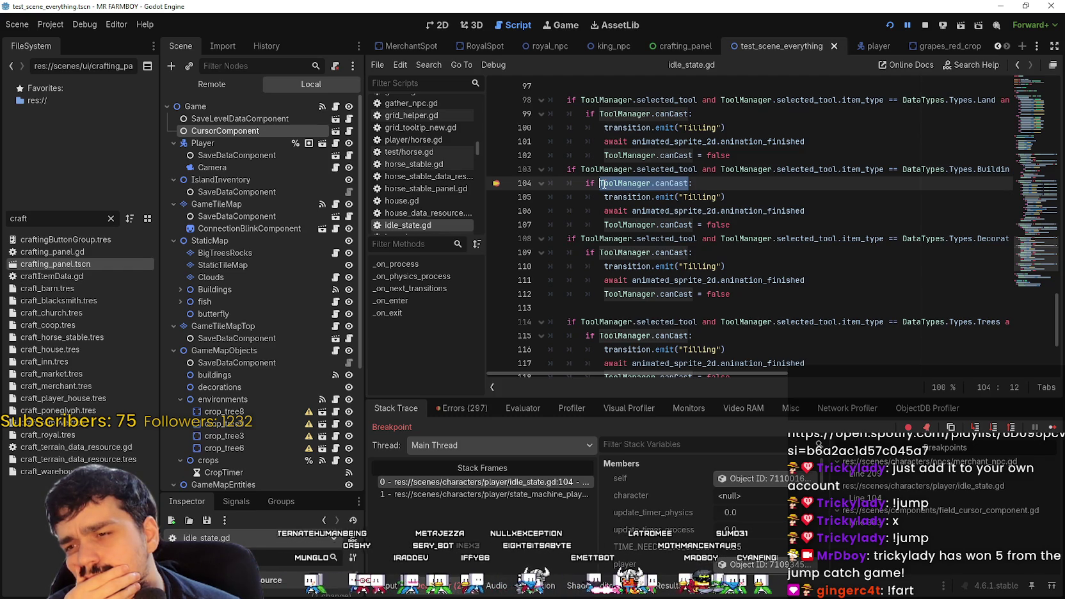
{"action": "scroll", "coordinate": [602, 184], "scroll_direction": "up", "scroll_amount": 13}
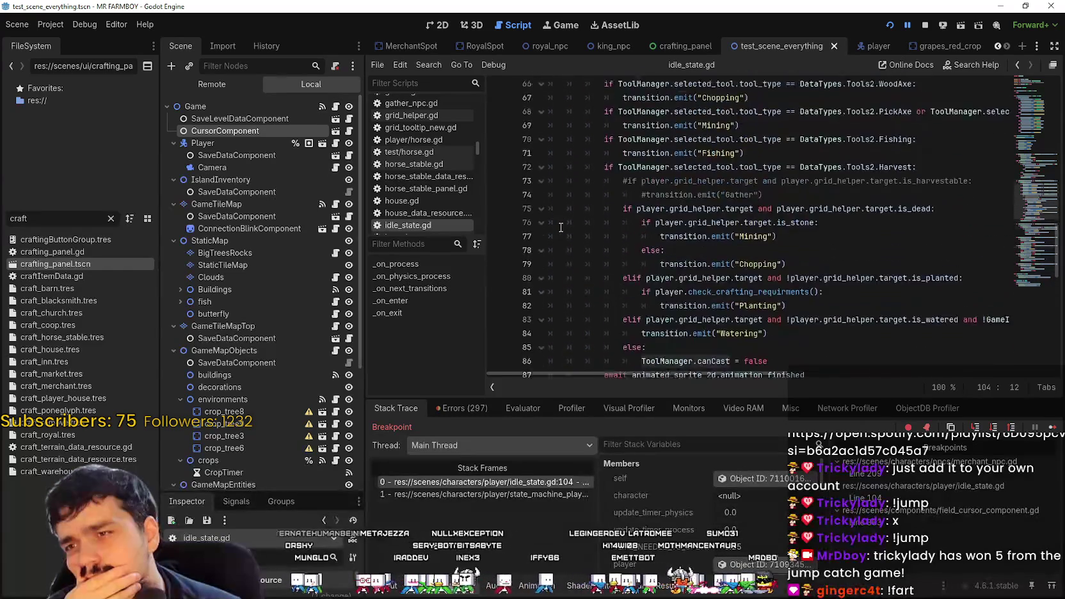
{"action": "scroll", "coordinate": [582, 221], "scroll_direction": "up", "scroll_amount": 6}
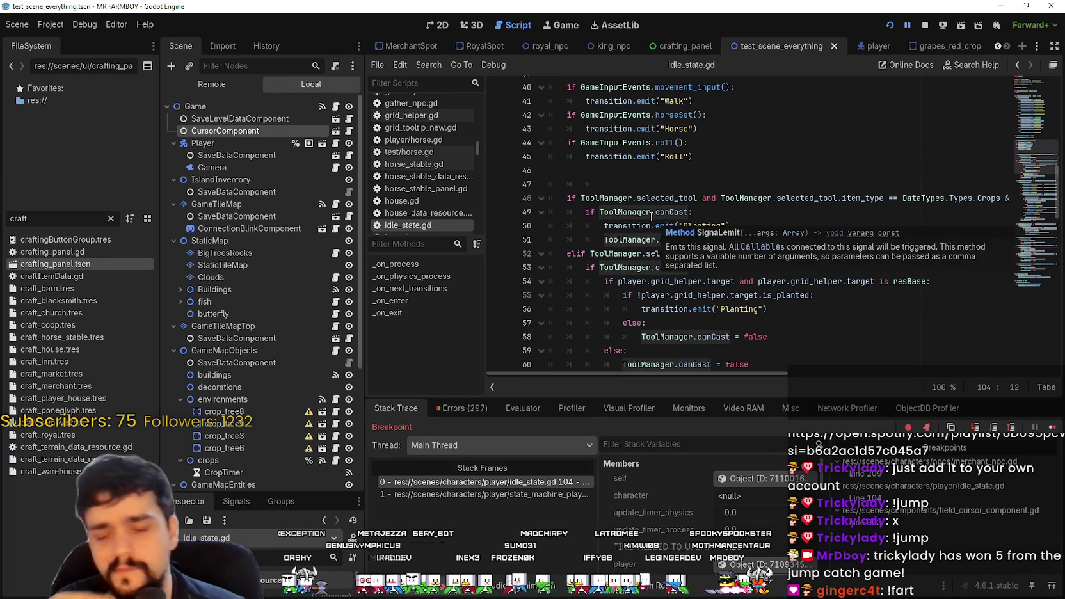
{"action": "key", "text": "ctrl+f"}
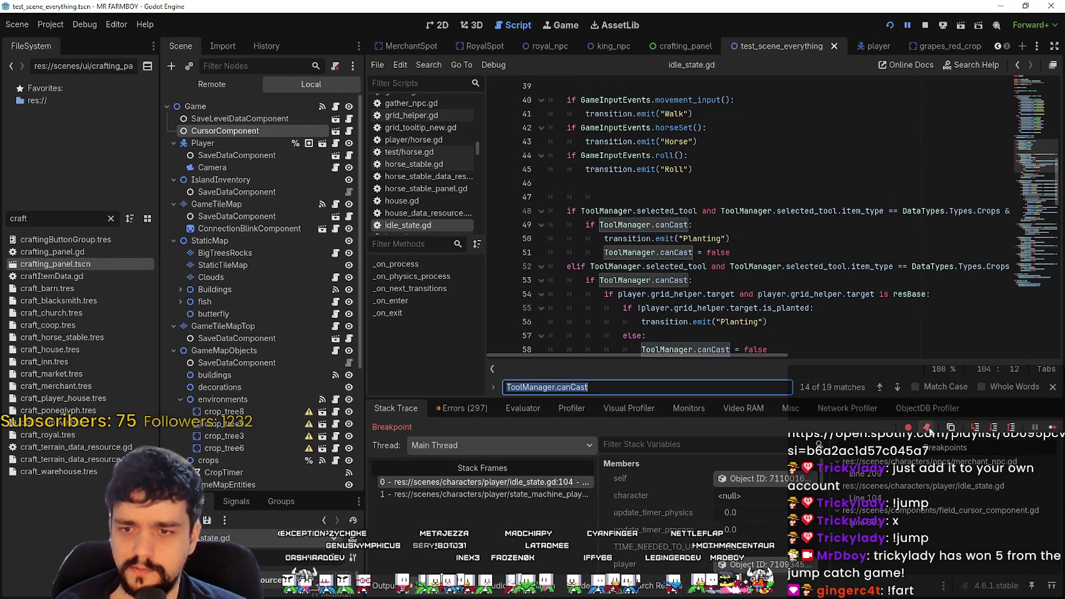
- Step back through the canCast matches on lines 86 and 53, wrapping to line 118
{"action": "left_click", "coordinate": [880, 388]}
{"action": "left_click", "coordinate": [880, 388]}
{"action": "left_click", "coordinate": [880, 388]}
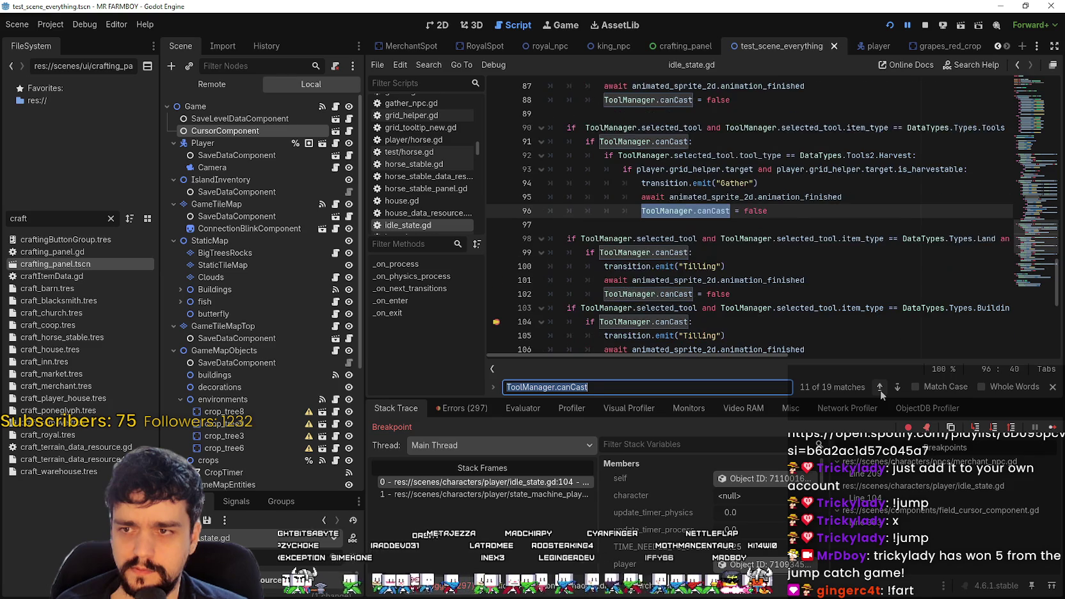
{"action": "left_click", "coordinate": [880, 388]}
{"action": "left_click", "coordinate": [880, 388]}
{"action": "left_click", "coordinate": [880, 388]}
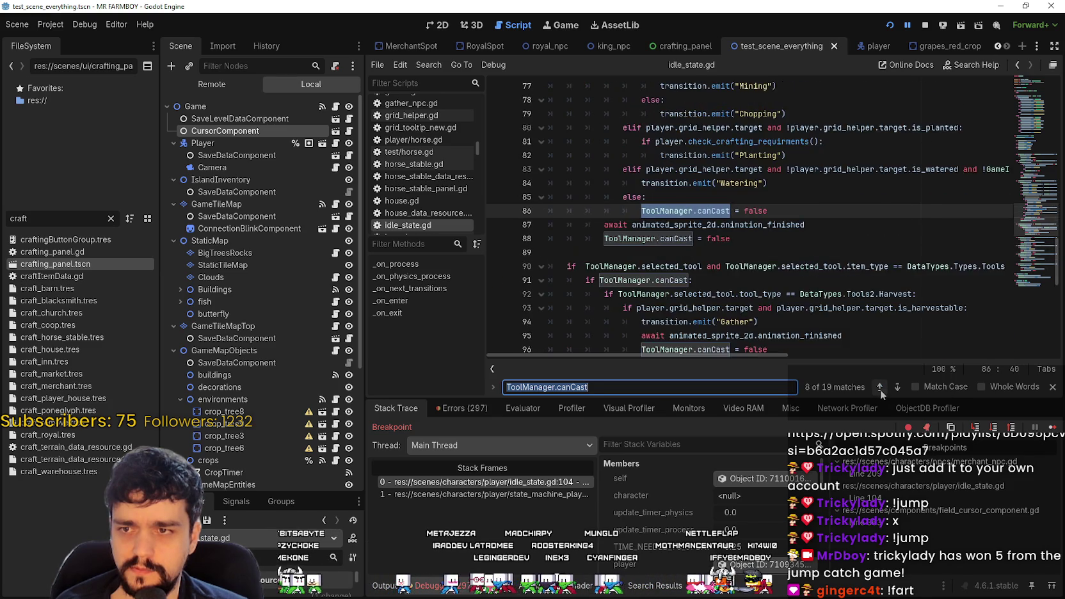
{"action": "left_click", "coordinate": [880, 388]}
{"action": "left_click", "coordinate": [880, 388]}
{"action": "left_click", "coordinate": [880, 388]}
{"action": "left_click", "coordinate": [880, 388]}
{"action": "left_click", "coordinate": [880, 388]}
{"action": "left_click", "coordinate": [880, 388]}
{"action": "left_click", "coordinate": [880, 388]}
{"action": "left_click", "coordinate": [881, 388]}
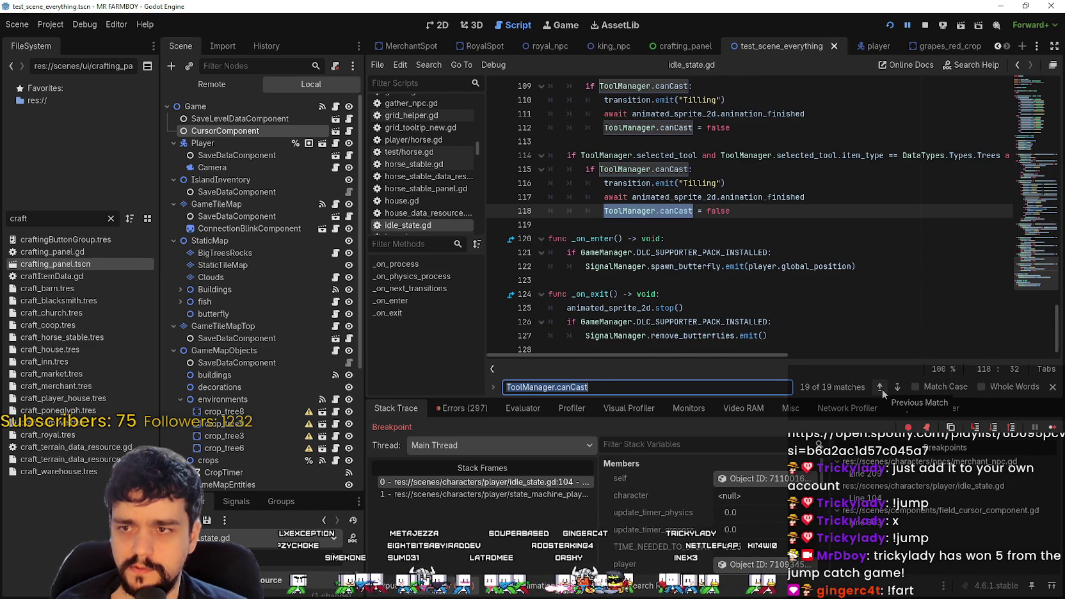
- Put the caret at the end of line 118, then select ToolManager on line 104
{"action": "left_click", "coordinate": [795, 216]}
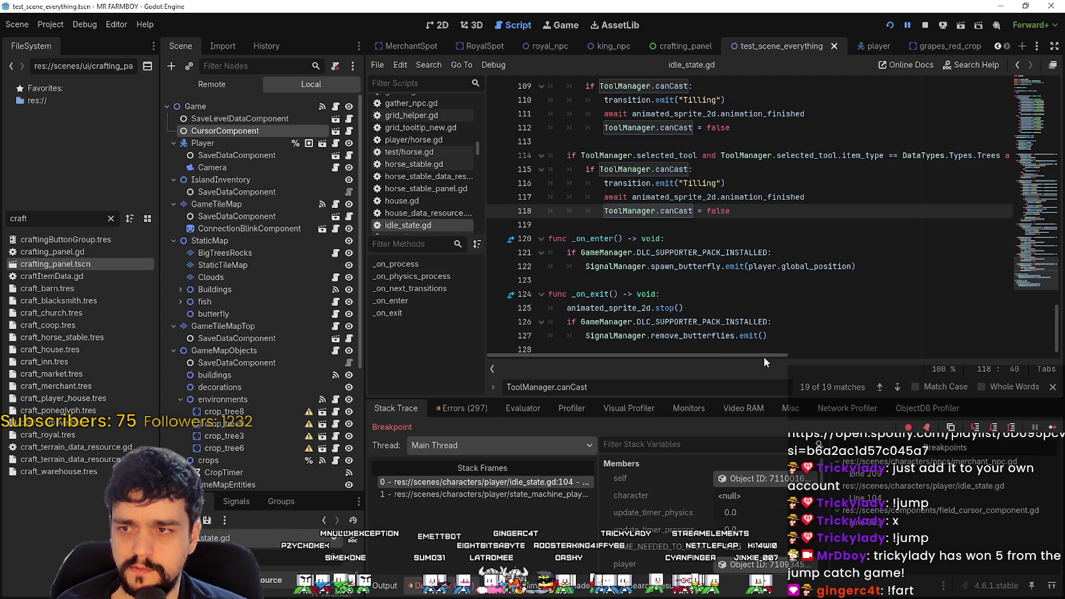
{"action": "scroll", "coordinate": [704, 357], "scroll_direction": "right", "scroll_amount": 3}
{"action": "scroll", "coordinate": [851, 356], "scroll_direction": "left", "scroll_amount": 3}
{"action": "scroll", "coordinate": [768, 256], "scroll_direction": "up", "scroll_amount": 3}
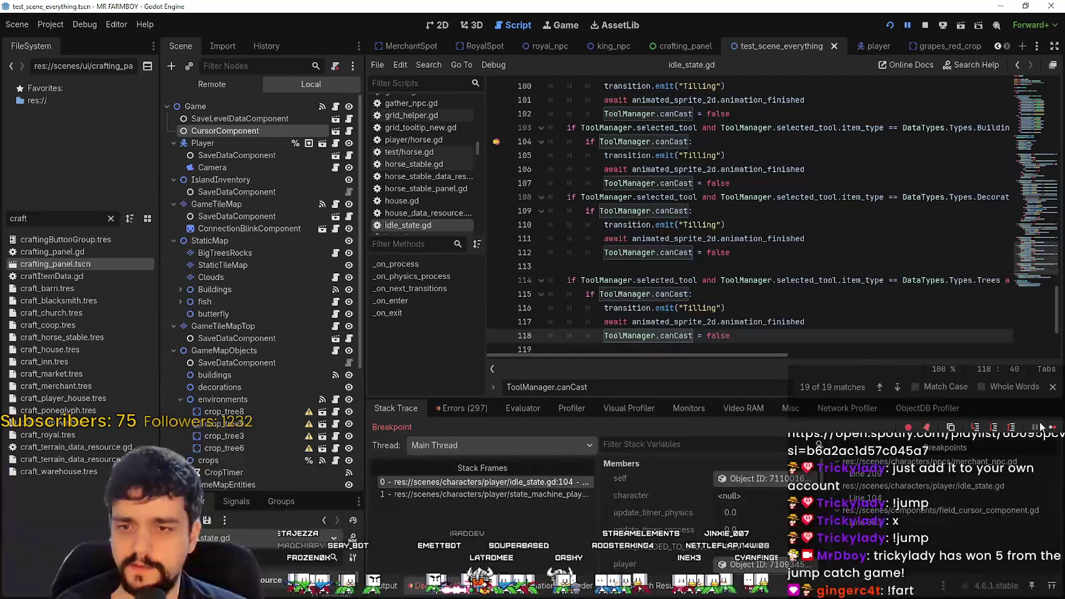
{"action": "scroll", "coordinate": [727, 268], "scroll_direction": "up", "scroll_amount": 3}
{"action": "double_click", "coordinate": [624, 183]}
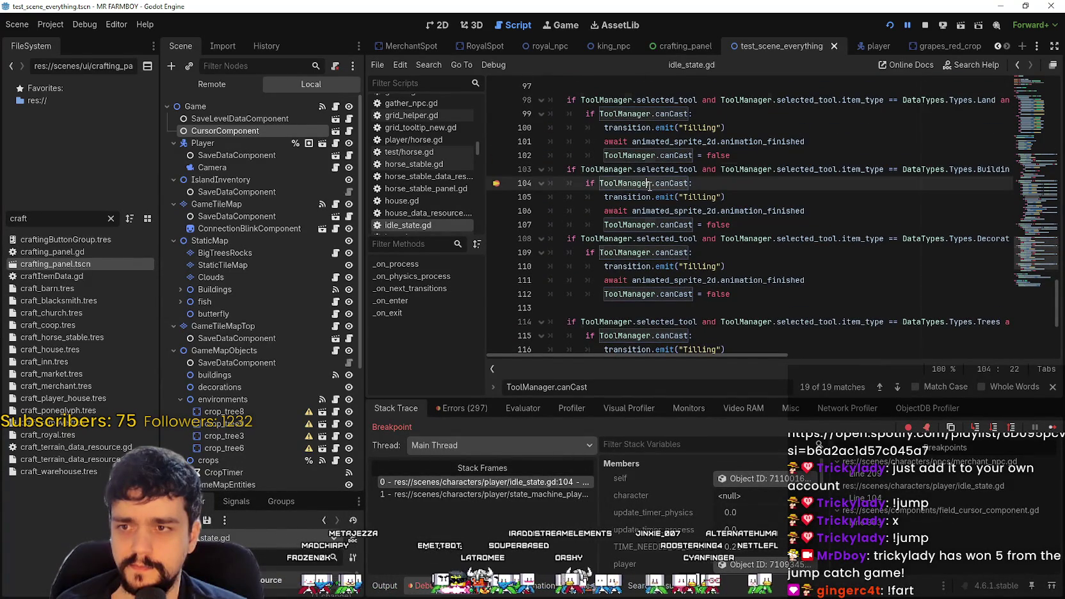
- Resume execution past the line 104 breakpoint several times
{"action": "left_click", "coordinate": [1050, 426]}
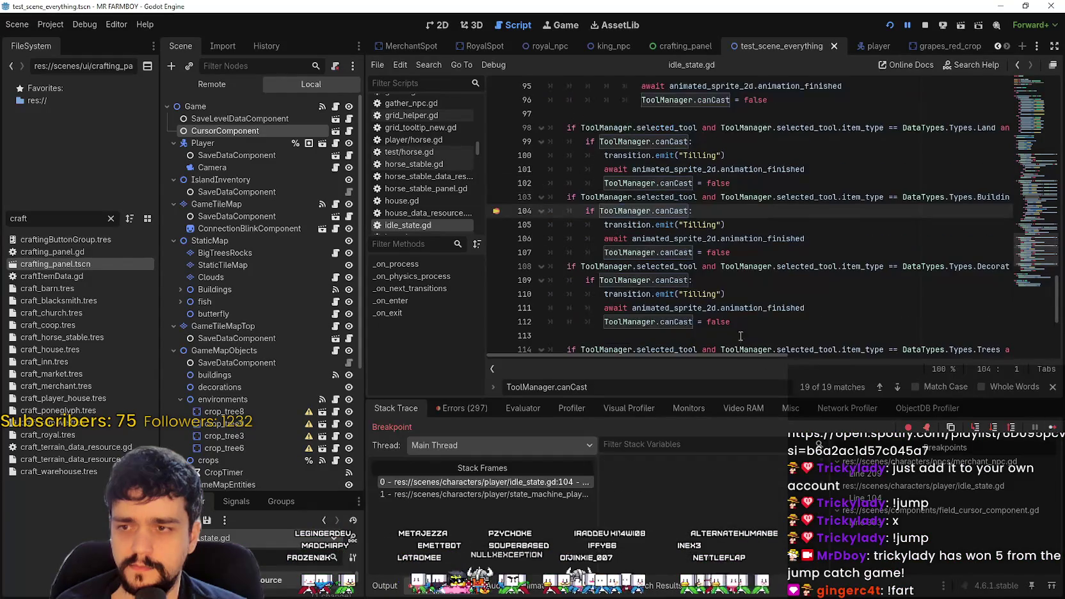
{"action": "left_click", "coordinate": [1050, 427]}
{"action": "left_click", "coordinate": [1050, 426]}
{"action": "left_click", "coordinate": [1051, 426]}
{"action": "left_click", "coordinate": [1050, 426]}
{"action": "left_click", "coordinate": [1052, 427]}
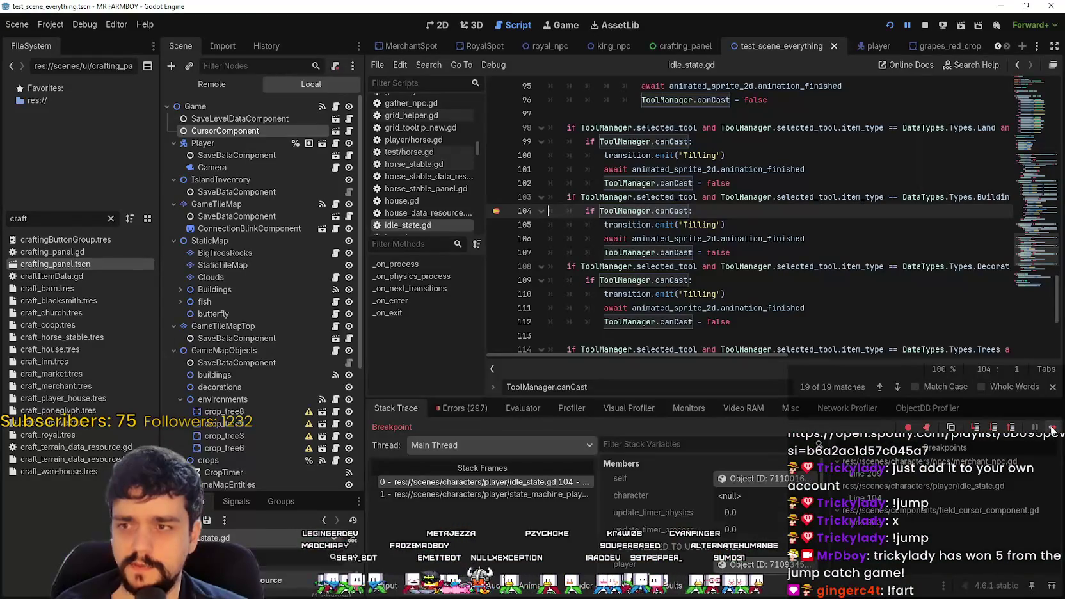
- Add a breakpoint on line 105 and keep resuming until the game plays again
{"action": "left_click", "coordinate": [535, 225]}
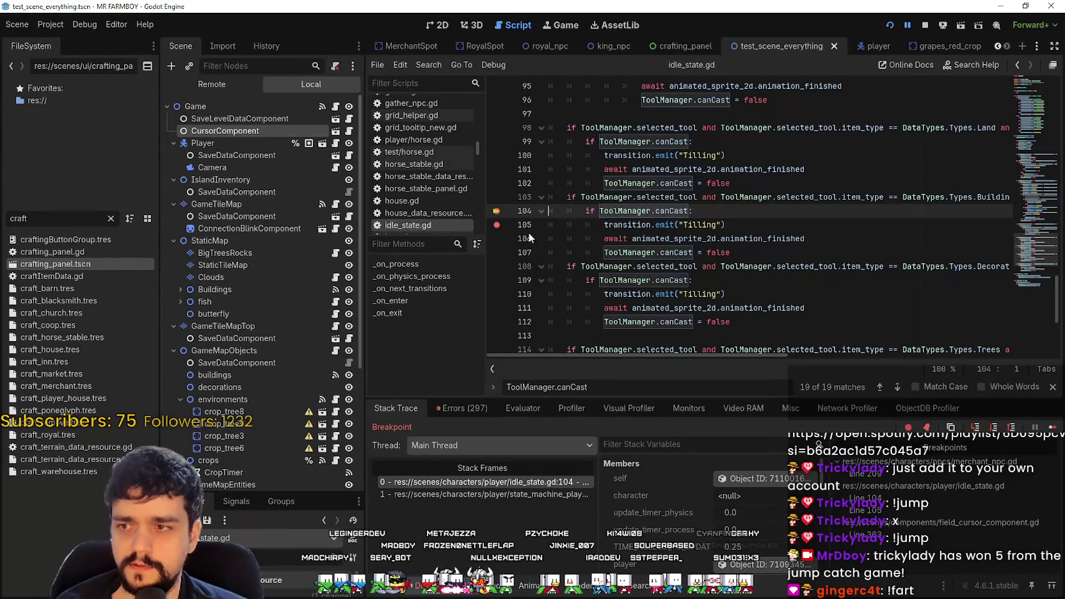
{"action": "left_click", "coordinate": [1050, 427]}
{"action": "left_click", "coordinate": [1050, 427]}
{"action": "left_click", "coordinate": [1051, 427]}
{"action": "left_click", "coordinate": [1050, 427]}
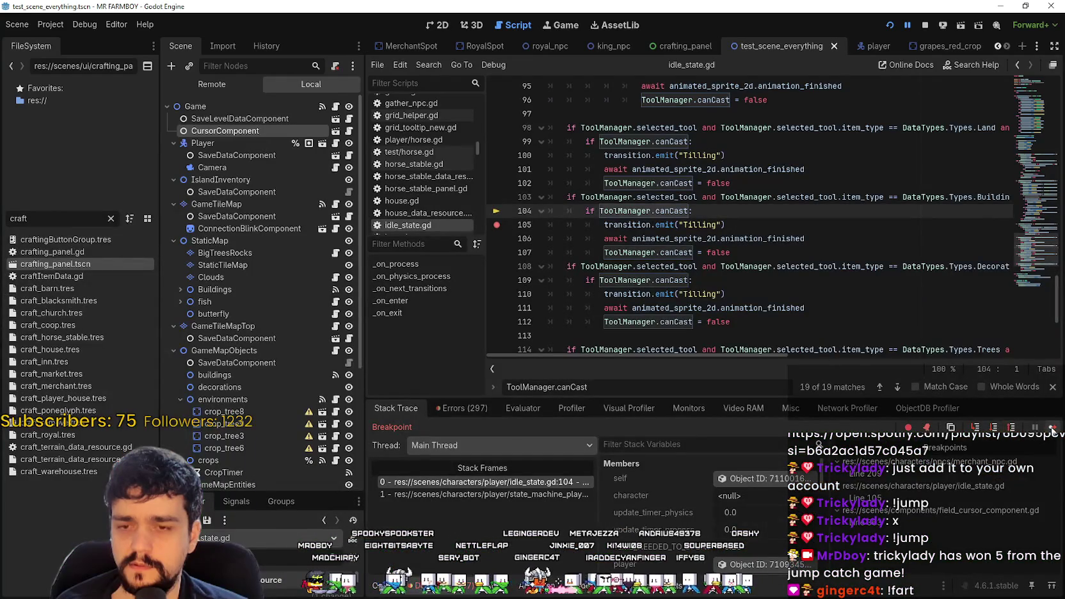
{"action": "left_click", "coordinate": [1050, 427]}
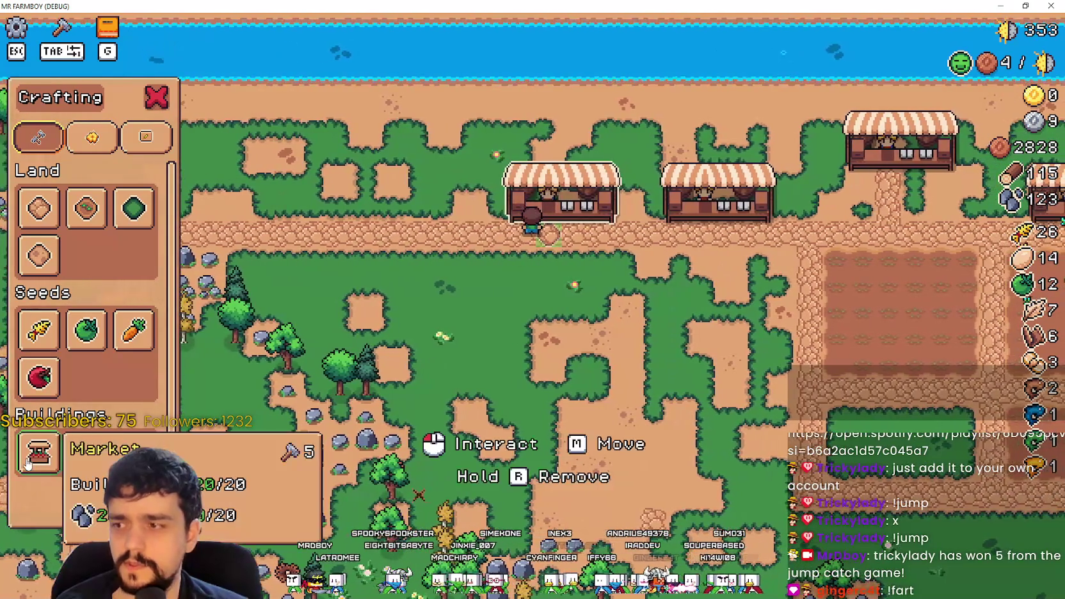
- Pick the Market building and try placing it, hitting the add_building breakpoint, then resume
{"action": "left_click", "coordinate": [39, 452]}
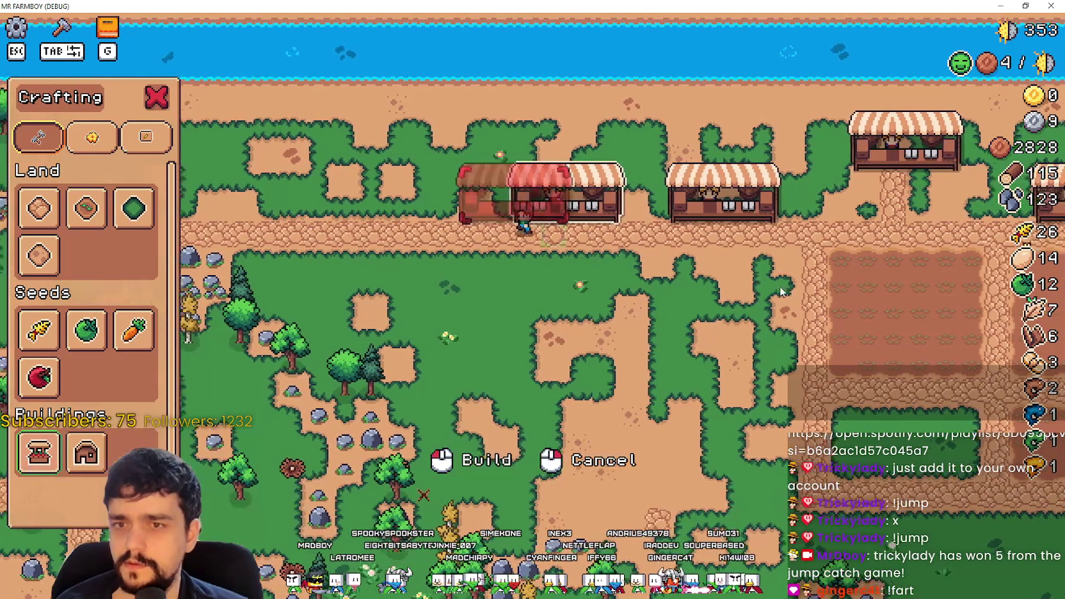
{"action": "key", "text": "a"}
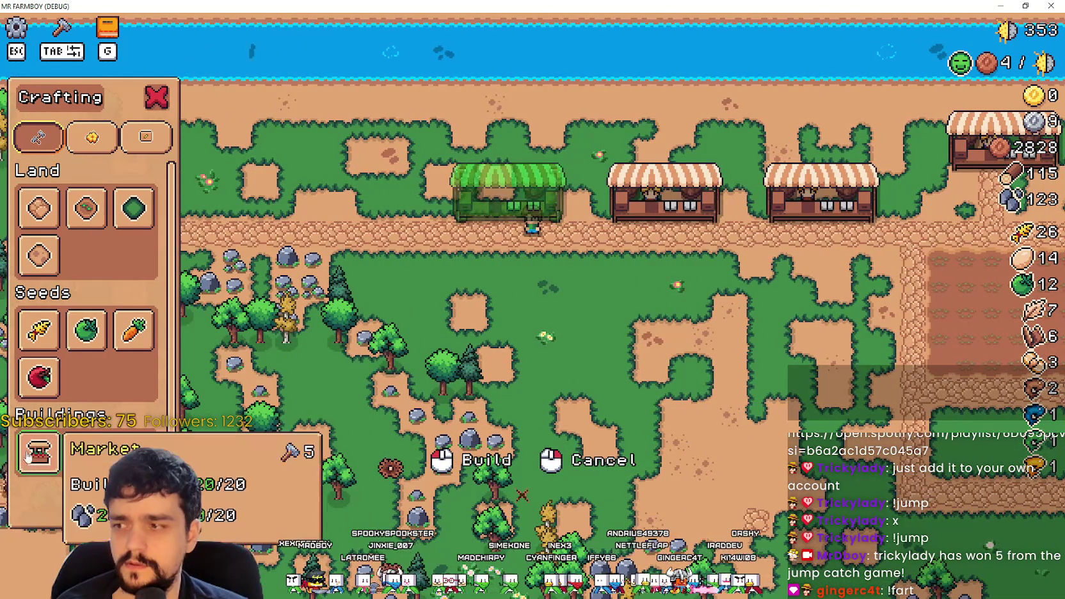
{"action": "left_click", "coordinate": [661, 309]}
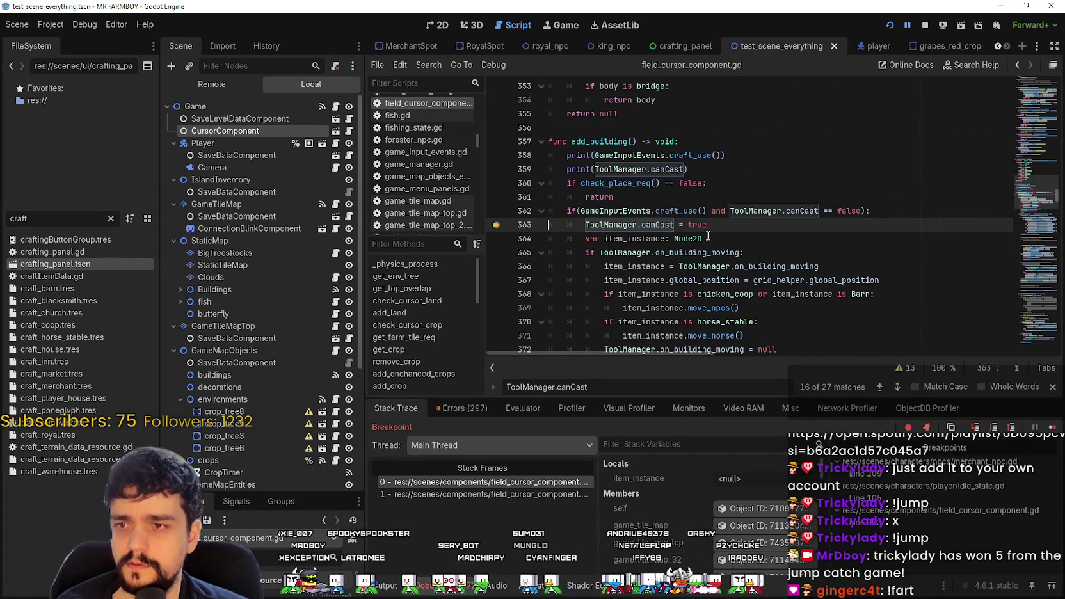
{"action": "mouse_move", "coordinate": [710, 226]}
{"action": "left_mouse_down"}
{"action": "mouse_move", "coordinate": [563, 211]}
{"action": "mouse_move", "coordinate": [490, 155]}
{"action": "left_mouse_up"}
{"action": "left_click", "coordinate": [1053, 427]}
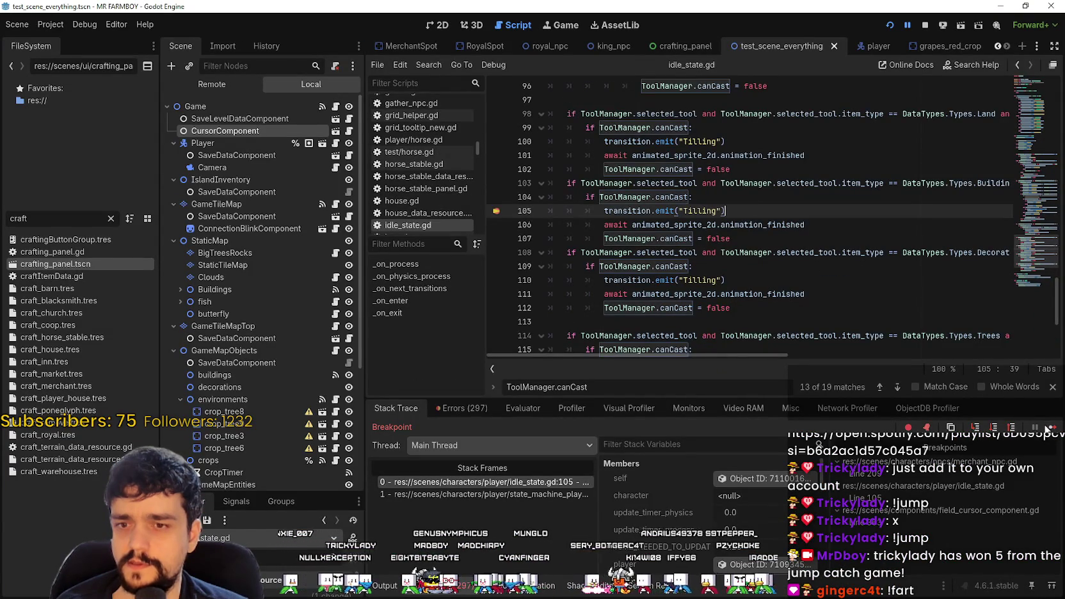
- Return to the game, retry placing the Market stall, and resume past the breakpoint
{"action": "mouse_move", "coordinate": [786, 353]}
{"action": "left_mouse_down"}
{"action": "mouse_move", "coordinate": [822, 350]}
{"action": "mouse_move", "coordinate": [722, 324]}
{"action": "mouse_move", "coordinate": [843, 368]}
{"action": "mouse_move", "coordinate": [723, 356]}
{"action": "left_mouse_up"}
{"action": "scroll", "coordinate": [722, 324], "scroll_direction": "down", "scroll_amount": 4}
{"action": "scroll", "coordinate": [724, 308], "scroll_direction": "up", "scroll_amount": 2}
{"action": "scroll", "coordinate": [704, 320], "scroll_direction": "up", "scroll_amount": 2}
{"action": "scroll", "coordinate": [705, 320], "scroll_direction": "up", "scroll_amount": 2}
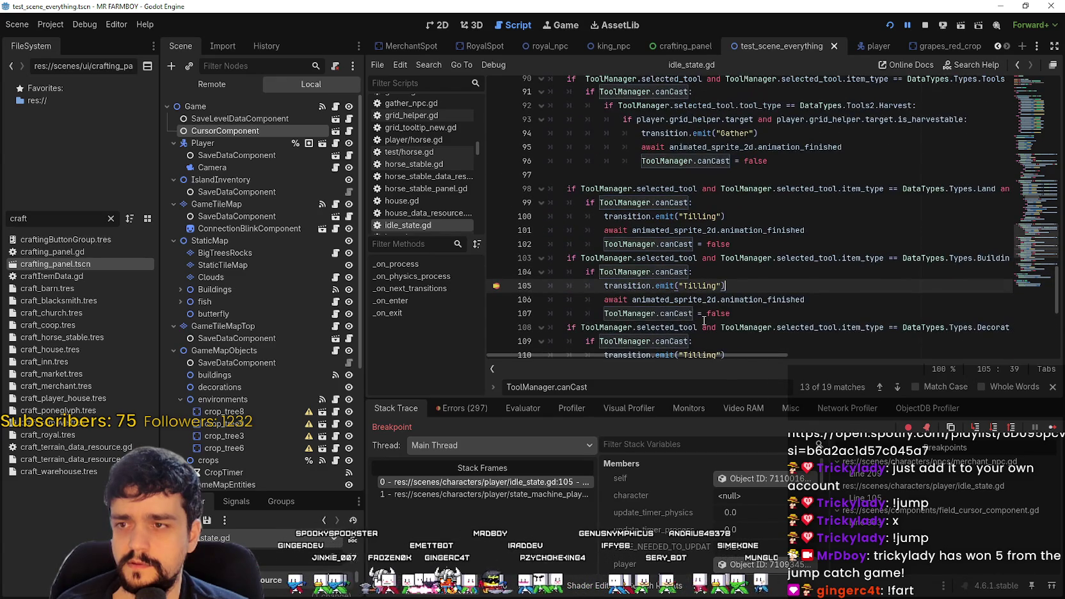
{"action": "scroll", "coordinate": [704, 320], "scroll_direction": "down", "scroll_amount": 1}
{"action": "key", "text": "F12"}
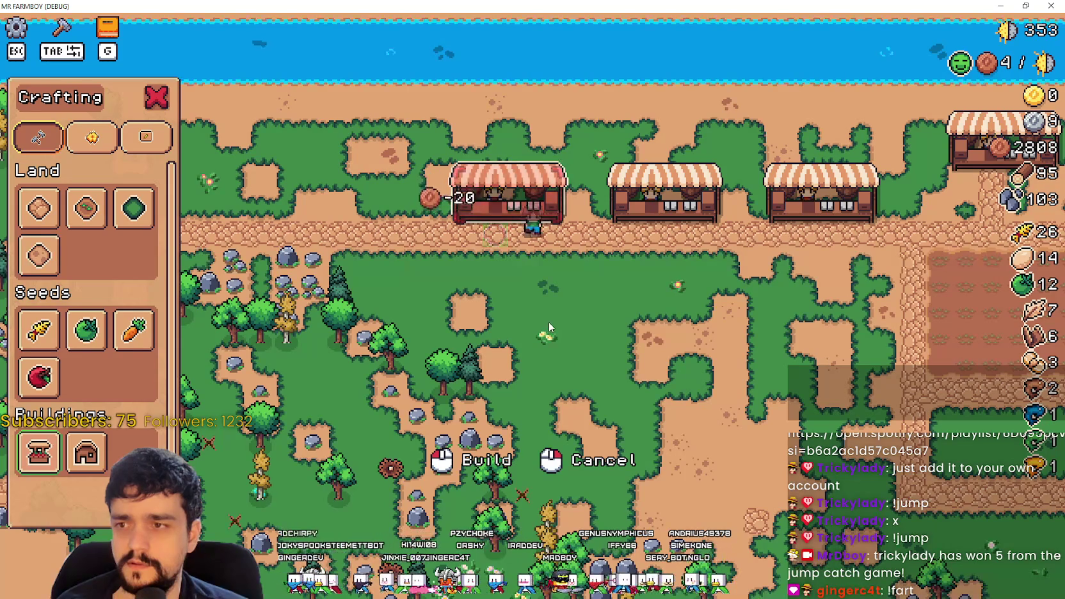
{"action": "left_click", "coordinate": [558, 316]}
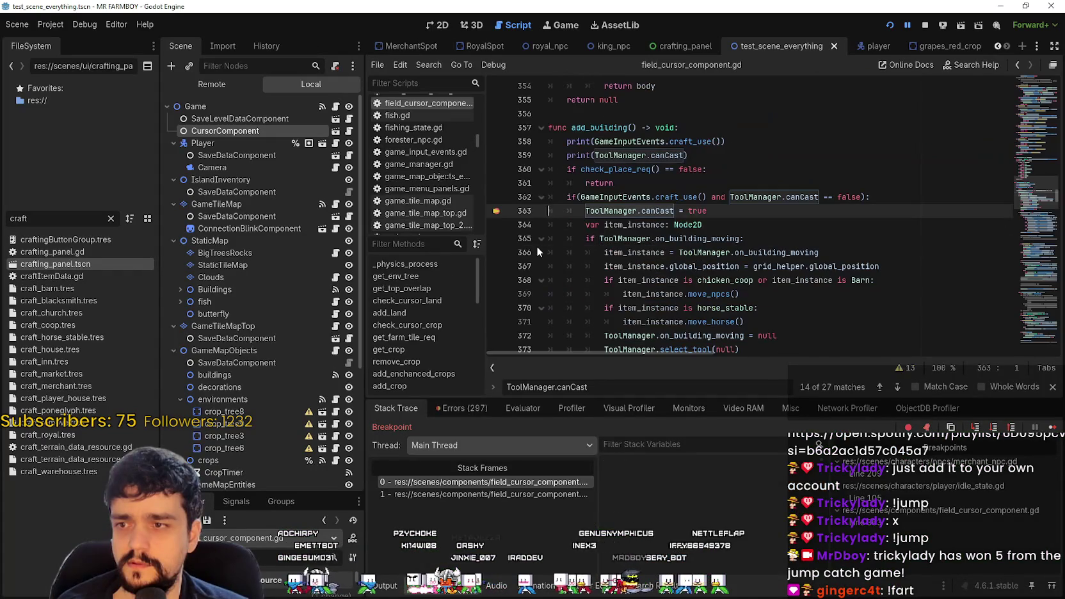
{"action": "left_click", "coordinate": [1053, 426]}
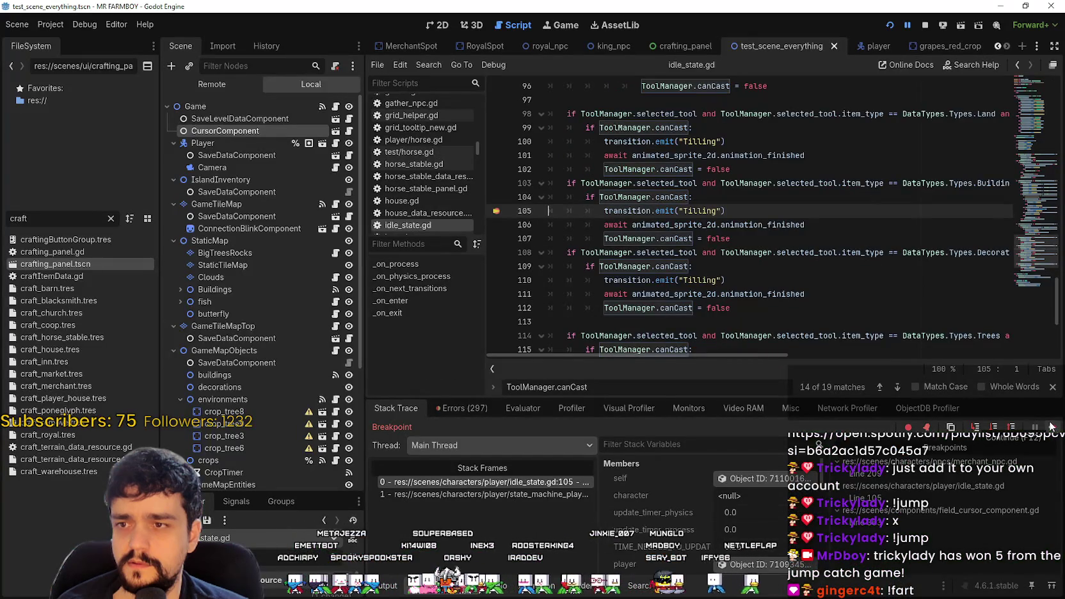
{"action": "left_click", "coordinate": [1050, 426]}
- Close the crafting panel and walk the player back and forth at the Market stall
{"action": "key", "text": "Tab"}
{"action": "key", "text": "w"}
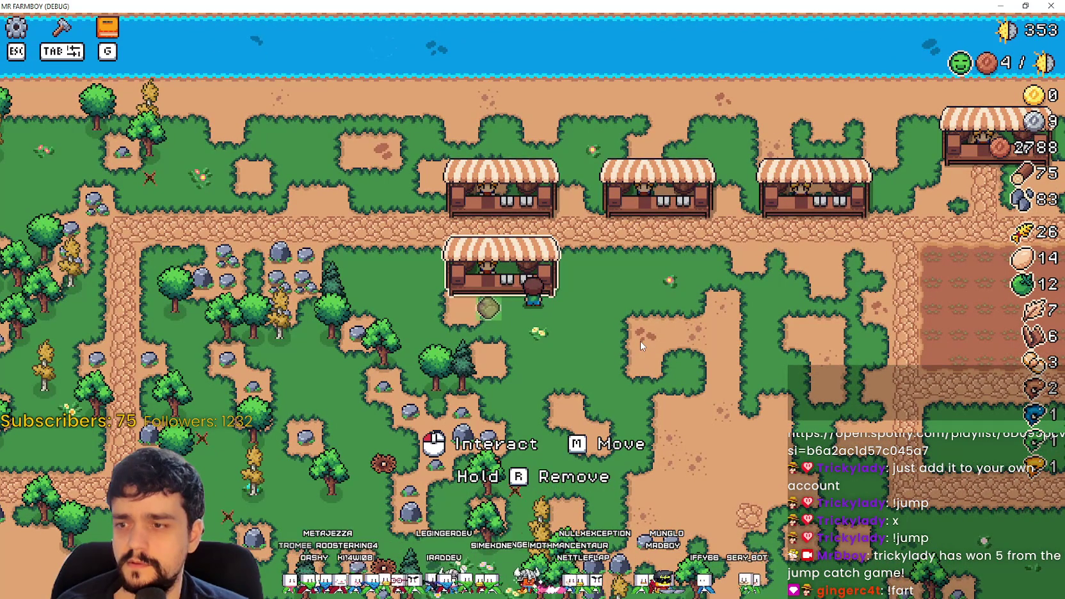
{"action": "key", "text": "s"}
{"action": "key", "text": "w"}
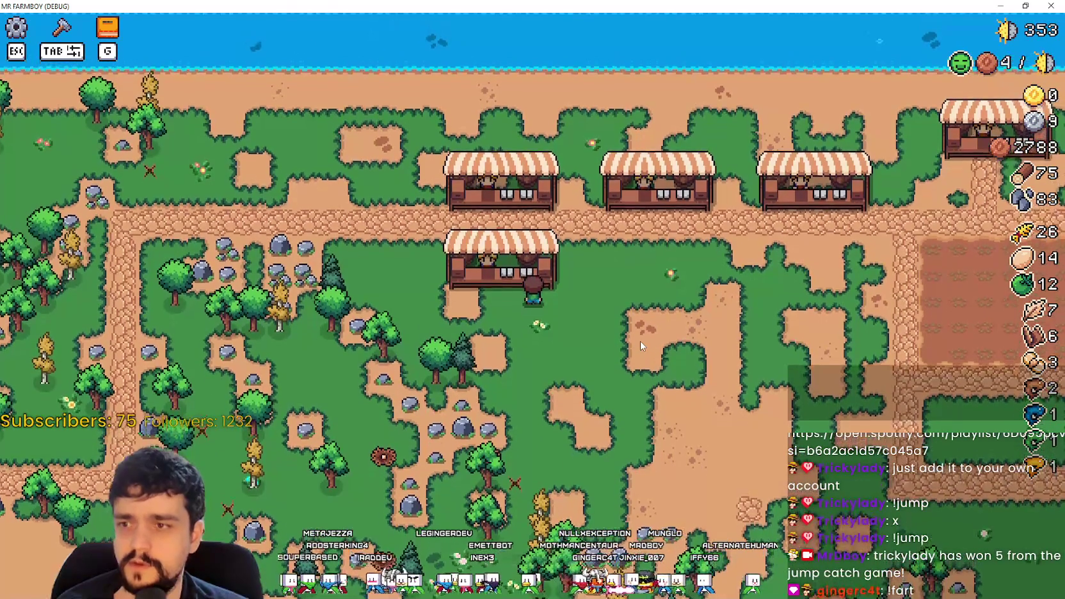
{"action": "key", "text": "s"}
{"action": "key", "text": "w"}
- Open and close the Market window, then move the lower stall with M, triggering the breakpoint
{"action": "left_click", "coordinate": [641, 334]}
{"action": "key", "text": "s"}
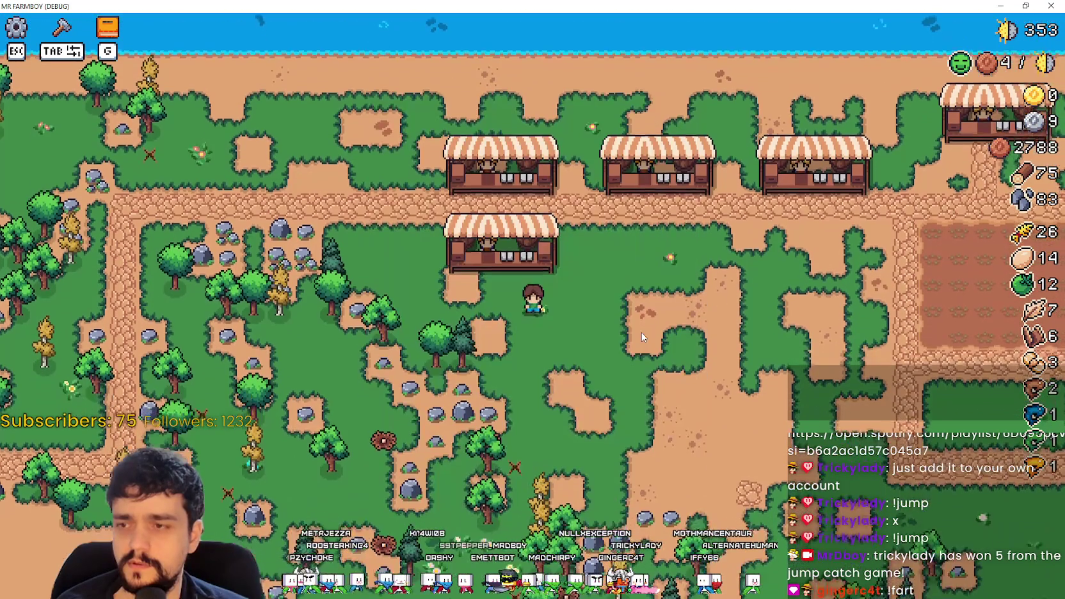
{"action": "key", "text": "w"}
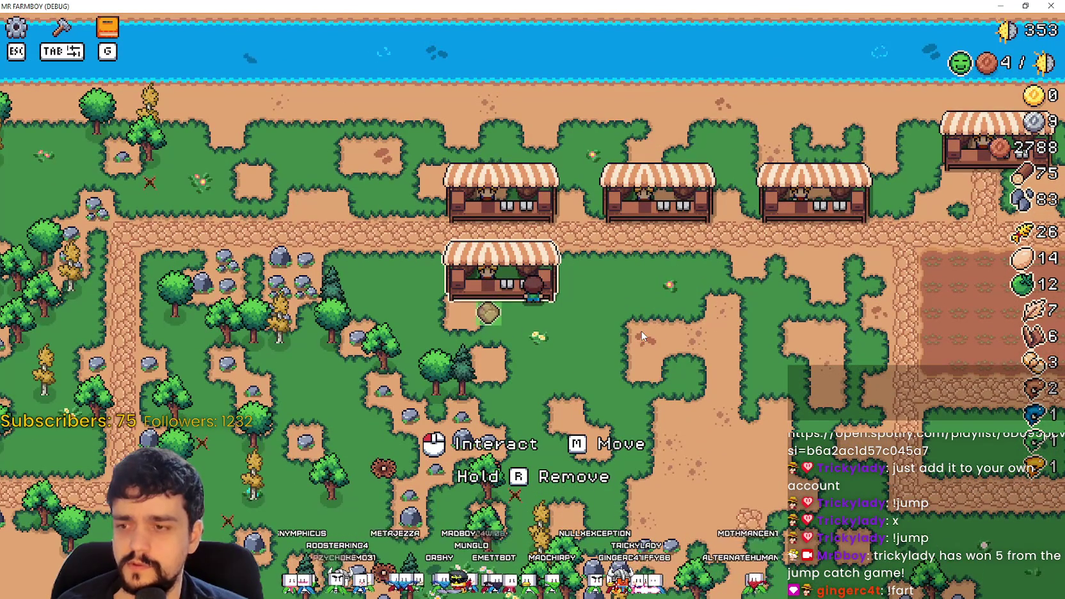
{"action": "key", "text": "m"}
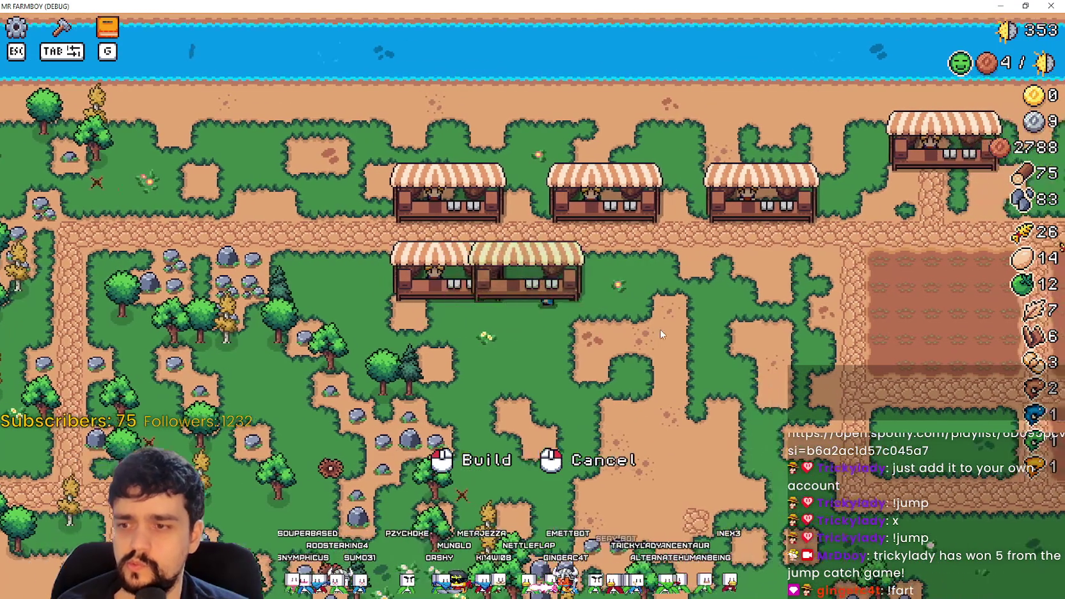
{"action": "left_click", "coordinate": [660, 329]}
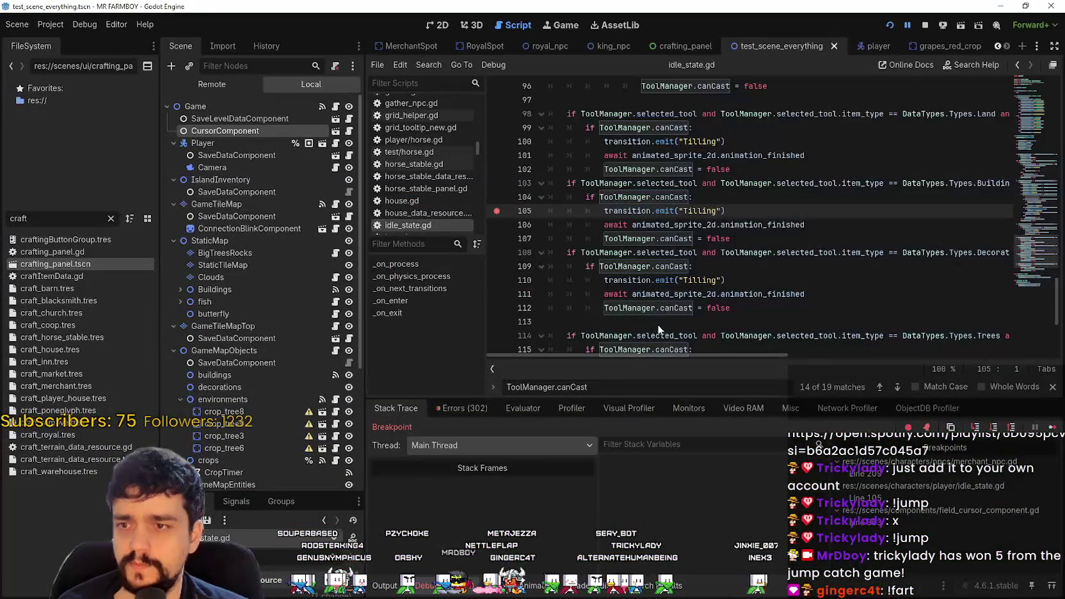
- Resume from the breakpoints, selecting lines 102 to 105 of idle_state.gd along the way
{"action": "left_click", "coordinate": [1053, 427]}
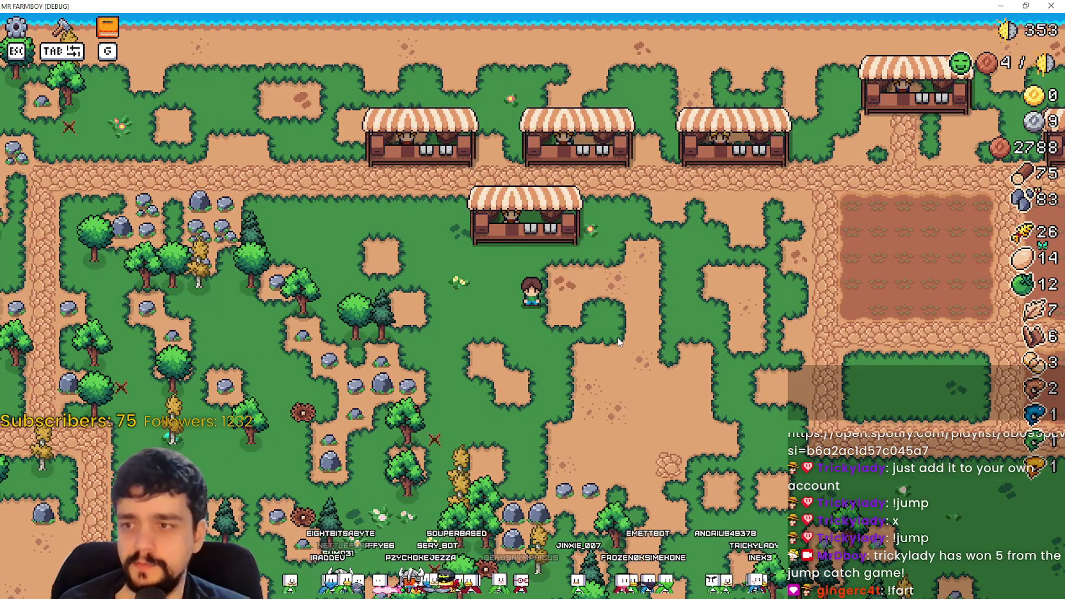
{"action": "key", "text": "alt+Tab"}
{"action": "key", "text": "alt+Tab"}
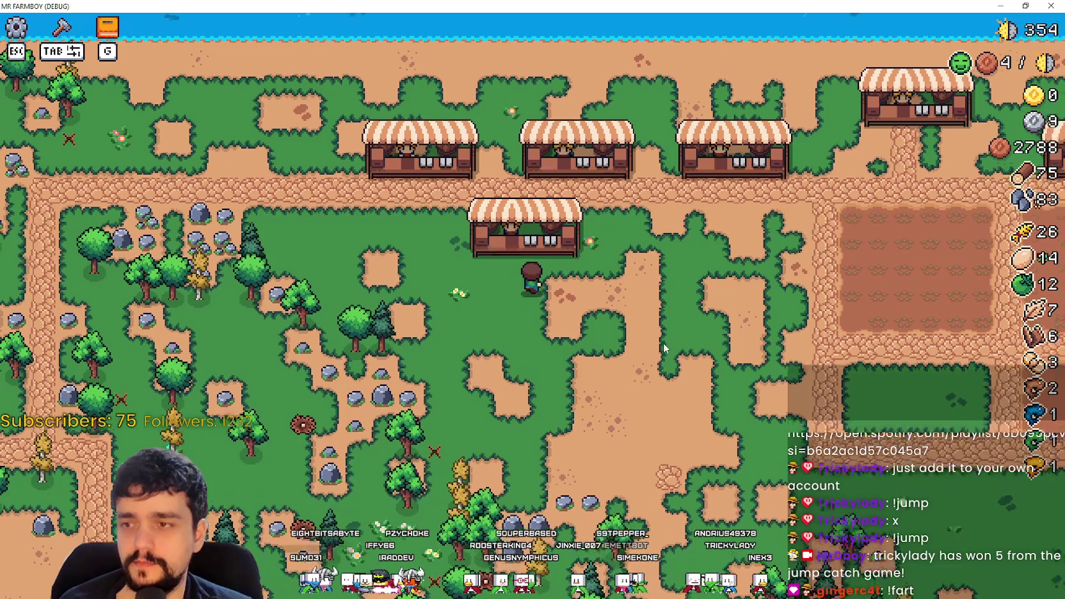
{"action": "left_click", "coordinate": [692, 374]}
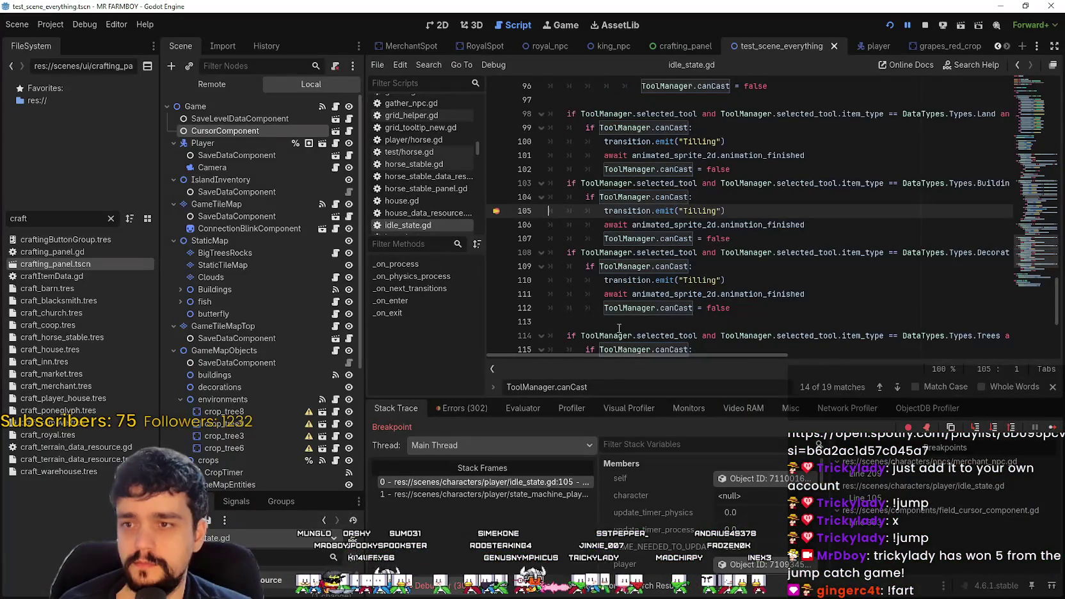
{"action": "left_click_drag", "start_coordinate": [761, 213], "coordinate": [547, 169]}
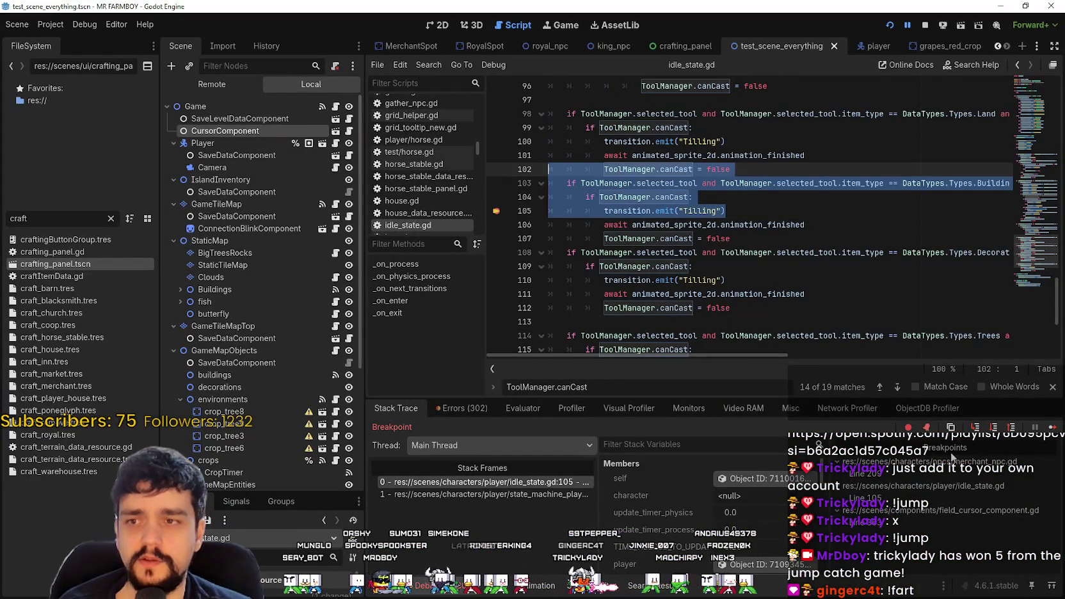
{"action": "left_click", "coordinate": [1052, 427]}
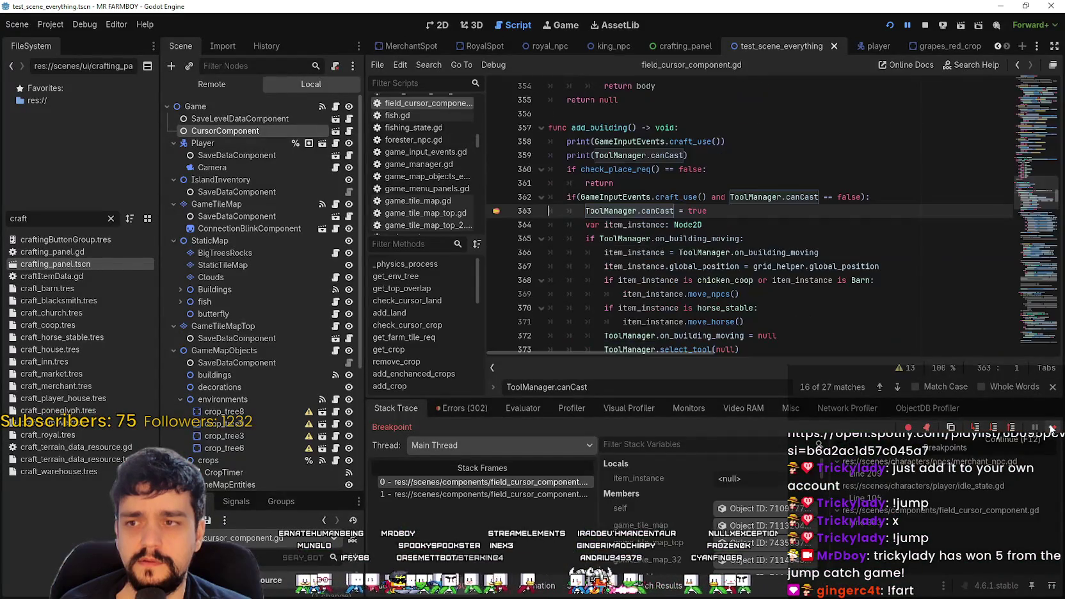
{"action": "left_click", "coordinate": [1053, 427]}
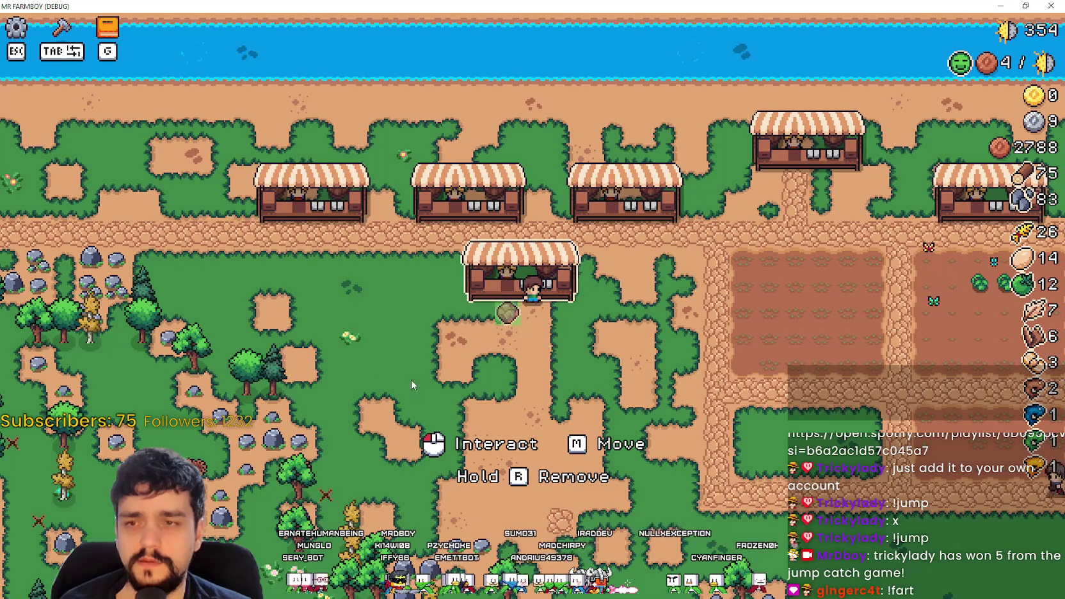
- Place the stall to hit the line 105 breakpoint, remove that breakpoint, and resume
{"action": "key", "text": "s"}
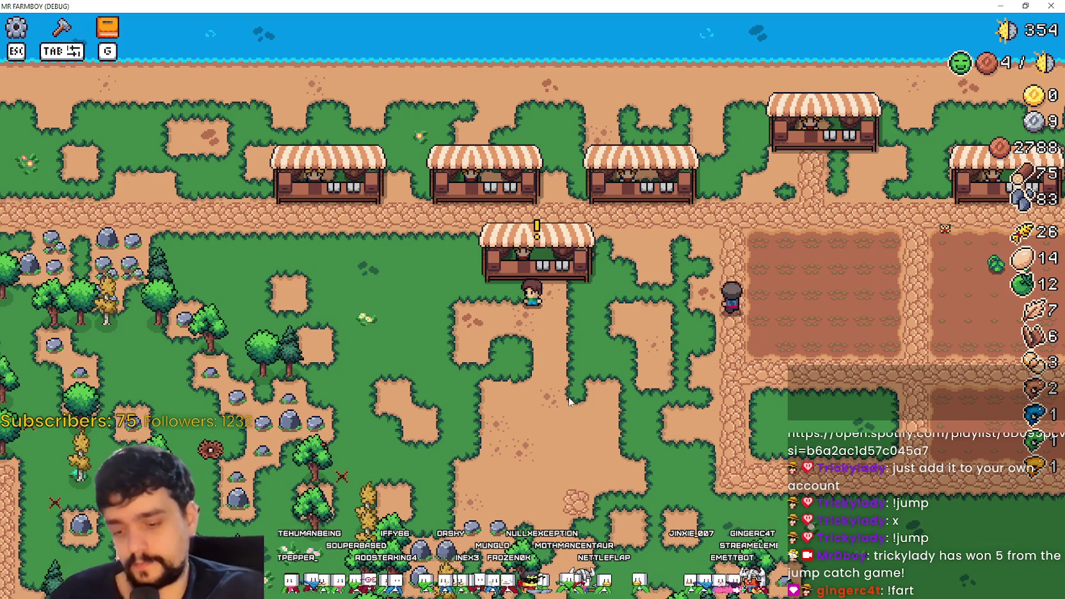
{"action": "key", "text": "alt+Tab"}
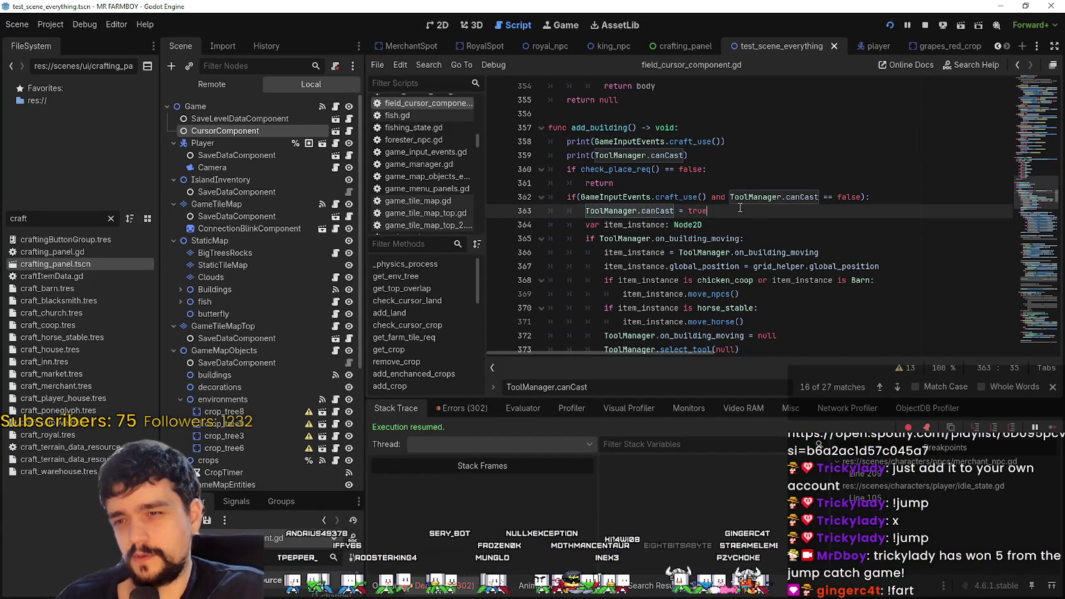
{"action": "key", "text": "alt+Tab"}
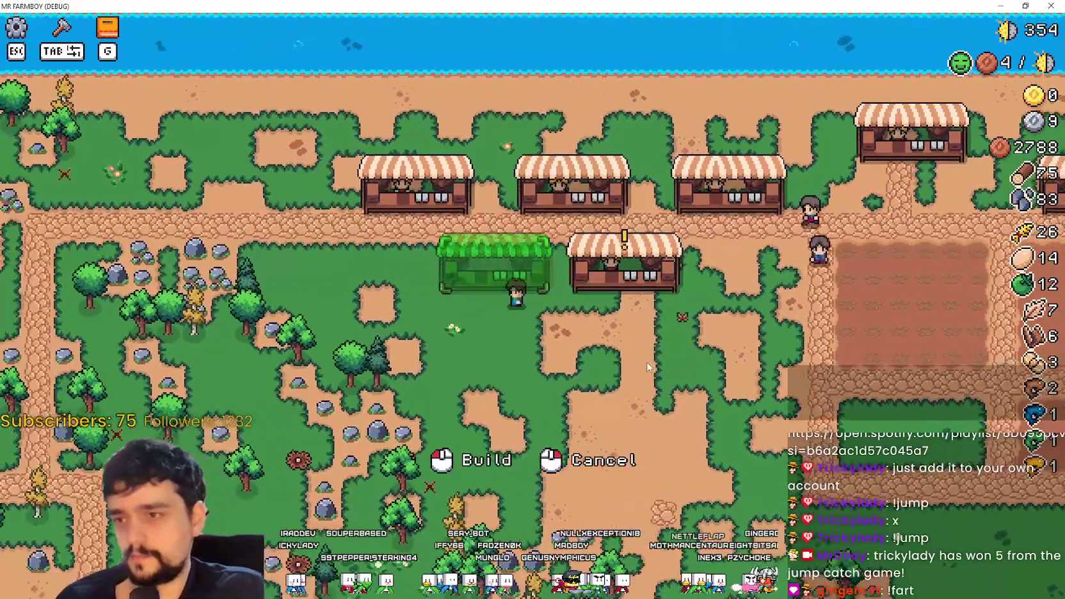
{"action": "left_click", "coordinate": [646, 364]}
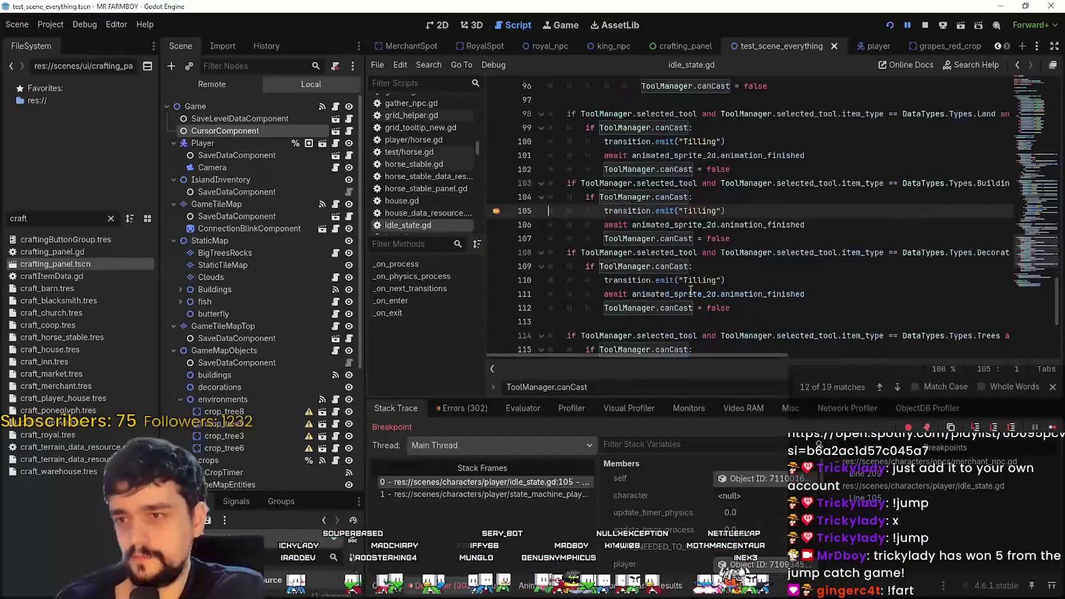
{"action": "left_click", "coordinate": [503, 210]}
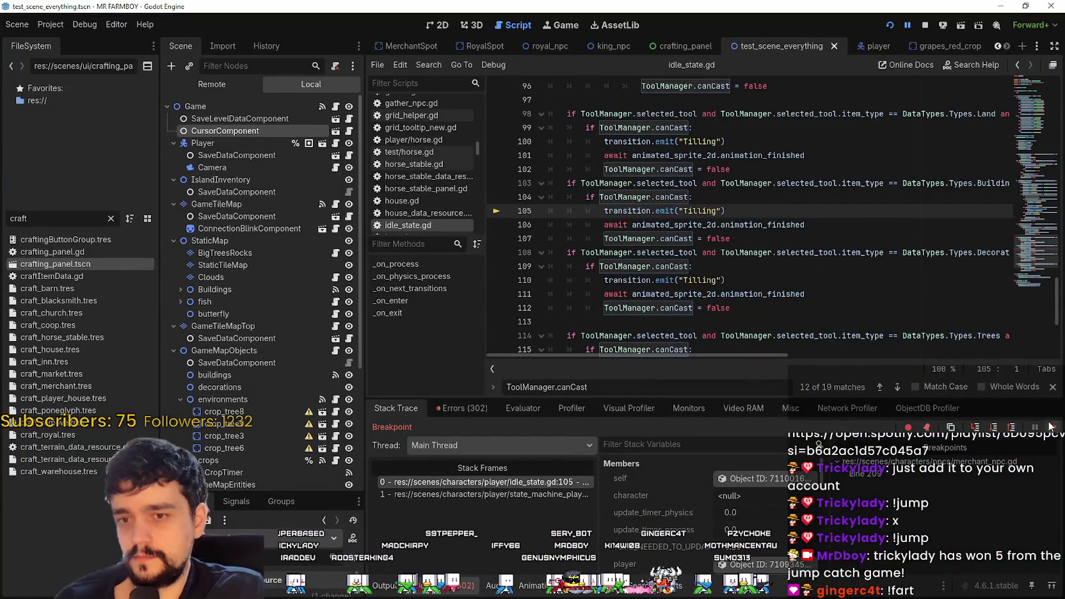
{"action": "left_click", "coordinate": [1049, 425]}
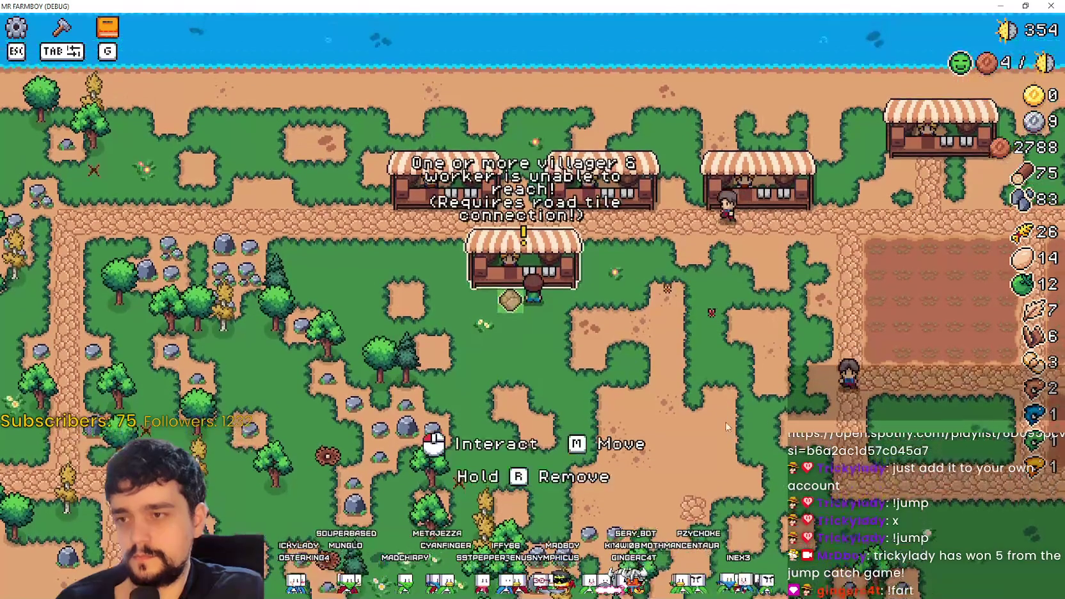
- Start and cancel the Market stall move twice while walking the player around it
{"action": "key", "text": "m"}
{"action": "left_click", "coordinate": [724, 403]}
{"action": "key", "text": "d"}
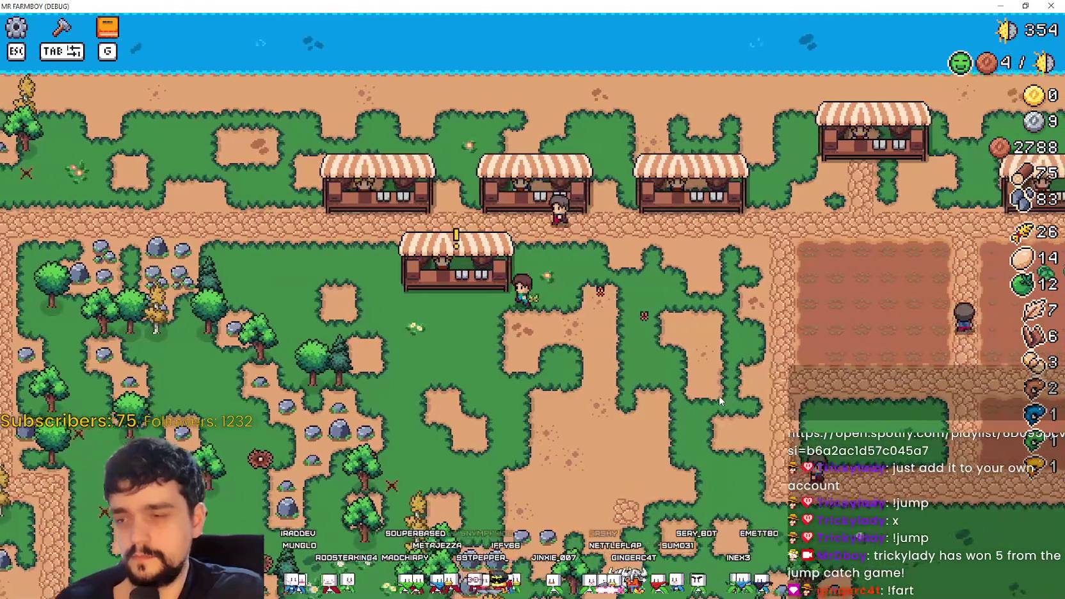
{"action": "key", "text": "a"}
{"action": "key", "text": "m"}
{"action": "left_click", "coordinate": [718, 392]}
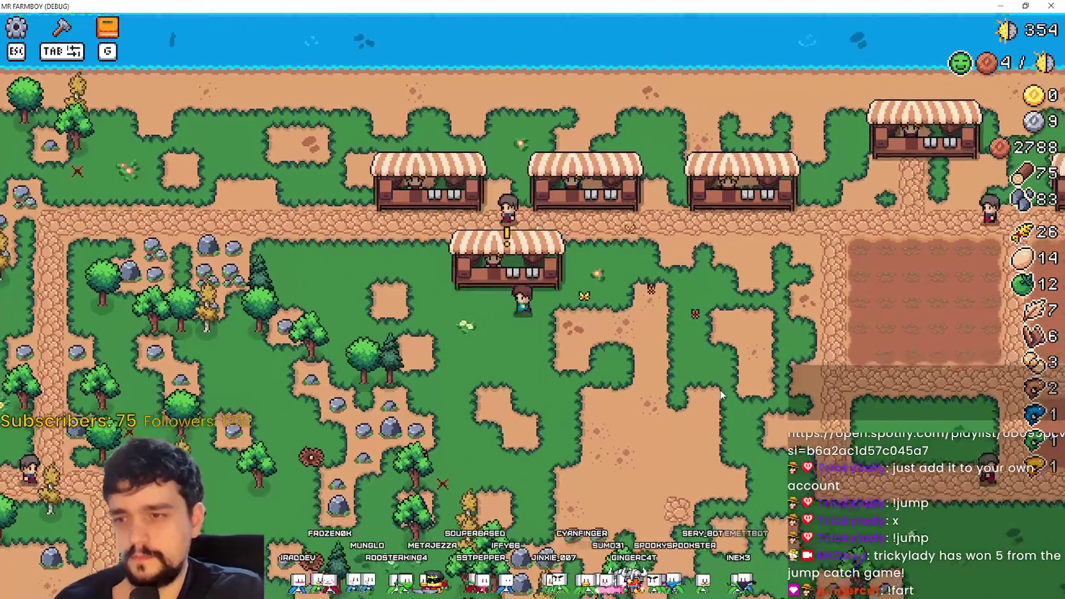
{"action": "key", "text": "w"}
{"action": "scroll", "coordinate": [710, 380], "scroll_direction": "down", "scroll_amount": 3}
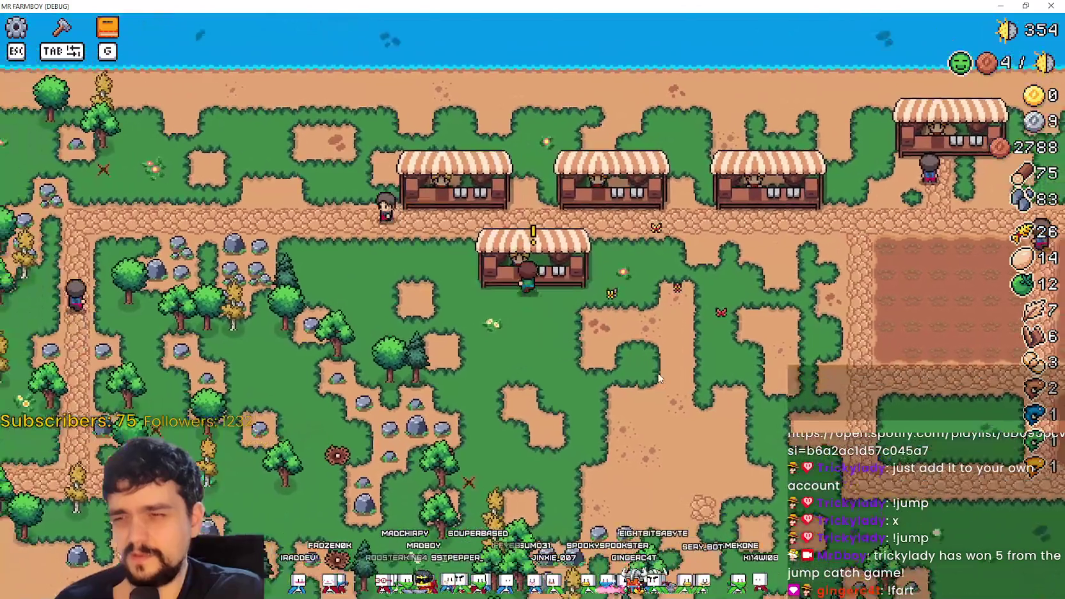
{"action": "scroll", "coordinate": [658, 375], "scroll_direction": "up", "scroll_amount": 3}
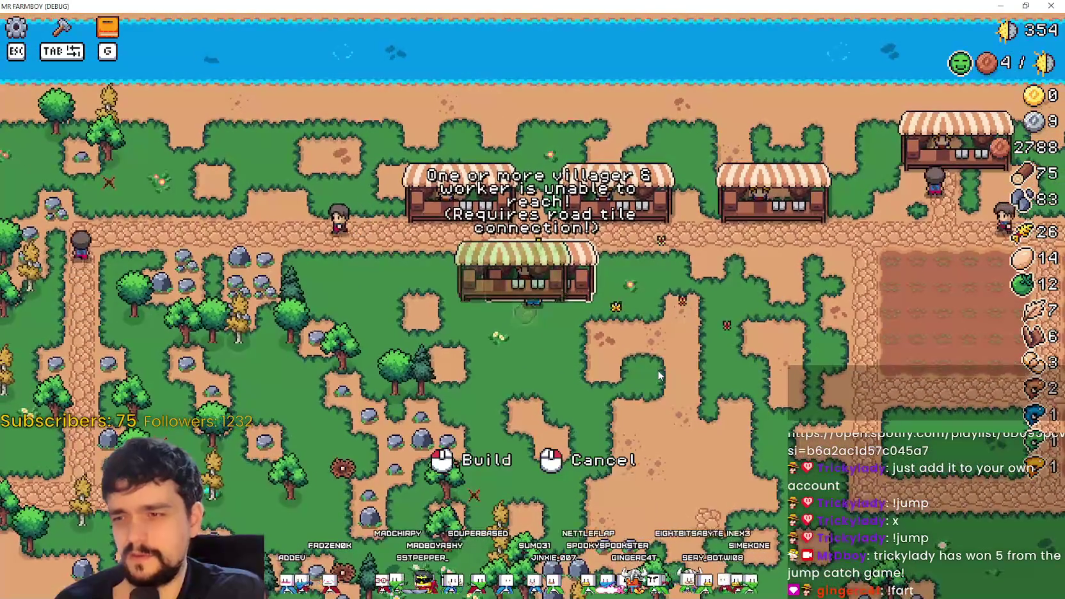
- Move the Market stall to two new spots, start another move, then close the game
{"action": "key", "text": "m"}
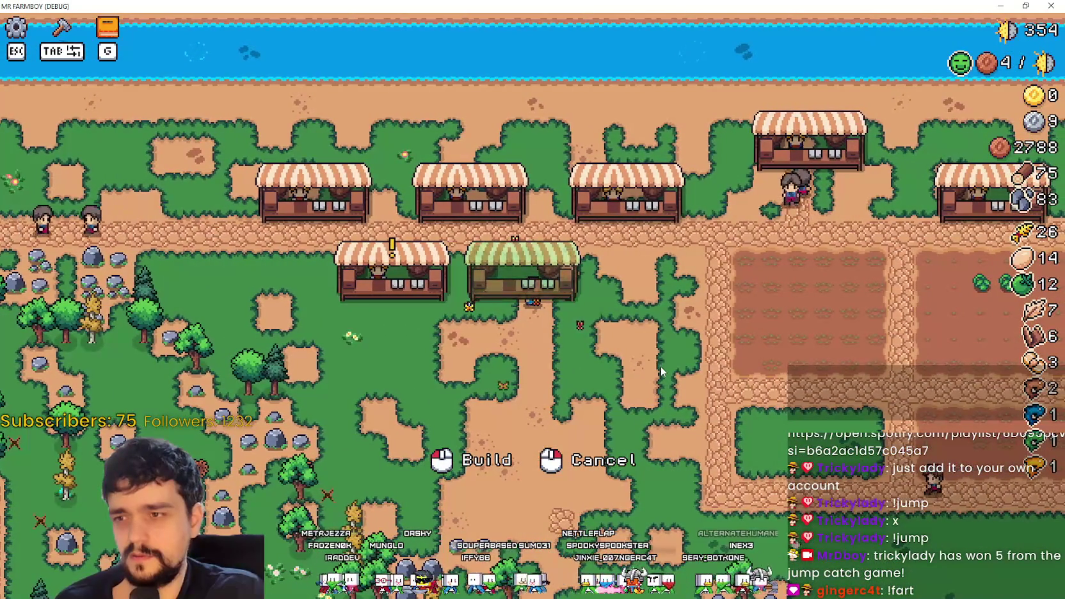
{"action": "left_click", "coordinate": [661, 370]}
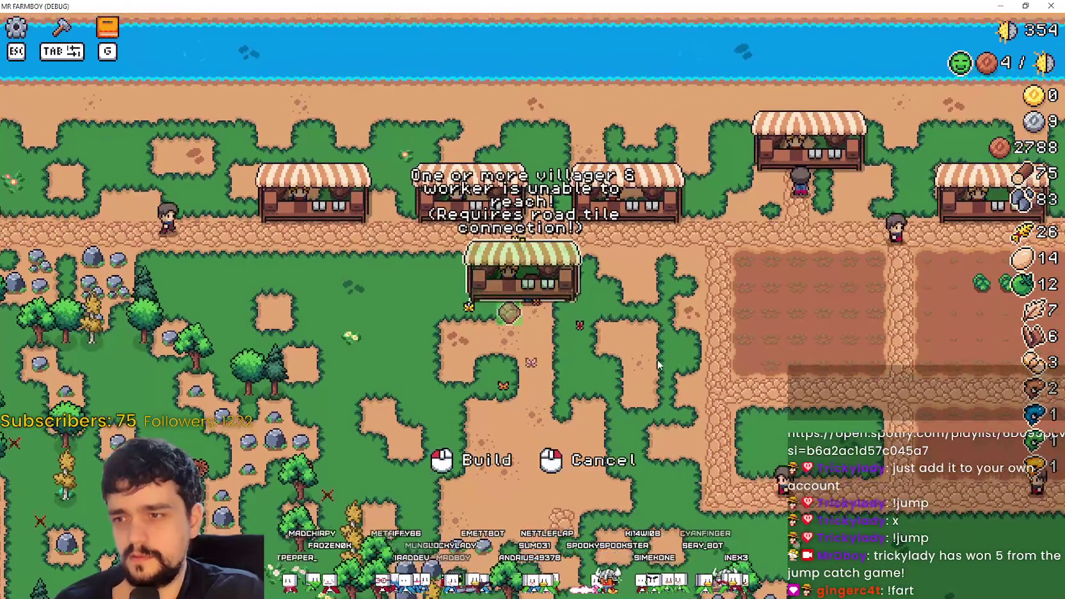
{"action": "key", "text": "m"}
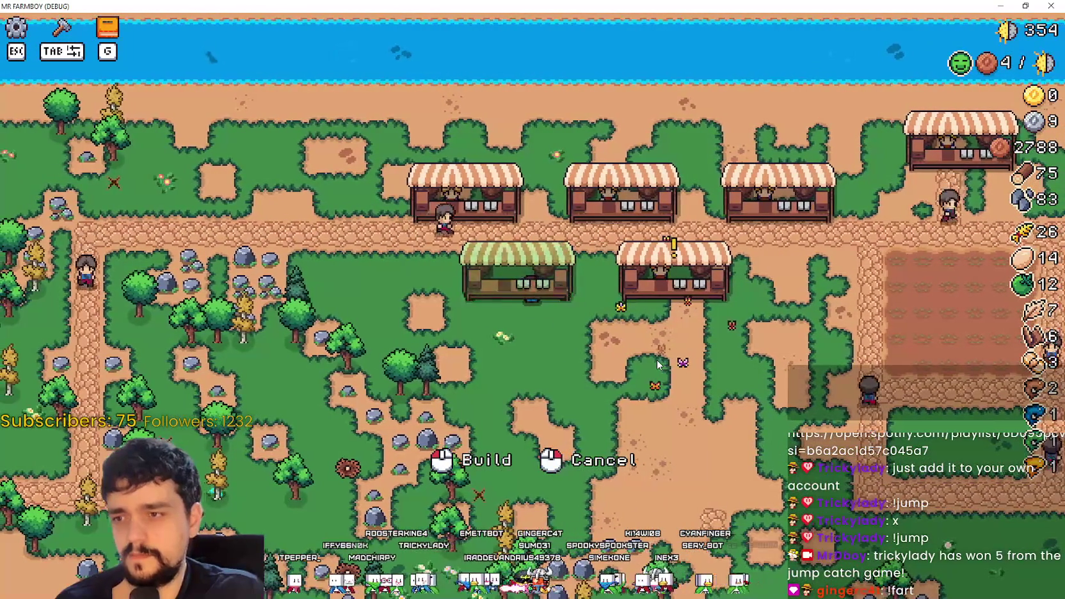
{"action": "left_click", "coordinate": [657, 363]}
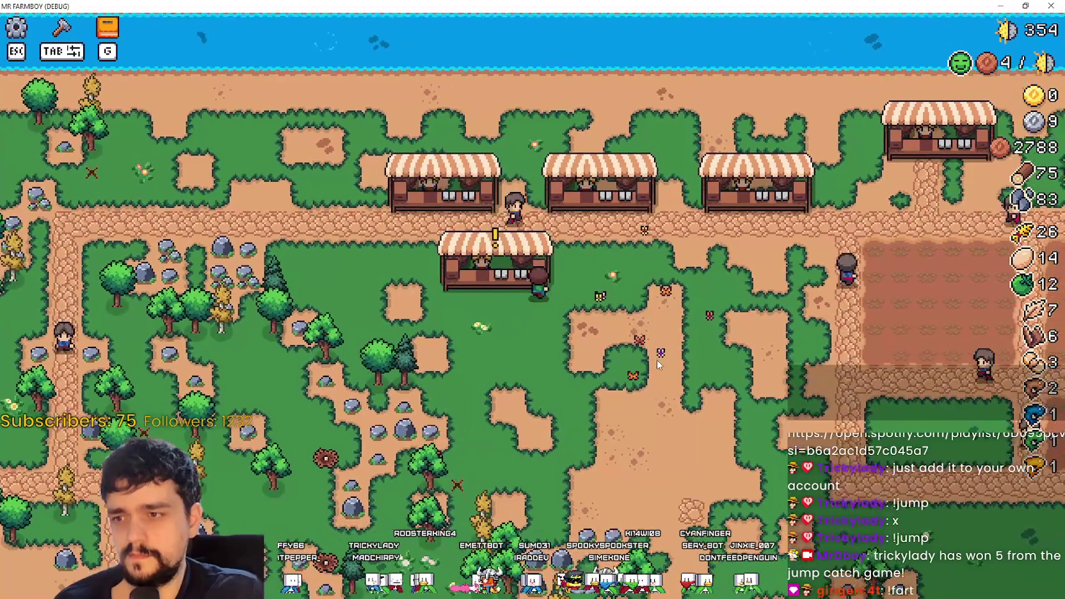
{"action": "key", "text": "m"}
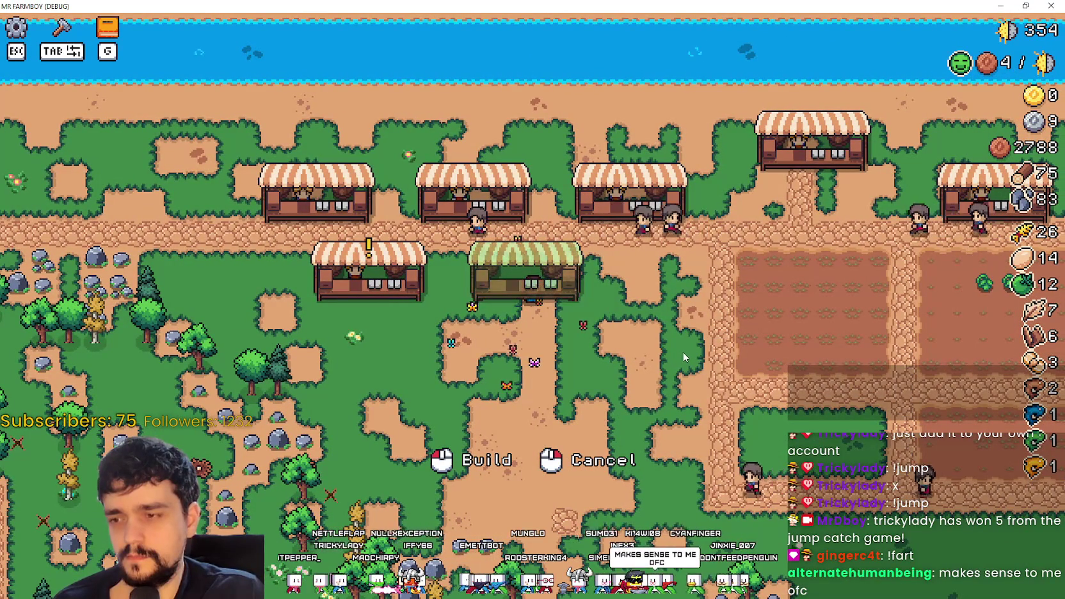
{"action": "key", "text": "super+Down"}
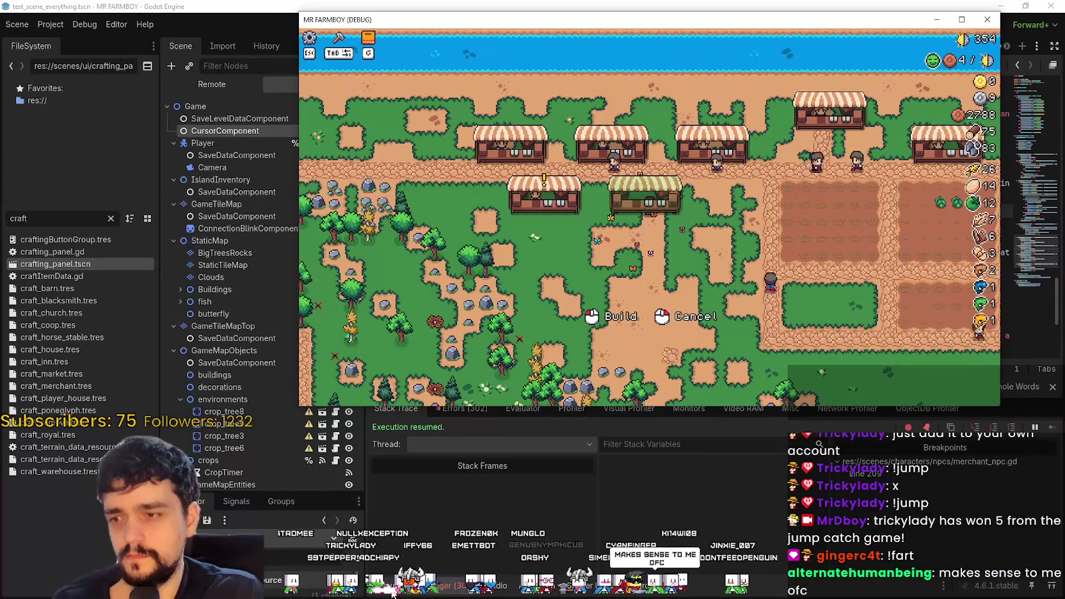
{"action": "key", "text": "alt+F4"}
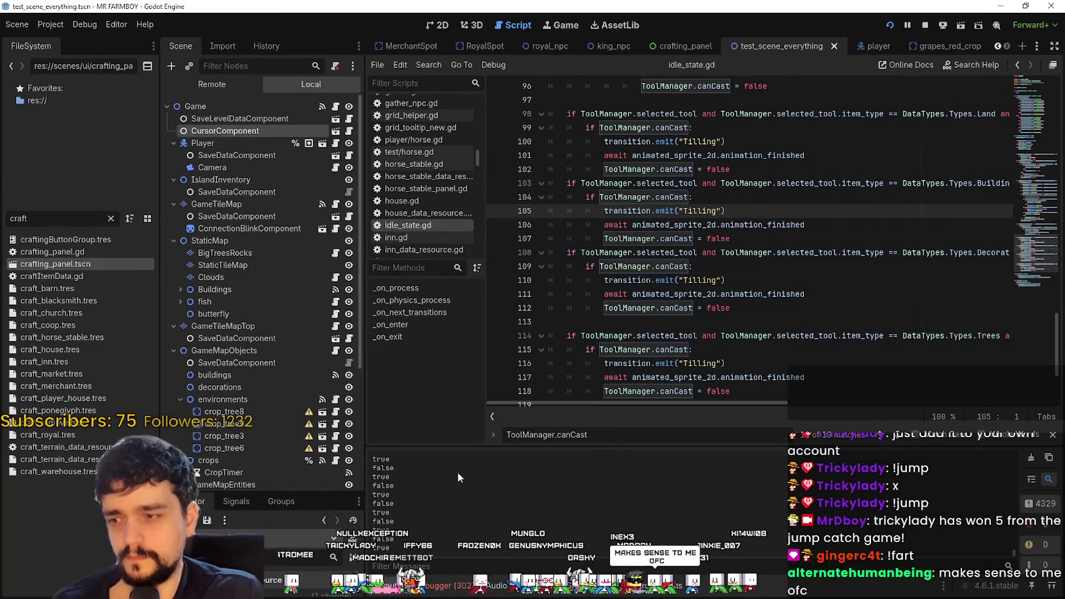
- Open field_cursor_component.gd, select the canCast print line, run with F5, and cancel the stall preview
{"action": "left_click", "coordinate": [349, 131]}
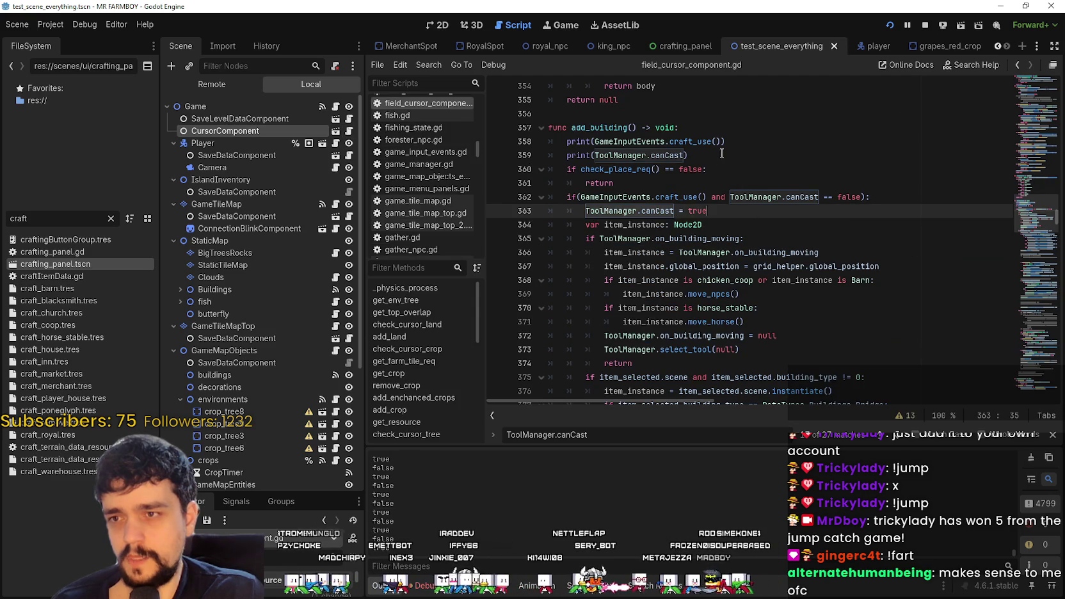
{"action": "mouse_move", "coordinate": [726, 155]}
{"action": "left_mouse_down"}
{"action": "mouse_move", "coordinate": [550, 154]}
{"action": "mouse_move", "coordinate": [567, 155]}
{"action": "left_mouse_up"}
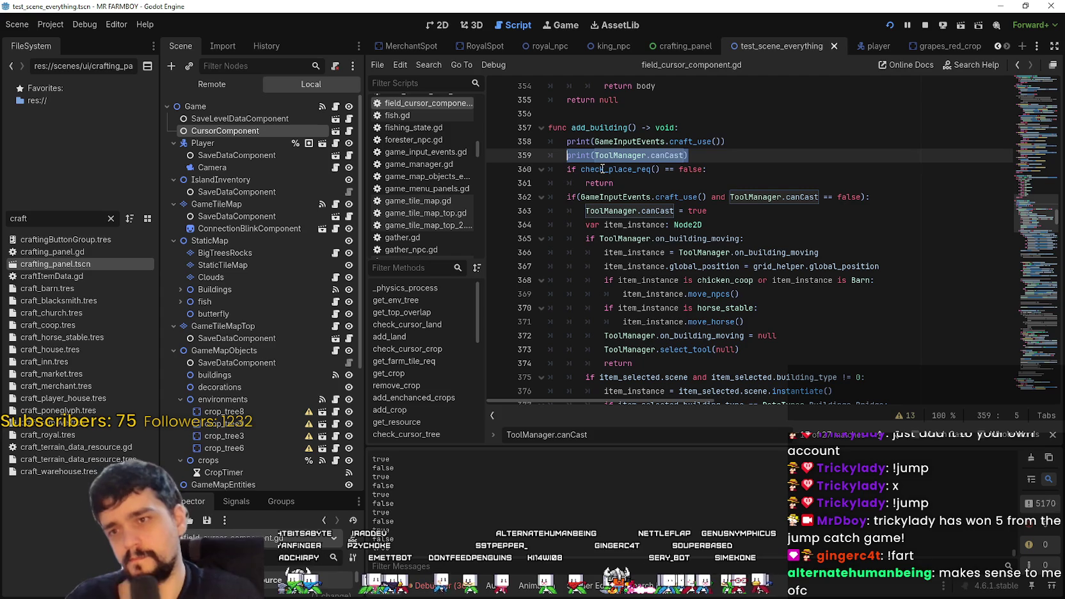
{"action": "key", "text": "F5"}
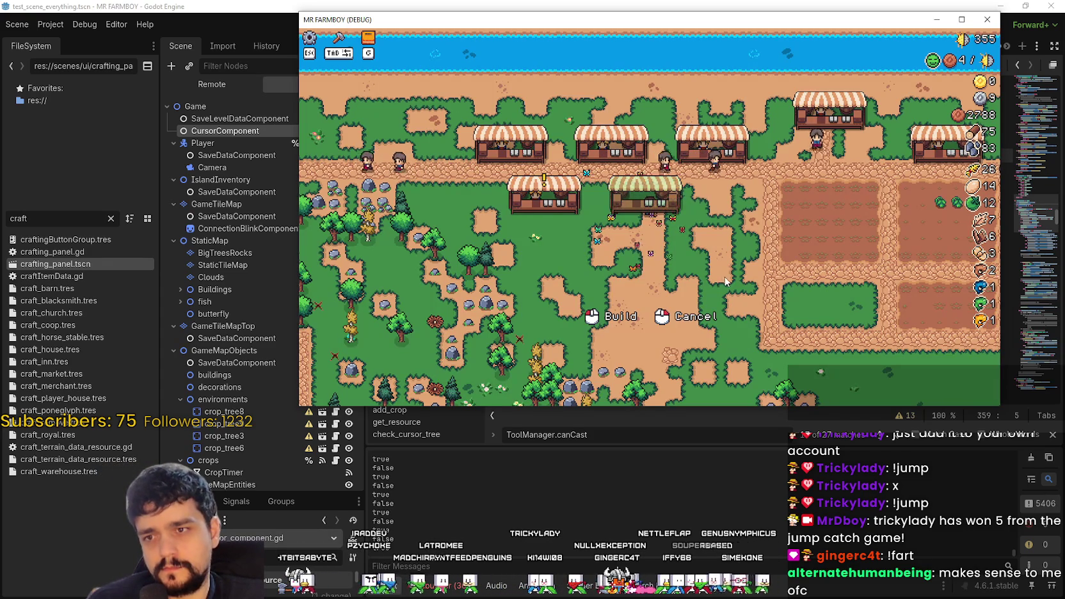
{"action": "right_click", "coordinate": [727, 279]}
- Walk the farmer around, place a Market stall with G, then start moving it with M
{"action": "key", "text": "d"}
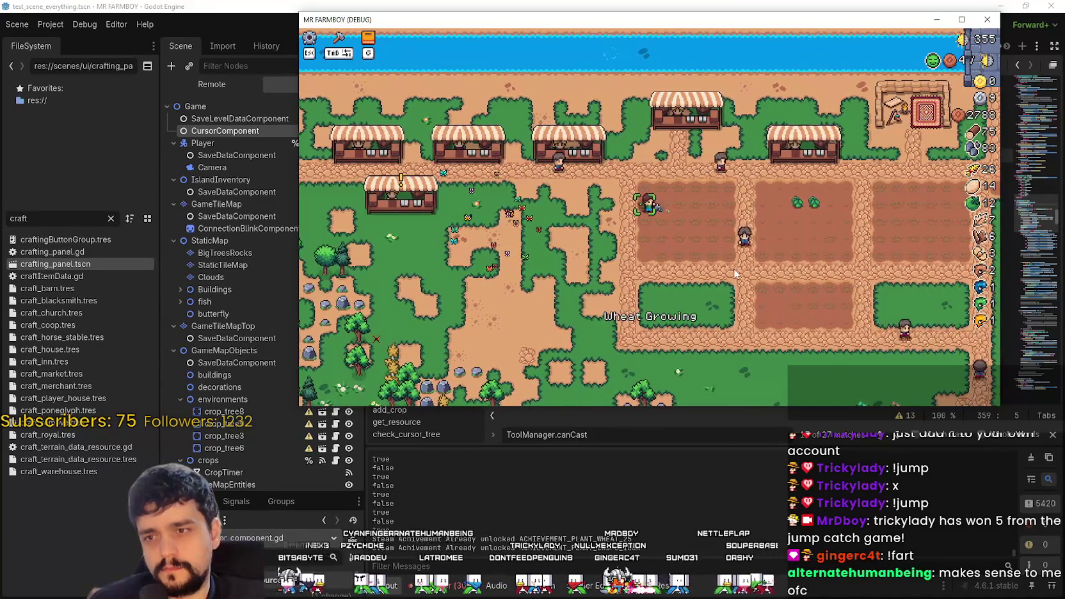
{"action": "key", "text": "a"}
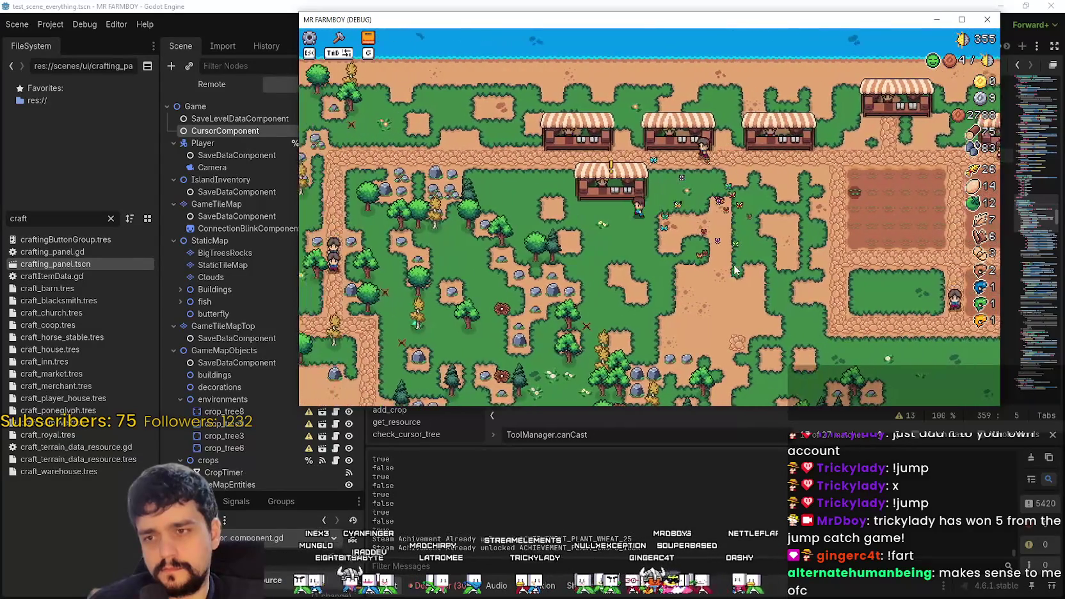
{"action": "key", "text": "g"}
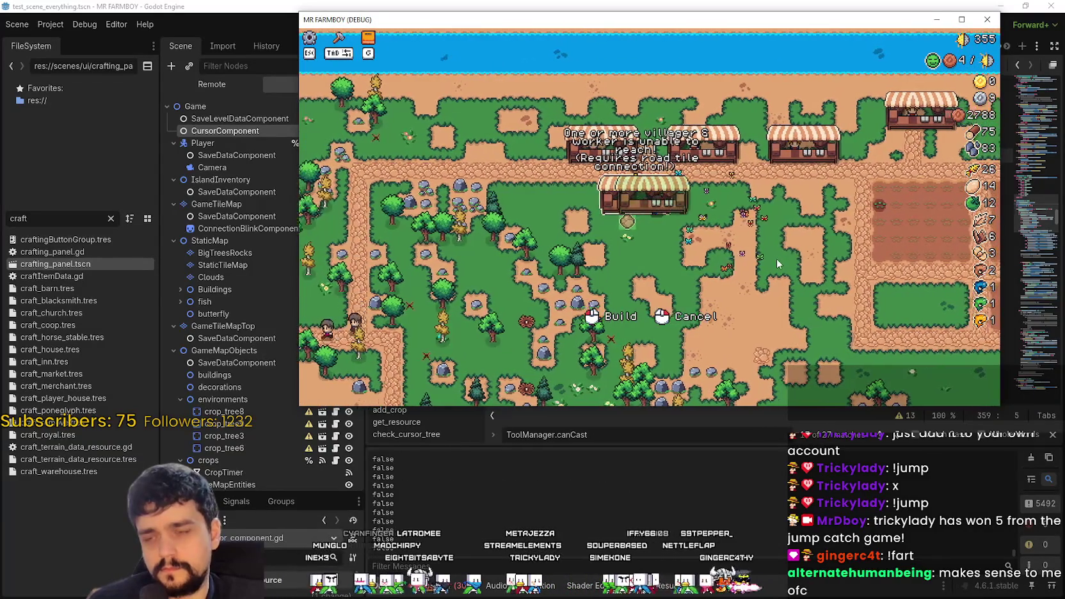
{"action": "left_click", "coordinate": [775, 264]}
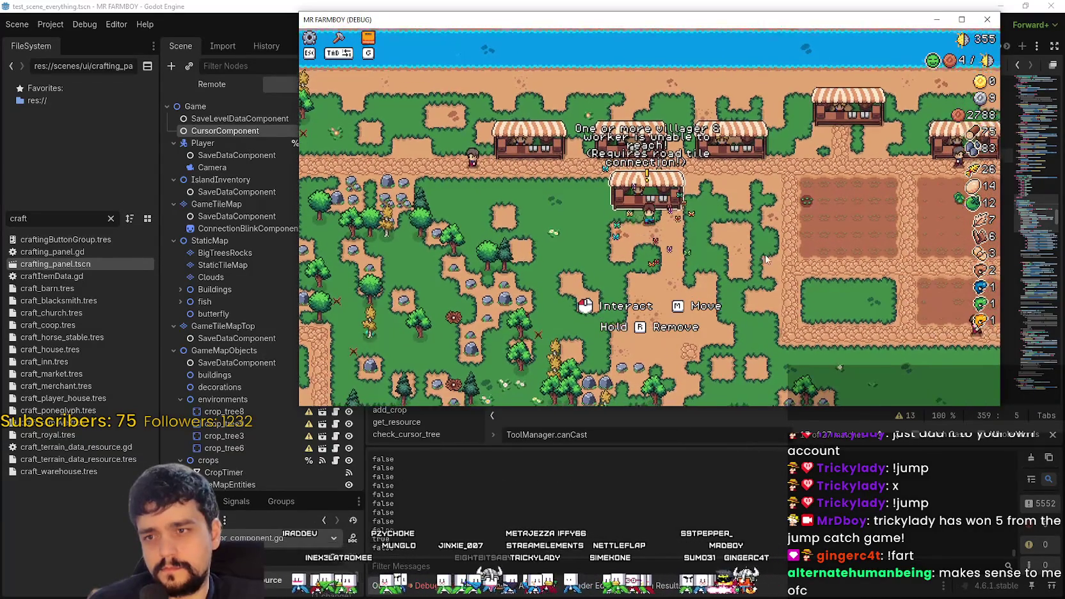
{"action": "key", "text": "s"}
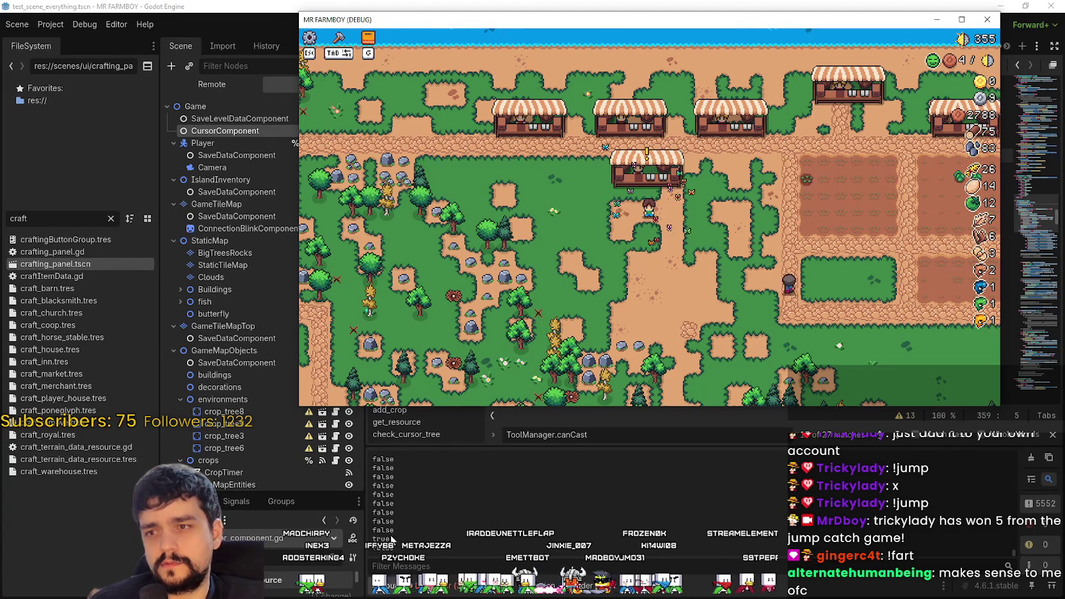
{"action": "key", "text": "w"}
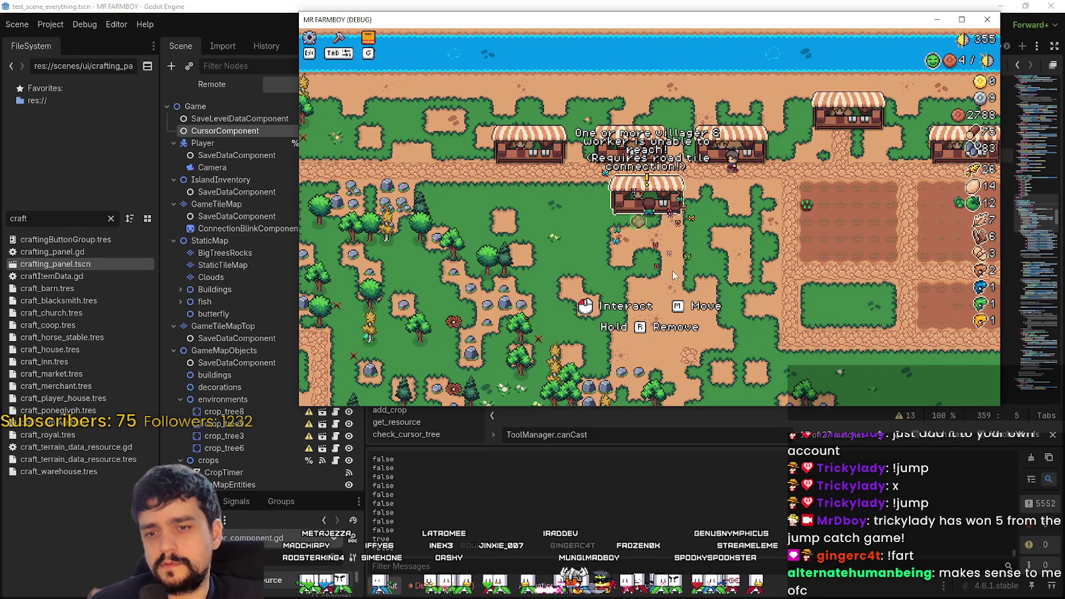
{"action": "key", "text": "m"}
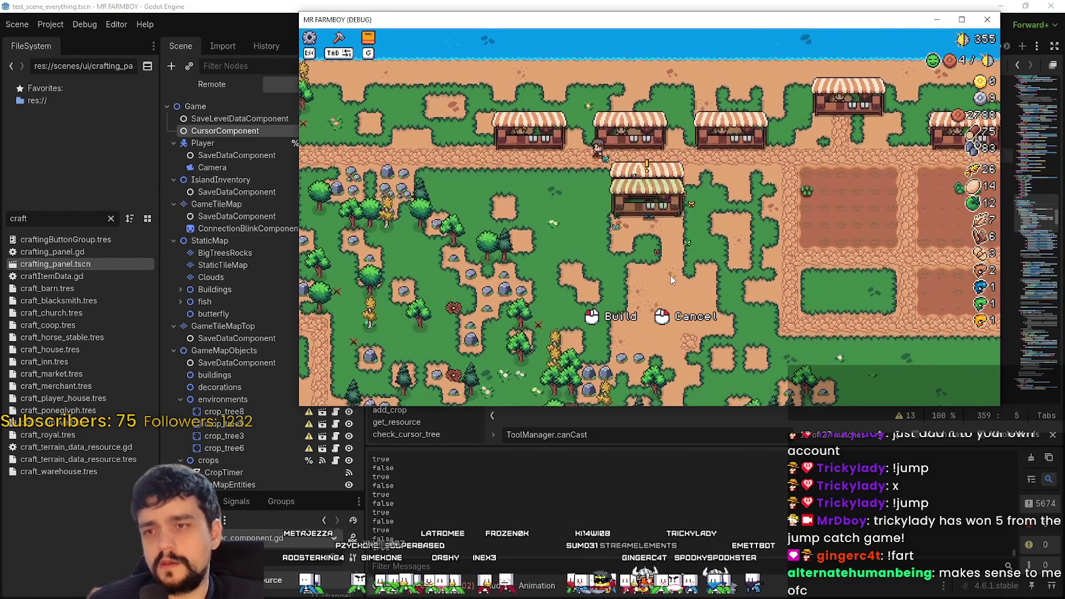
{"action": "left_click", "coordinate": [669, 276]}
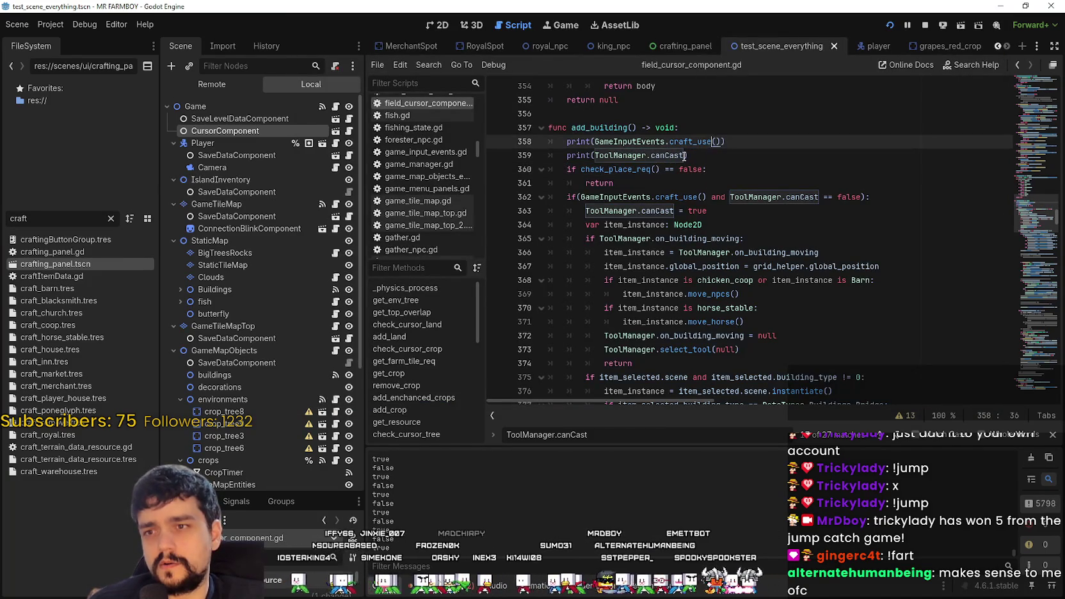
{"action": "left_click_drag", "start_coordinate": [684, 155], "coordinate": [595, 155]}
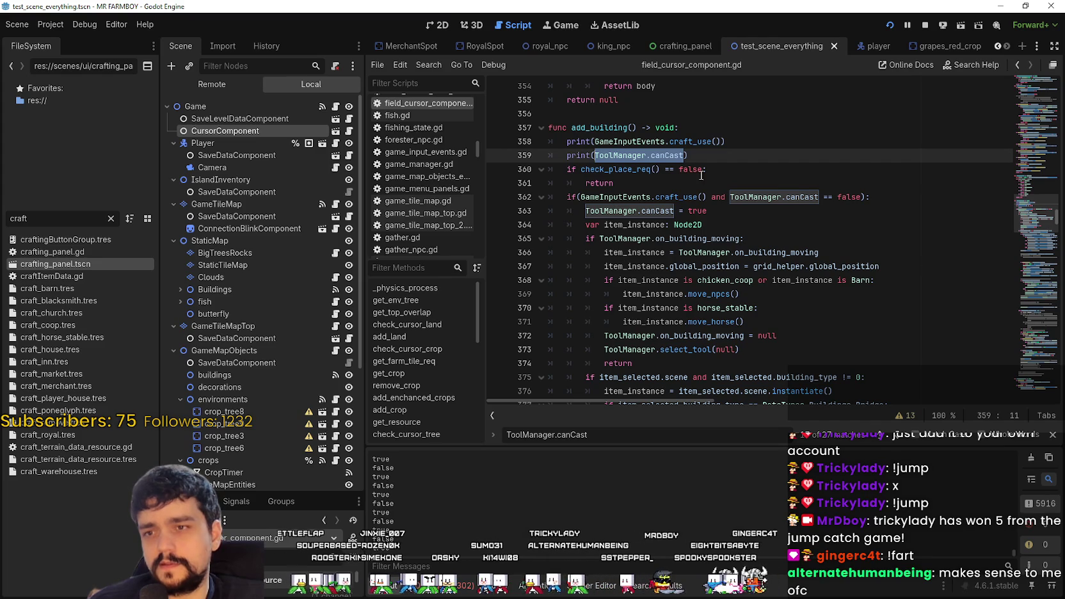
{"action": "mouse_move", "coordinate": [725, 210]}
{"action": "left_mouse_down"}
{"action": "mouse_move", "coordinate": [584, 211]}
{"action": "mouse_move", "coordinate": [673, 210]}
{"action": "left_mouse_up"}
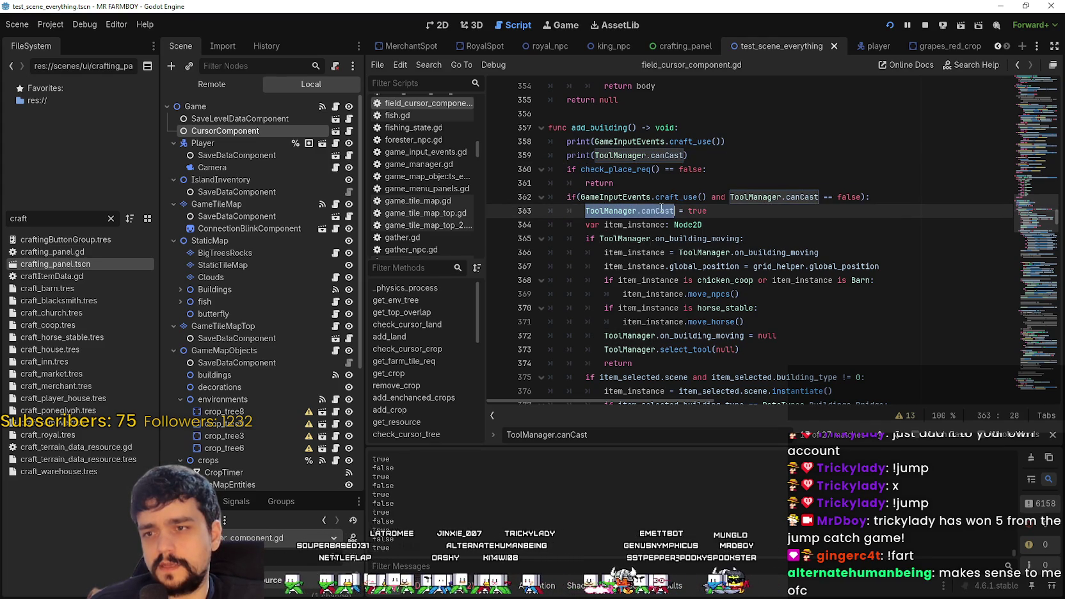
{"action": "scroll", "coordinate": [638, 256], "scroll_direction": "down", "scroll_amount": 5}
{"action": "scroll", "coordinate": [611, 240], "scroll_direction": "up", "scroll_amount": 4}
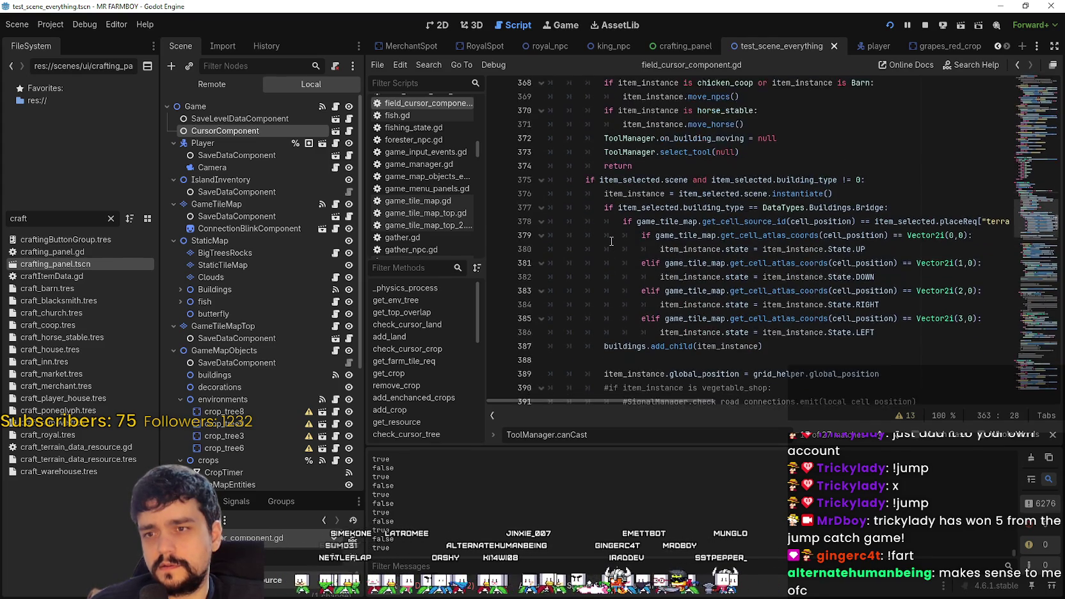
{"action": "scroll", "coordinate": [612, 240], "scroll_direction": "up", "scroll_amount": 3}
{"action": "left_click", "coordinate": [634, 217]}
{"action": "scroll", "coordinate": [576, 293], "scroll_direction": "down", "scroll_amount": 8}
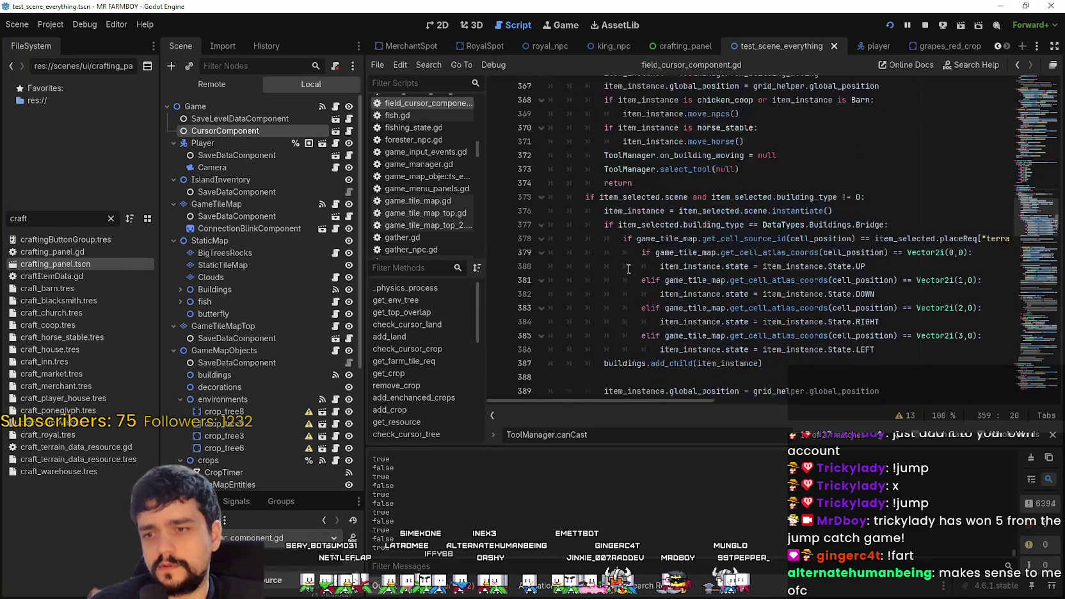
{"action": "scroll", "coordinate": [576, 294], "scroll_direction": "down", "scroll_amount": 11}
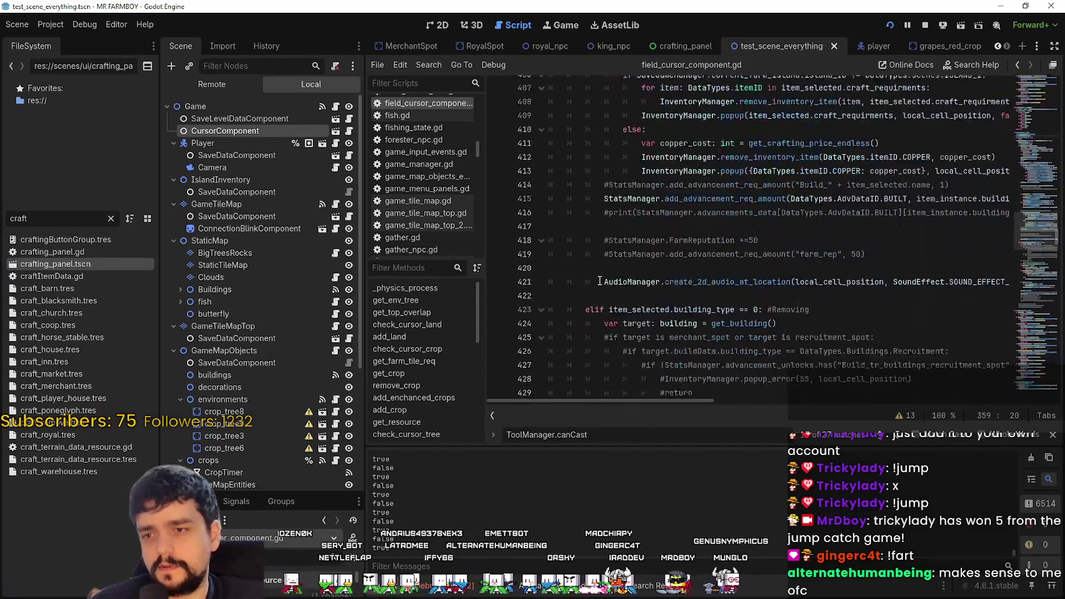
{"action": "scroll", "coordinate": [599, 282], "scroll_direction": "down", "scroll_amount": 12}
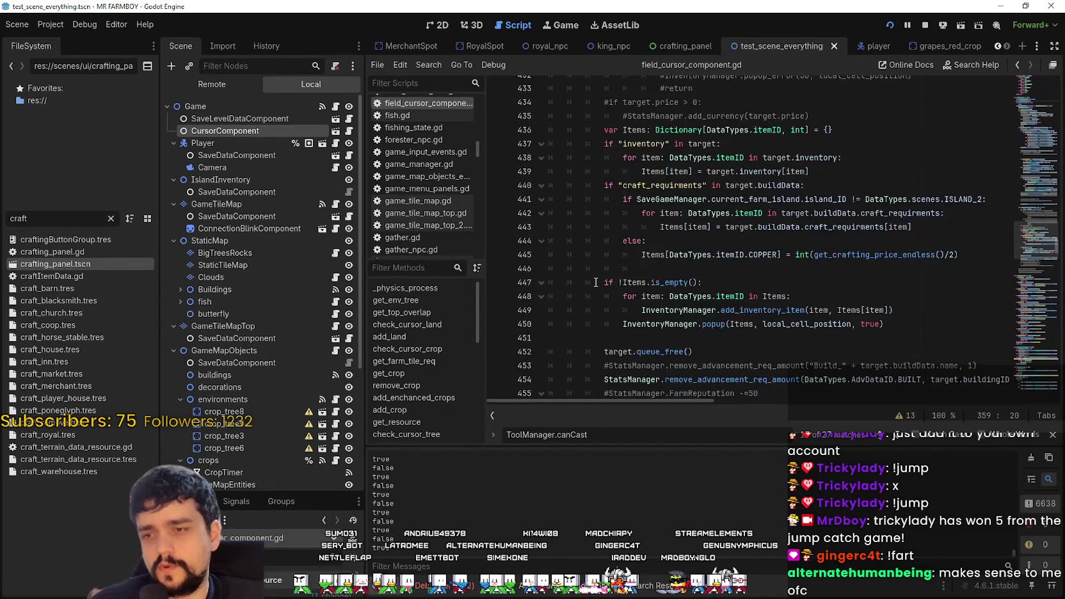
{"action": "scroll", "coordinate": [596, 282], "scroll_direction": "up", "scroll_amount": 7}
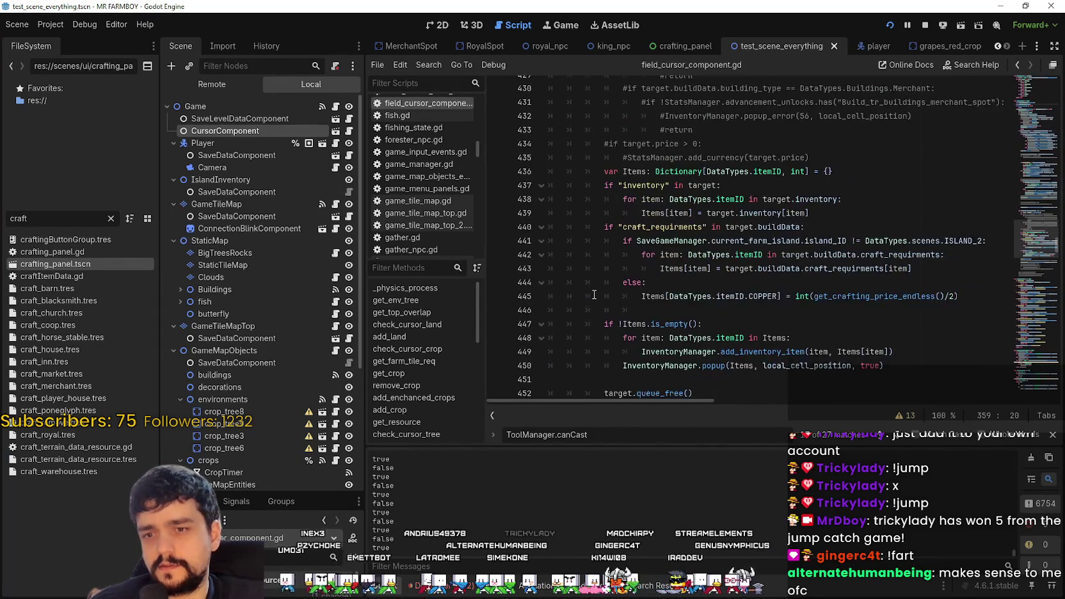
{"action": "scroll", "coordinate": [594, 294], "scroll_direction": "up", "scroll_amount": 13}
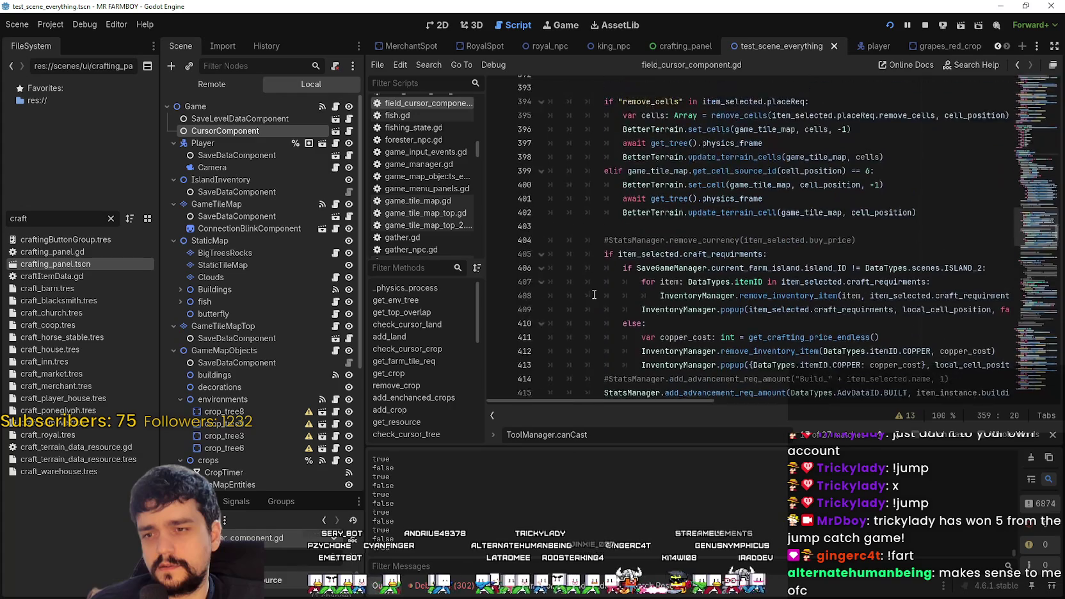
{"action": "scroll", "coordinate": [596, 288], "scroll_direction": "up", "scroll_amount": 4}
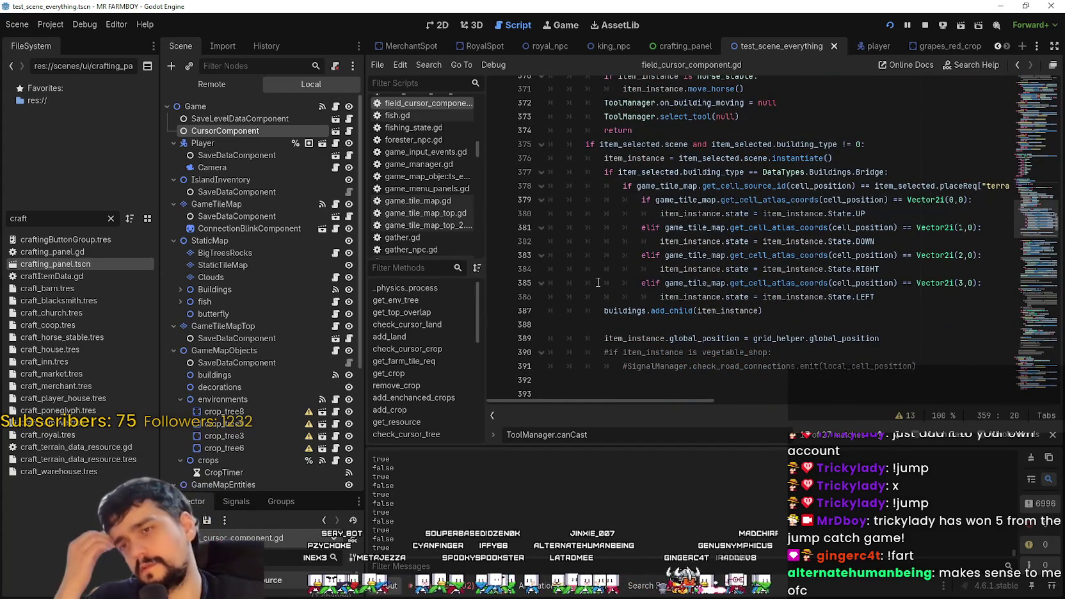
{"action": "scroll", "coordinate": [598, 282], "scroll_direction": "up", "scroll_amount": 3}
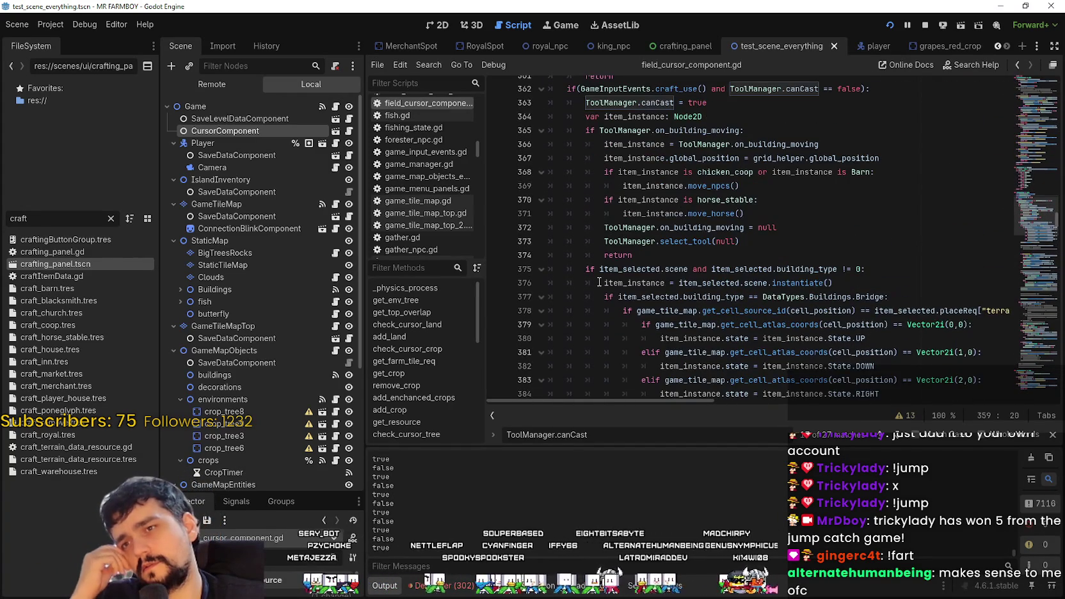
{"action": "scroll", "coordinate": [599, 282], "scroll_direction": "up", "scroll_amount": 2}
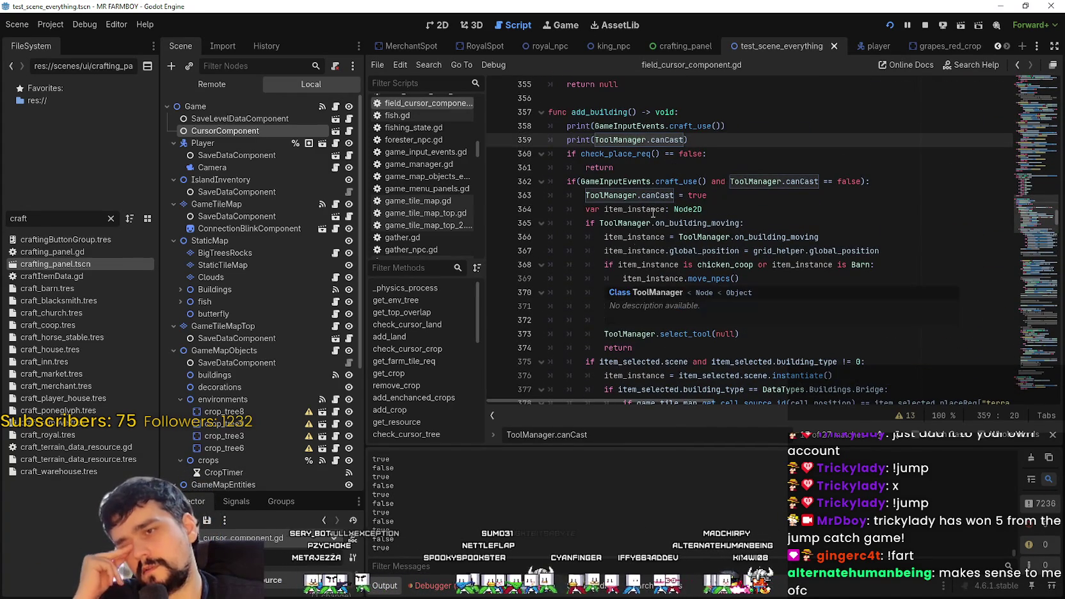
{"action": "left_click", "coordinate": [721, 195]}
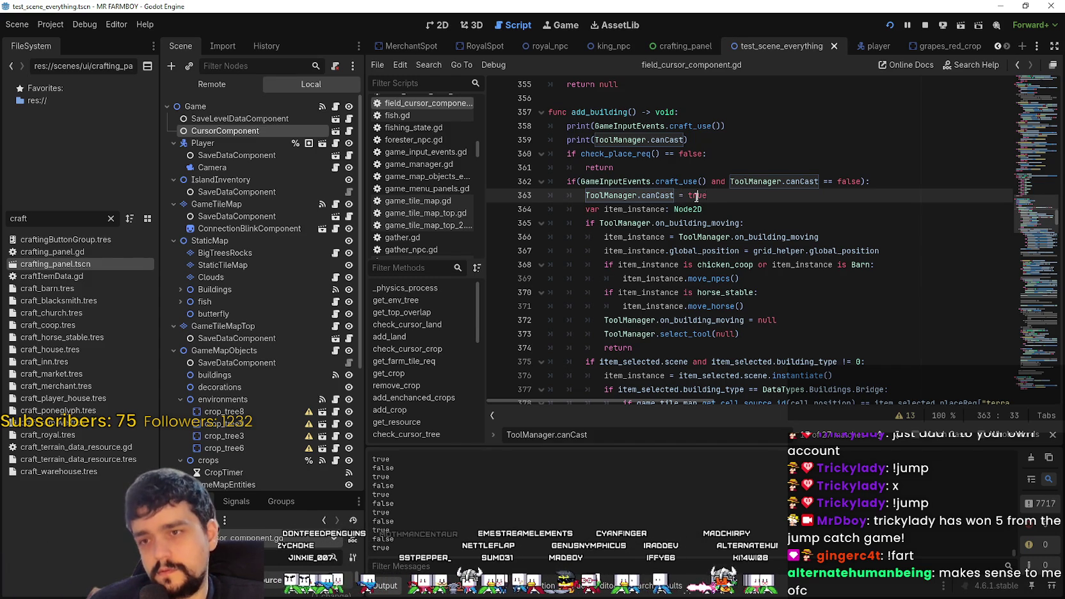
{"action": "left_click_drag", "start_coordinate": [697, 196], "coordinate": [618, 196]}
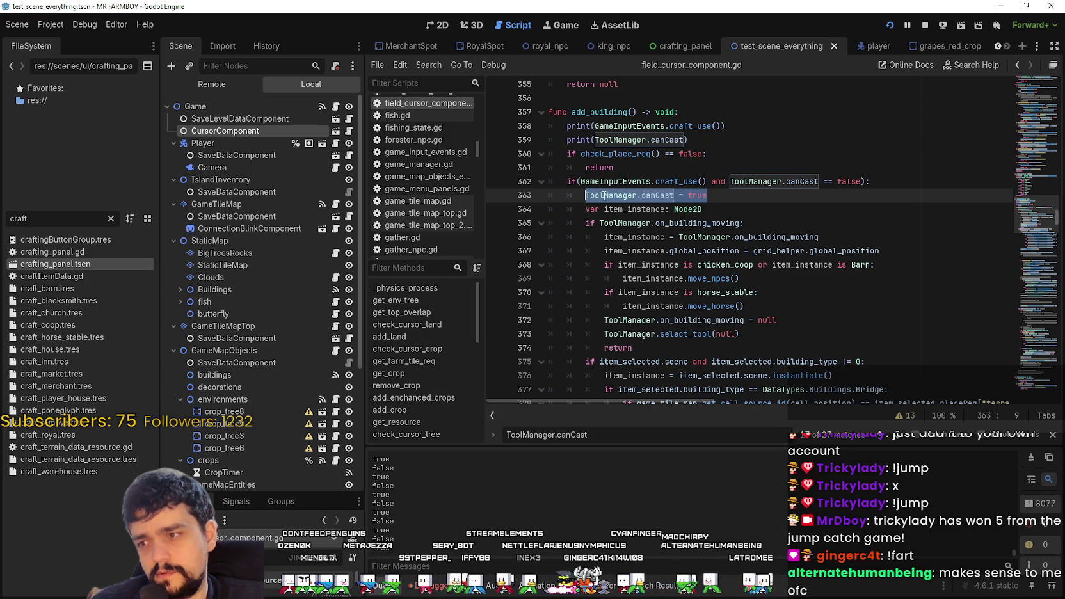
{"action": "left_click", "coordinate": [250, 145]}
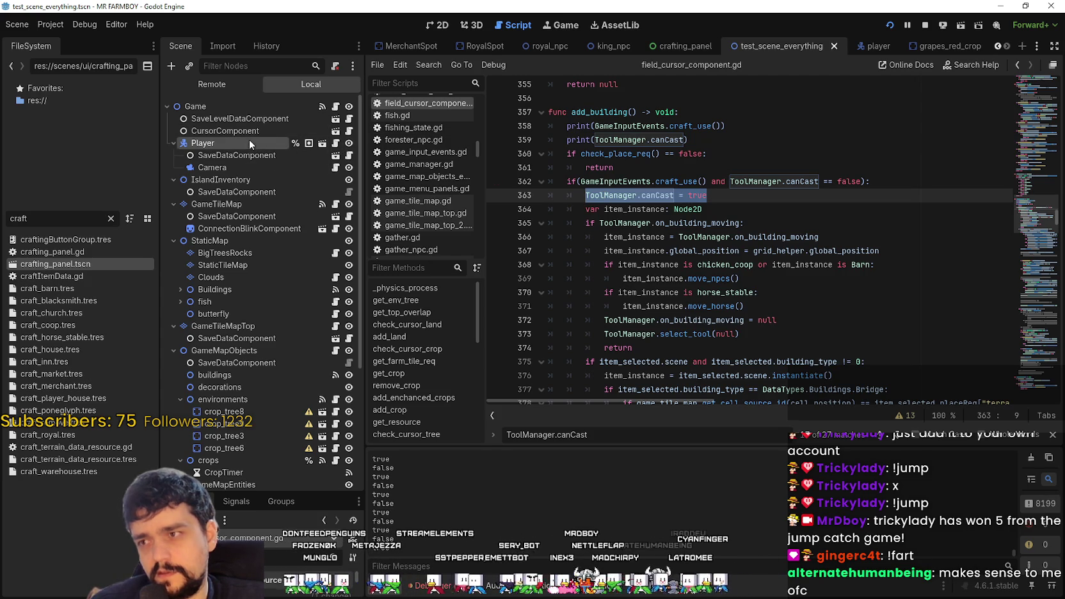
{"action": "left_click", "coordinate": [890, 45]}
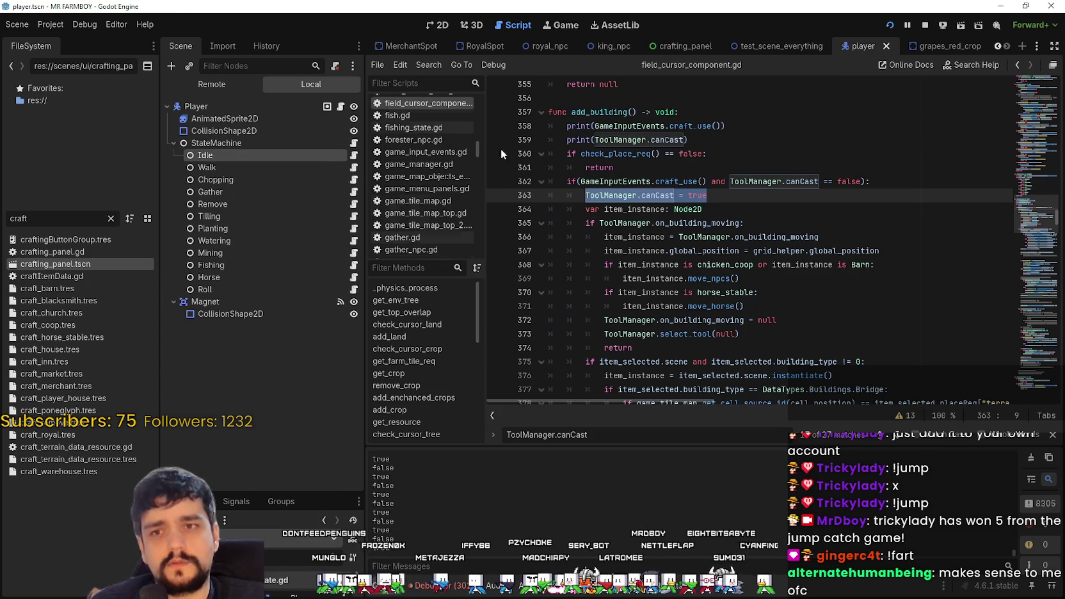
{"action": "left_click", "coordinate": [354, 155]}
{"action": "mouse_move", "coordinate": [730, 238]}
{"action": "left_mouse_down"}
{"action": "mouse_move", "coordinate": [613, 236]}
{"action": "mouse_move", "coordinate": [554, 196]}
{"action": "mouse_move", "coordinate": [576, 224]}
{"action": "mouse_move", "coordinate": [659, 238]}
{"action": "mouse_move", "coordinate": [604, 242]}
{"action": "left_mouse_up"}
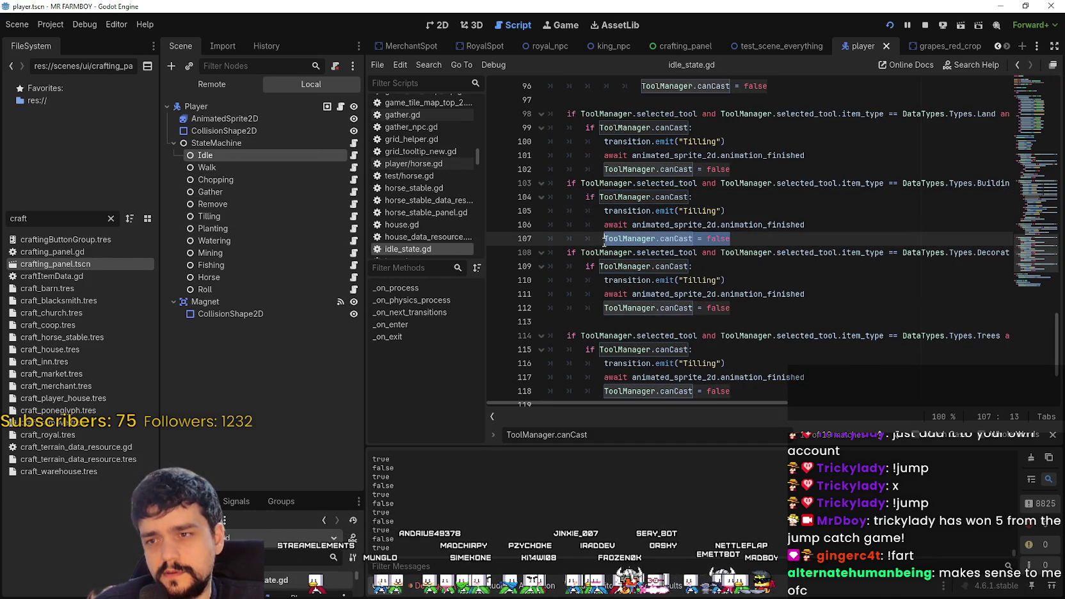
{"action": "left_click", "coordinate": [354, 216]}
{"action": "scroll", "coordinate": [576, 288], "scroll_direction": "down", "scroll_amount": 1}
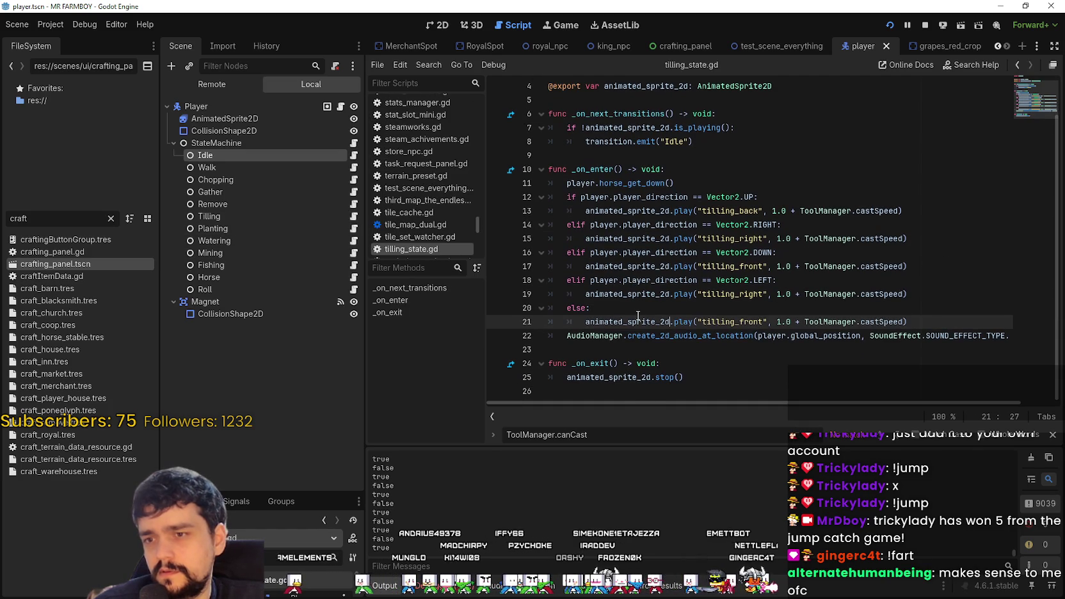
{"action": "left_click", "coordinate": [704, 349]}
{"action": "left_click_drag", "start_coordinate": [728, 405], "coordinate": [769, 401]}
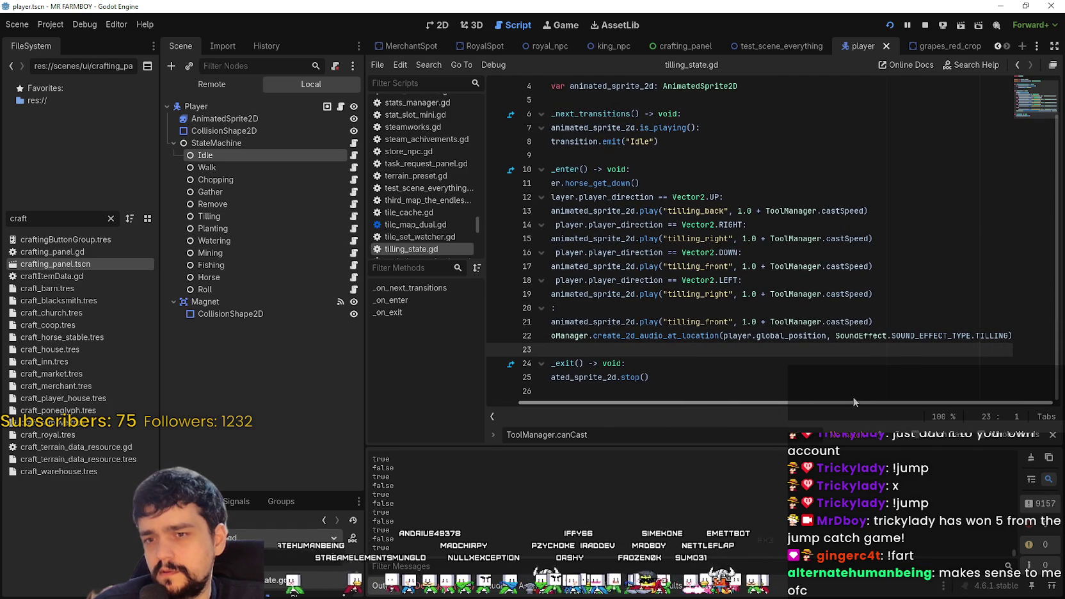
{"action": "left_click_drag", "start_coordinate": [853, 402], "coordinate": [573, 381]}
{"action": "scroll", "coordinate": [636, 377], "scroll_direction": "up", "scroll_amount": 3}
{"action": "scroll", "coordinate": [636, 377], "scroll_direction": "down", "scroll_amount": 3}
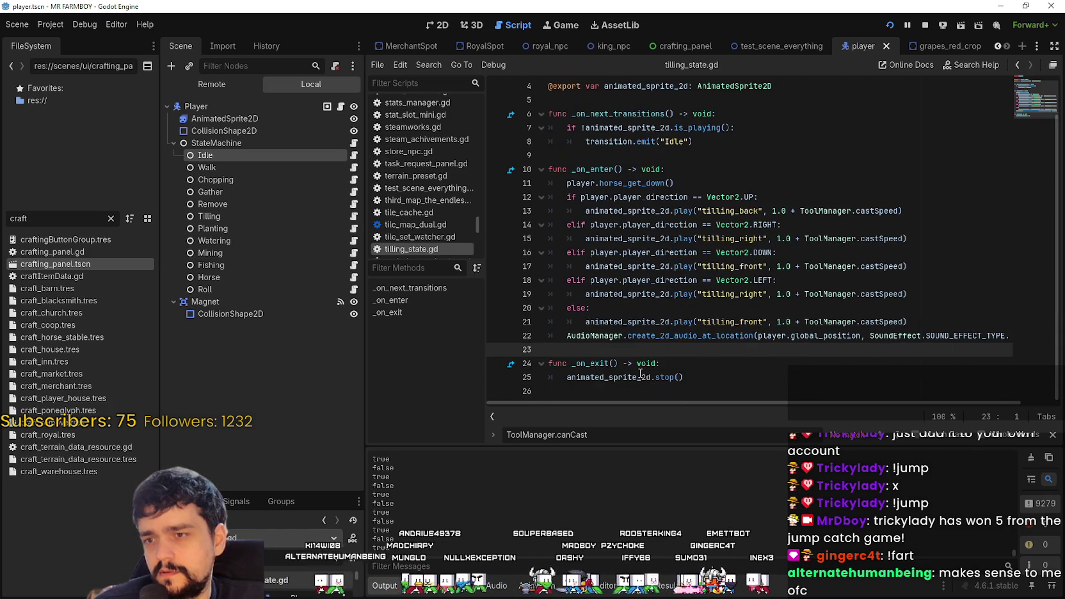
{"action": "left_click", "coordinate": [720, 377]}
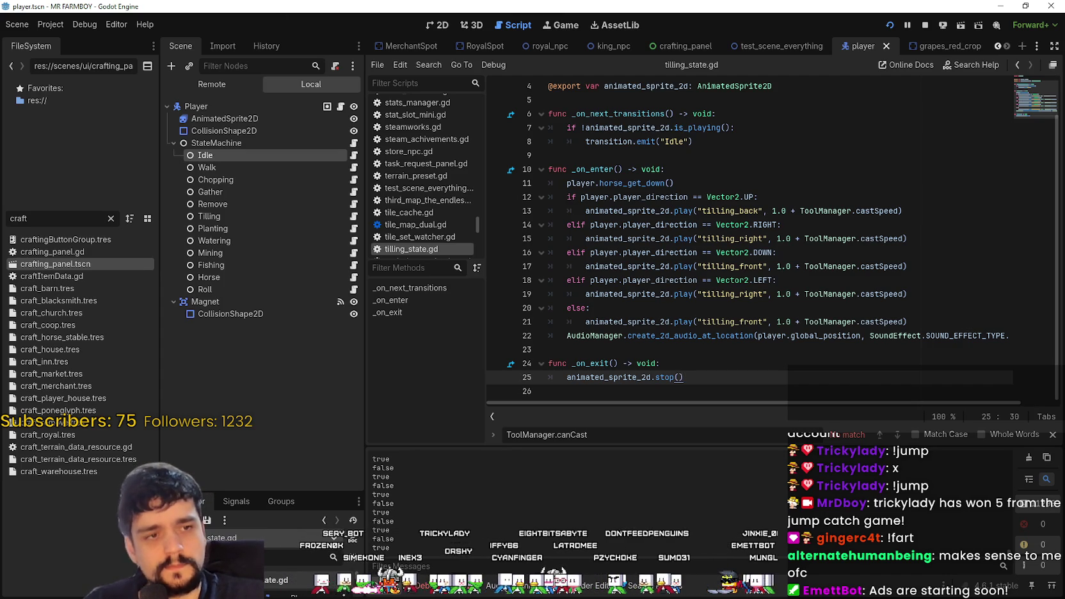
{"action": "left_click", "coordinate": [646, 240]}
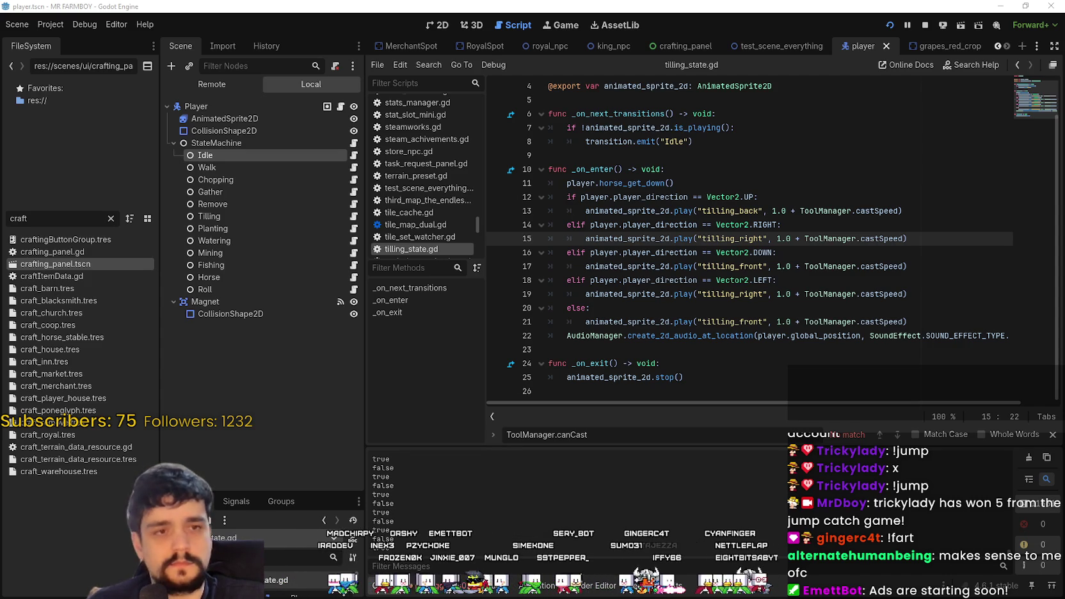
{"action": "left_click", "coordinate": [829, 314]}
{"action": "left_click", "coordinate": [796, 305]}
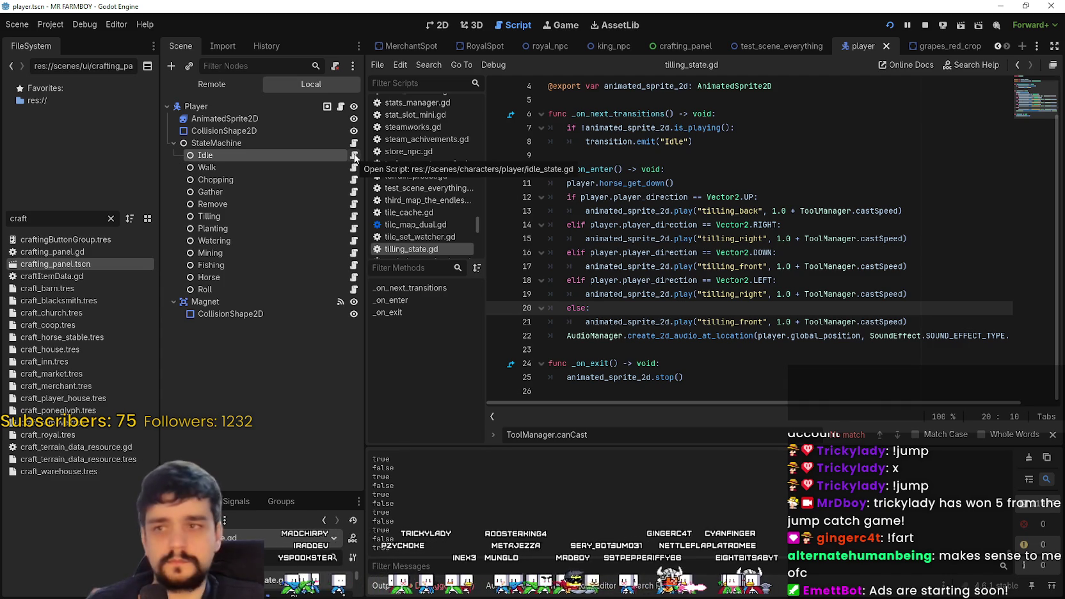
{"action": "left_click", "coordinate": [789, 48]}
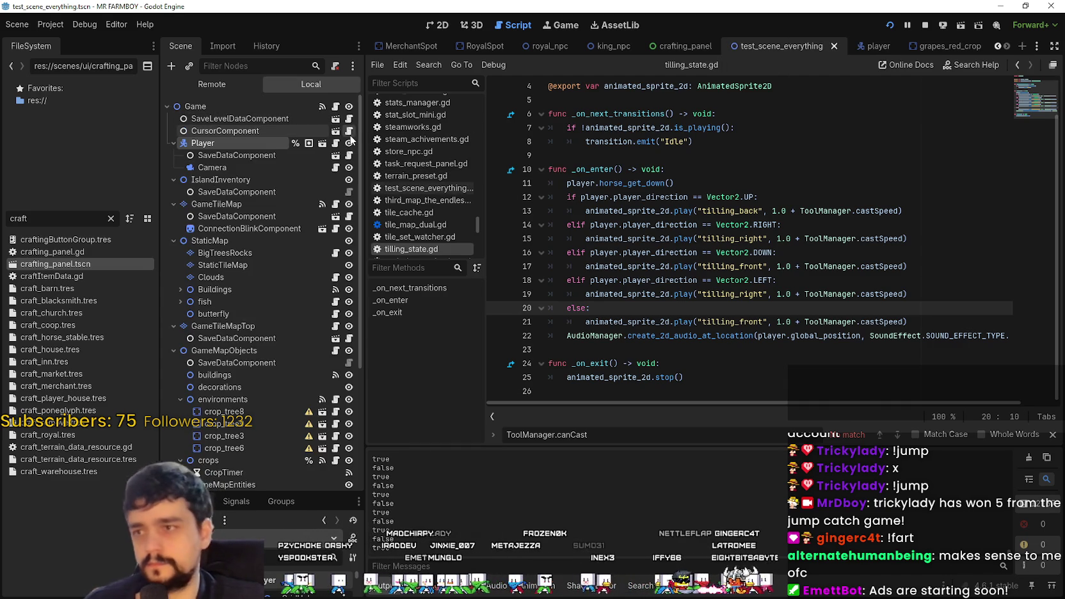
- Switch to field_cursor_component.gd and select ToolManager.canCast on line 363
{"action": "key", "text": "alt+Left"}
{"action": "left_click", "coordinate": [722, 251]}
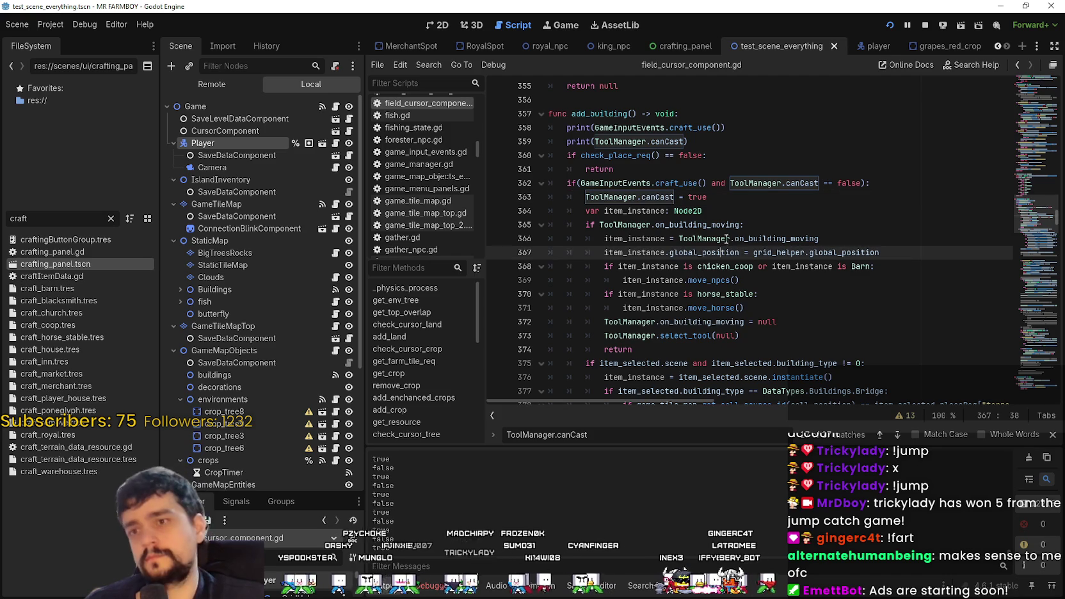
{"action": "left_click", "coordinate": [758, 208]}
{"action": "left_click", "coordinate": [733, 196]}
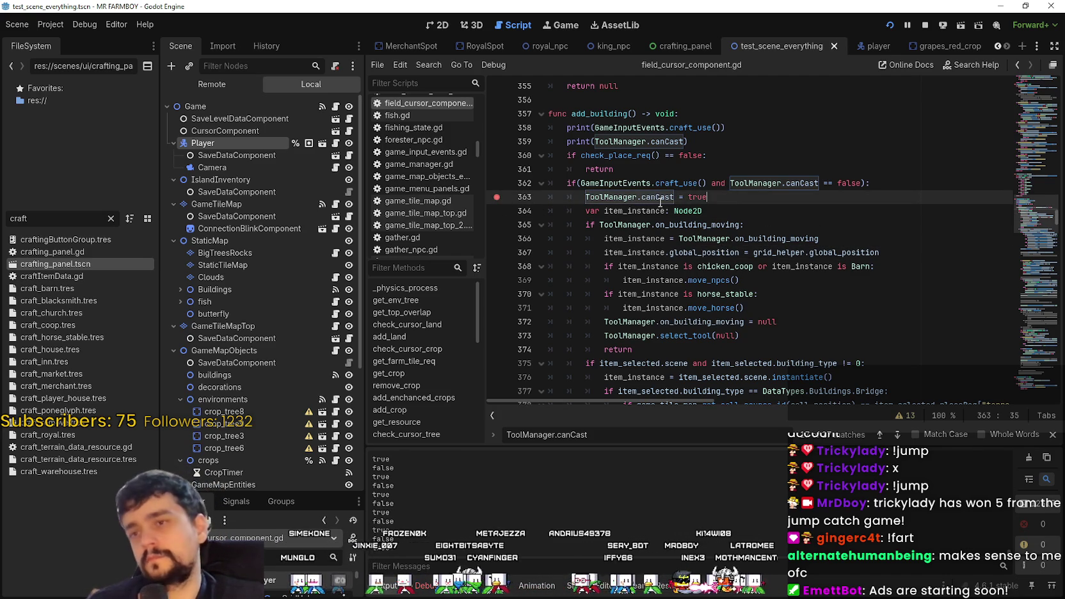
{"action": "double_click", "coordinate": [640, 197]}
{"action": "left_click", "coordinate": [586, 197], "text": "shift"}
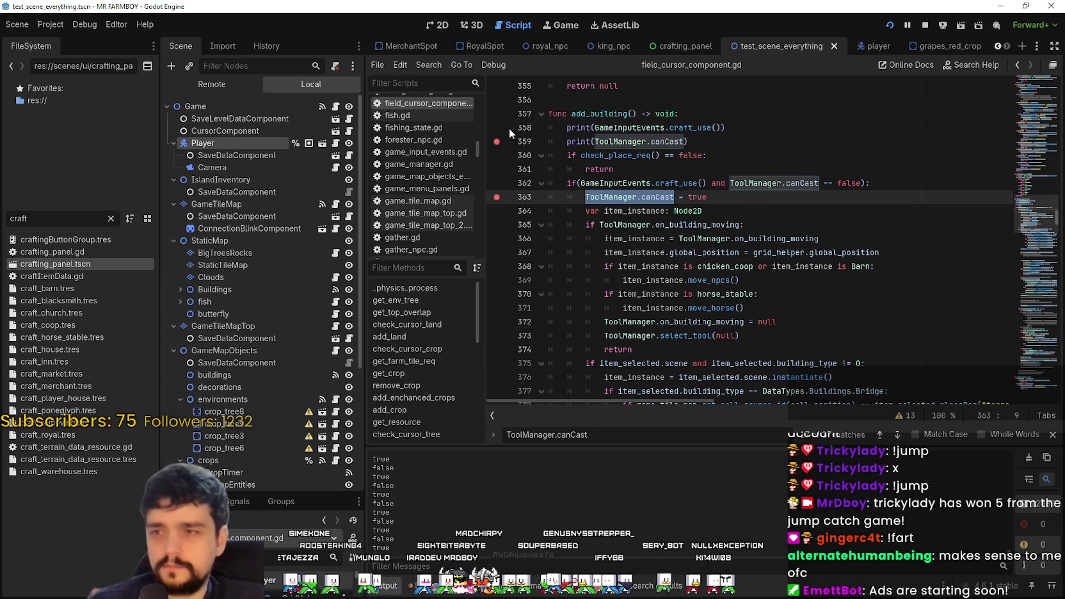
- Reselect ToolManager.canCast on line 363, then resume the game paused at the breakpoint
{"action": "scroll", "coordinate": [683, 222], "scroll_direction": "down", "scroll_amount": 1}
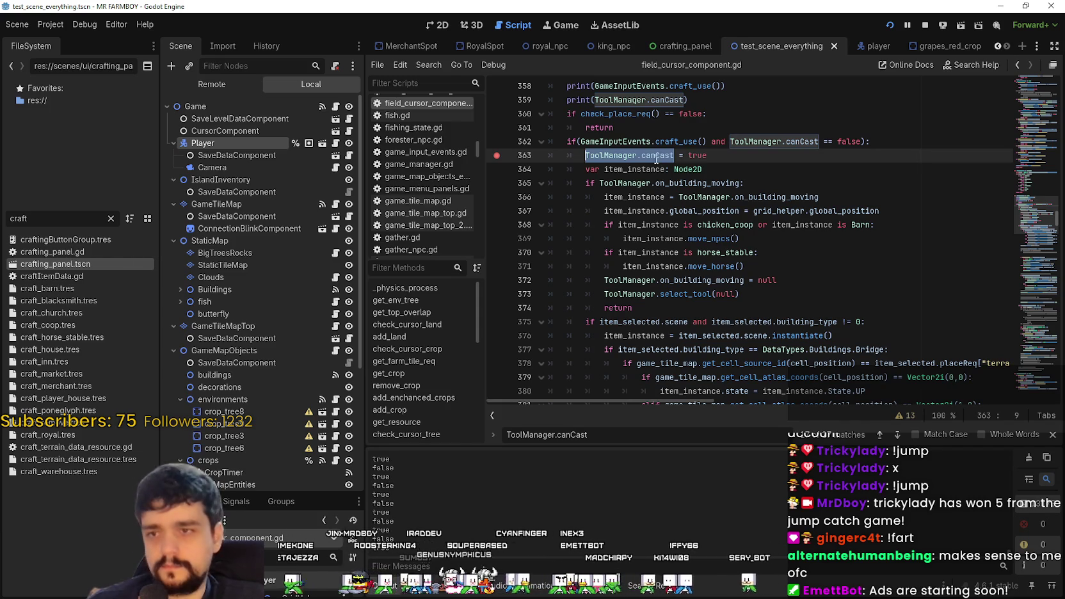
{"action": "left_click", "coordinate": [651, 155]}
{"action": "left_click_drag", "start_coordinate": [651, 155], "coordinate": [599, 156]}
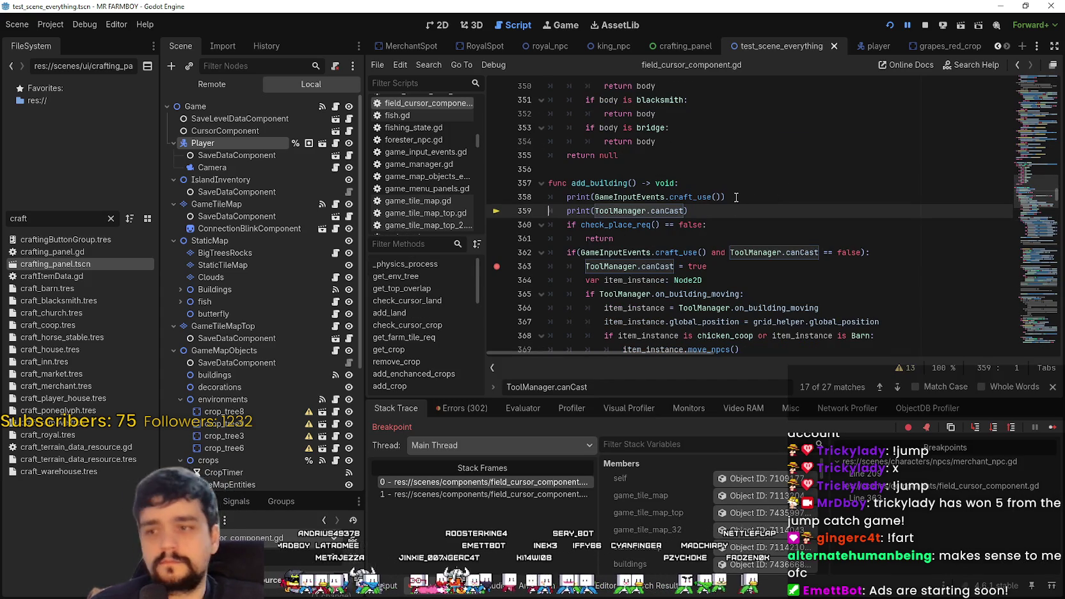
{"action": "left_click", "coordinate": [727, 265]}
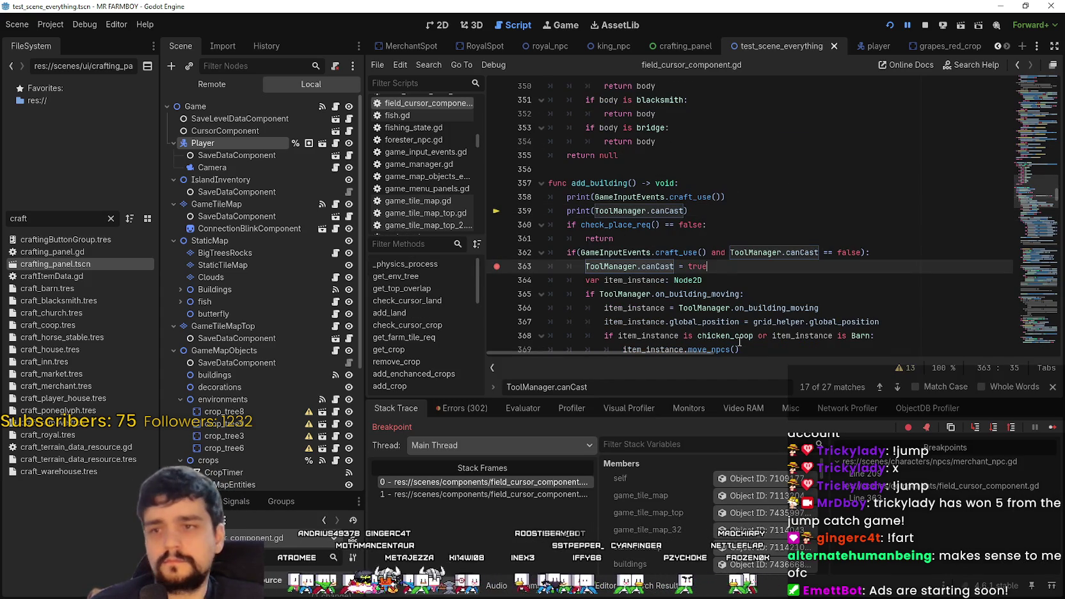
{"action": "left_click", "coordinate": [1056, 427]}
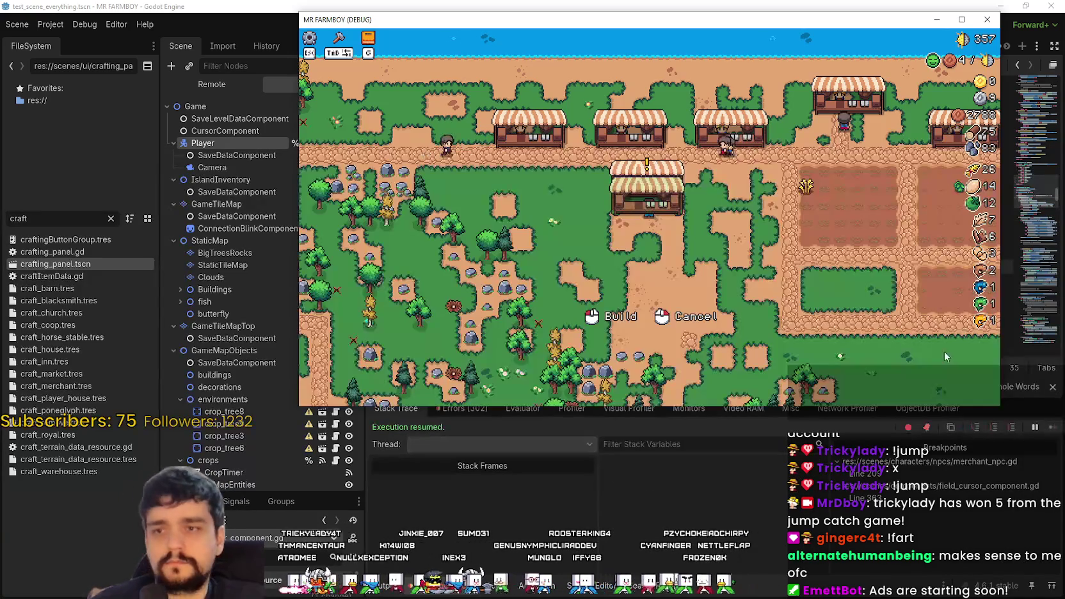
{"action": "left_click", "coordinate": [888, 6]}
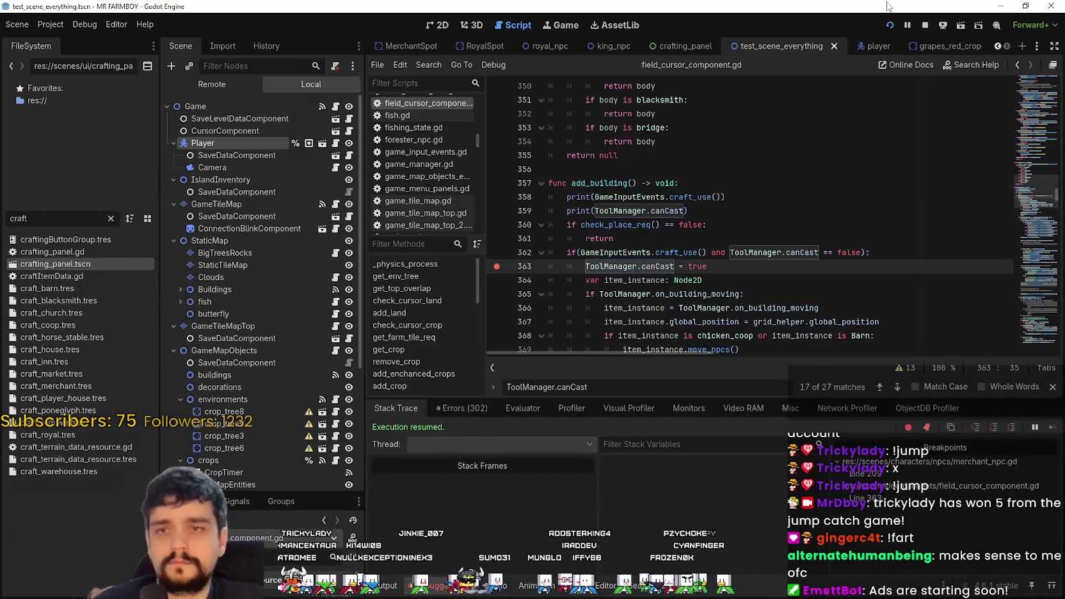
- Open the Walk state's script from the player scene
{"action": "left_click", "coordinate": [876, 47]}
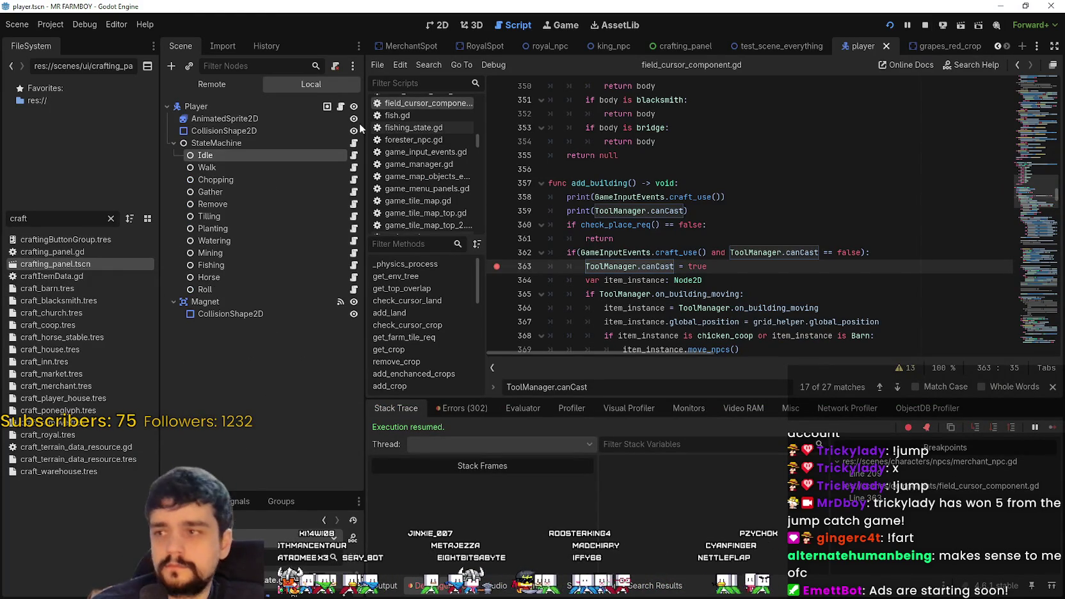
{"action": "left_click", "coordinate": [354, 157]}
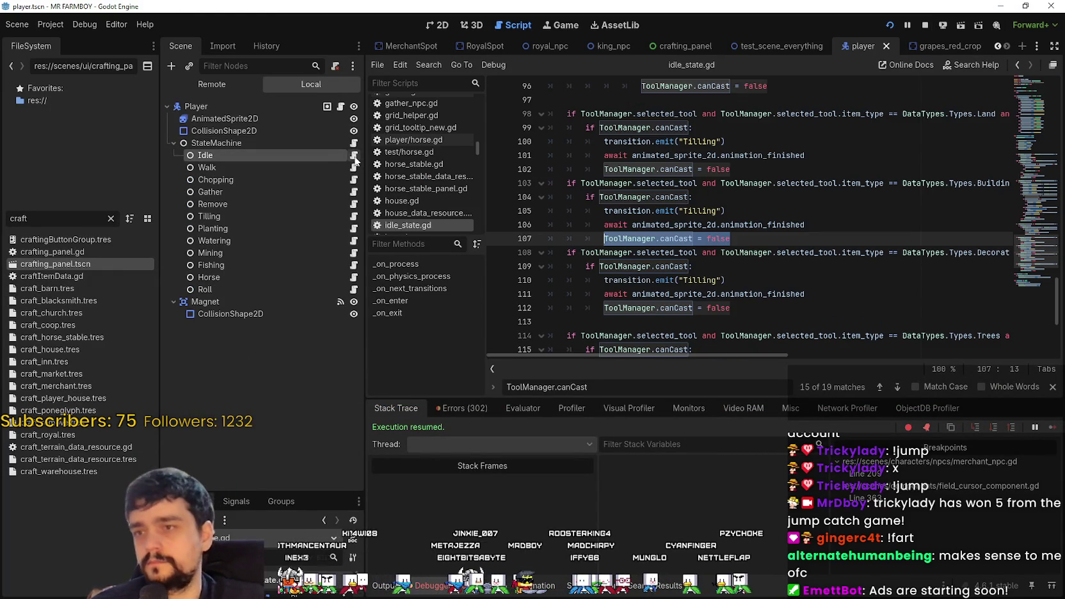
{"action": "left_click", "coordinate": [733, 240]}
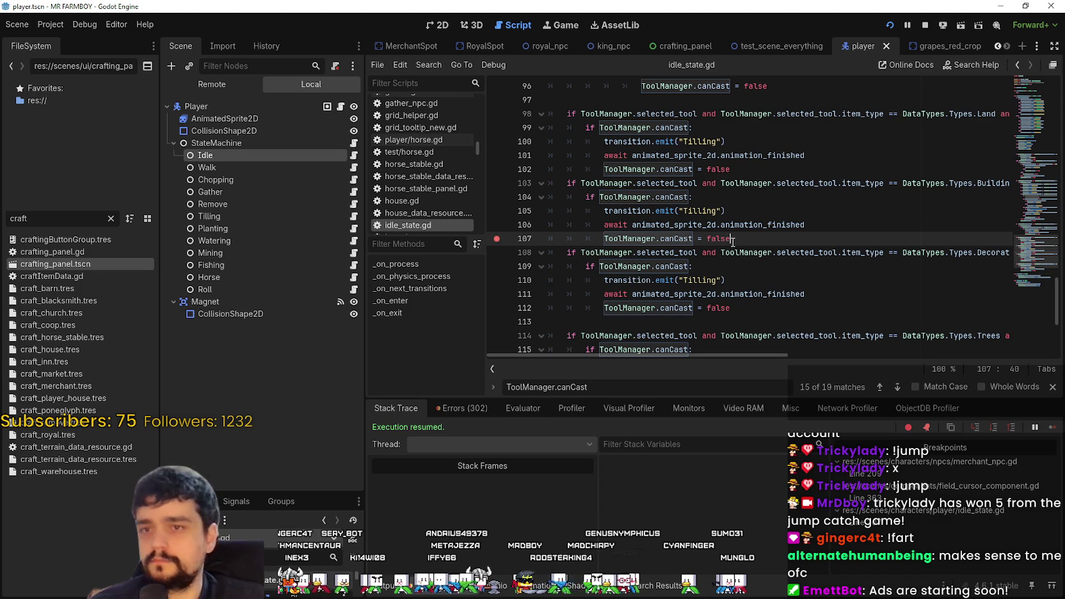
{"action": "left_click", "coordinate": [344, 166]}
{"action": "left_click", "coordinate": [354, 167]}
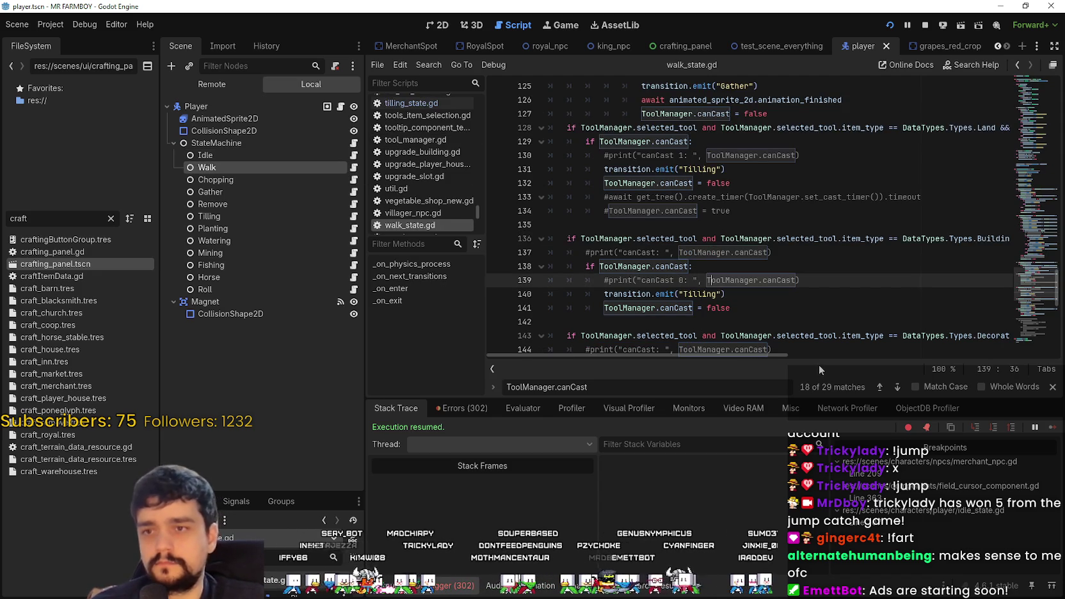
{"action": "mouse_move", "coordinate": [750, 356]}
{"action": "left_mouse_down"}
{"action": "mouse_move", "coordinate": [935, 369]}
{"action": "mouse_move", "coordinate": [685, 332]}
{"action": "left_mouse_up"}
- Delete the commented-out print lines 137 and 139 in walk_state.gd
{"action": "left_click", "coordinate": [752, 300]}
{"action": "left_click_drag", "start_coordinate": [833, 278], "coordinate": [521, 280]}
{"action": "key", "text": "BackSpace"}
{"action": "key", "text": "BackSpace"}
{"action": "left_click_drag", "start_coordinate": [776, 252], "coordinate": [501, 250]}
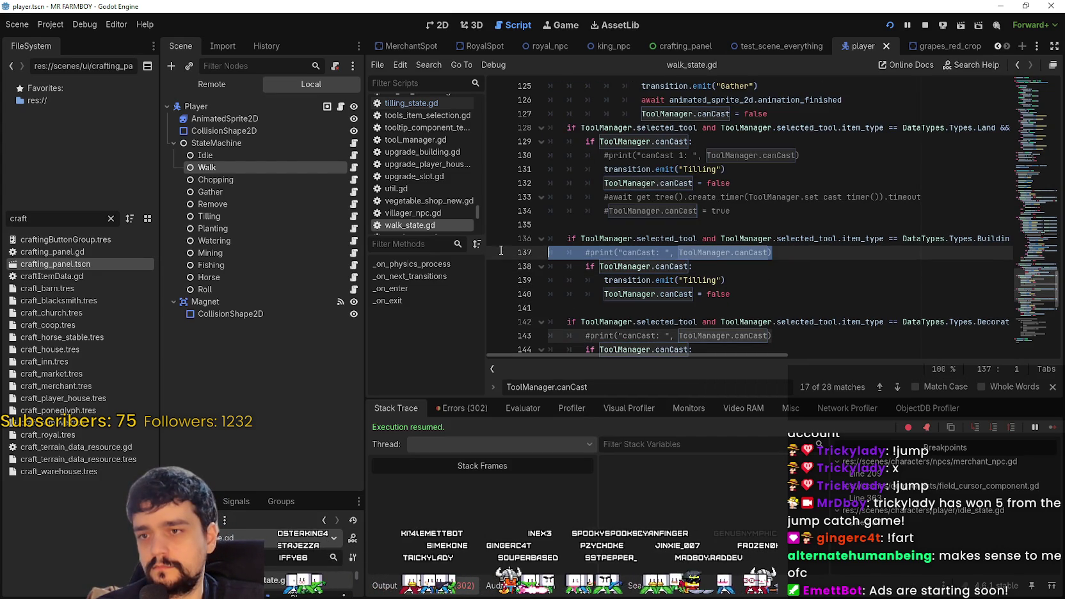
{"action": "key", "text": "BackSpace"}
- Insert an empty line 139 between transition.emit("Tilling") and ToolManager.canCast = false
{"action": "left_click", "coordinate": [791, 278]}
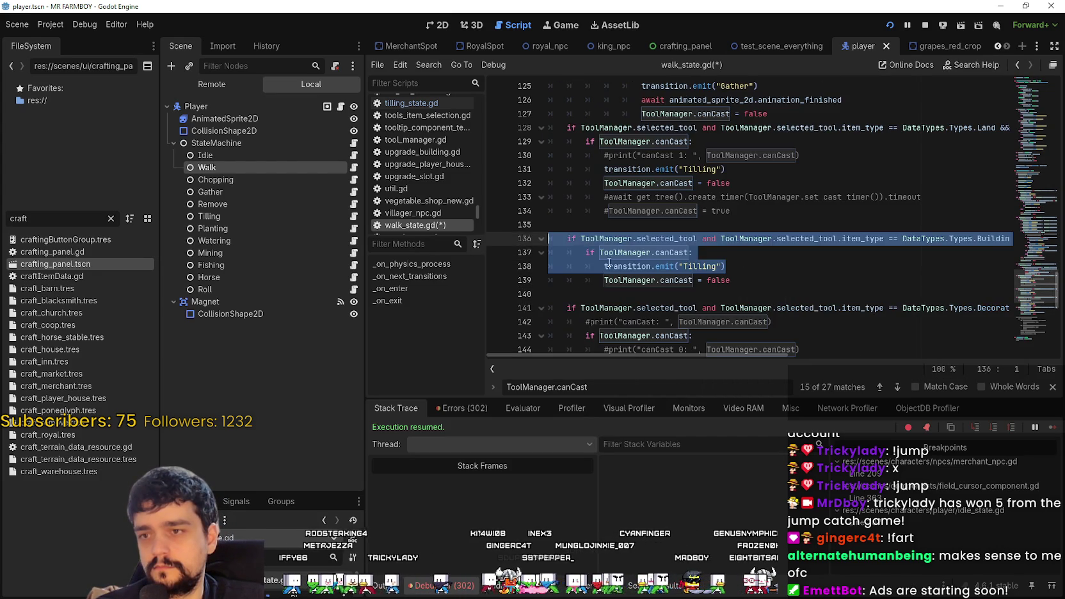
{"action": "key", "text": "ctrl+shift+Return"}
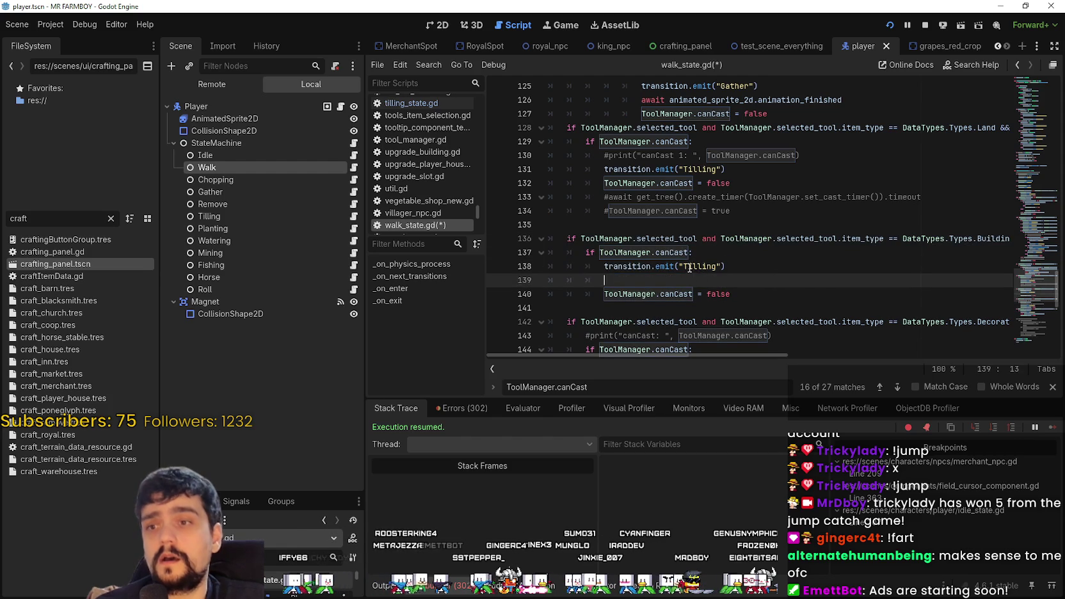
{"action": "left_click", "coordinate": [701, 221]}
{"action": "key", "text": "BackSpace"}
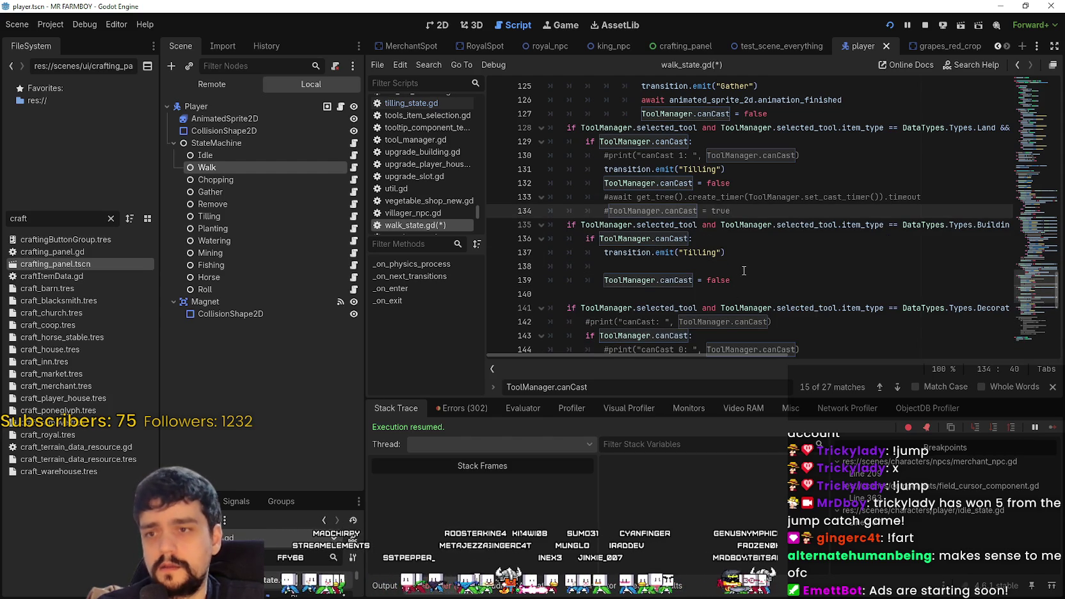
{"action": "key", "text": "Return"}
{"action": "left_click", "coordinate": [688, 281]}
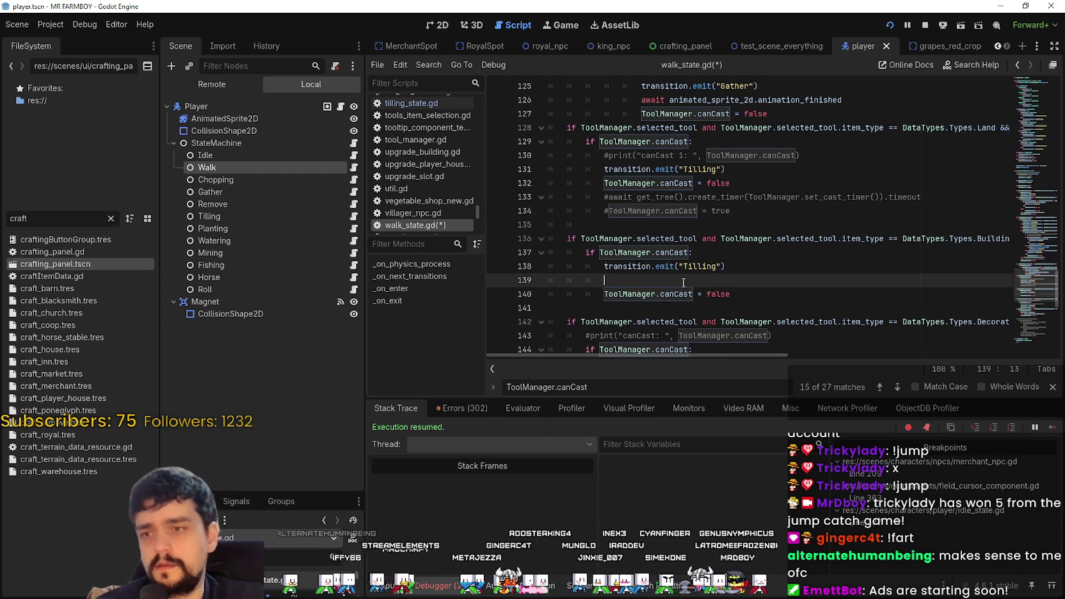
{"action": "scroll", "coordinate": [683, 256], "scroll_direction": "down", "scroll_amount": 3}
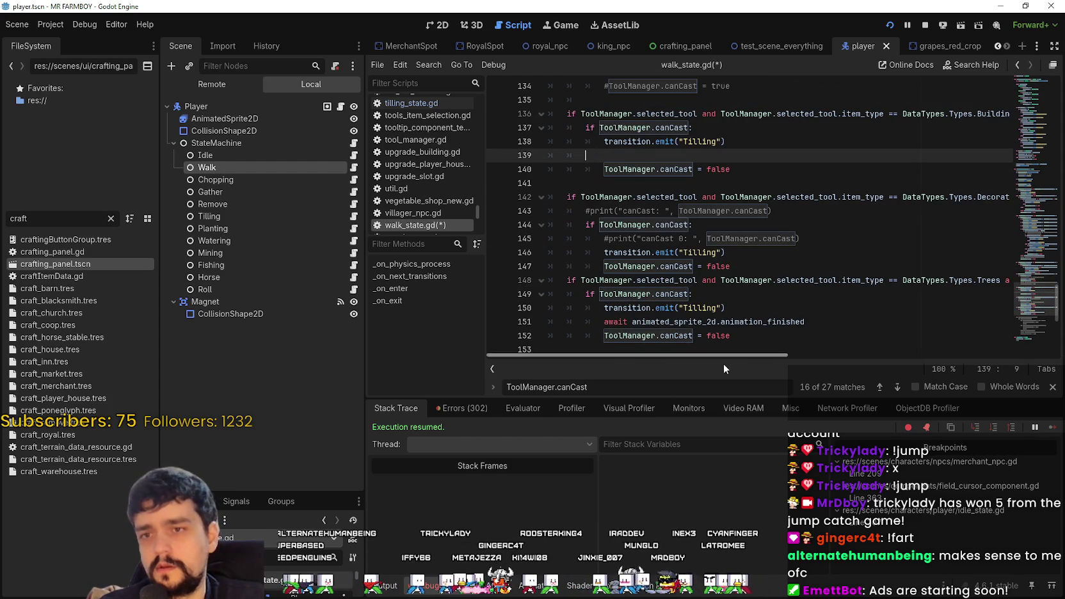
{"action": "mouse_move", "coordinate": [729, 356]}
{"action": "left_mouse_down"}
{"action": "mouse_move", "coordinate": [868, 348]}
{"action": "mouse_move", "coordinate": [729, 348]}
{"action": "left_mouse_up"}
{"action": "scroll", "coordinate": [623, 293], "scroll_direction": "down", "scroll_amount": 2}
{"action": "scroll", "coordinate": [624, 293], "scroll_direction": "up", "scroll_amount": 3}
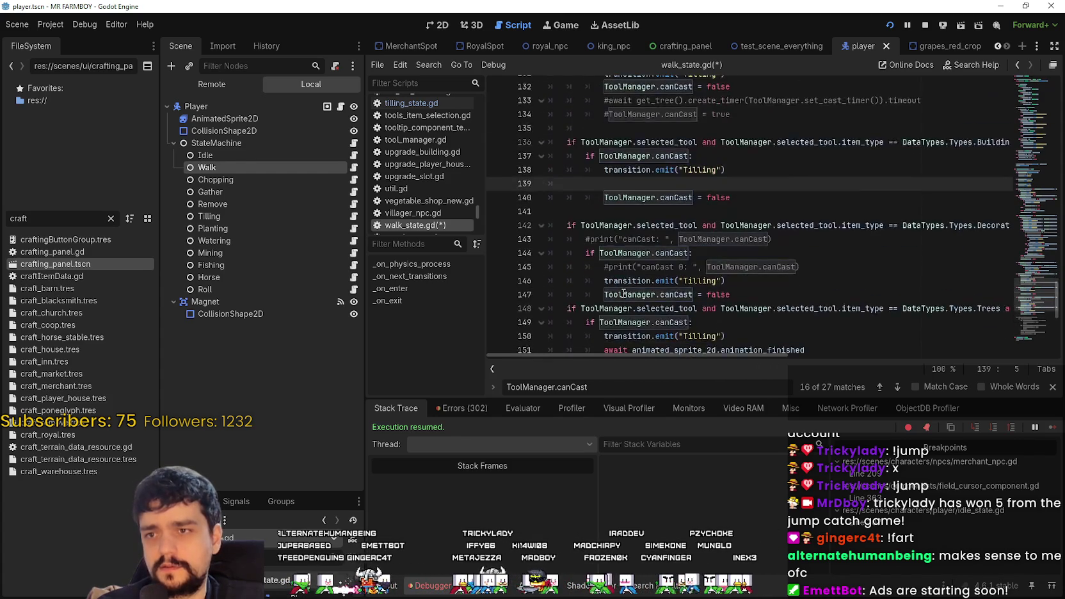
{"action": "scroll", "coordinate": [624, 293], "scroll_direction": "up", "scroll_amount": 3}
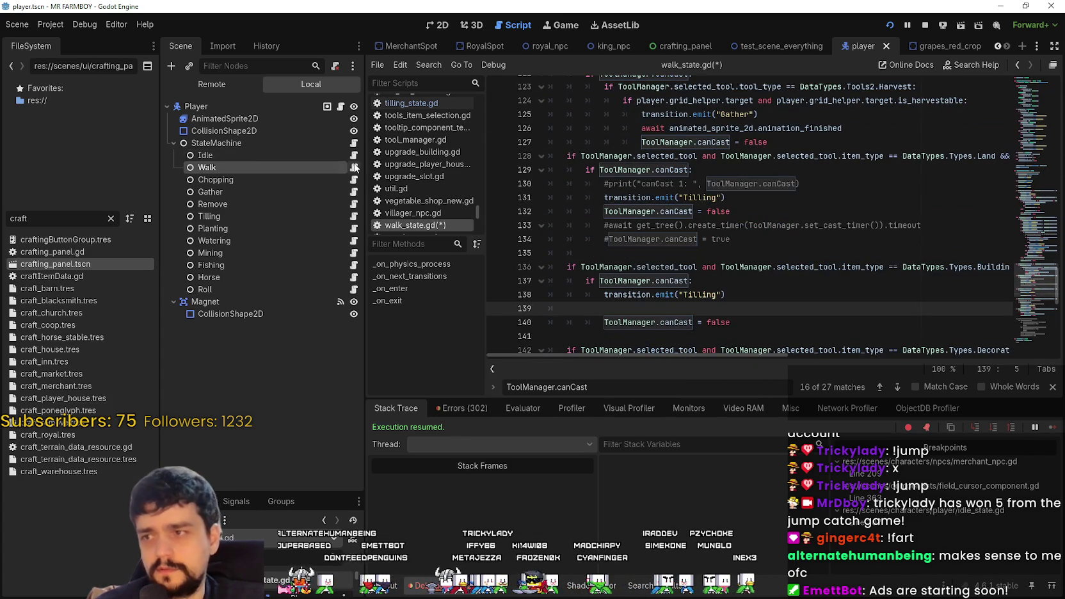
- Select the 'await animated_sprite_2d.animation_finished' line 106 in the Idle state script
{"action": "key", "text": "alt+Left"}
{"action": "left_click_drag", "start_coordinate": [807, 225], "coordinate": [606, 225]}
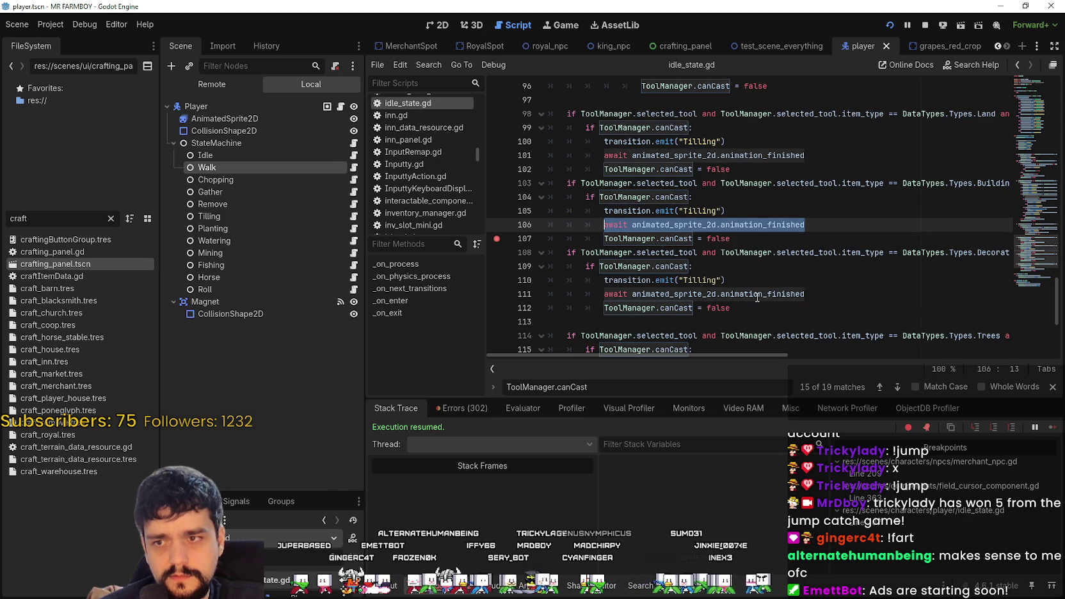
{"action": "left_click", "coordinate": [773, 282]}
{"action": "left_click", "coordinate": [822, 224]}
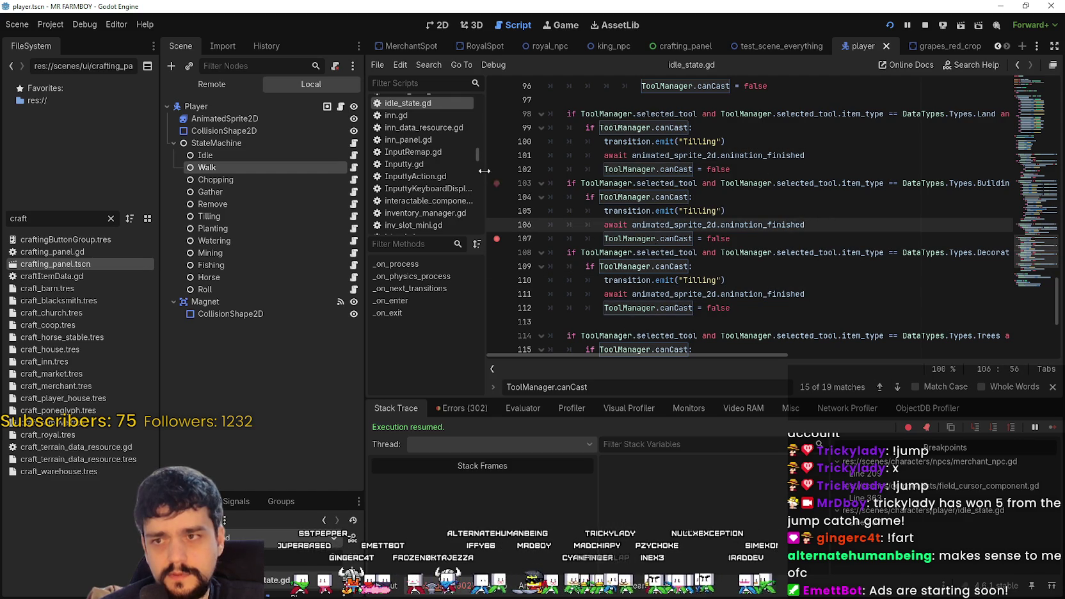
- Paste the await animation_finished line onto walk_state.gd line 139, then recheck idle lines 106–107
{"action": "left_click", "coordinate": [354, 168]}
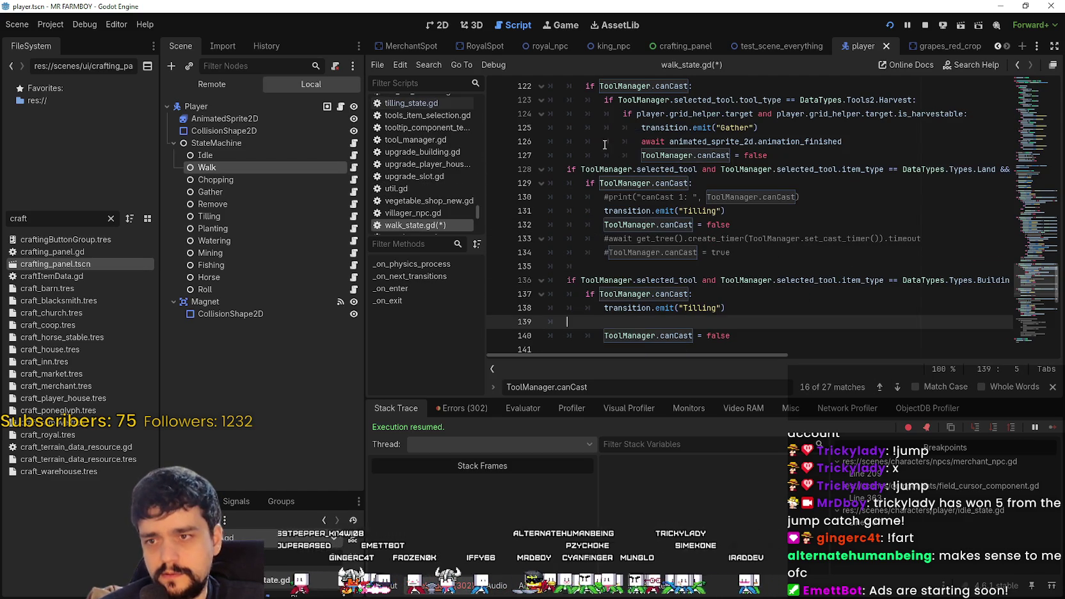
{"action": "type", "text": "await animated_sprite_2d.animation_finished"}
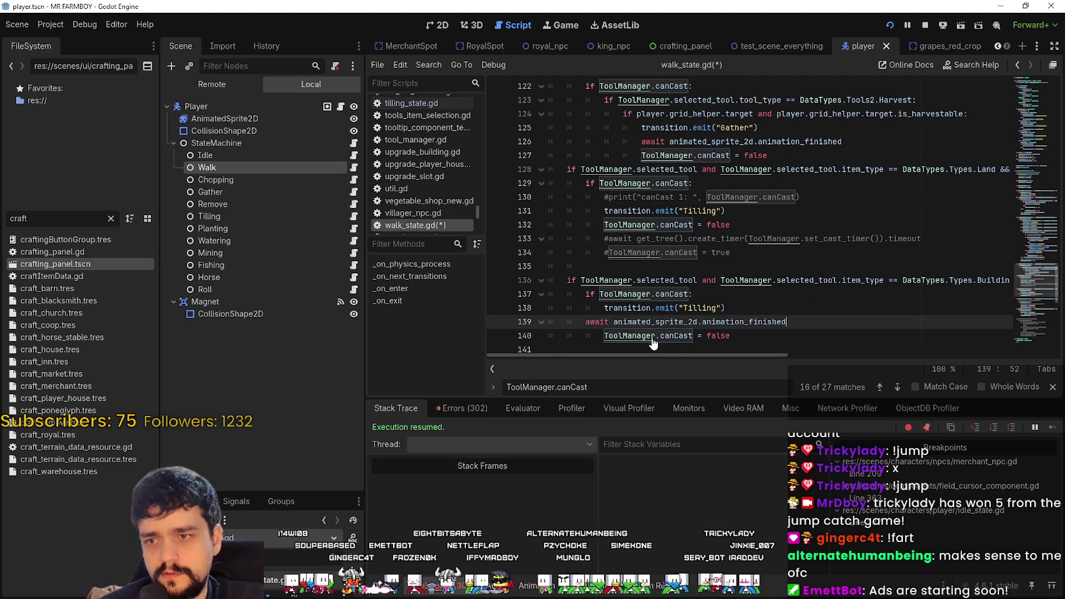
{"action": "scroll", "coordinate": [576, 256], "scroll_direction": "down", "scroll_amount": 2}
{"action": "left_click", "coordinate": [560, 233]}
{"action": "left_click", "coordinate": [592, 256]}
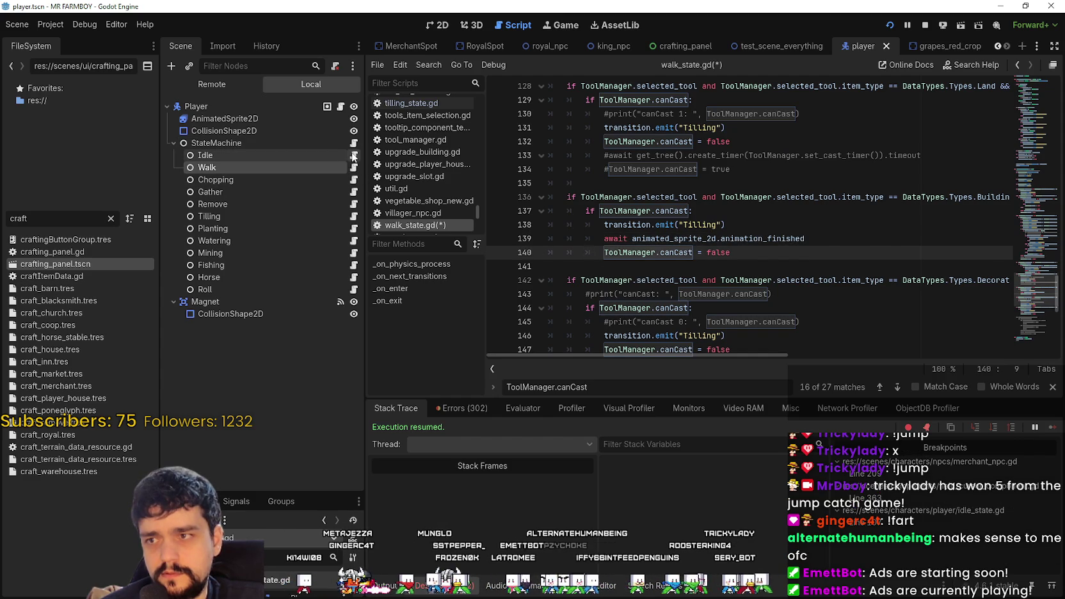
{"action": "left_click", "coordinate": [354, 155]}
{"action": "left_click_drag", "start_coordinate": [750, 239], "coordinate": [588, 224]}
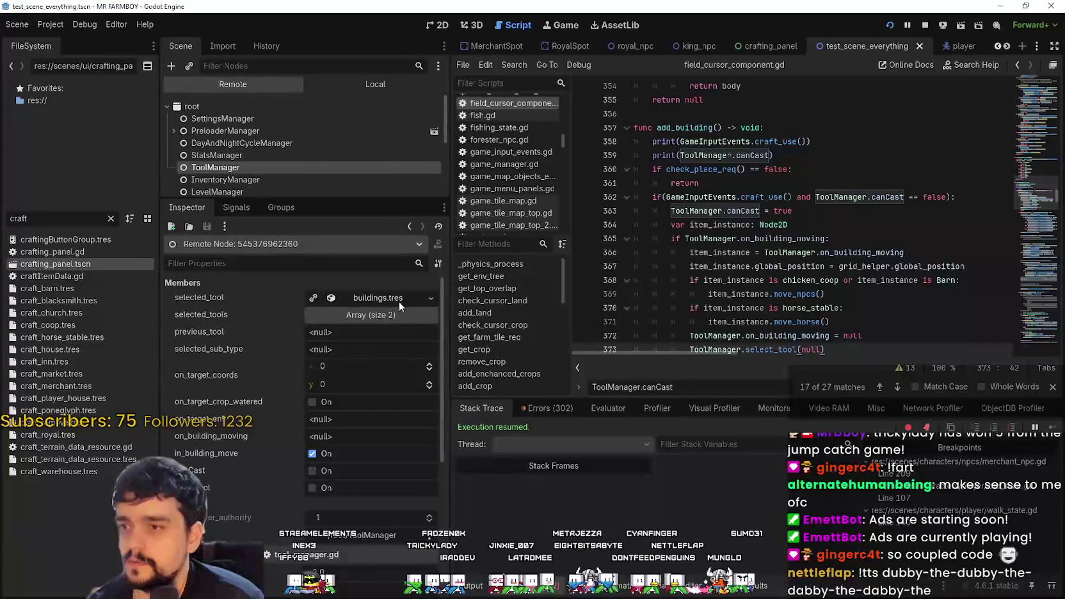
- In the running game, equip the building tool and check selected_tool in the remote inspector
{"action": "key", "text": "alt+Tab"}
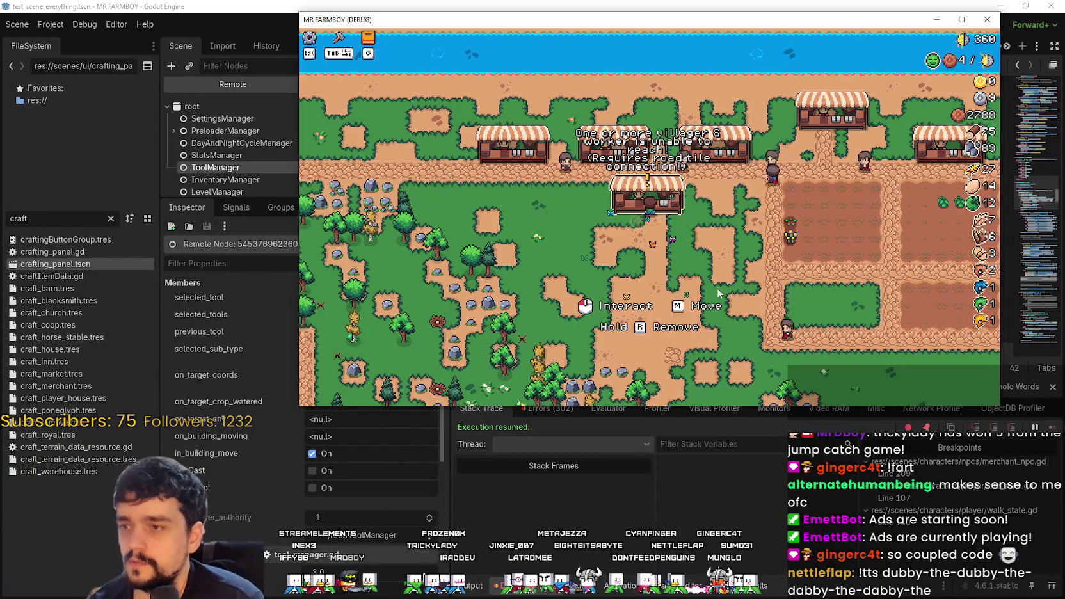
{"action": "left_click_drag", "start_coordinate": [576, 19], "coordinate": [701, 39]}
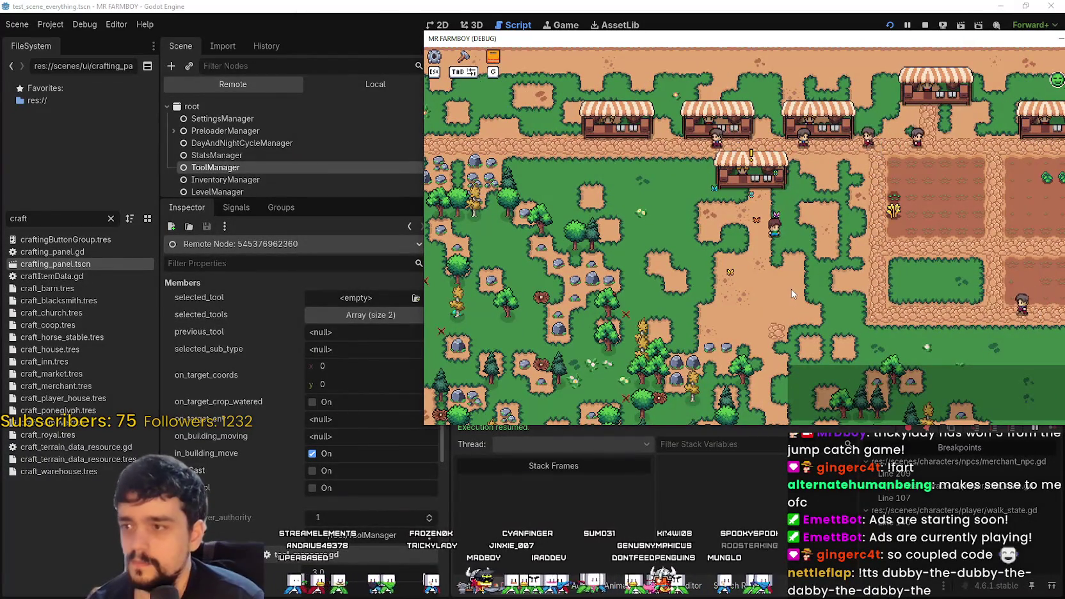
{"action": "key", "text": "a"}
{"action": "key", "text": "w"}
{"action": "key", "text": "b"}
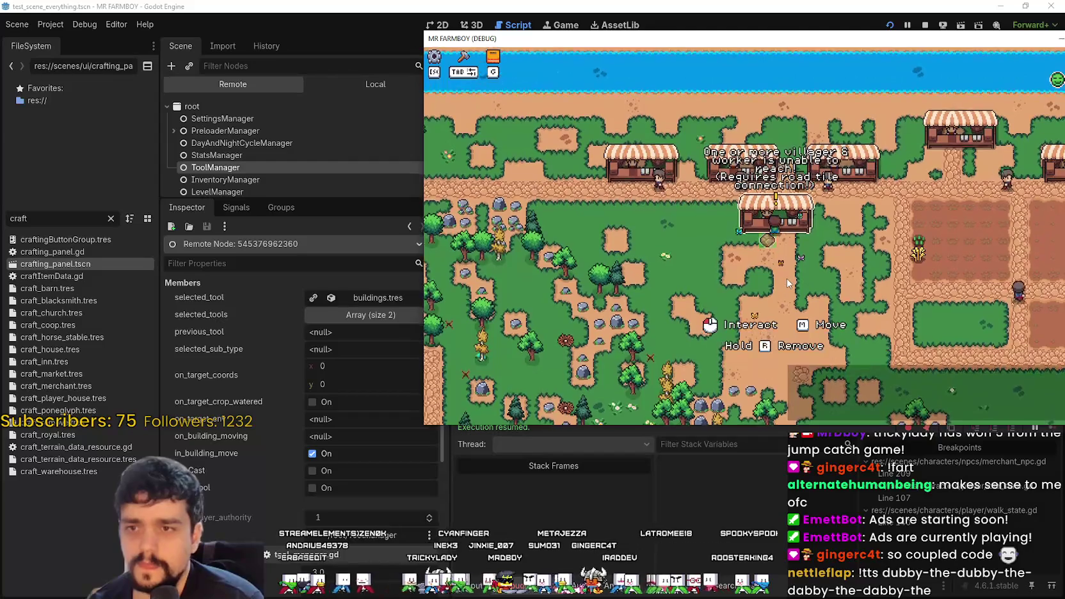
{"action": "left_click", "coordinate": [377, 298]}
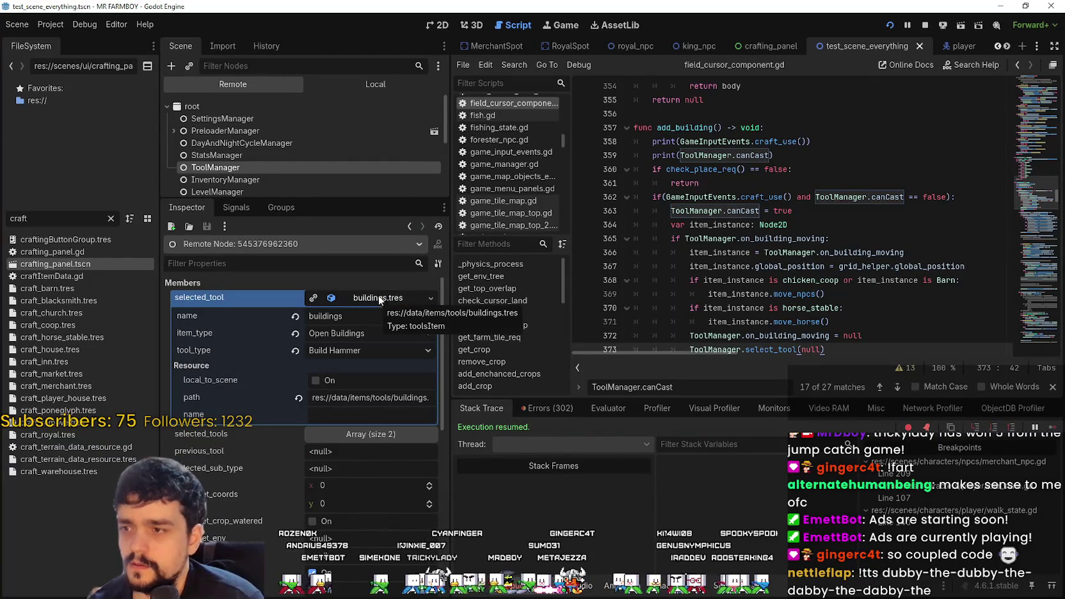
{"action": "key", "text": "alt+Tab"}
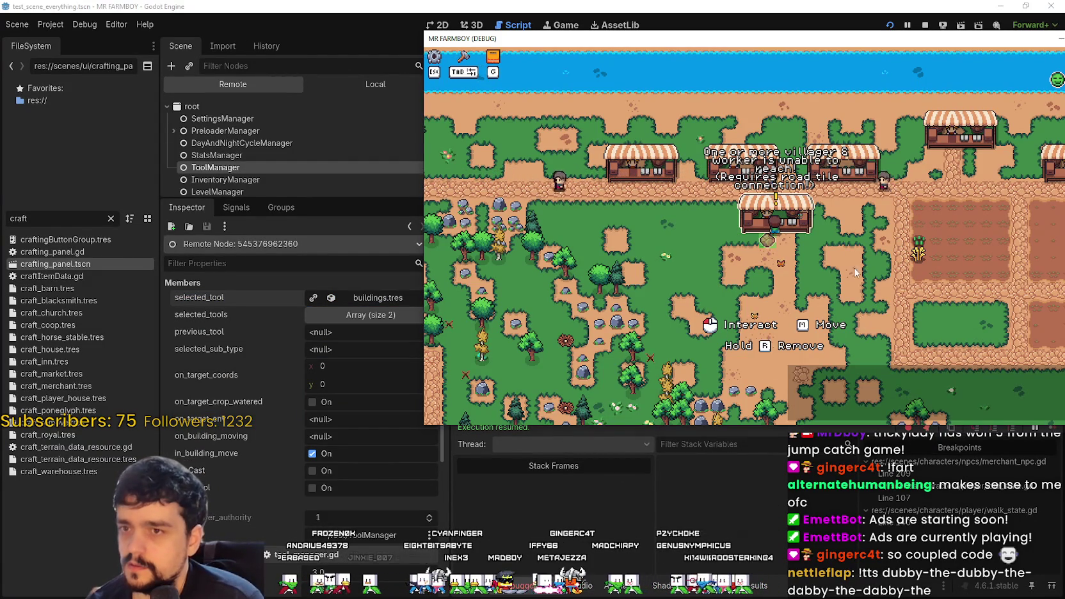
- Start moving the Market stall and inspect the craft_market.tres tool details
{"action": "key", "text": "m"}
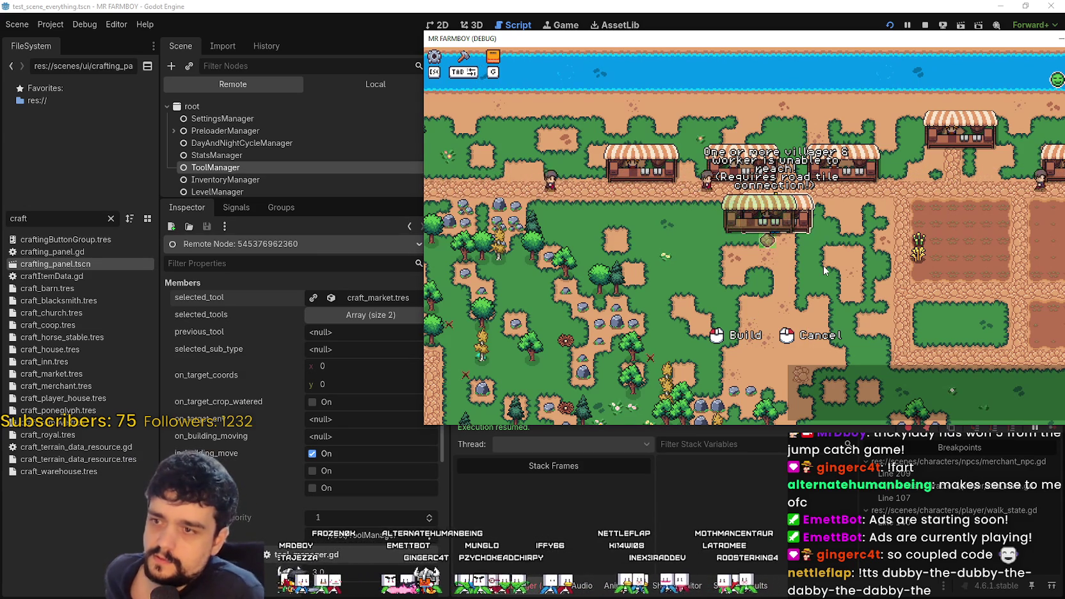
{"action": "left_click", "coordinate": [368, 293]}
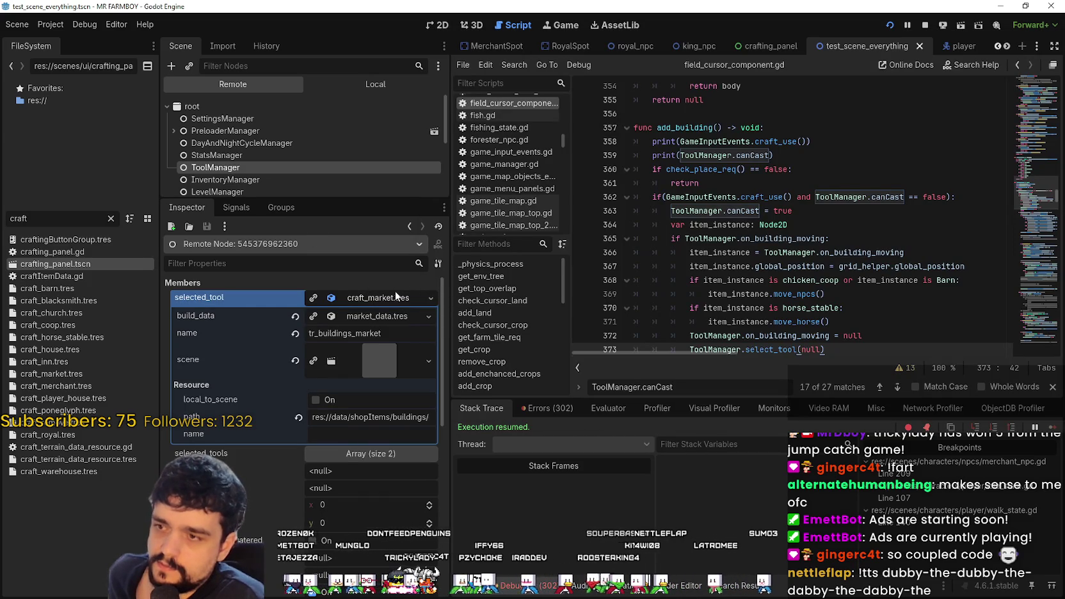
{"action": "left_click", "coordinate": [396, 293]}
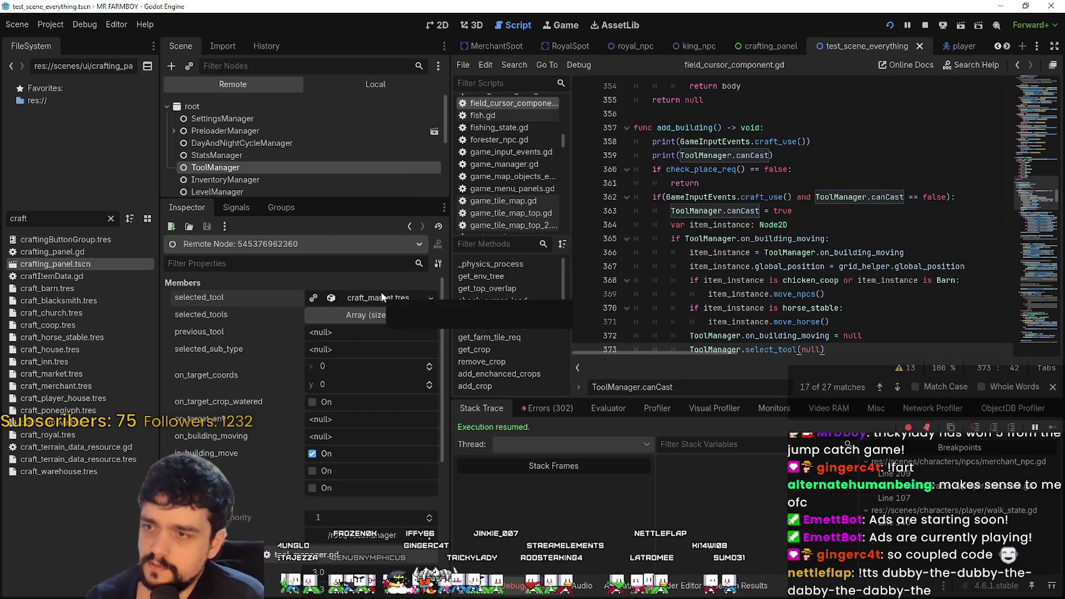
{"action": "left_click", "coordinate": [381, 293]}
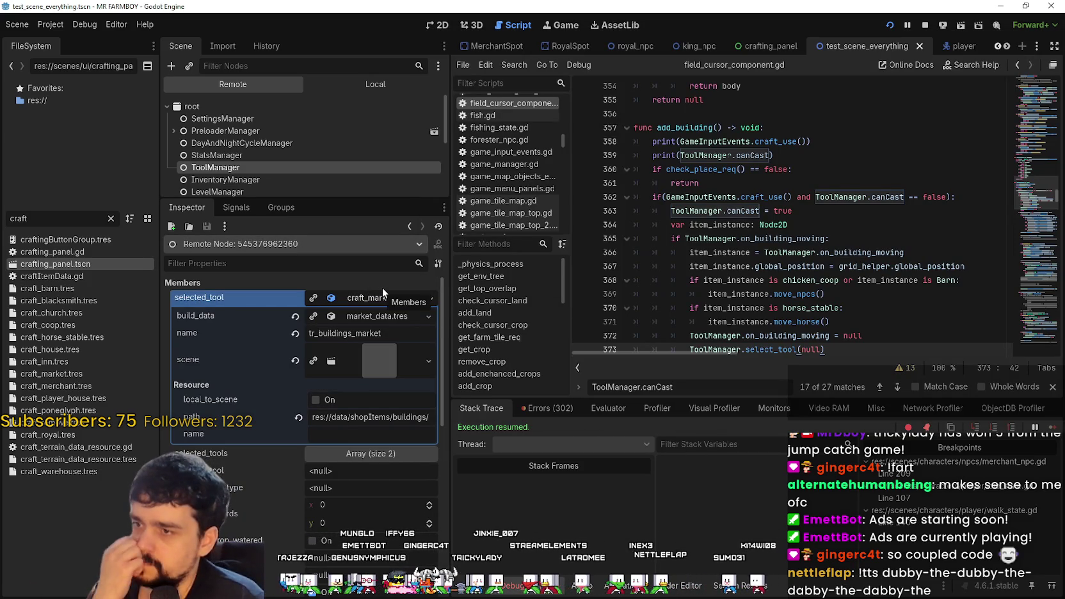
{"action": "left_click", "coordinate": [381, 297]}
{"action": "left_click", "coordinate": [381, 297]}
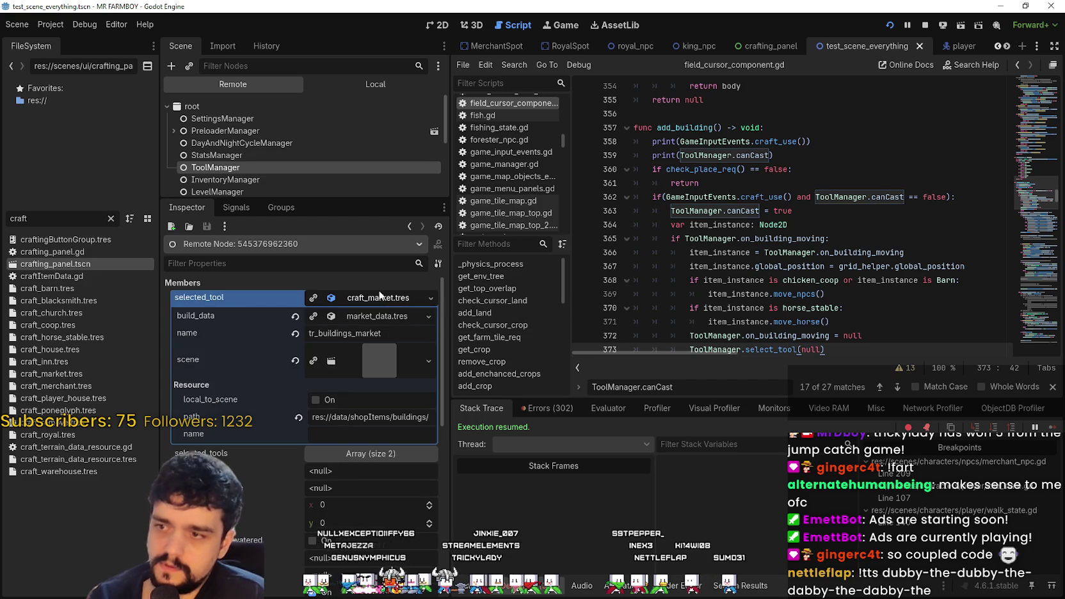
{"action": "left_click", "coordinate": [377, 297]}
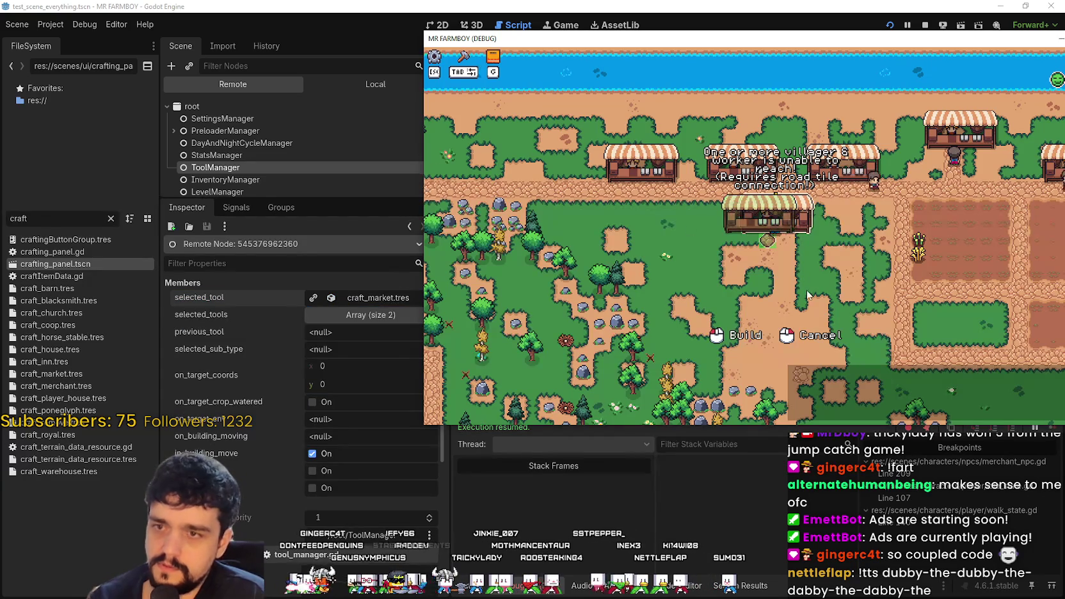
- Build the moved stall, right-click to cancel a placement, then start moving the stall again
{"action": "left_click", "coordinate": [849, 317]}
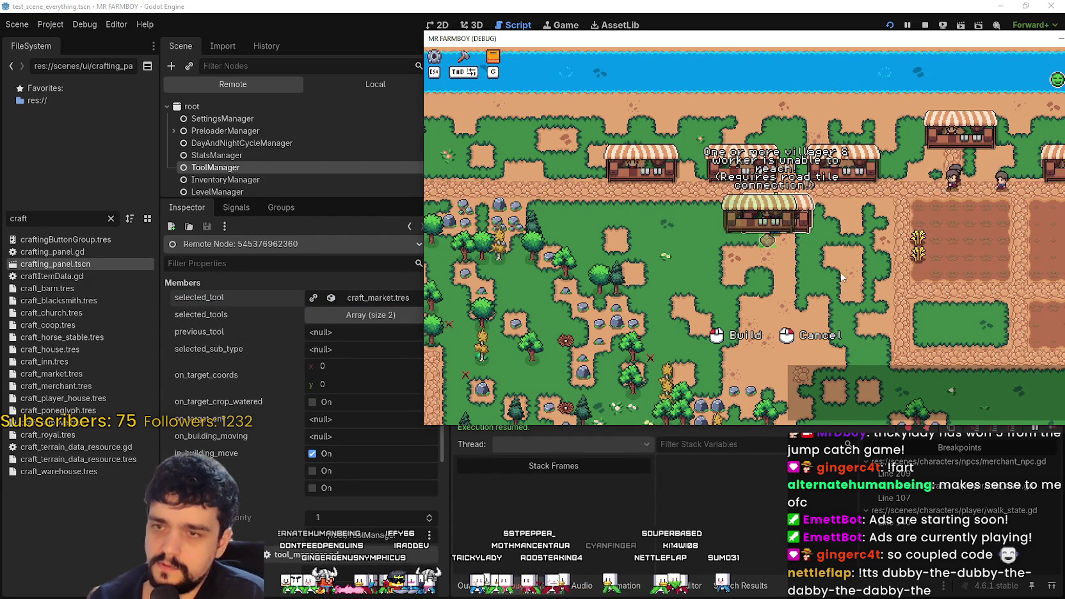
{"action": "key", "text": "a"}
{"action": "right_click", "coordinate": [845, 306]}
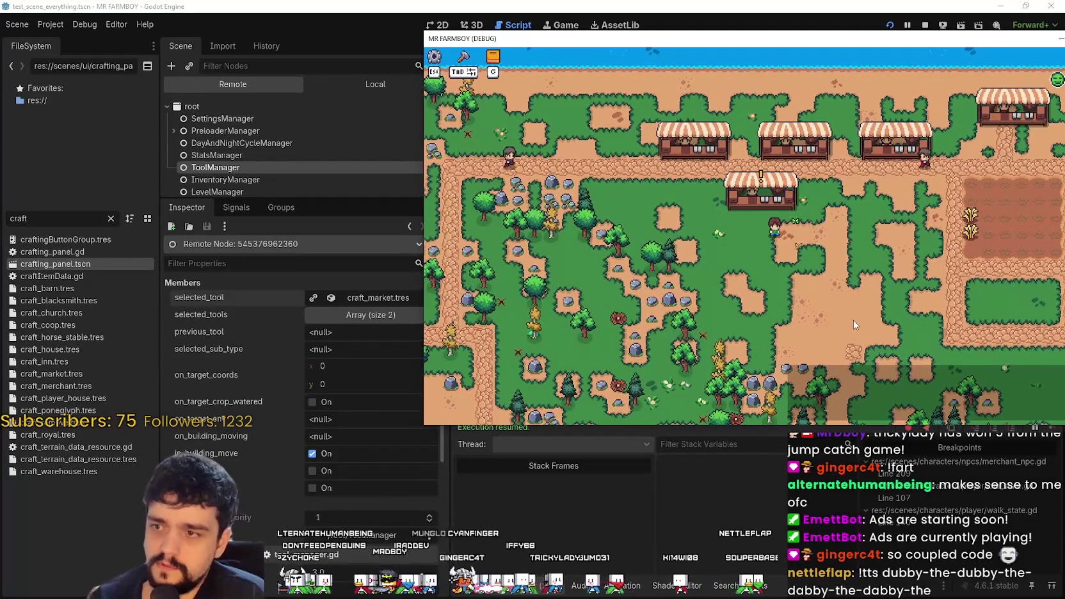
{"action": "key", "text": "w"}
{"action": "key", "text": "e"}
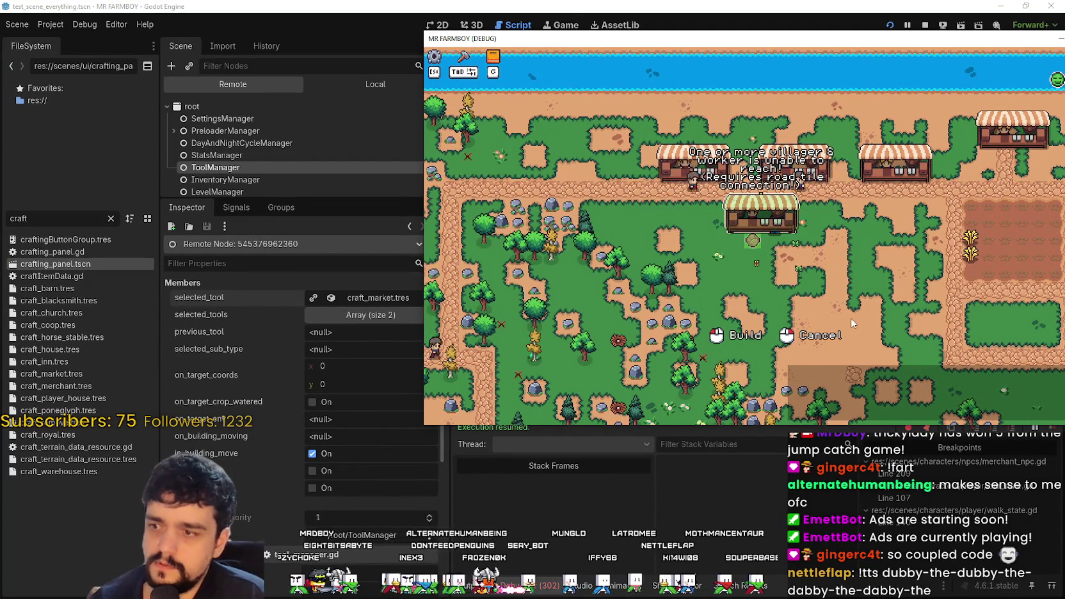
{"action": "key", "text": "d"}
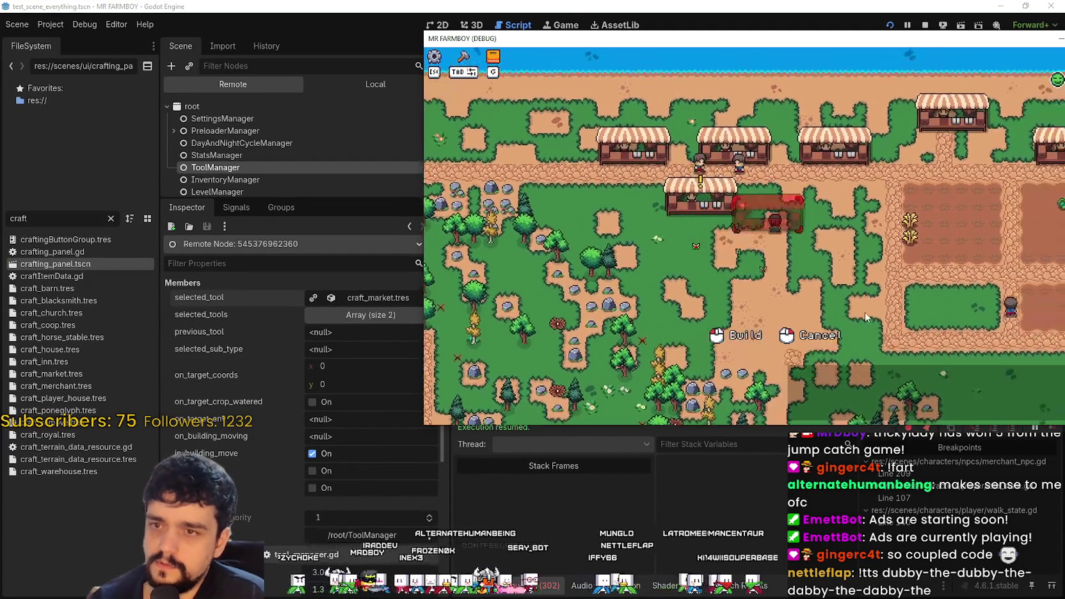
{"action": "key", "text": "w"}
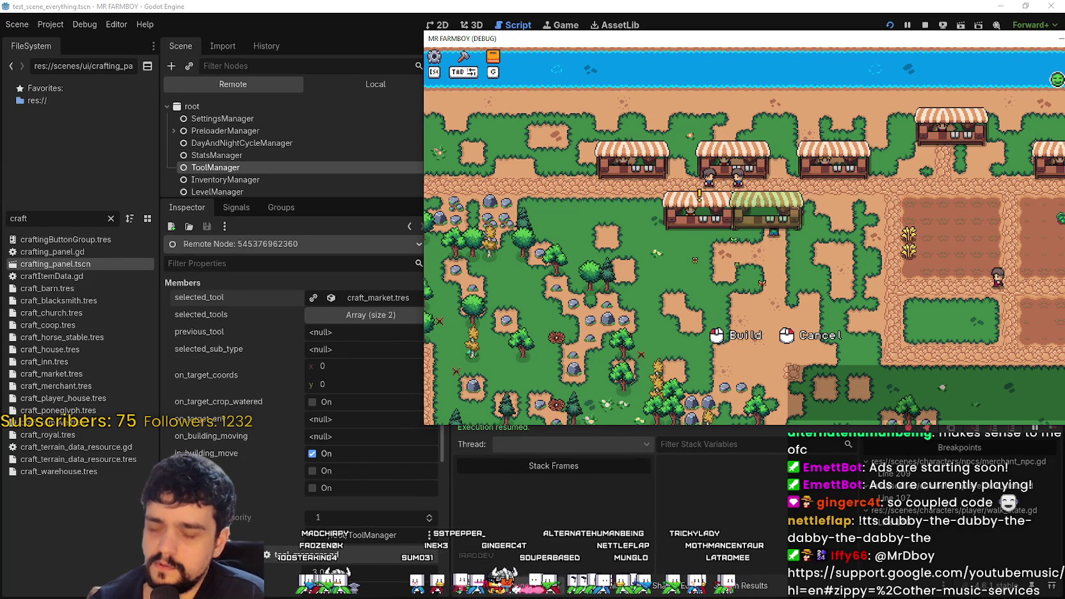
{"action": "left_click", "coordinate": [776, 496]}
- Open the error list and inspect the delete_building error around line 107 of building.gd
{"action": "left_click", "coordinate": [832, 238]}
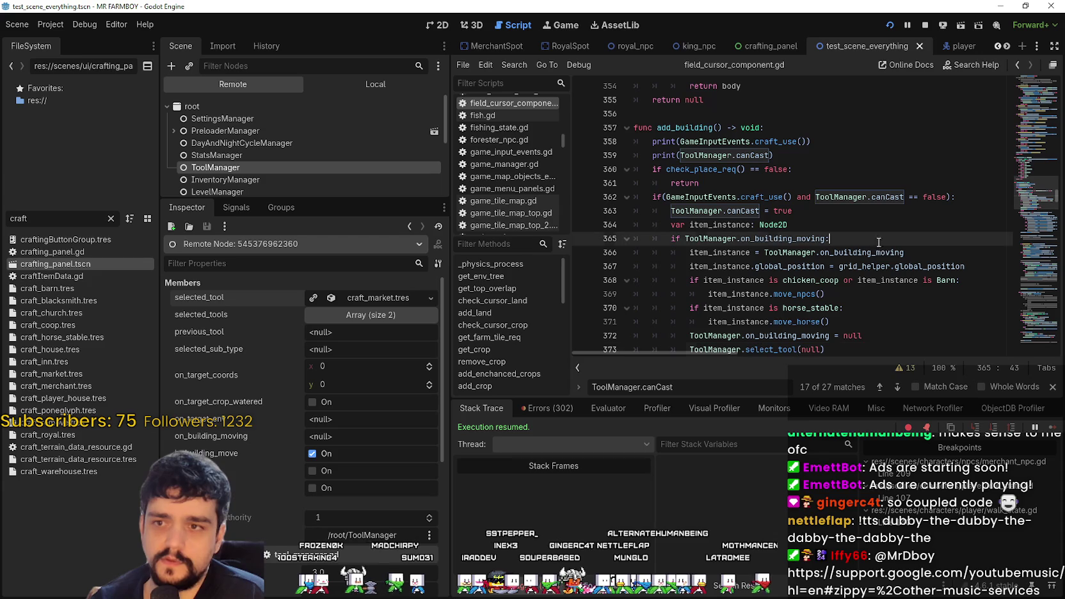
{"action": "scroll", "coordinate": [660, 261], "scroll_direction": "up", "scroll_amount": 3}
{"action": "scroll", "coordinate": [661, 261], "scroll_direction": "down", "scroll_amount": 3}
{"action": "left_click", "coordinate": [537, 409]}
{"action": "scroll", "coordinate": [621, 512], "scroll_direction": "down", "scroll_amount": 10}
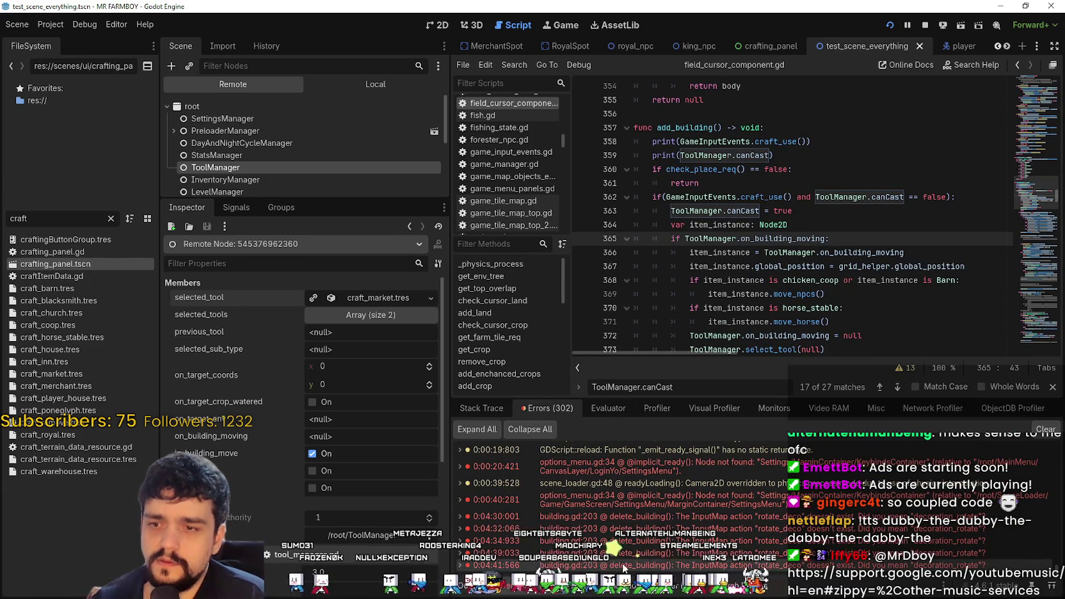
{"action": "double_click", "coordinate": [704, 565]}
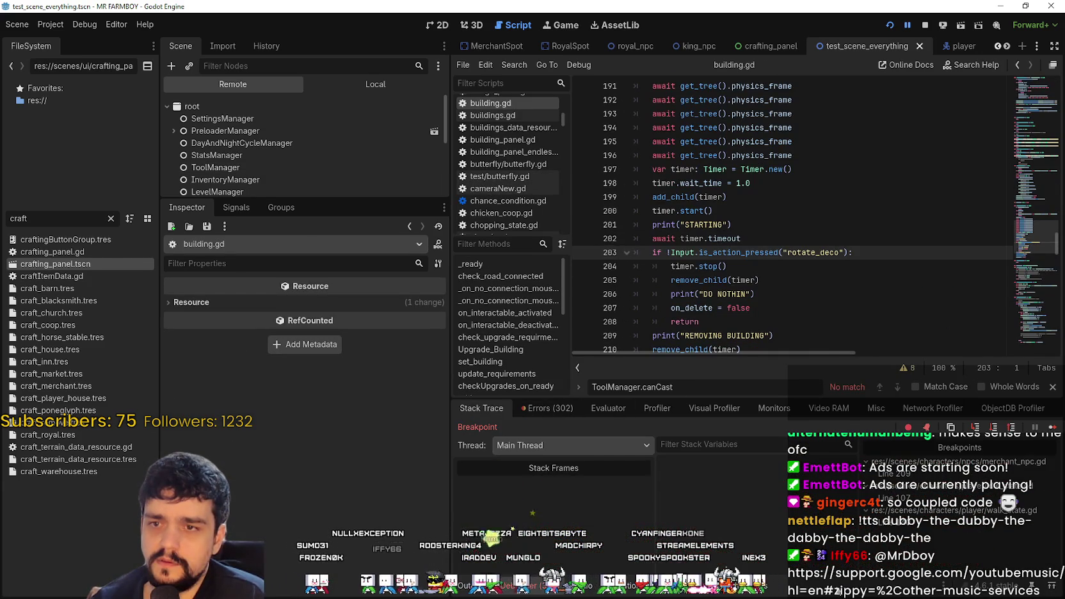
{"action": "left_click", "coordinate": [798, 210]}
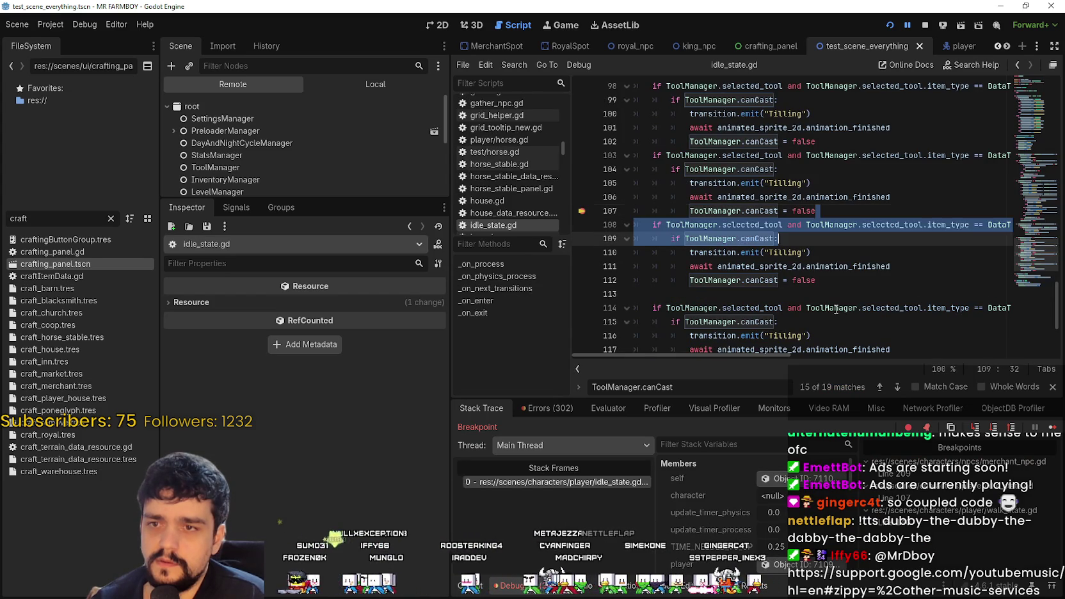
{"action": "left_click", "coordinate": [823, 212]}
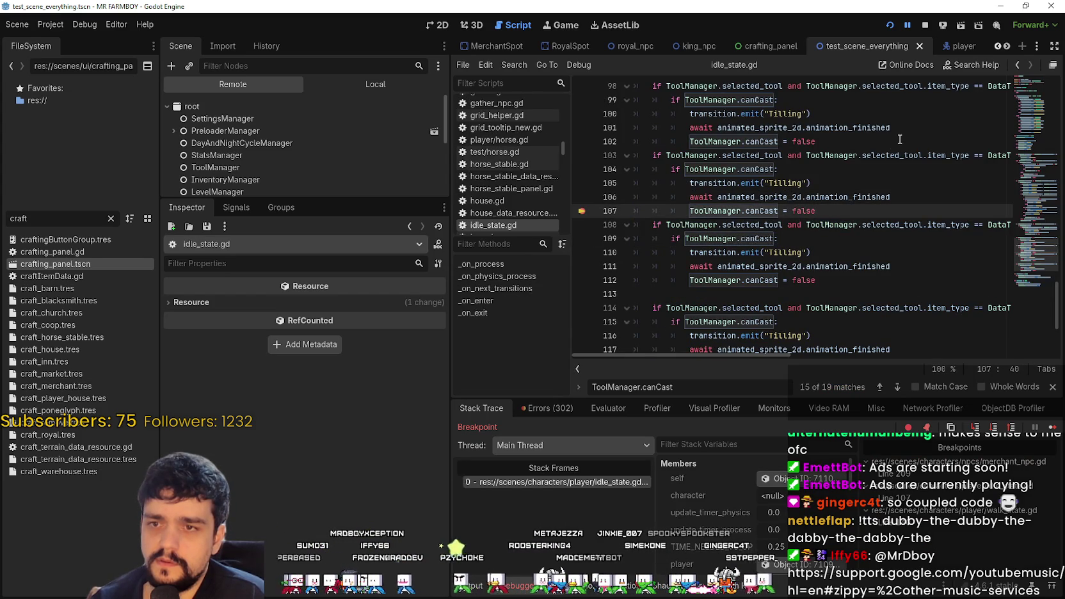
{"action": "triple_click", "coordinate": [833, 155]}
{"action": "left_click_drag", "start_coordinate": [913, 353], "coordinate": [786, 360]}
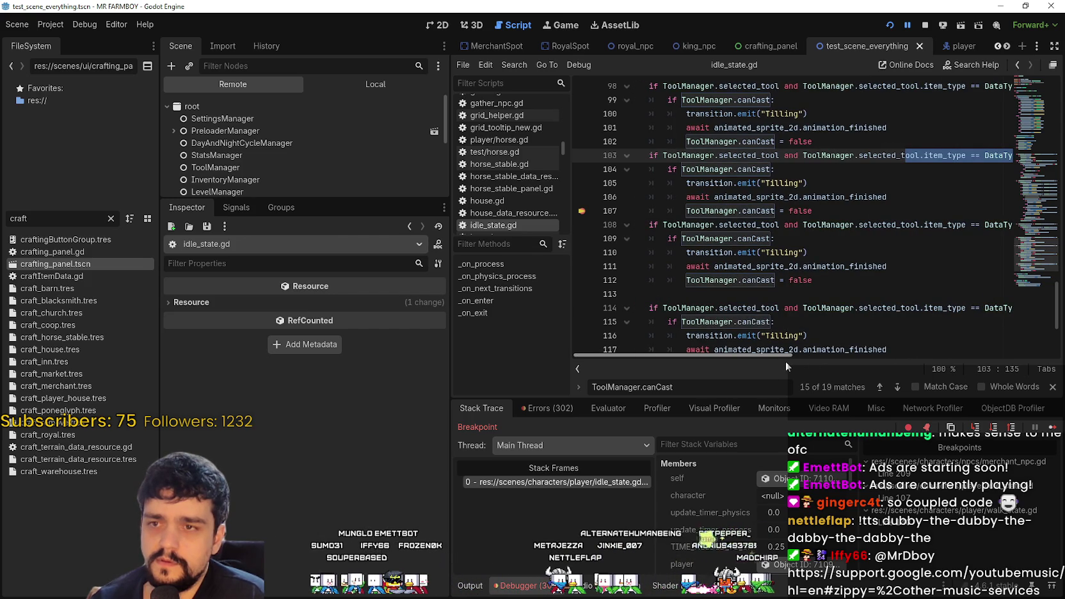
{"action": "mouse_move", "coordinate": [786, 362]}
{"action": "left_mouse_down"}
{"action": "mouse_move", "coordinate": [846, 355]}
{"action": "mouse_move", "coordinate": [929, 369]}
{"action": "mouse_move", "coordinate": [750, 341]}
{"action": "left_mouse_up"}
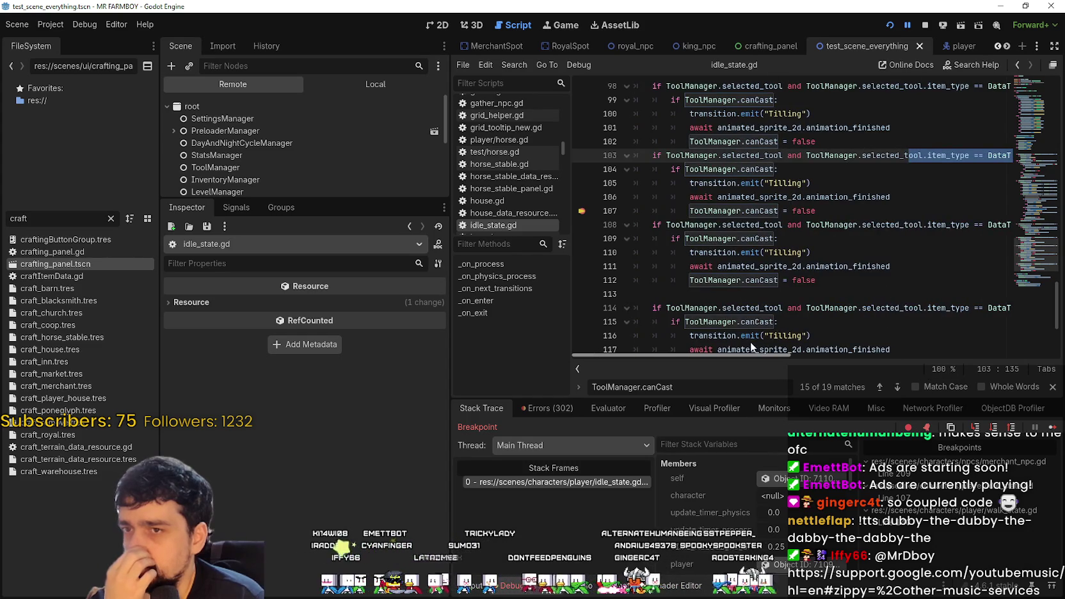
{"action": "scroll", "coordinate": [768, 320], "scroll_direction": "up", "scroll_amount": 2}
{"action": "left_click", "coordinate": [820, 271]}
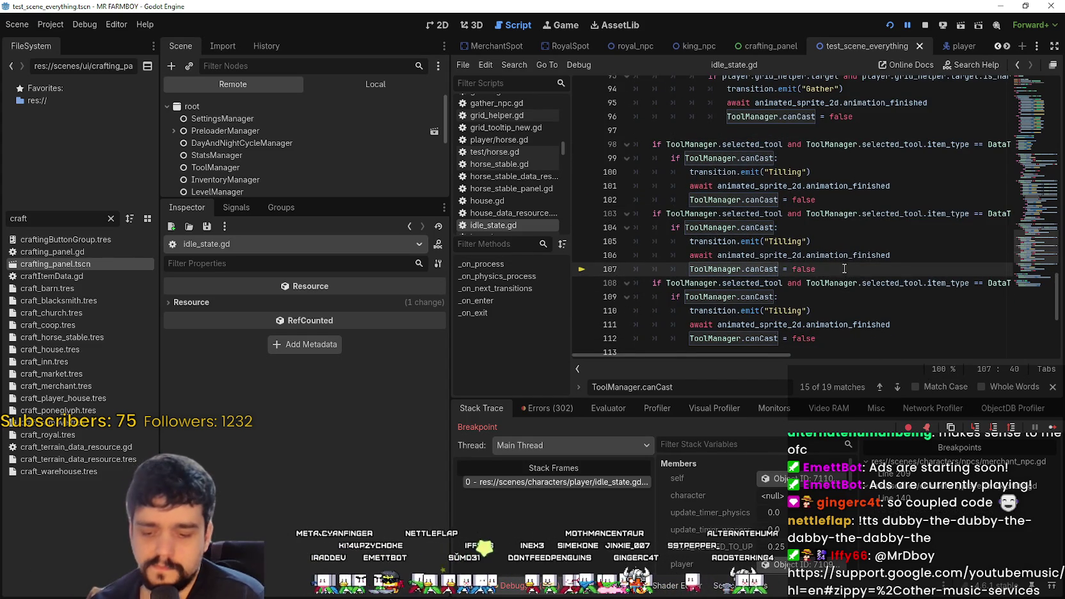
- Resume the game, return to field_cursor_component.gd, and narrow the side docks to widen the code
{"action": "left_click", "coordinate": [1053, 428]}
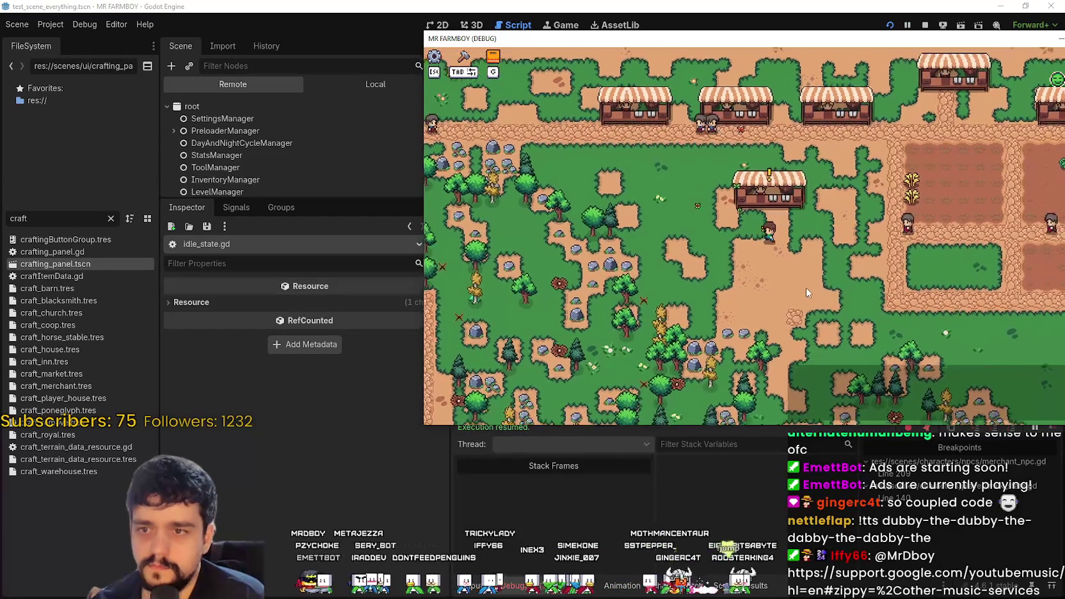
{"action": "left_click", "coordinate": [355, 6]}
{"action": "left_click", "coordinate": [366, 78]}
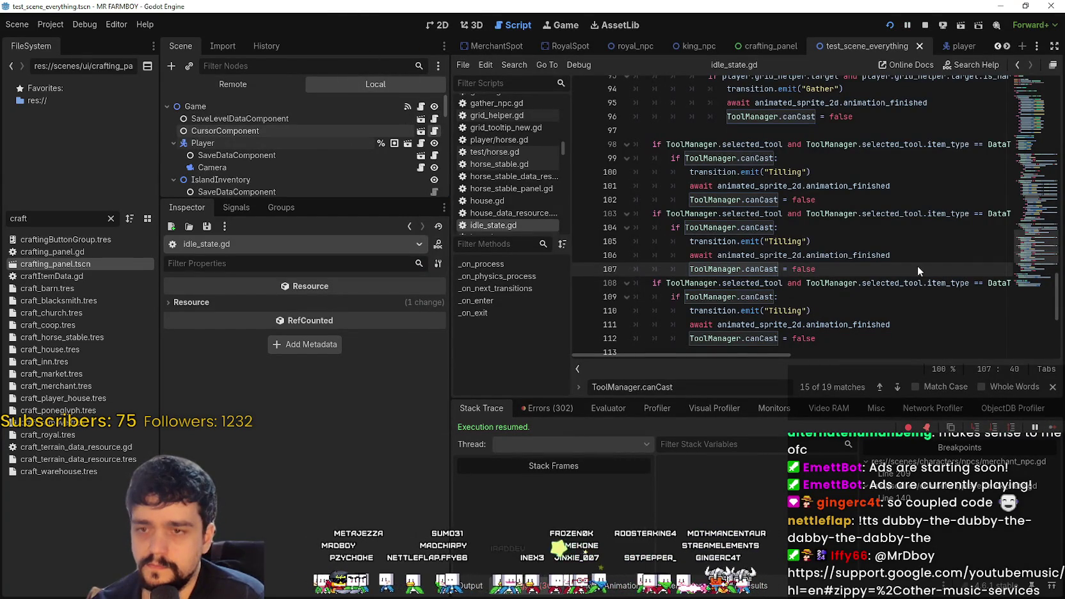
{"action": "key", "text": "alt+Left"}
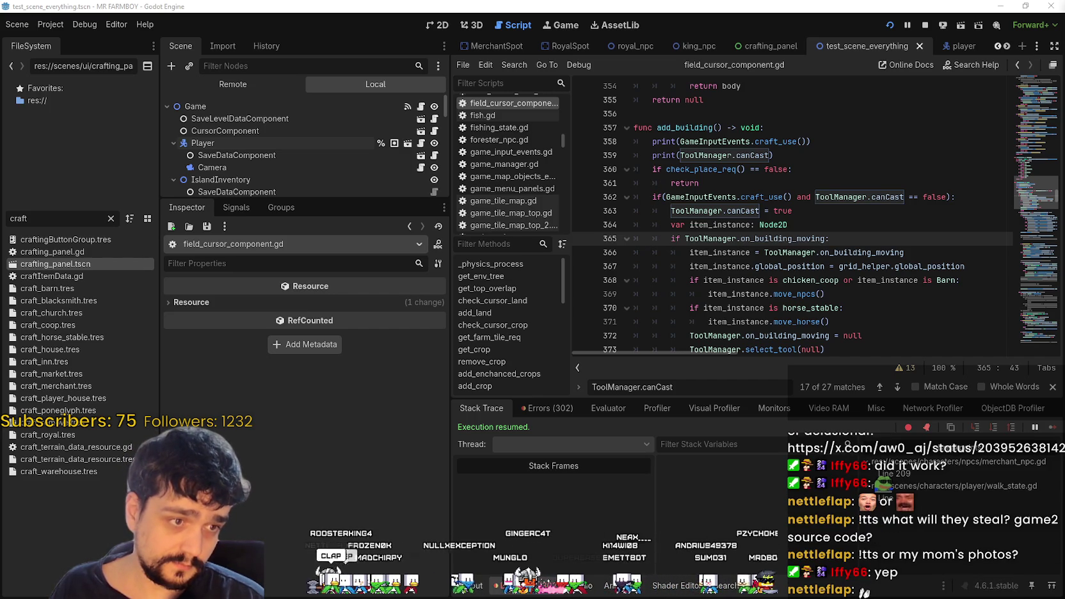
{"action": "left_click", "coordinate": [786, 308]}
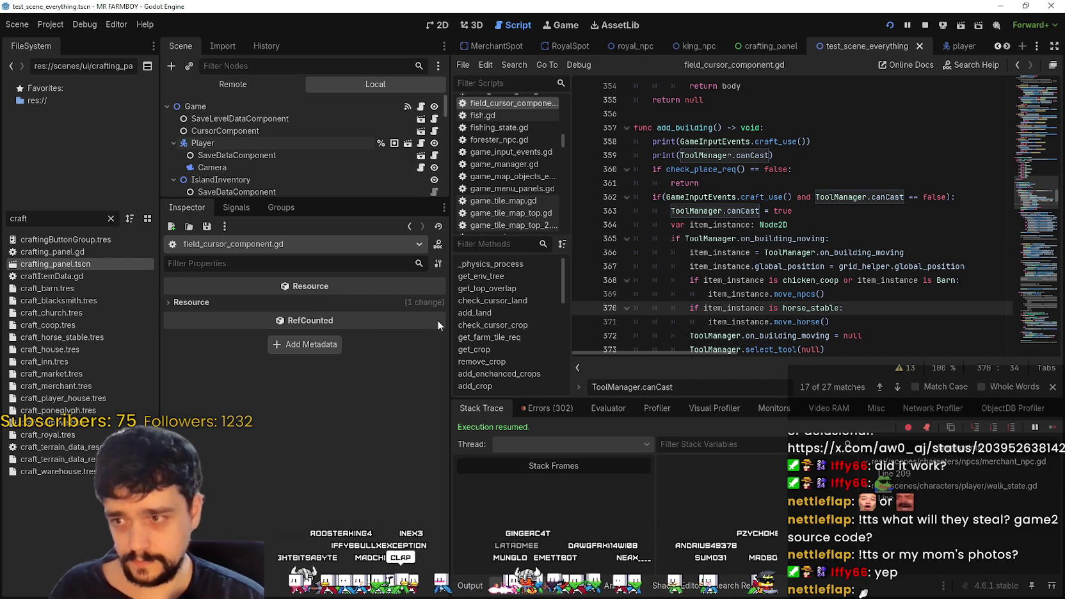
{"action": "mouse_move", "coordinate": [446, 311]}
{"action": "left_mouse_down"}
{"action": "mouse_move", "coordinate": [313, 210]}
{"action": "mouse_move", "coordinate": [318, 296]}
{"action": "left_mouse_up"}
{"action": "left_click", "coordinate": [715, 169]}
- Select the 'ToolManager.canCast = true' statement on line 363 for copying
{"action": "left_click", "coordinate": [619, 210]}
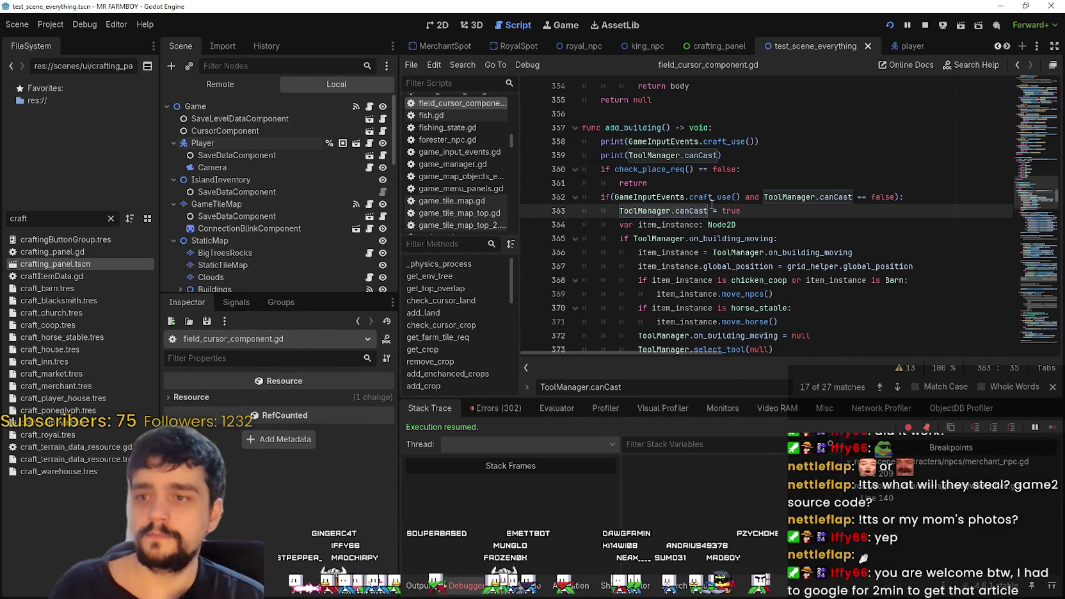
{"action": "left_click_drag", "start_coordinate": [619, 211], "coordinate": [742, 212]}
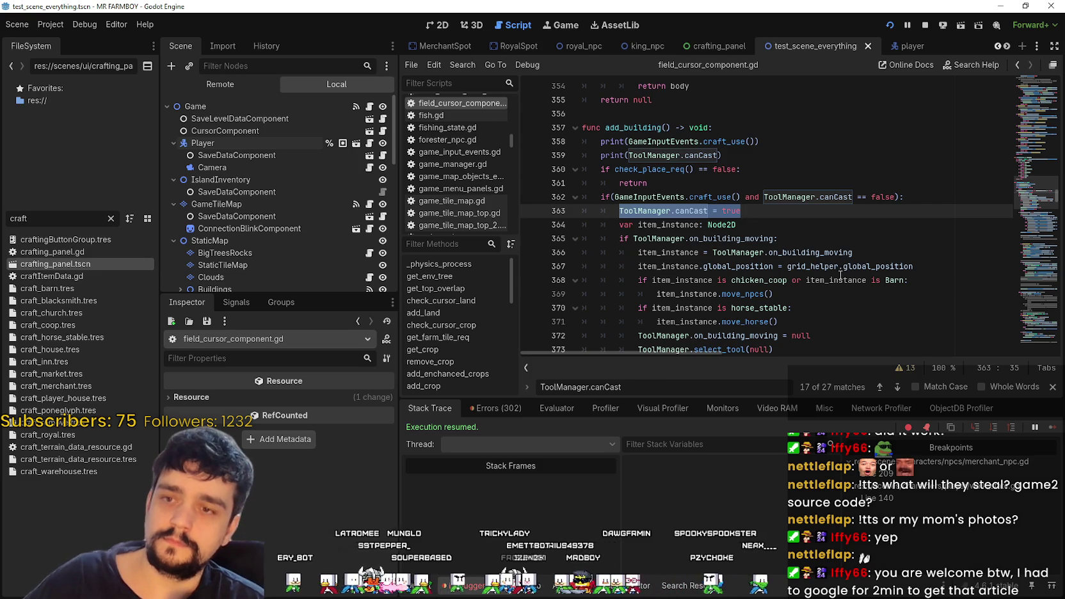
{"action": "scroll", "coordinate": [855, 214], "scroll_direction": "down", "scroll_amount": 1}
{"action": "left_click", "coordinate": [855, 212]}
{"action": "mouse_move", "coordinate": [743, 169]}
{"action": "left_mouse_down"}
{"action": "mouse_move", "coordinate": [608, 167]}
{"action": "mouse_move", "coordinate": [618, 169]}
{"action": "left_mouse_up"}
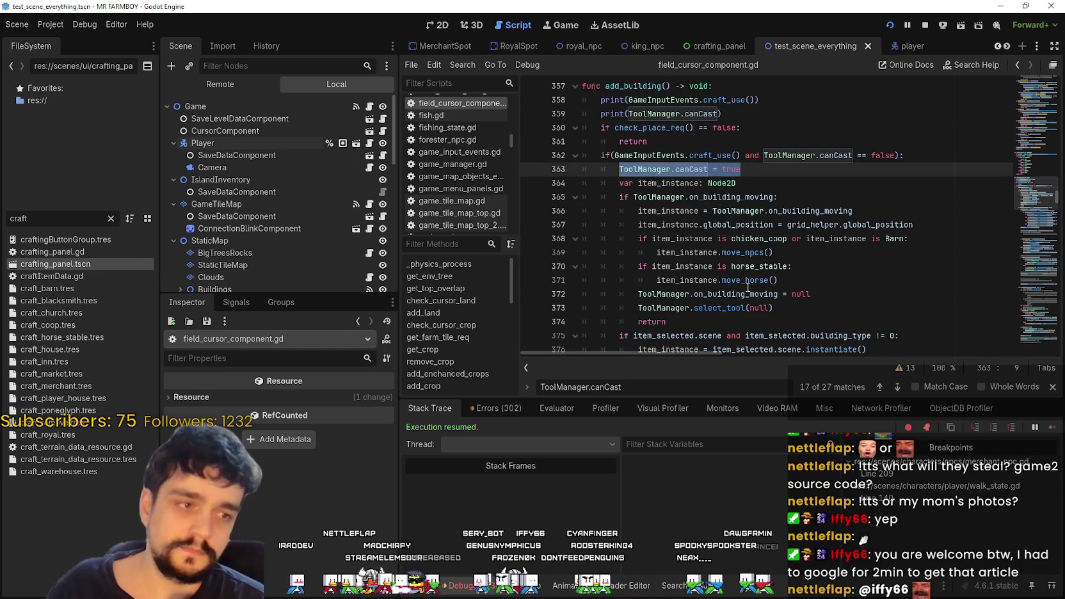
{"action": "mouse_move", "coordinate": [751, 280]}
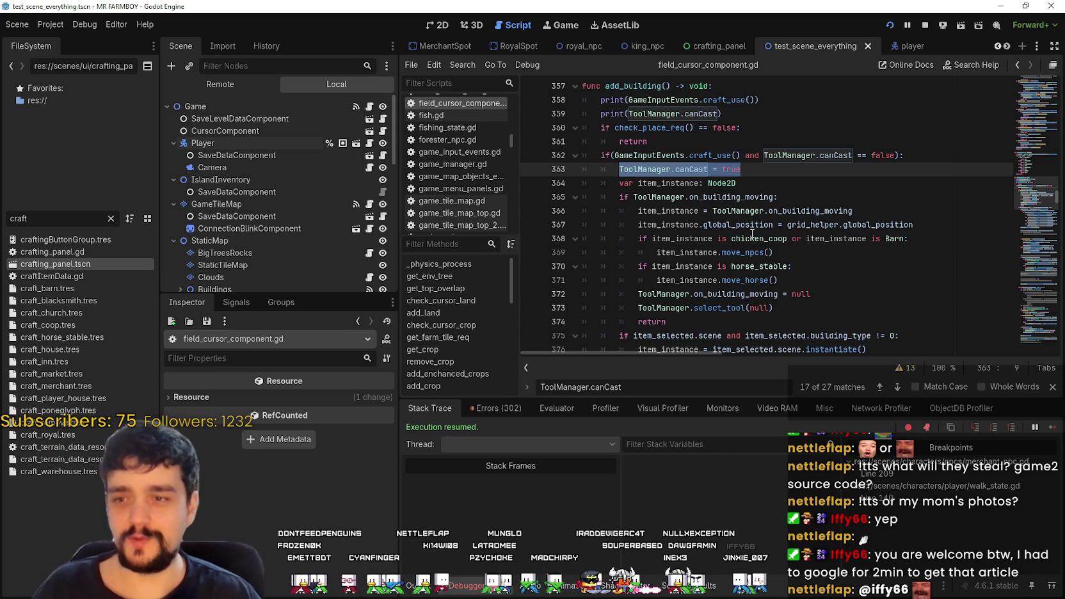
{"action": "left_click", "coordinate": [817, 256]}
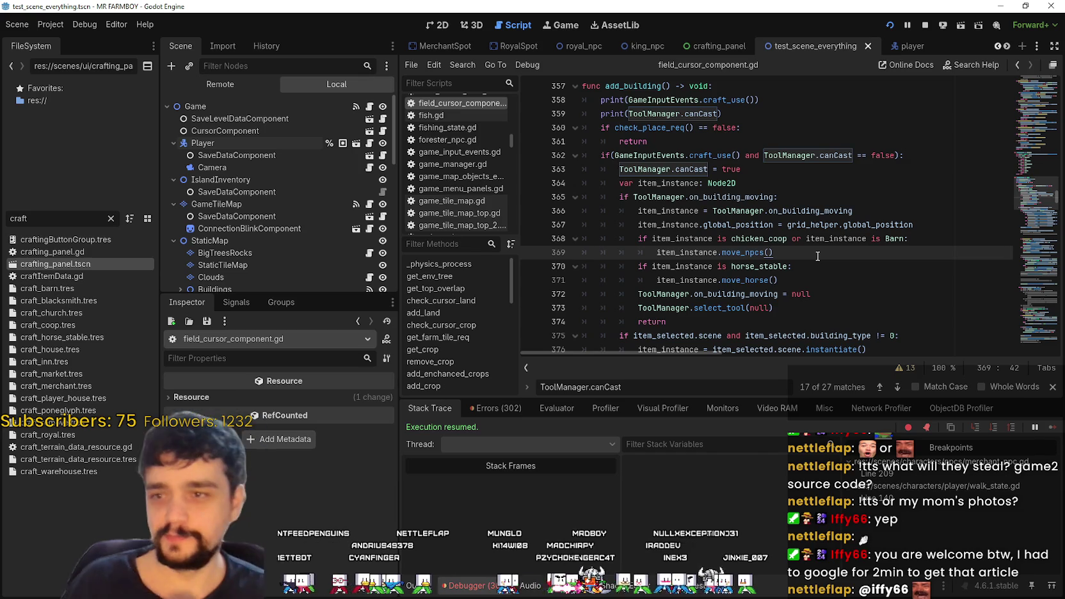
{"action": "left_click", "coordinate": [729, 188]}
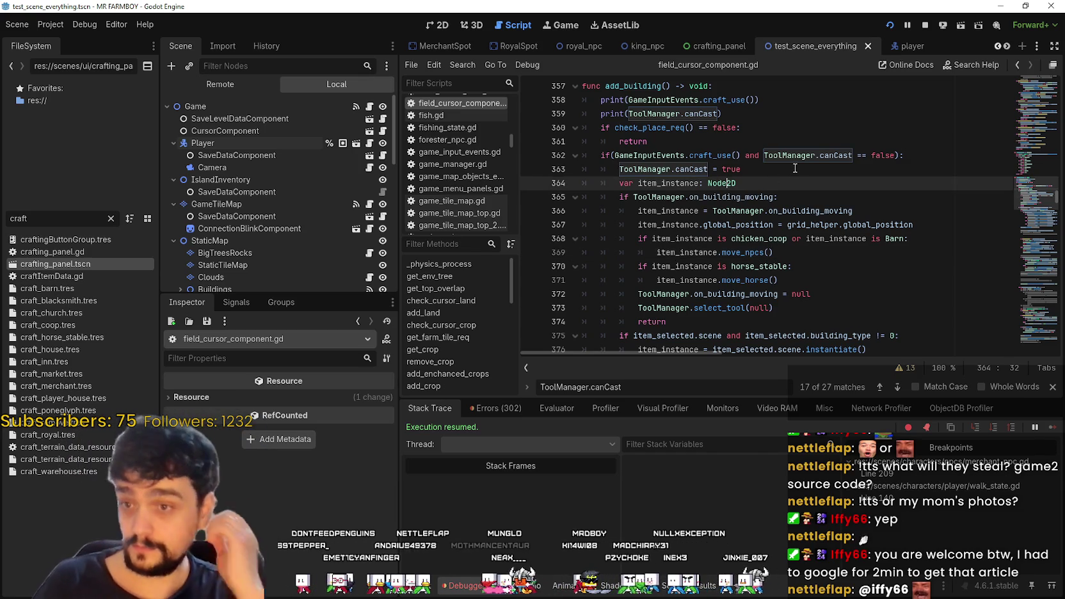
{"action": "left_click_drag", "start_coordinate": [781, 169], "coordinate": [617, 169]}
{"action": "key", "text": "ctrl+c"}
- Open a new line after select_tool(null) in the building-moving branch
{"action": "left_click", "coordinate": [806, 196]}
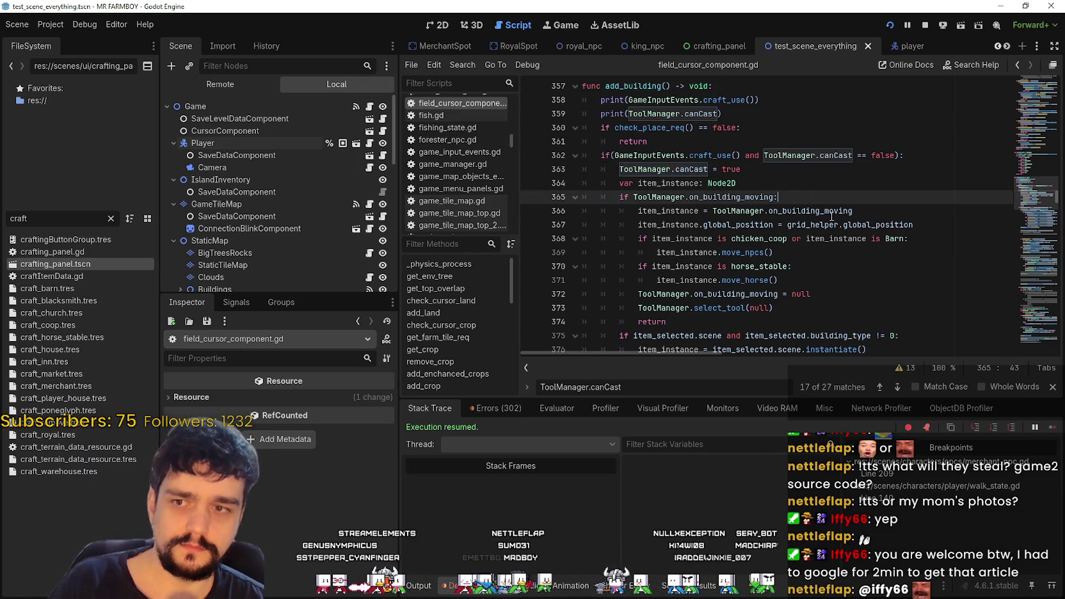
{"action": "scroll", "coordinate": [838, 234], "scroll_direction": "down", "scroll_amount": 2}
{"action": "scroll", "coordinate": [834, 211], "scroll_direction": "up", "scroll_amount": 3}
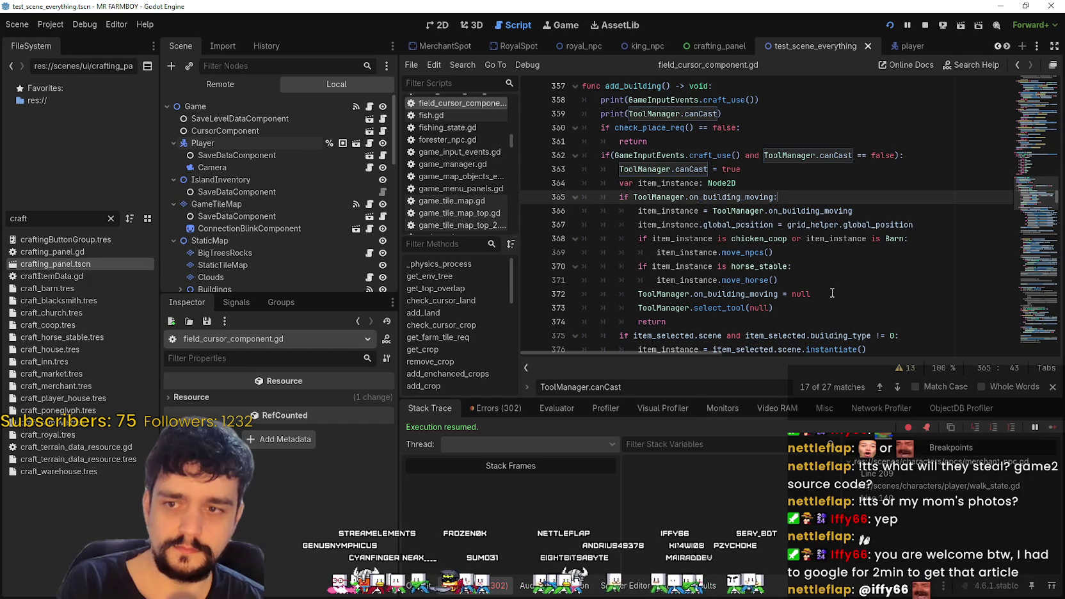
{"action": "left_click", "coordinate": [826, 295]}
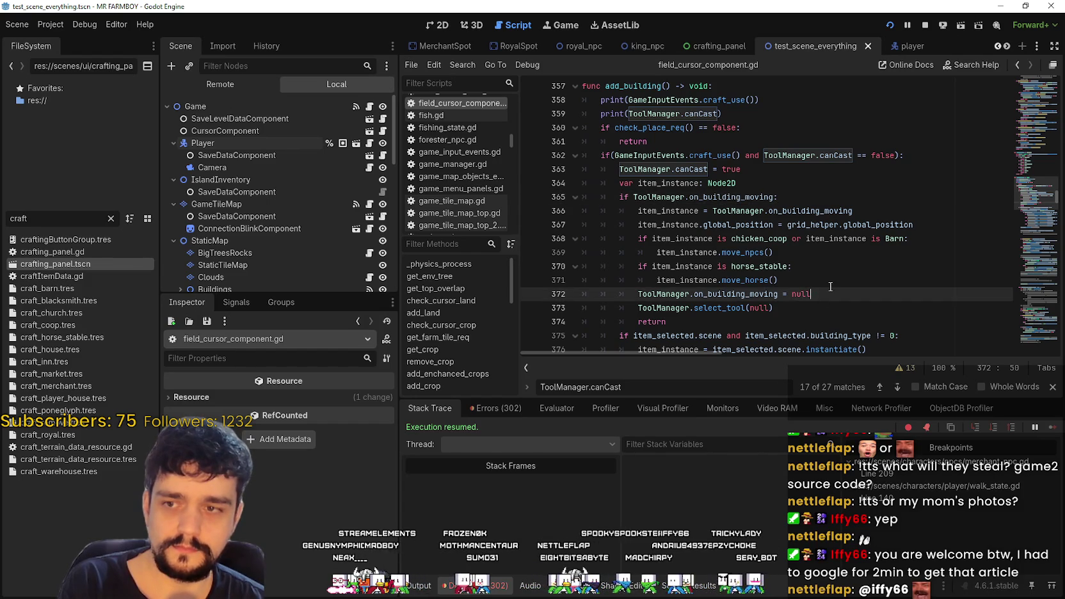
{"action": "left_click", "coordinate": [829, 281]}
{"action": "scroll", "coordinate": [808, 338], "scroll_direction": "down", "scroll_amount": 2}
{"action": "left_click", "coordinate": [802, 268]}
{"action": "key", "text": "Return"}
- Paste the statement as 'ToolManager.canCast = false' and save the script
{"action": "scroll", "coordinate": [808, 275], "scroll_direction": "down", "scroll_amount": 3}
{"action": "key", "text": "ctrl+v"}
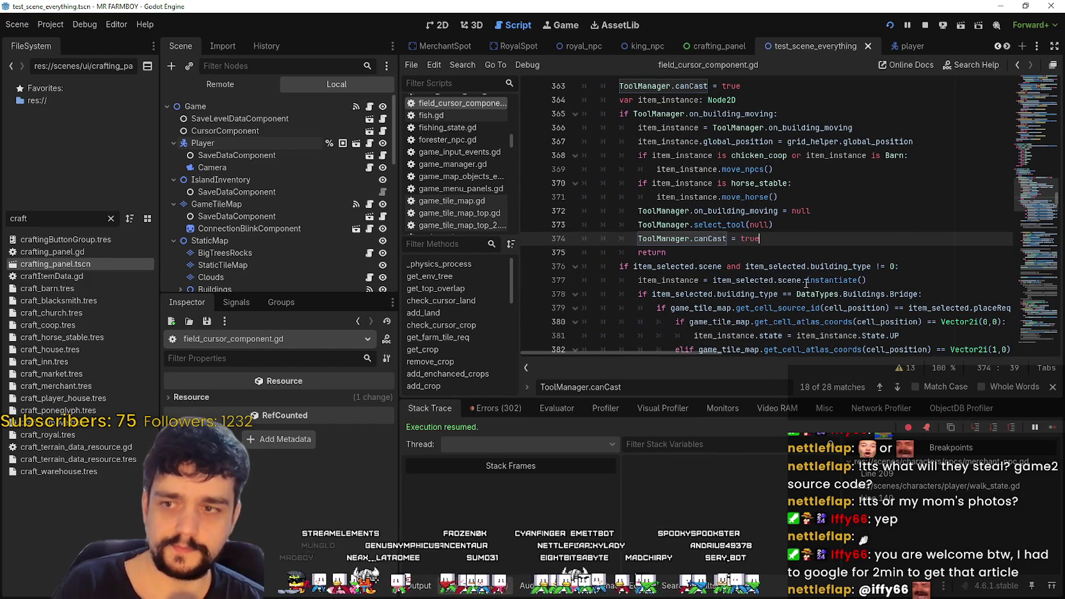
{"action": "key", "text": "BackSpace"}
{"action": "key", "text": "BackSpace"}
{"action": "key", "text": "BackSpace"}
{"action": "type", "text": "false"}
{"action": "key", "text": "ctrl+s"}
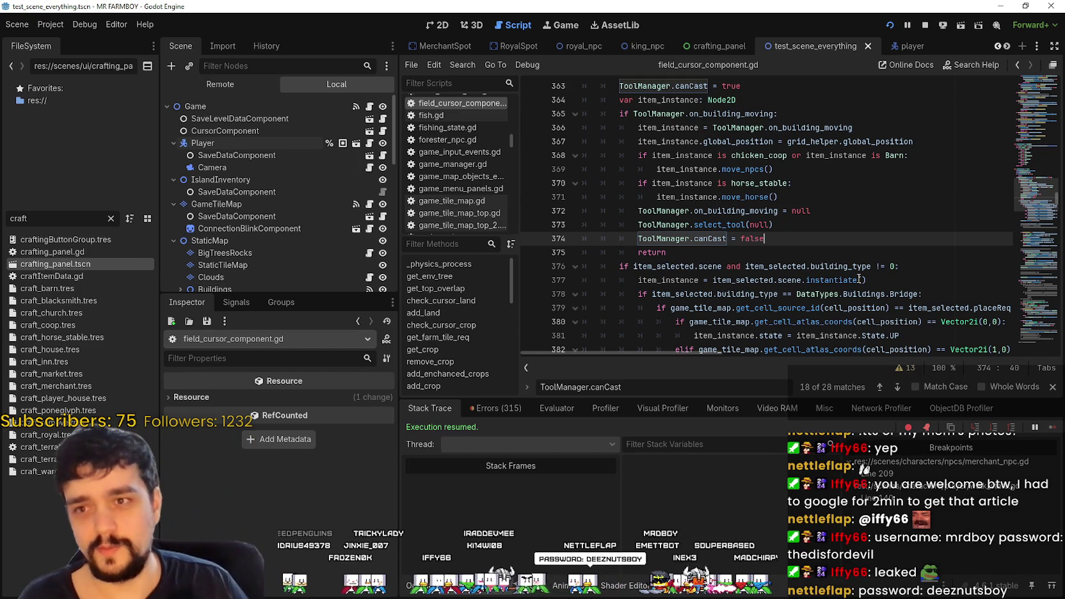
- Review the lines after move_horse() and switch to the running game window
{"action": "left_click", "coordinate": [880, 199]}
{"action": "key", "text": "Down"}
{"action": "key", "text": "Down"}
{"action": "key", "text": "Down"}
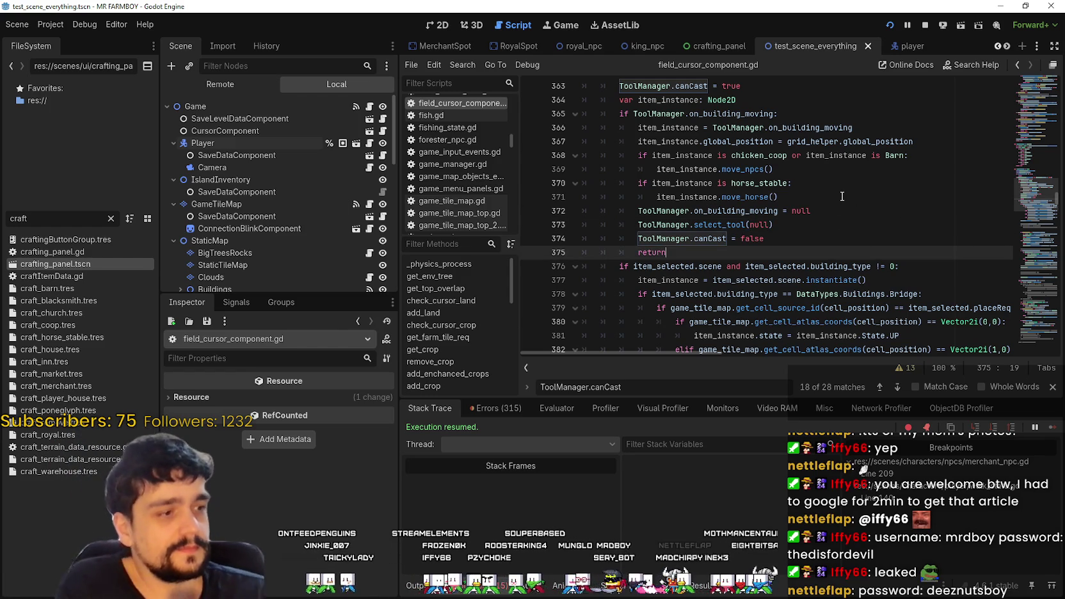
{"action": "left_click", "coordinate": [782, 202]}
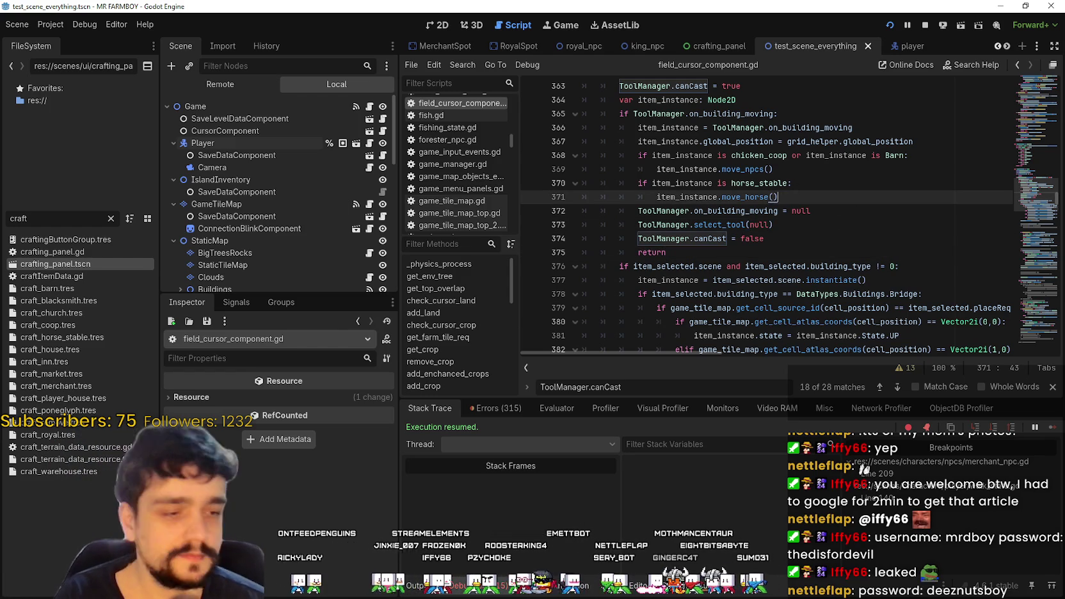
{"action": "key", "text": "alt+Tab"}
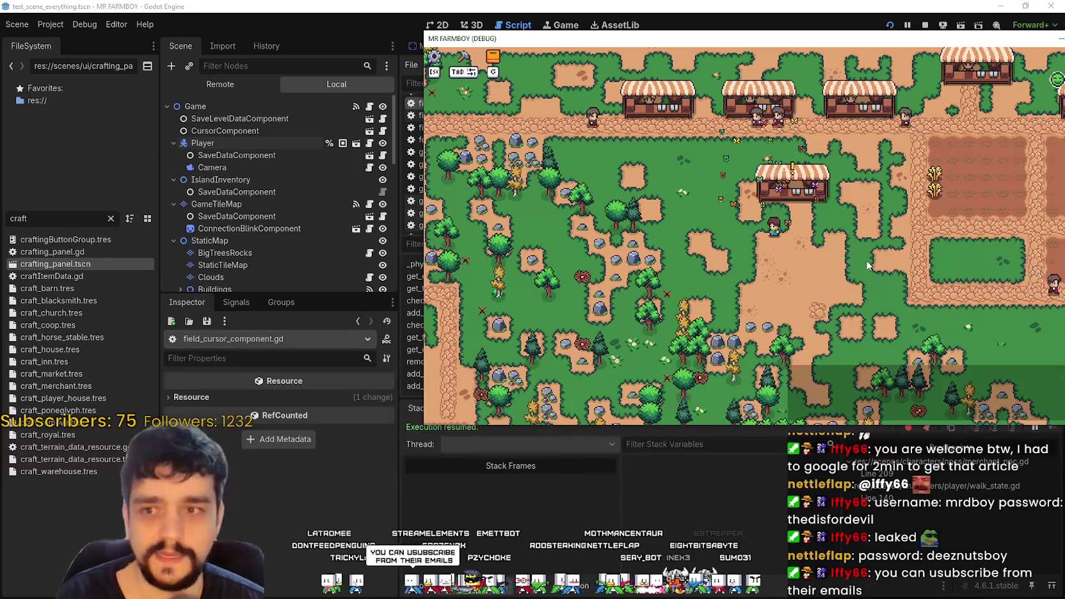
- Walk the farmer up to the Market stall and maximize the game window
{"action": "key", "text": "w"}
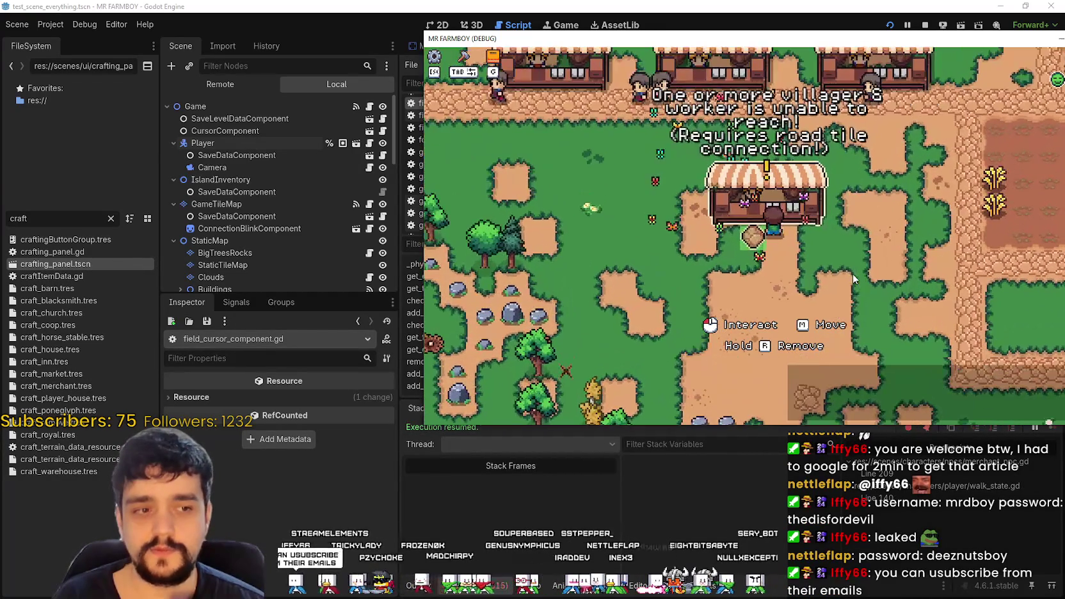
{"action": "scroll", "coordinate": [853, 273], "scroll_direction": "down", "scroll_amount": 2}
{"action": "scroll", "coordinate": [852, 272], "scroll_direction": "up", "scroll_amount": 3}
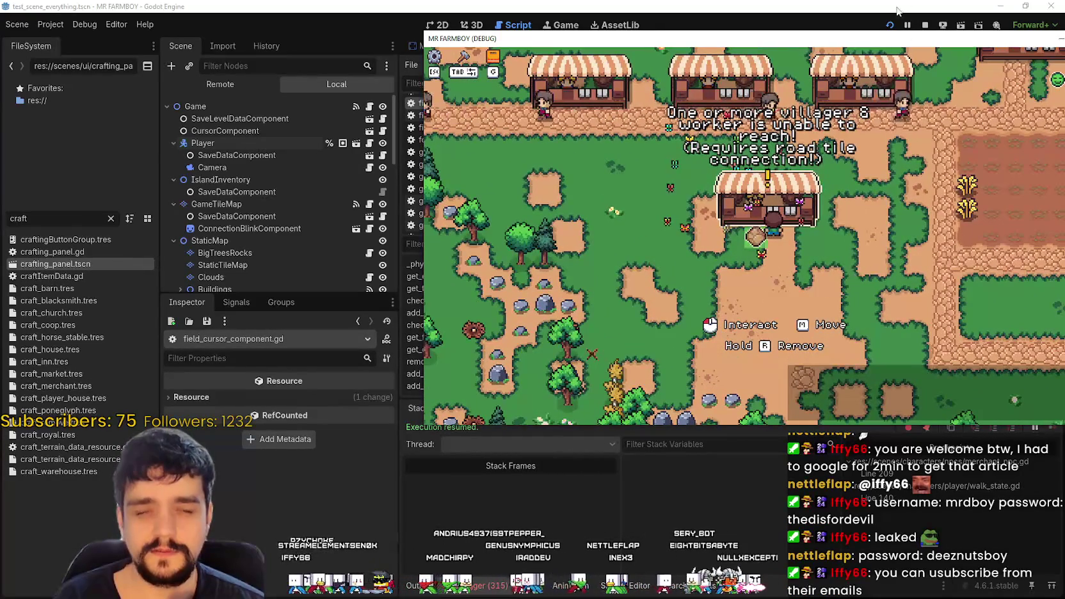
{"action": "left_click_drag", "start_coordinate": [902, 44], "coordinate": [812, 35]}
{"action": "left_click", "coordinate": [986, 27]}
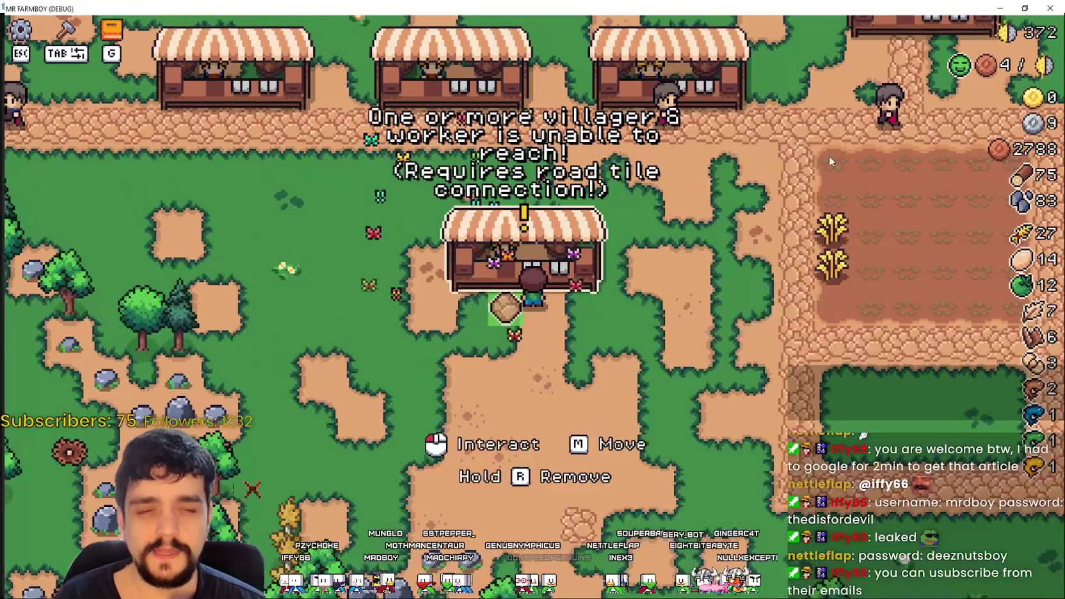
{"action": "scroll", "coordinate": [742, 272], "scroll_direction": "down", "scroll_amount": 2}
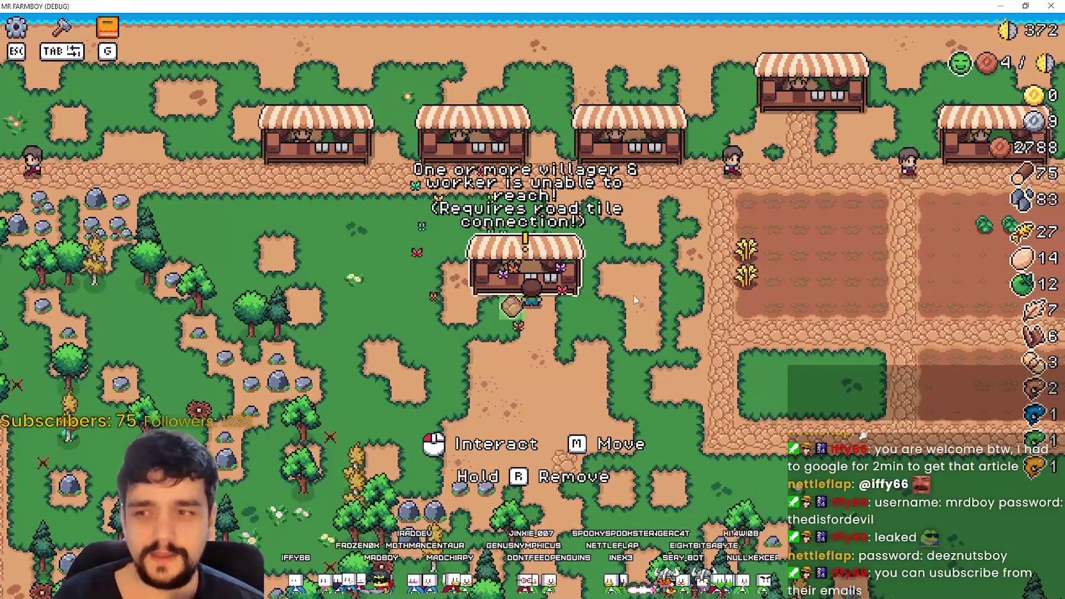
{"action": "scroll", "coordinate": [671, 274], "scroll_direction": "up", "scroll_amount": 1}
{"action": "scroll", "coordinate": [596, 232], "scroll_direction": "down", "scroll_amount": 1}
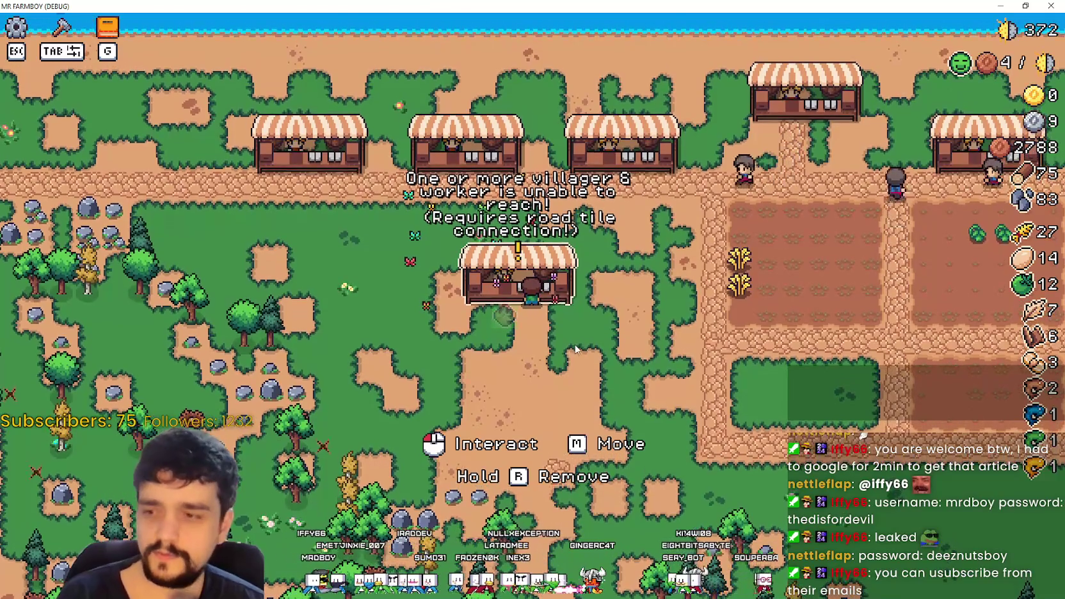
- Relocate the Market stall to several nearby spots, building it at each one
{"action": "right_click", "coordinate": [574, 347]}
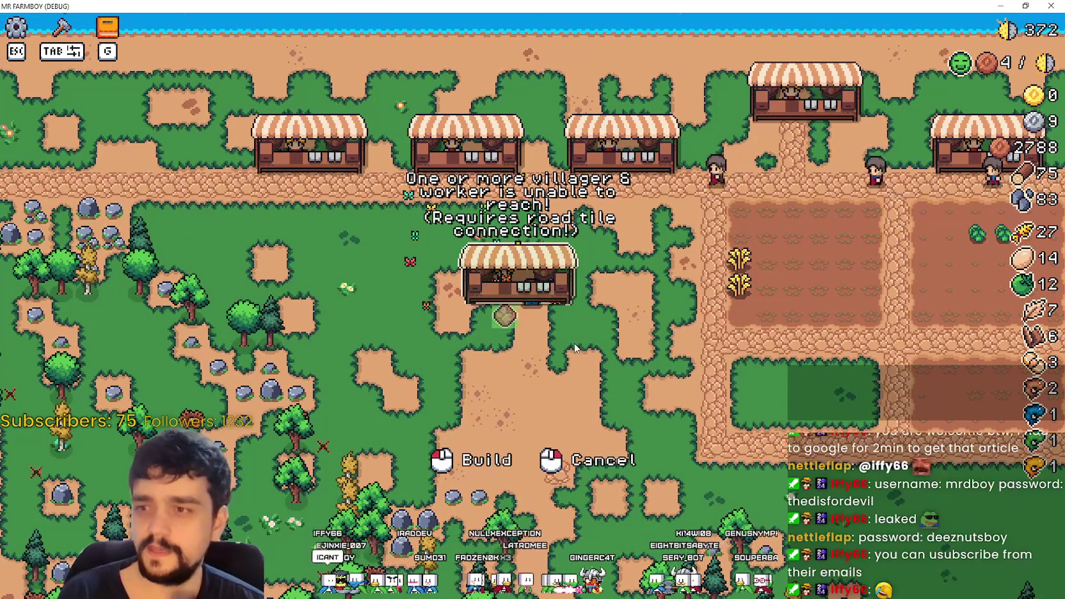
{"action": "key", "text": "a"}
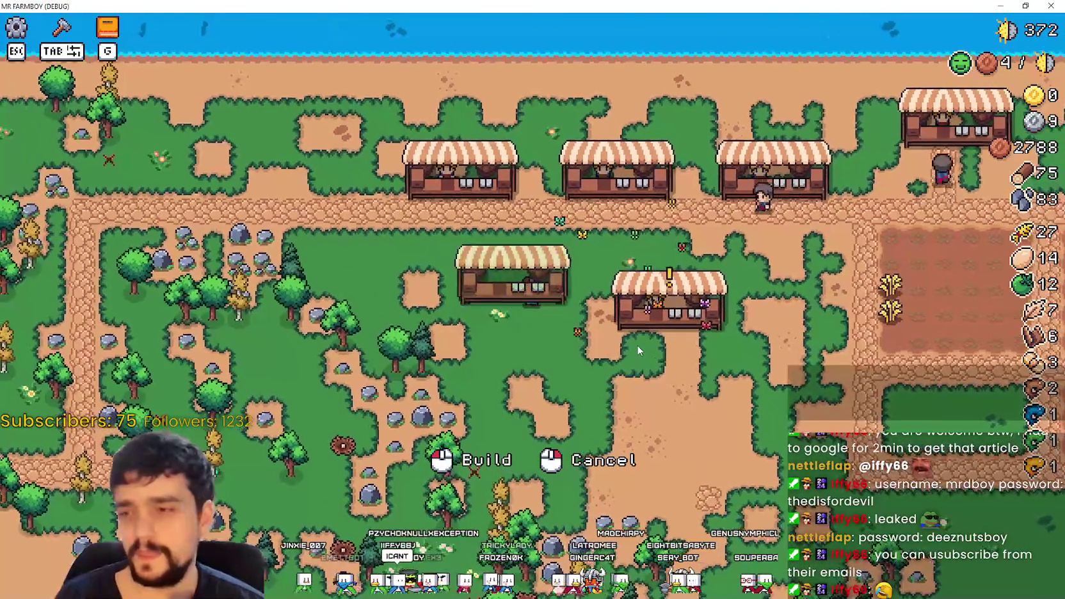
{"action": "left_click", "coordinate": [639, 350]}
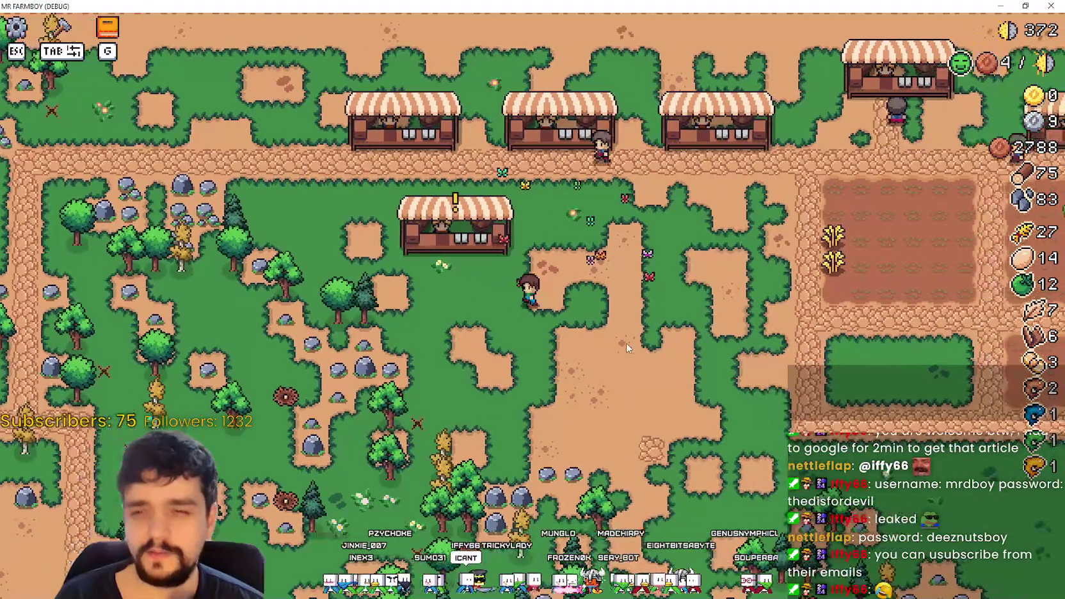
{"action": "key", "text": "w"}
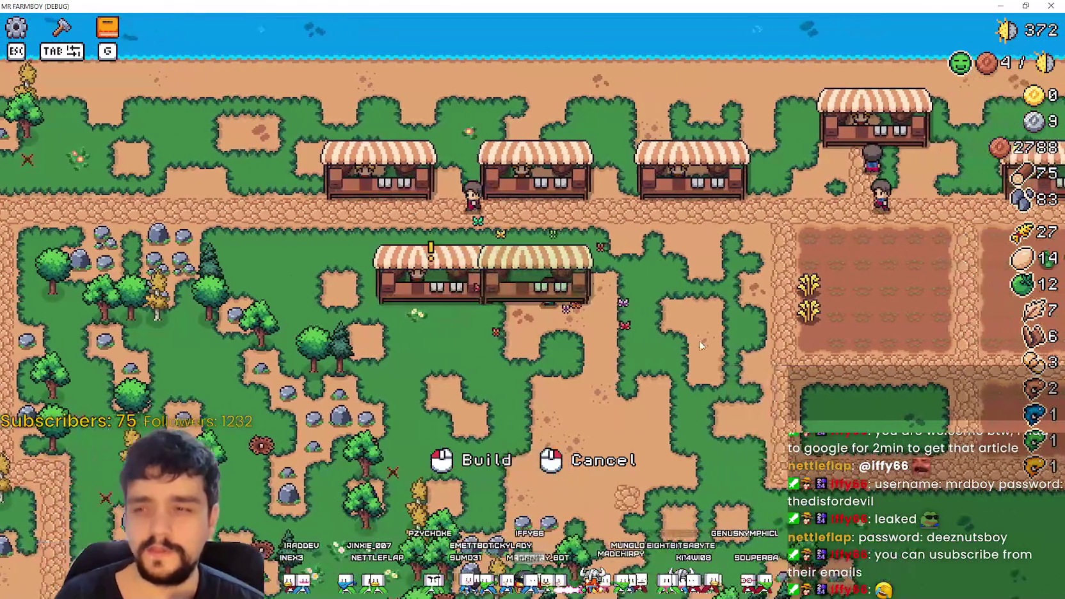
{"action": "left_click", "coordinate": [700, 341]}
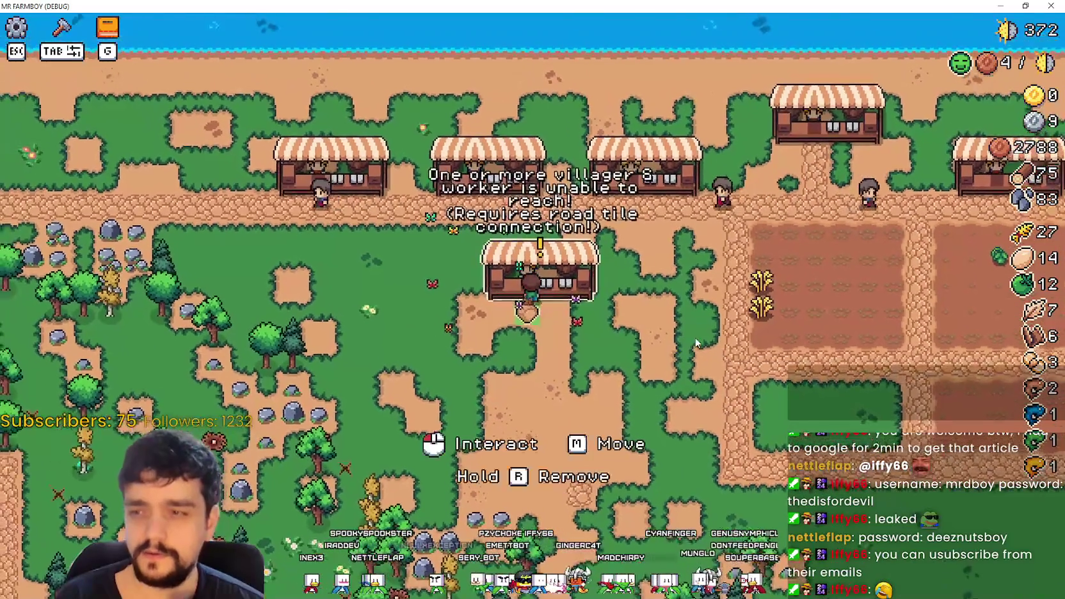
{"action": "key", "text": "m"}
{"action": "key", "text": "a"}
{"action": "left_click", "coordinate": [710, 372]}
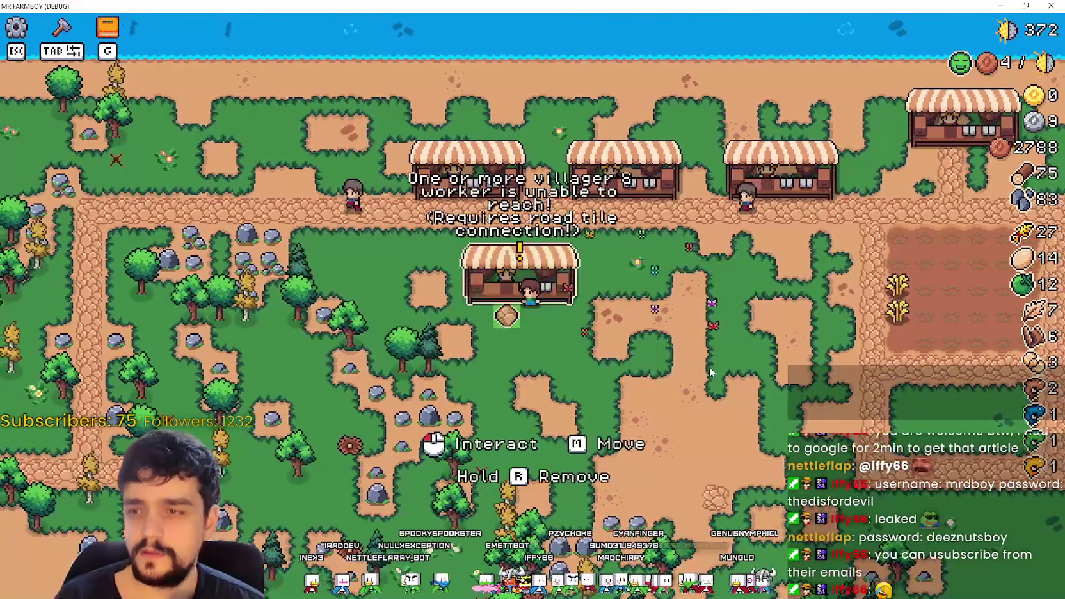
{"action": "key", "text": "d"}
{"action": "key", "text": "m"}
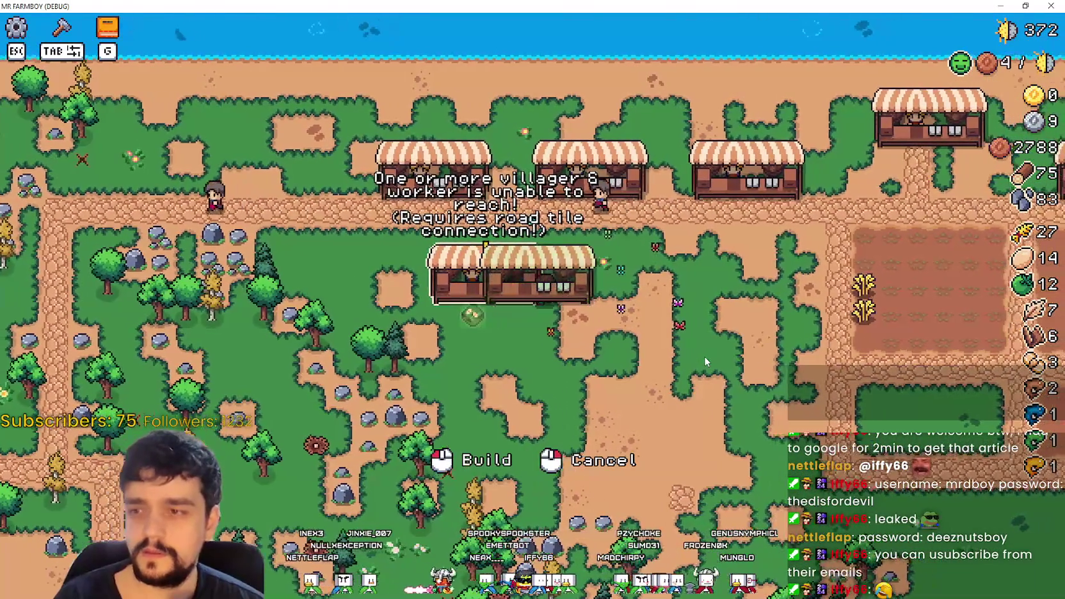
{"action": "key", "text": "d"}
{"action": "left_click", "coordinate": [693, 355]}
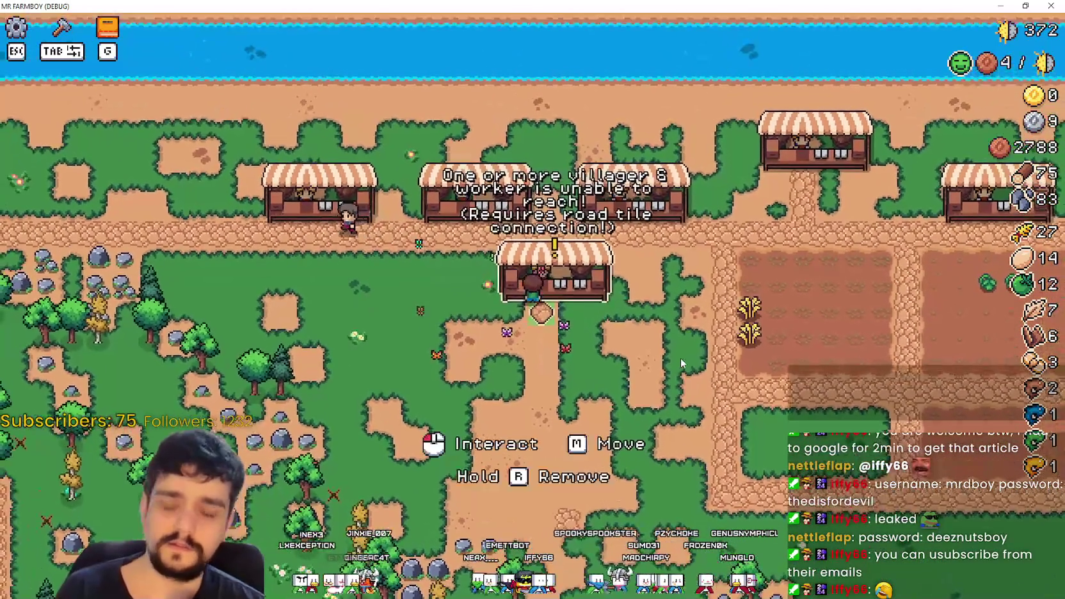
- Keep moving the stall down-left until it is built just below the road
{"action": "key", "text": "m"}
{"action": "key", "text": "a"}
{"action": "left_click", "coordinate": [689, 379]}
{"action": "key", "text": "m"}
{"action": "key", "text": "d"}
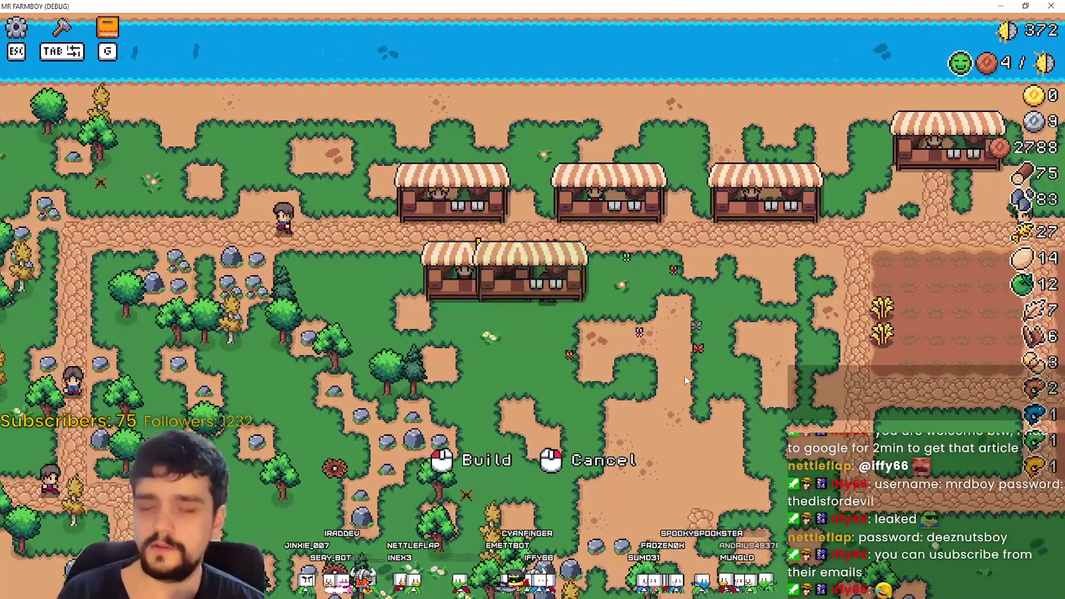
{"action": "left_click", "coordinate": [684, 380]}
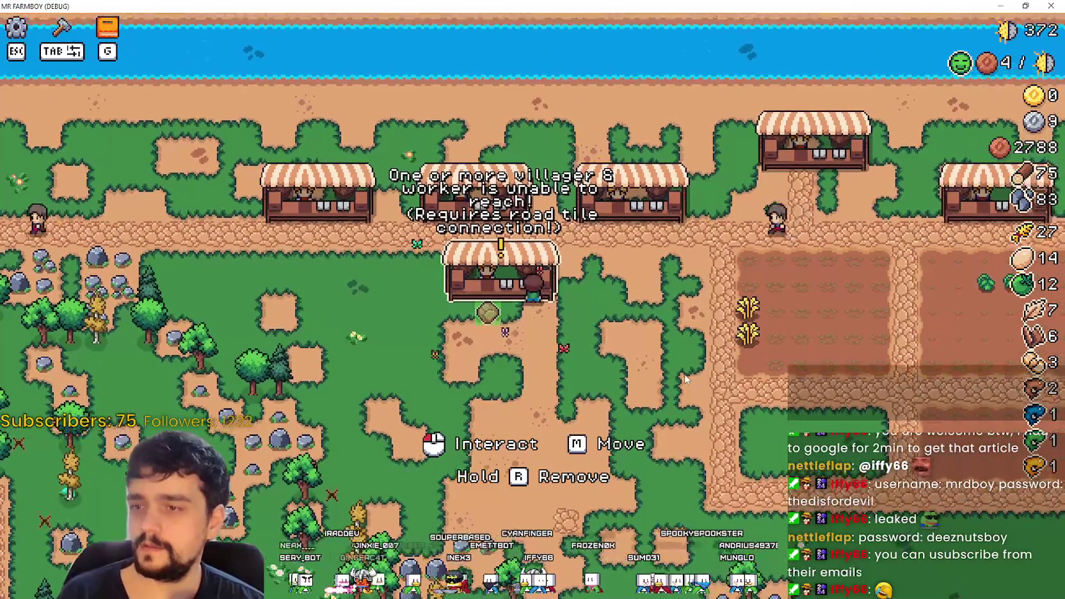
{"action": "key", "text": "m"}
{"action": "key", "text": "s"}
{"action": "key", "text": "a"}
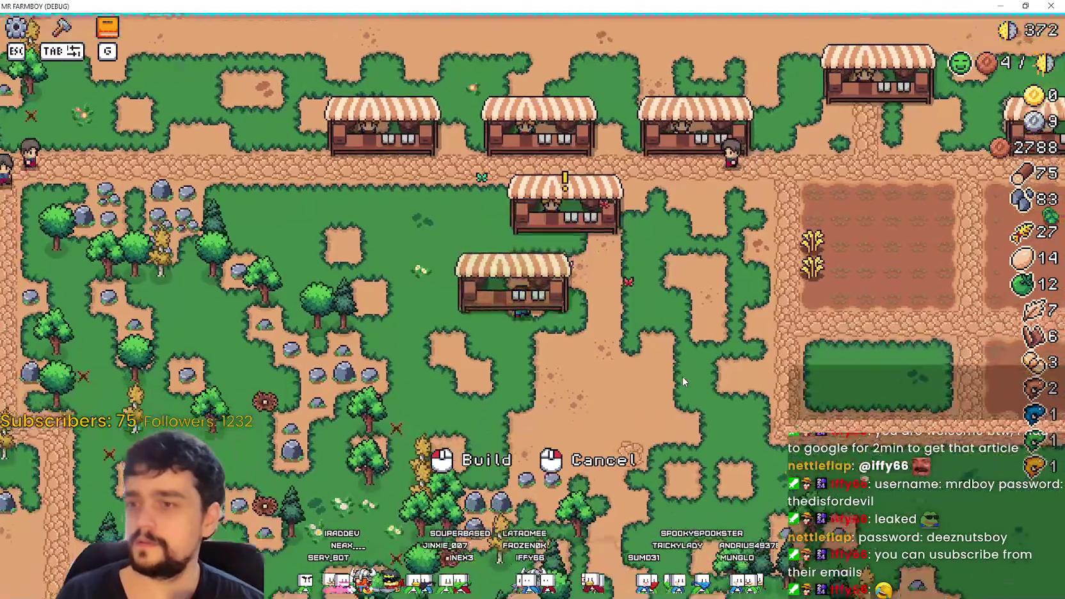
{"action": "left_click", "coordinate": [683, 382]}
{"action": "key", "text": "m"}
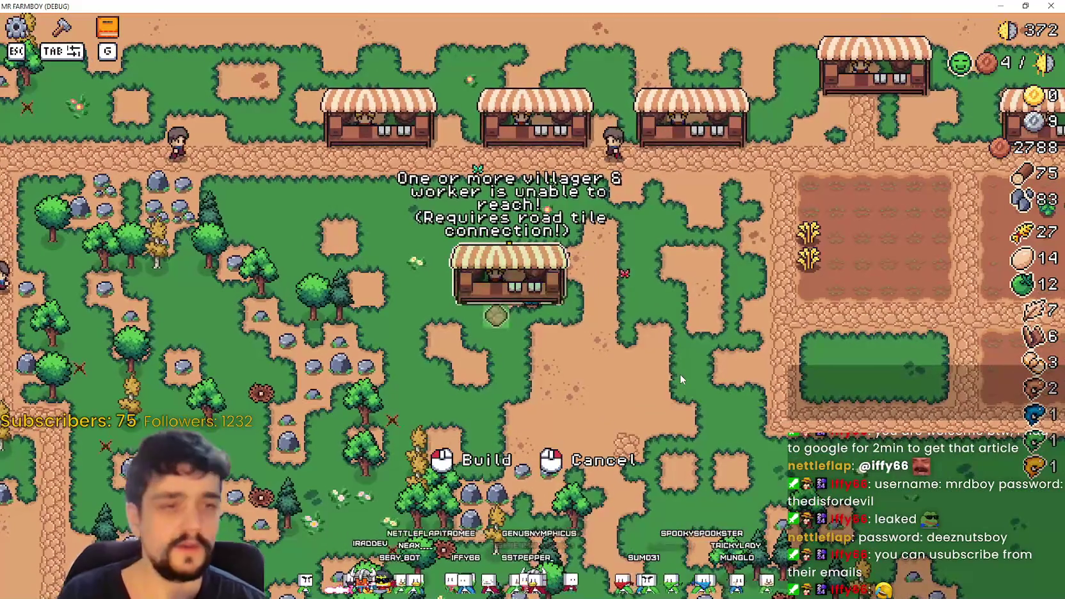
{"action": "key", "text": "d"}
{"action": "key", "text": "w"}
{"action": "left_click", "coordinate": [679, 377]}
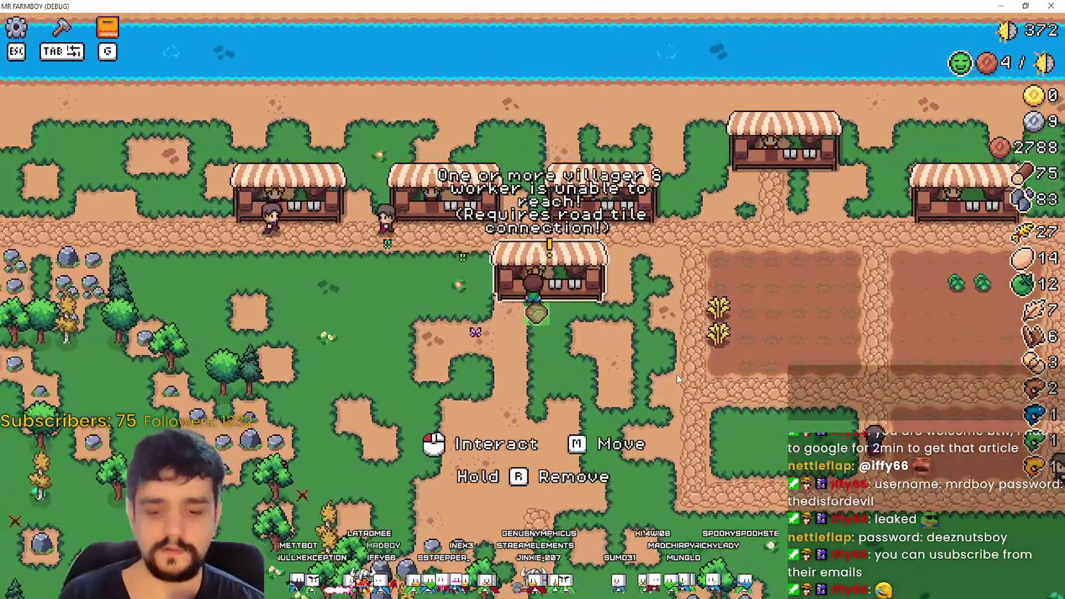
- Start two more stall moves and cancel each one with a right-click
{"action": "key", "text": "m"}
{"action": "key", "text": "a"}
{"action": "right_click", "coordinate": [559, 405]}
{"action": "key", "text": "d"}
{"action": "key", "text": "w"}
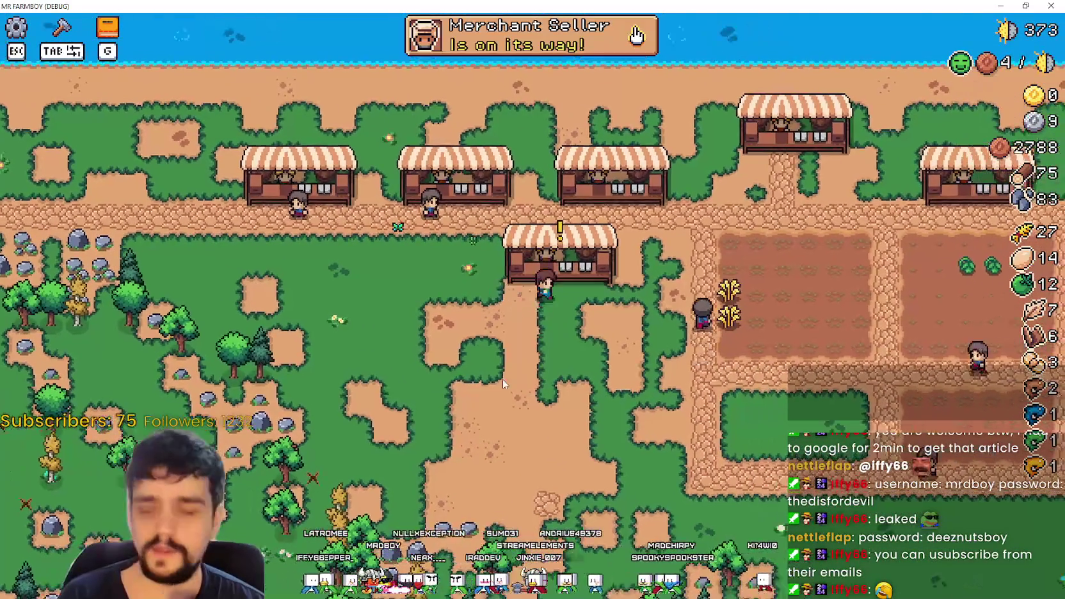
{"action": "key", "text": "m"}
{"action": "key", "text": "a"}
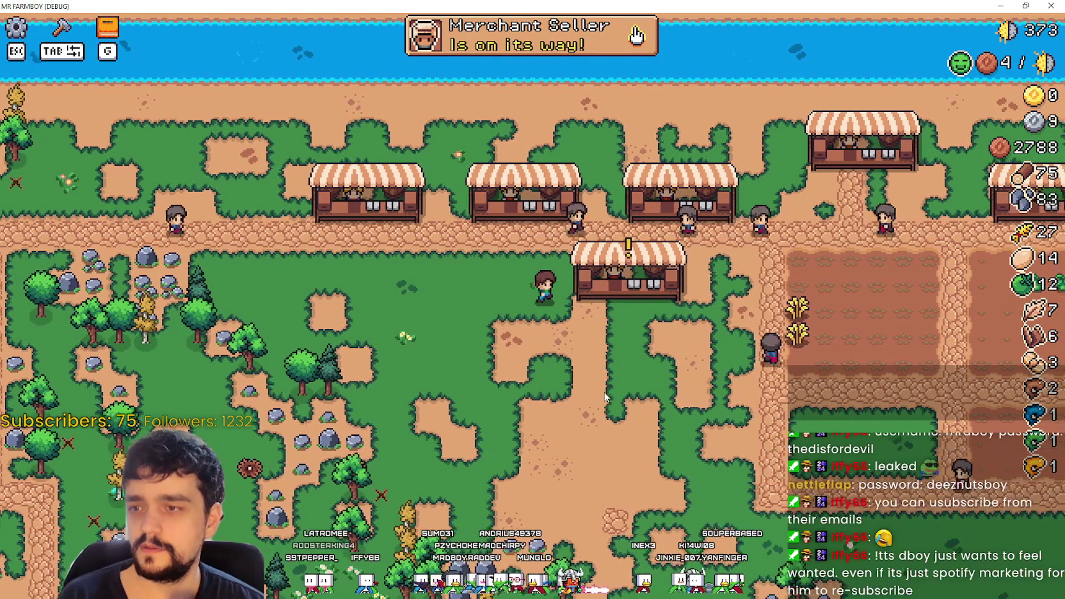
{"action": "key", "text": "a"}
{"action": "key", "text": "m"}
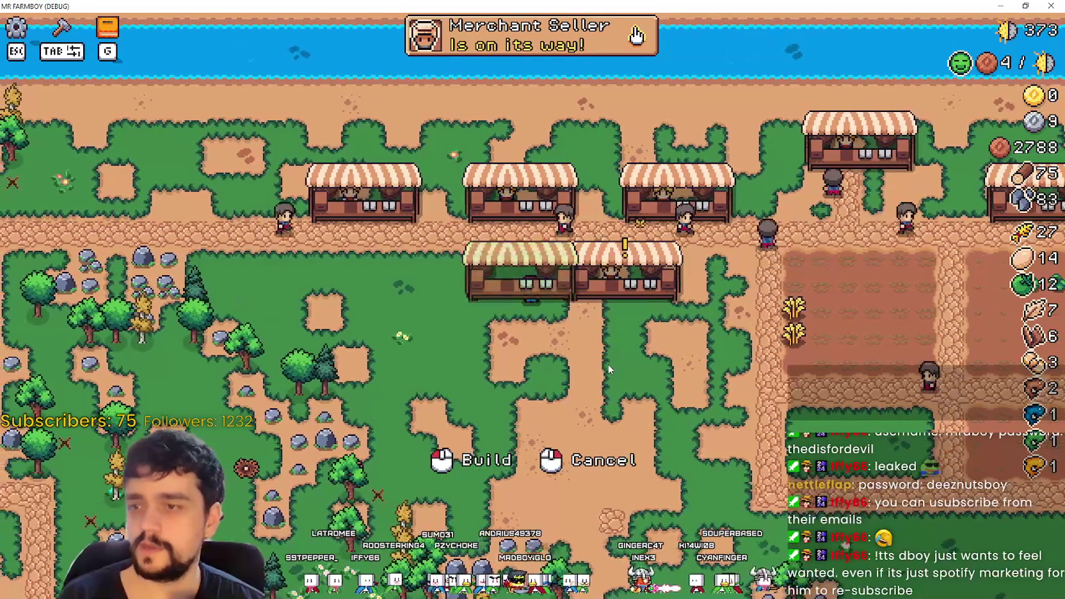
{"action": "right_click", "coordinate": [607, 364]}
{"action": "key", "text": "d"}
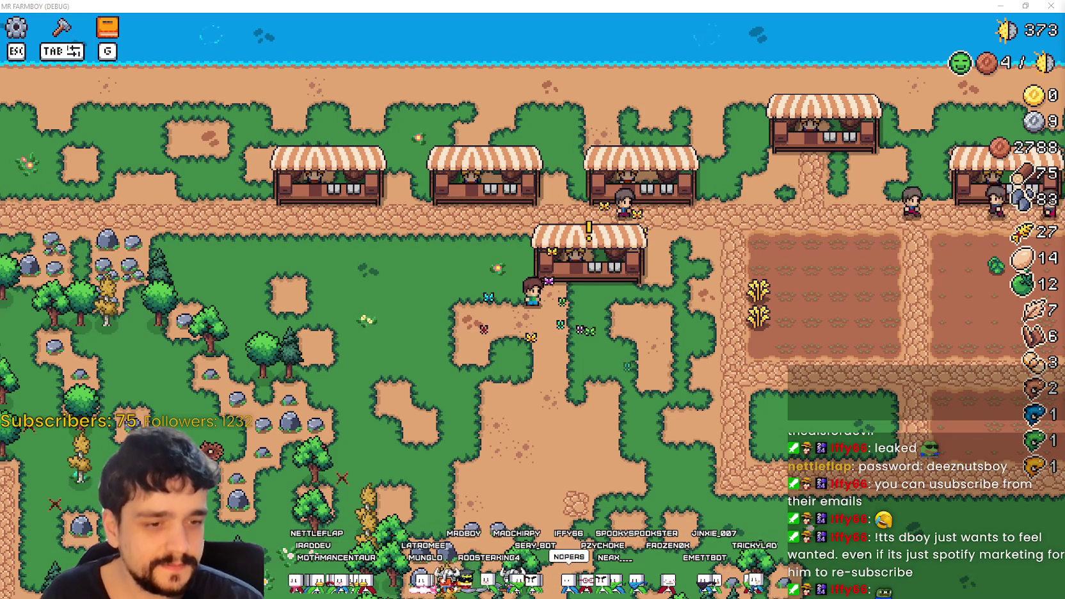
- Reload the SteamDB charts page, then minimize the browser
{"action": "key", "text": "alt+Tab"}
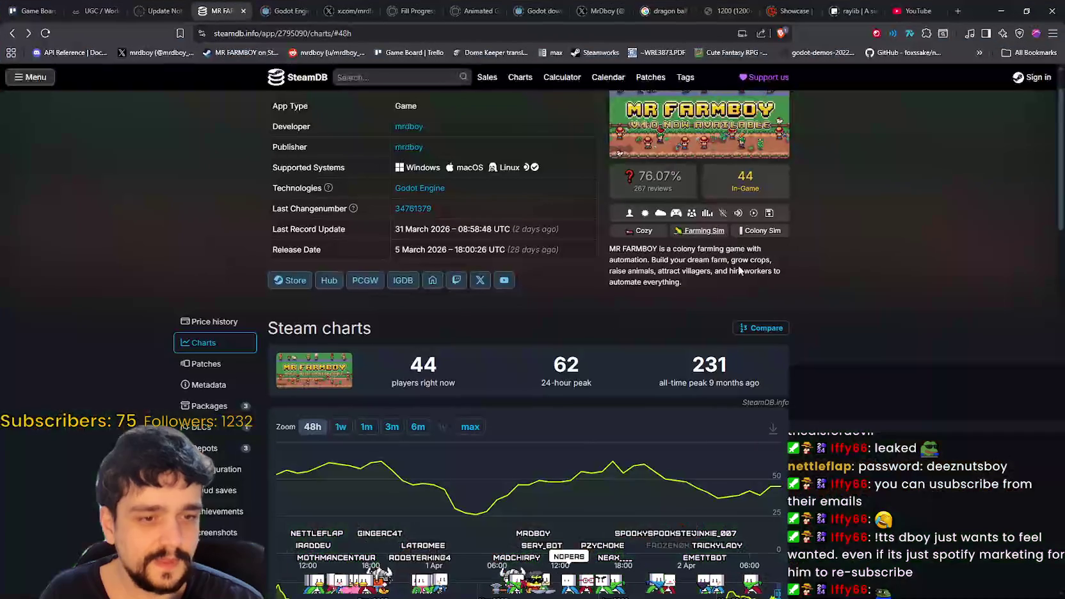
{"action": "left_click", "coordinate": [909, 305]}
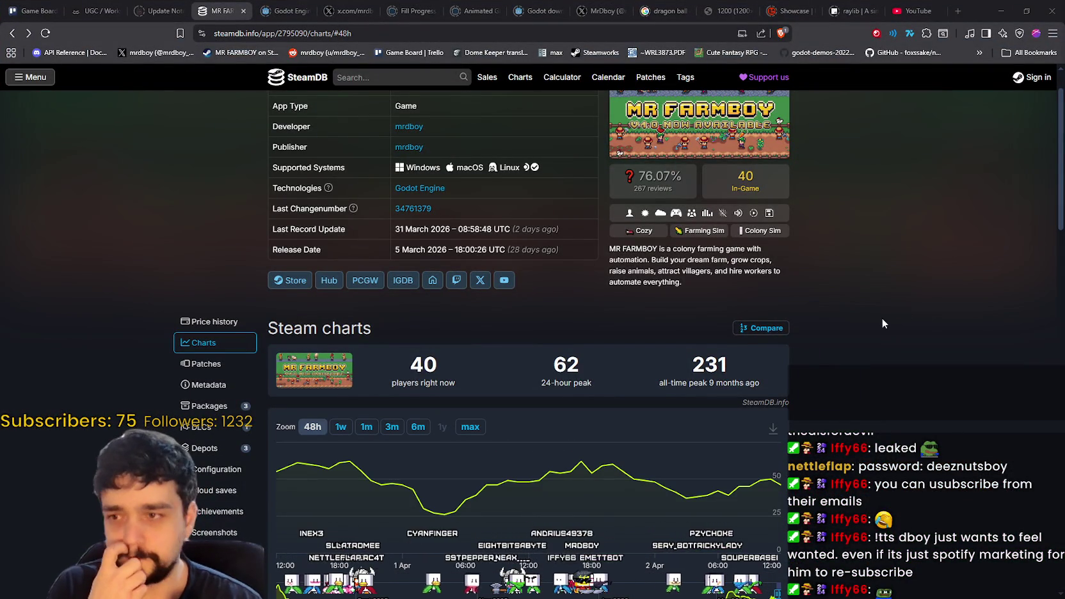
{"action": "left_click", "coordinate": [999, 11]}
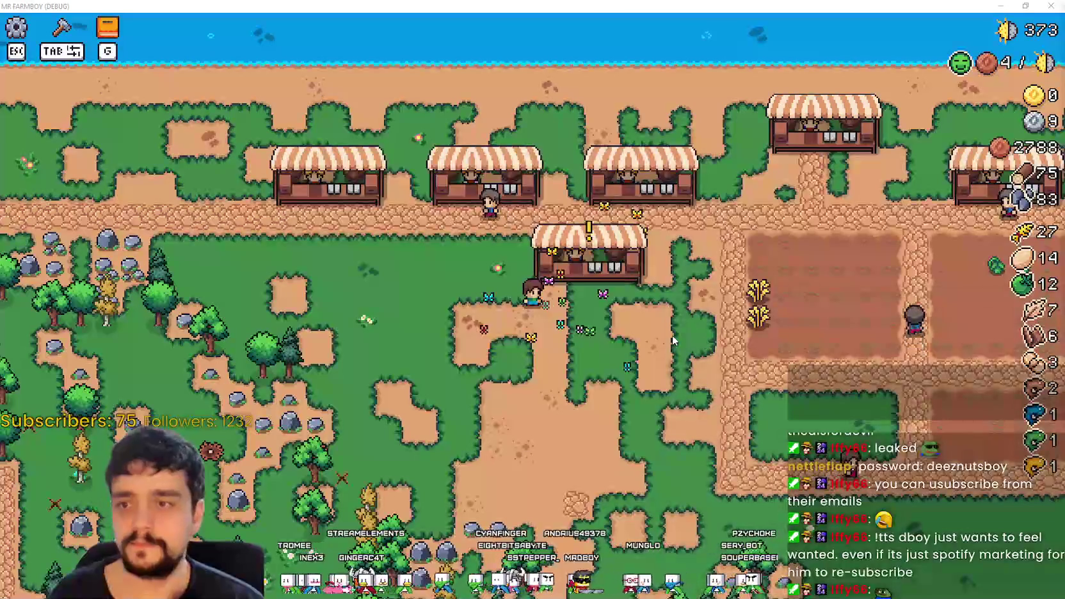
- Open and close the Market stall's window several times
{"action": "key", "text": "e"}
{"action": "key", "text": "Escape"}
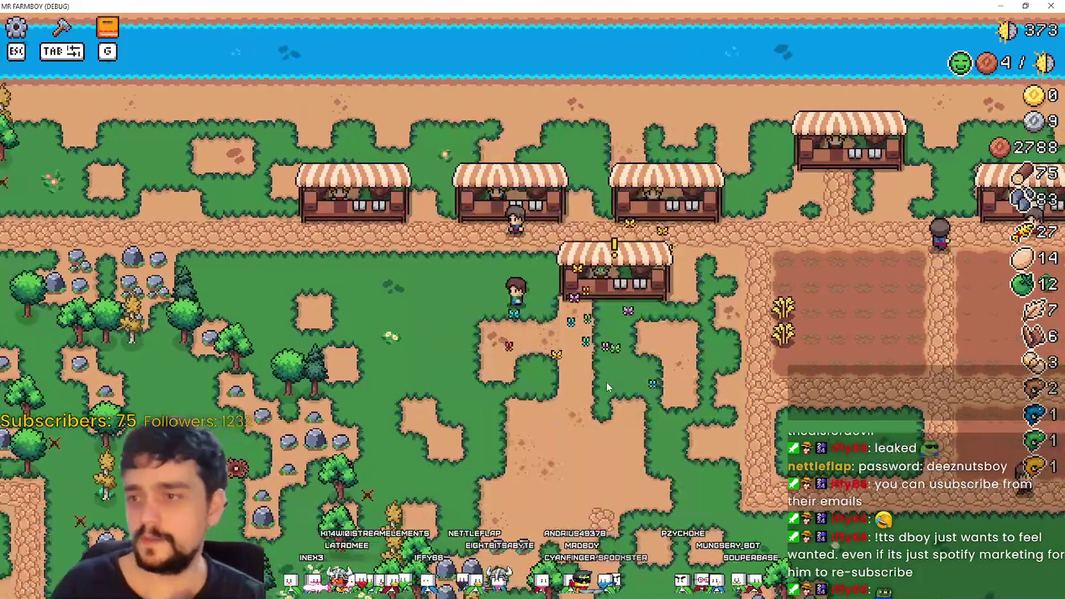
{"action": "key", "text": "e"}
{"action": "key", "text": "Escape"}
{"action": "key", "text": "e"}
{"action": "key", "text": "Escape"}
- Move the stall above the road and build it in the row of stalls
{"action": "key", "text": "e"}
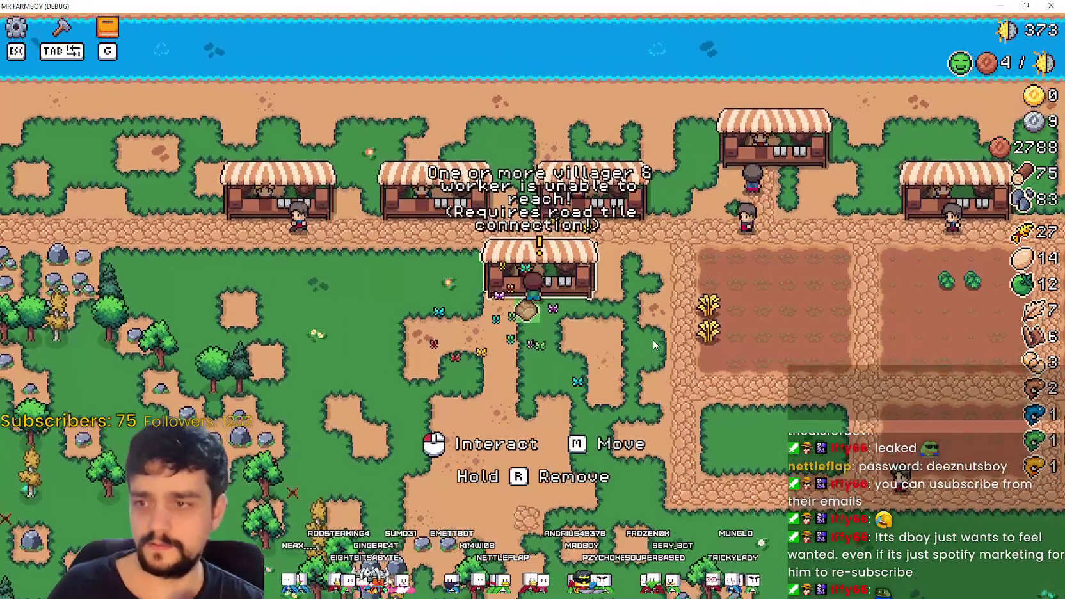
{"action": "key", "text": "a"}
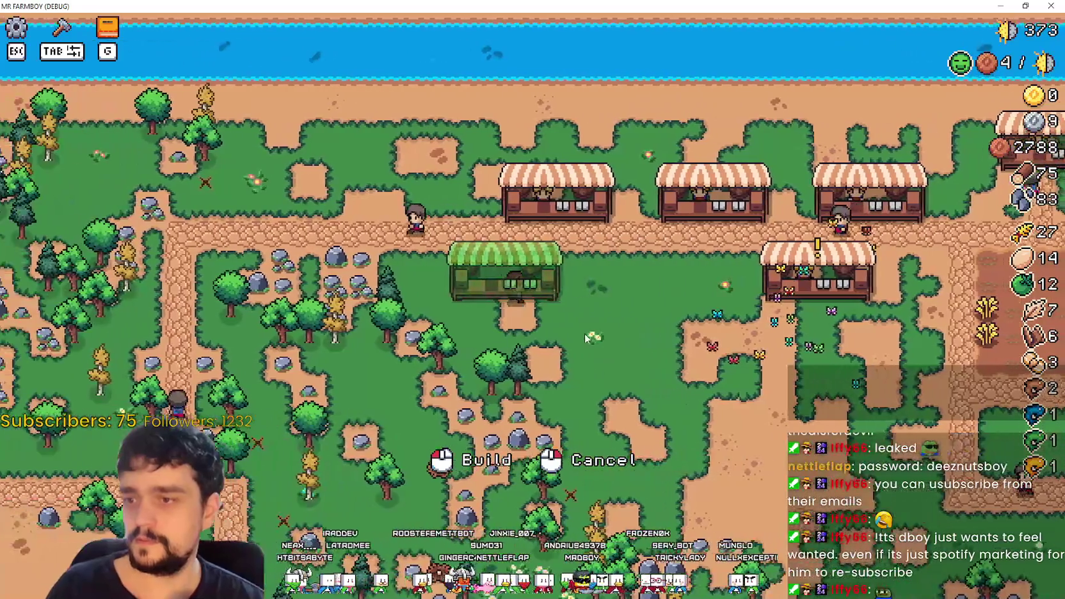
{"action": "key", "text": "w"}
{"action": "key", "text": "a"}
{"action": "key", "text": "w"}
{"action": "left_click", "coordinate": [589, 334]}
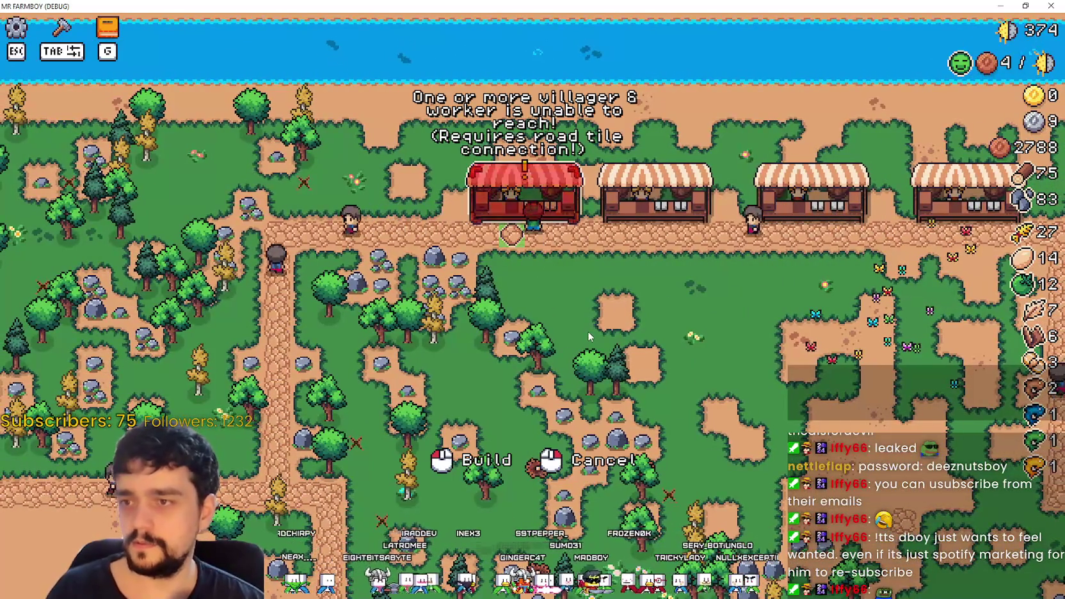
{"action": "key", "text": "a"}
{"action": "left_click", "coordinate": [587, 327]}
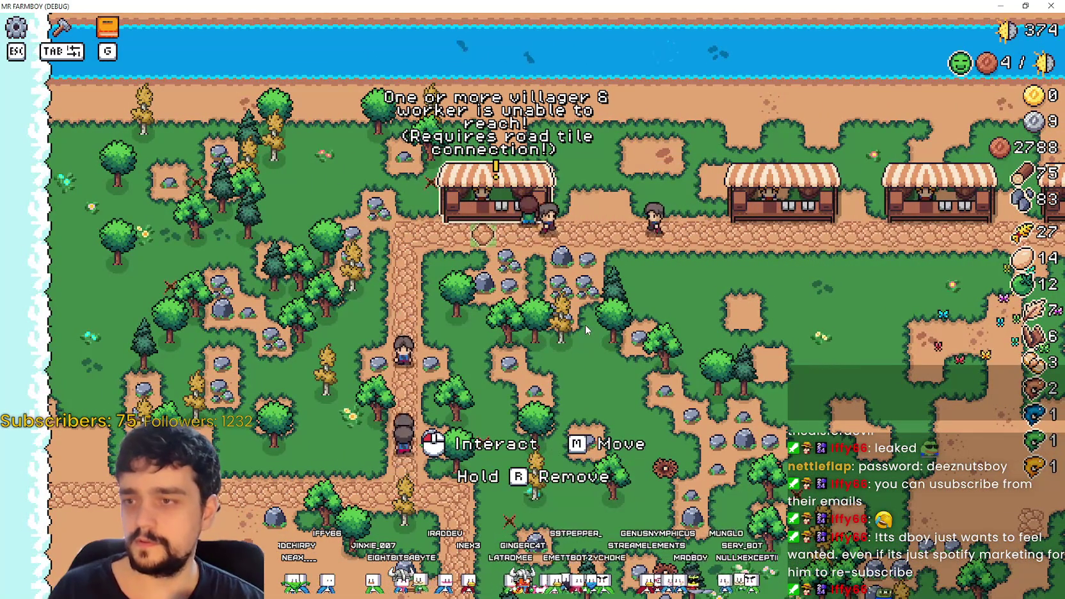
- Cancel another stall move, then return to Godot at line 375's return
{"action": "key", "text": "b"}
{"action": "key", "text": "d"}
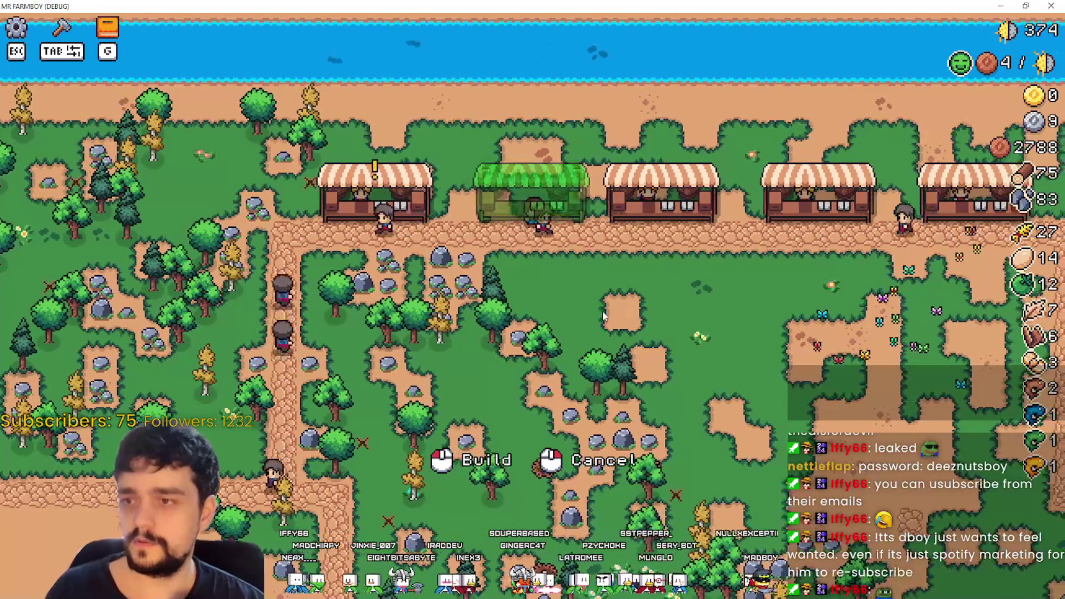
{"action": "right_click", "coordinate": [603, 311]}
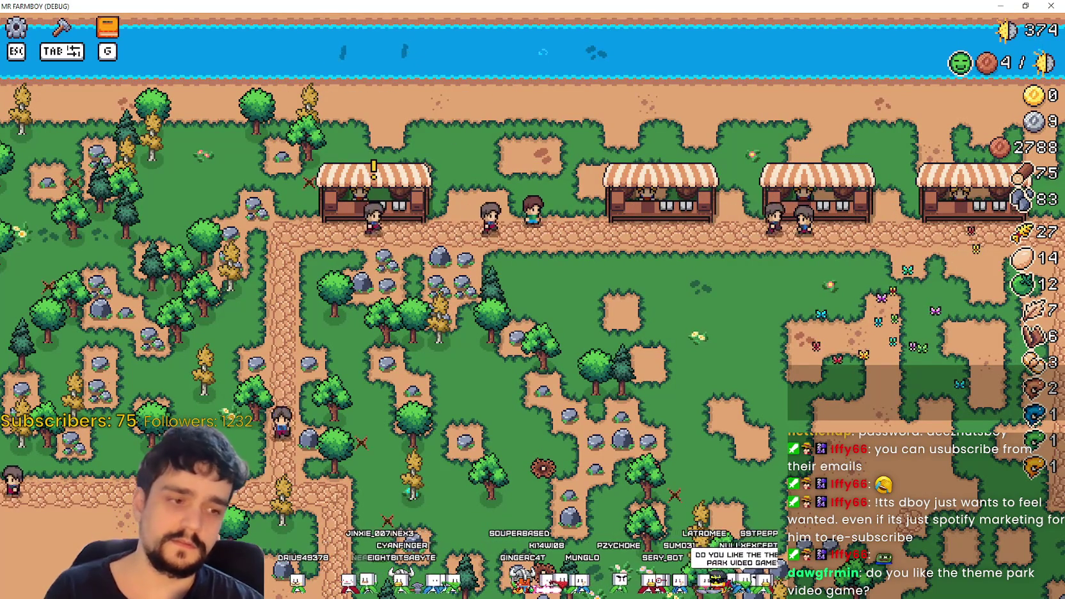
{"action": "key", "text": "alt+Tab"}
{"action": "left_click", "coordinate": [755, 254]}
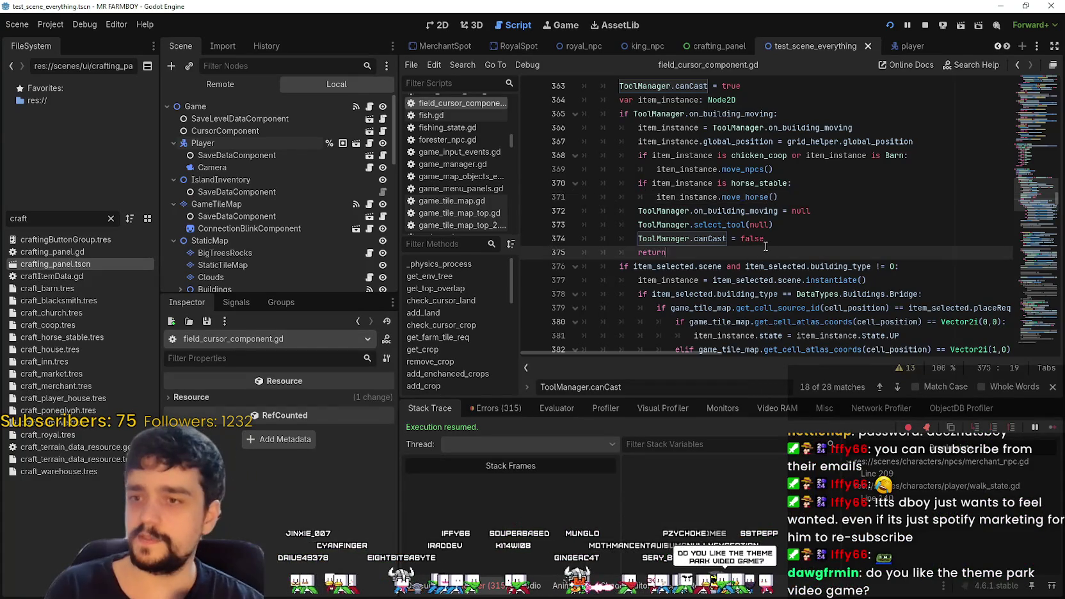
- Comment out the craft_use print line near add_building's canCast code
{"action": "scroll", "coordinate": [763, 247], "scroll_direction": "up", "scroll_amount": 2}
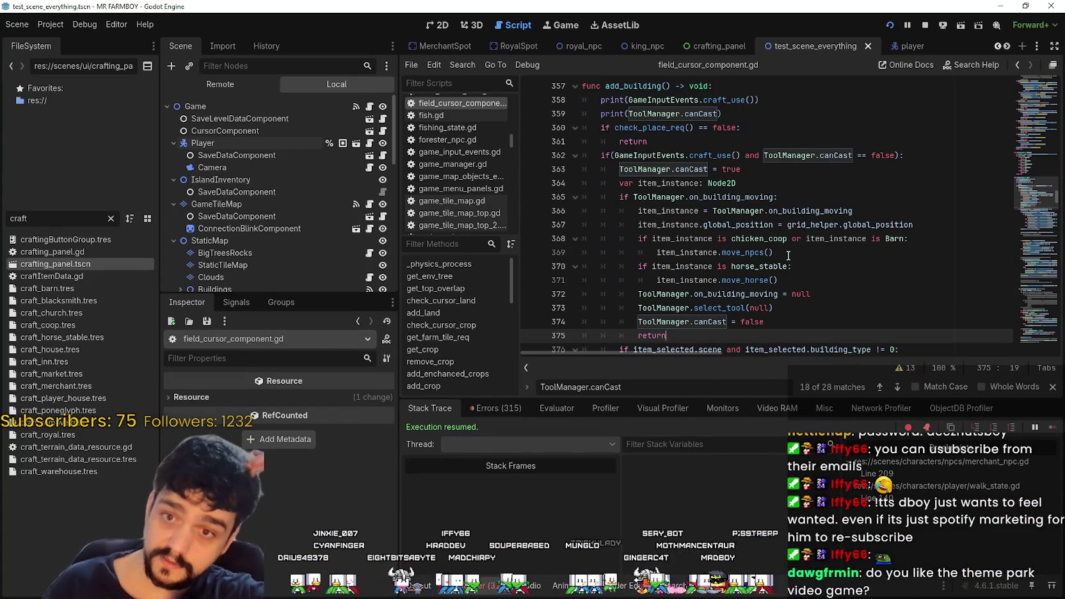
{"action": "left_click", "coordinate": [773, 140]}
{"action": "scroll", "coordinate": [758, 194], "scroll_direction": "up", "scroll_amount": 4}
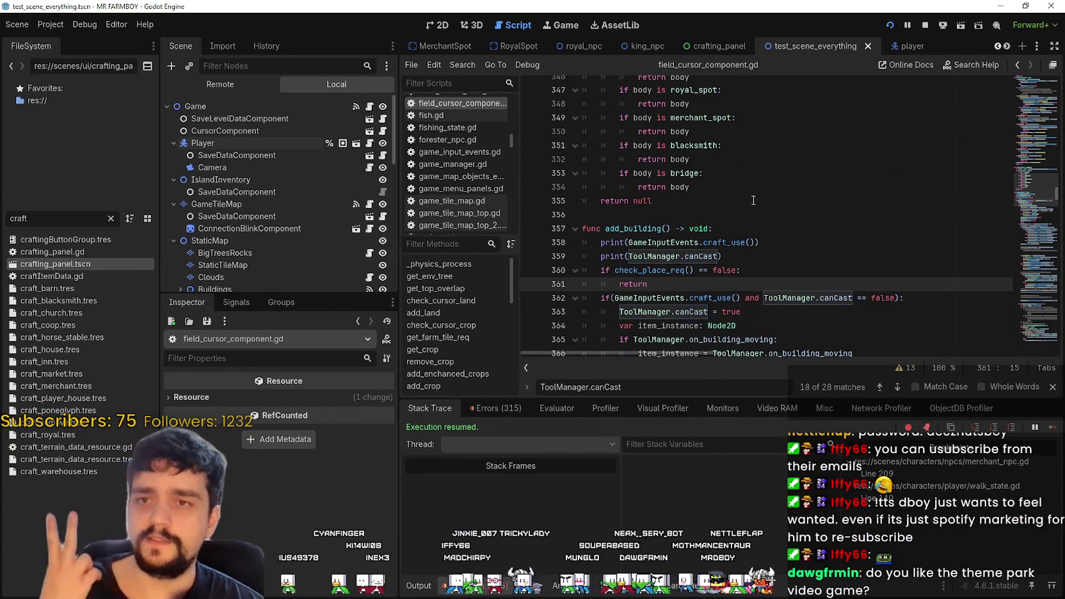
{"action": "left_click", "coordinate": [753, 215]}
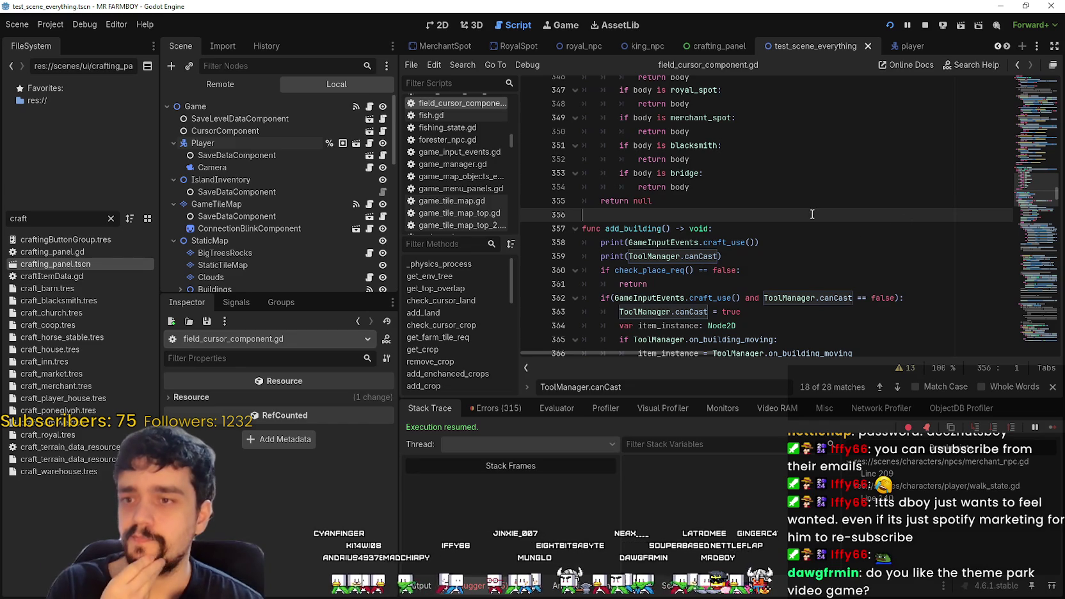
{"action": "scroll", "coordinate": [791, 193], "scroll_direction": "down", "scroll_amount": 2}
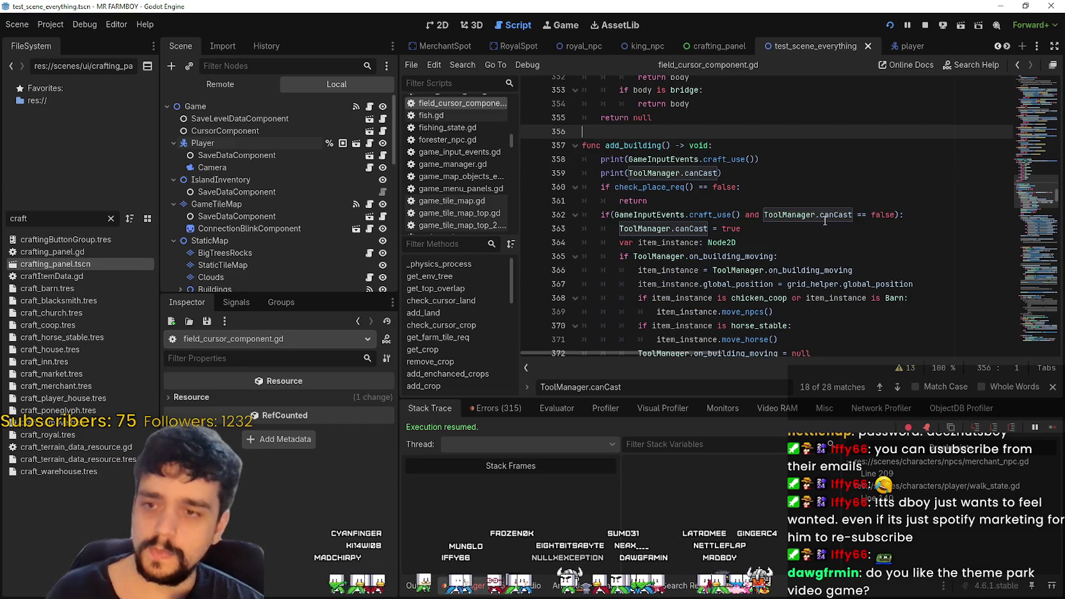
{"action": "left_click", "coordinate": [806, 187]}
{"action": "scroll", "coordinate": [807, 189], "scroll_direction": "up", "scroll_amount": 1}
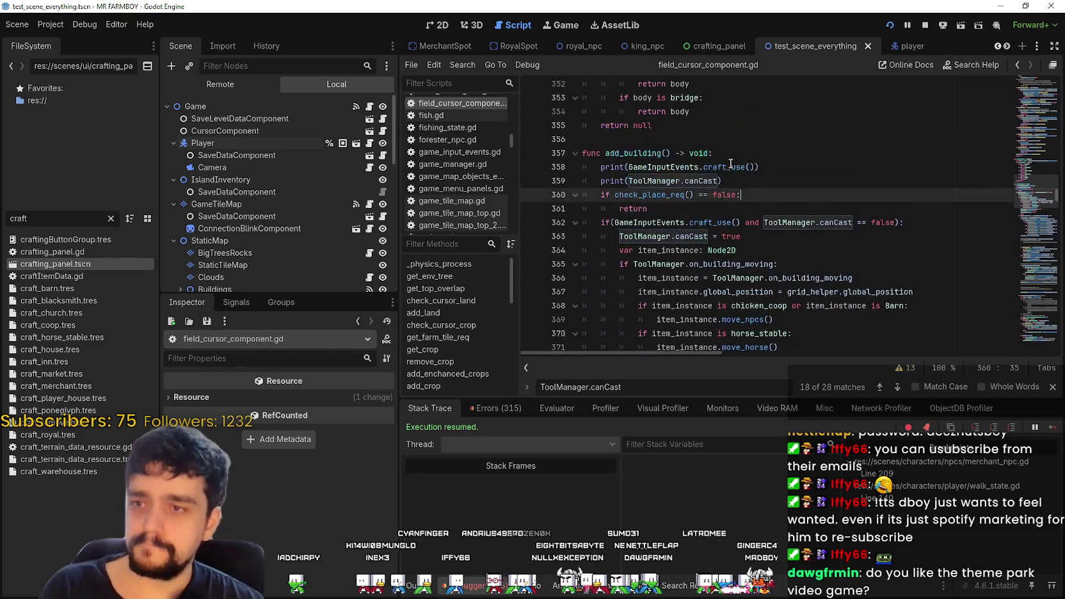
{"action": "left_click", "coordinate": [598, 216]}
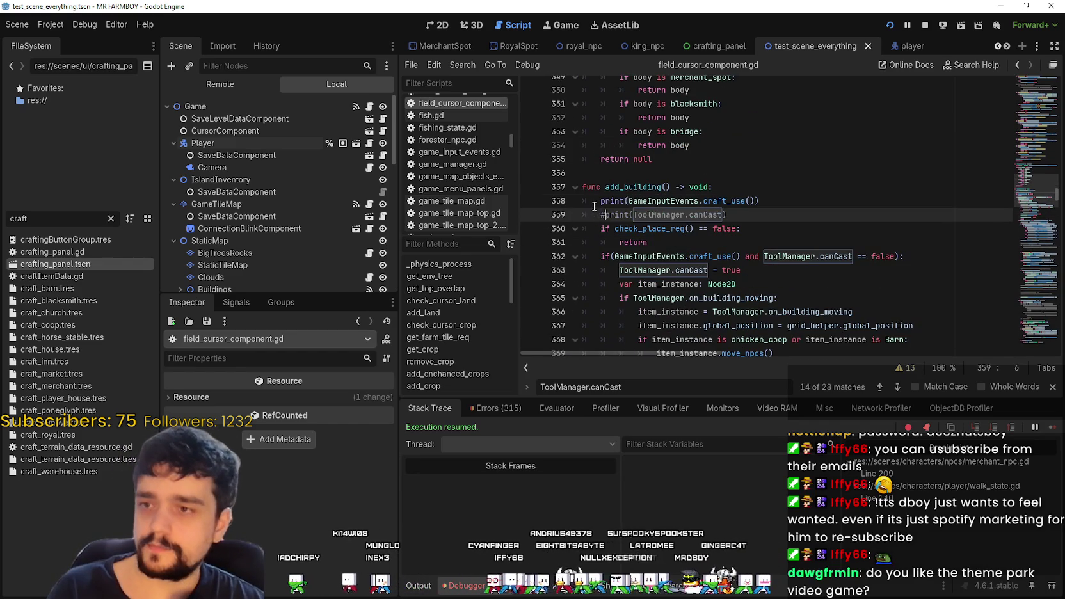
{"action": "key", "text": "Up"}
{"action": "key", "text": "ctrl+k"}
- Save field_cursor_component.gd and show the Remote scene tree in the Scene dock
{"action": "left_click_drag", "start_coordinate": [743, 270], "coordinate": [610, 272]}
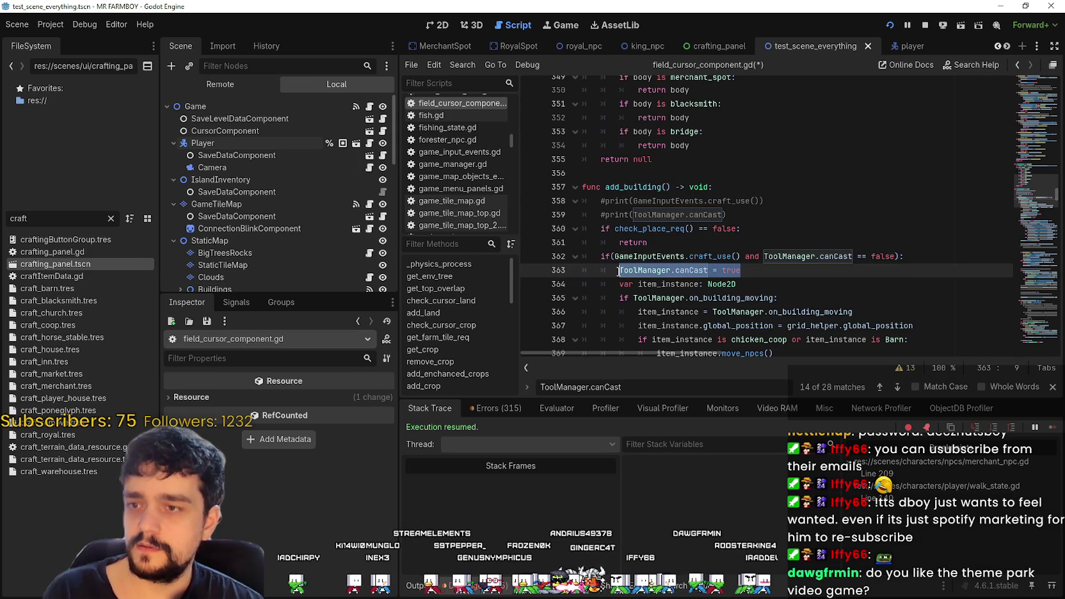
{"action": "left_click", "coordinate": [653, 242]}
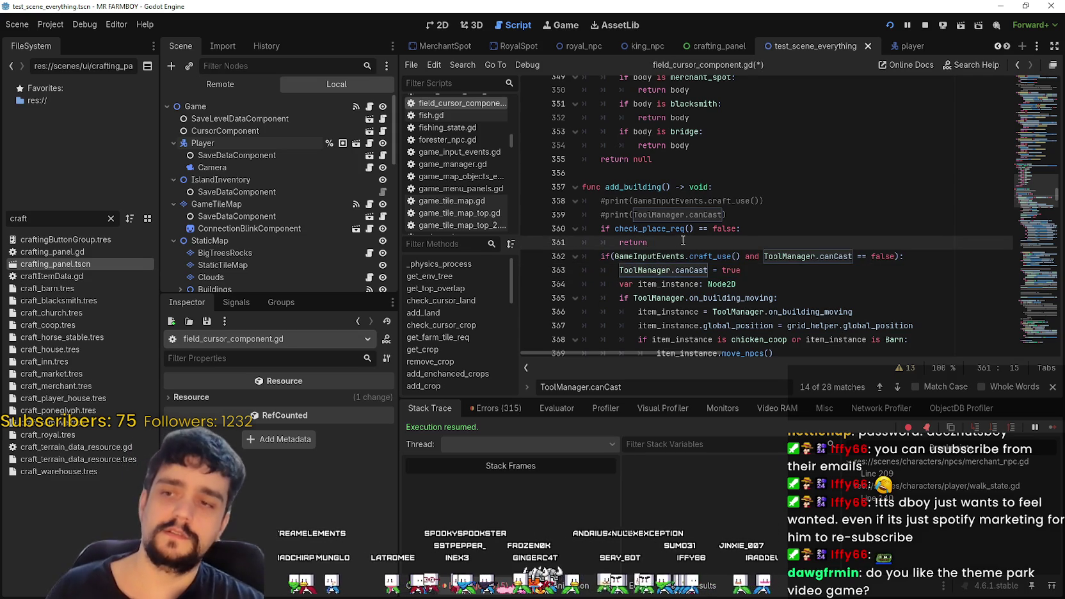
{"action": "key", "text": "ctrl+s"}
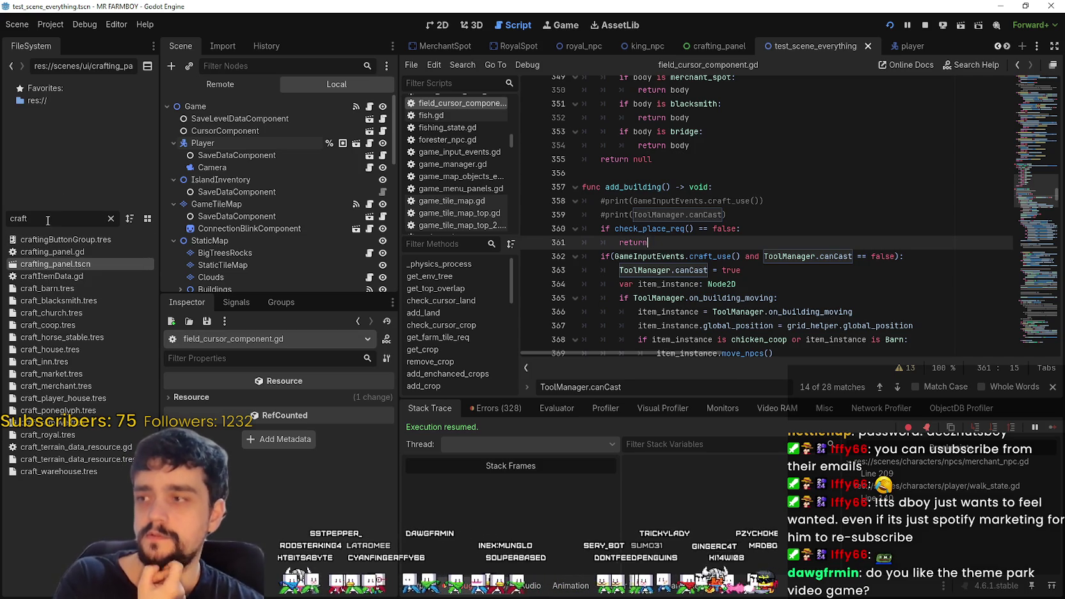
{"action": "left_click", "coordinate": [762, 174]}
{"action": "left_click", "coordinate": [229, 87]}
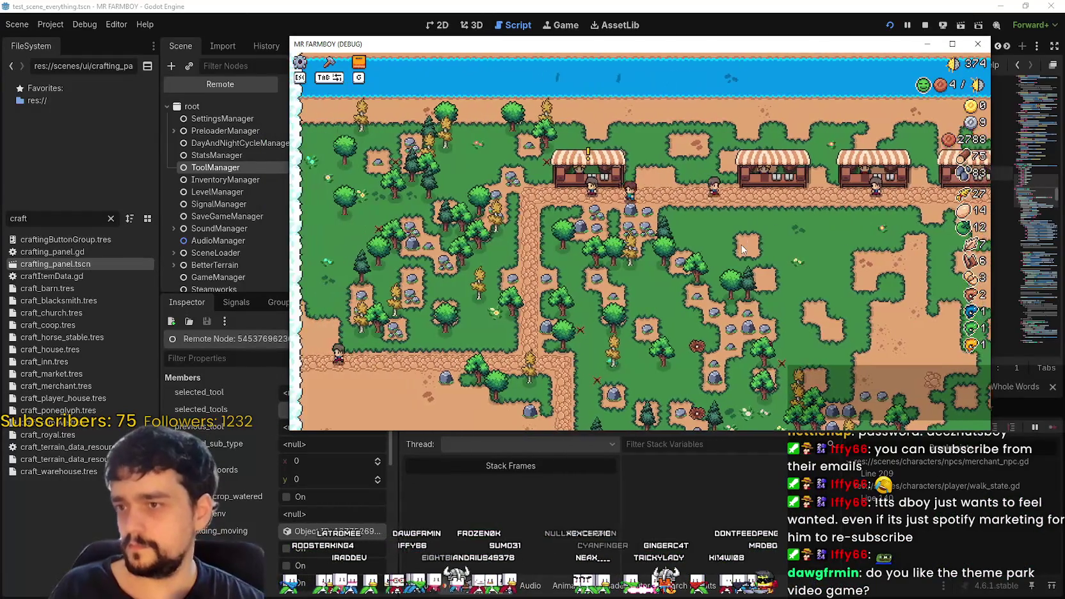
- Put the Market stall into move mode, cancel it, and walk around the map
{"action": "mouse_move", "coordinate": [598, 38]}
{"action": "left_mouse_down"}
{"action": "mouse_move", "coordinate": [665, 25]}
{"action": "mouse_move", "coordinate": [670, 12]}
{"action": "left_mouse_up"}
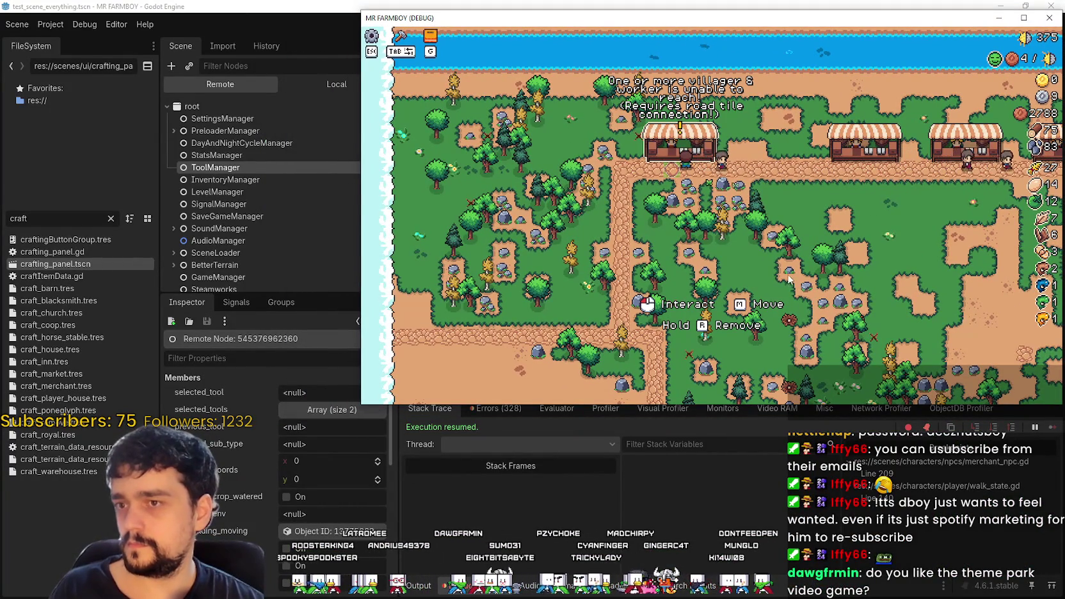
{"action": "key", "text": "m"}
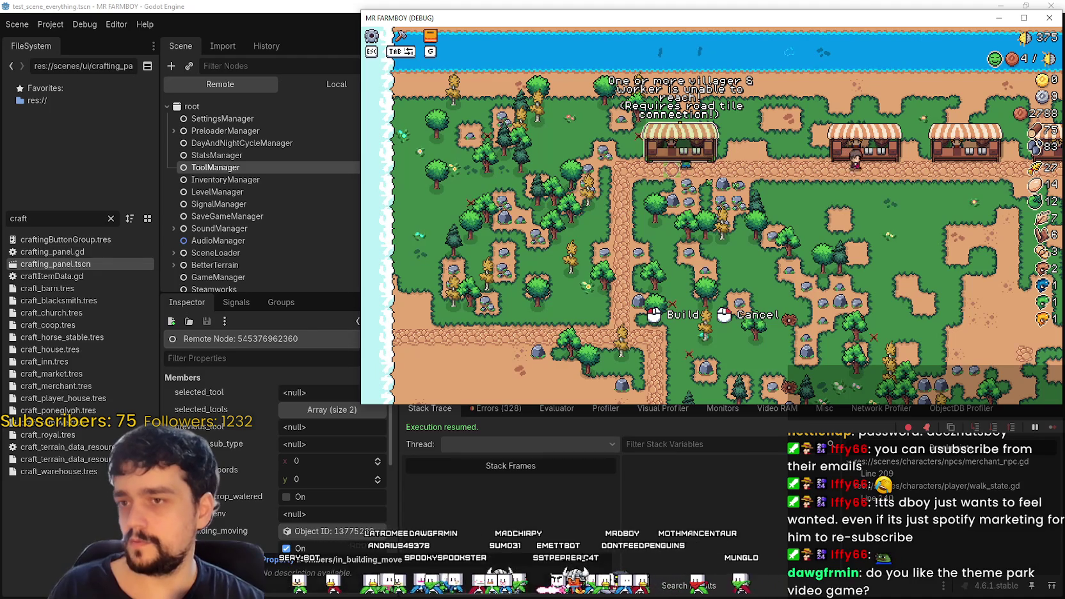
{"action": "key", "text": "d"}
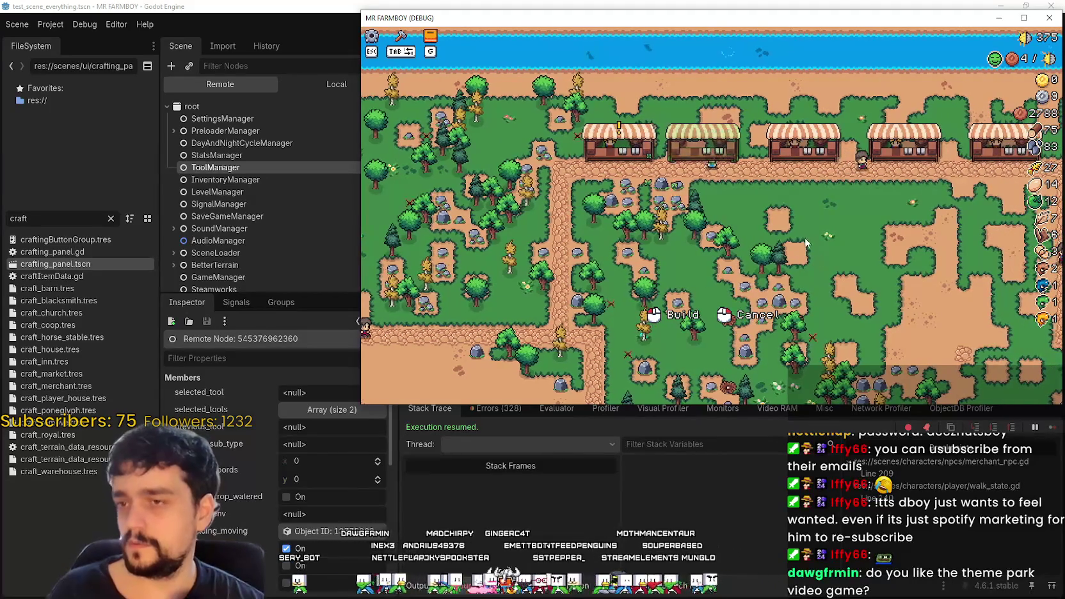
{"action": "right_click", "coordinate": [799, 239]}
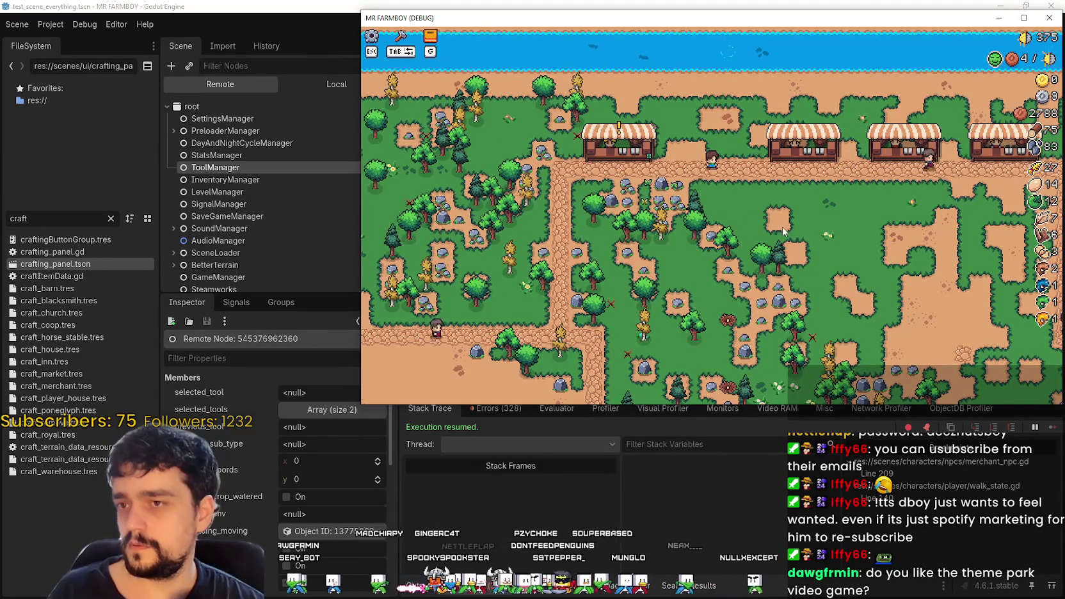
{"action": "key", "text": "a"}
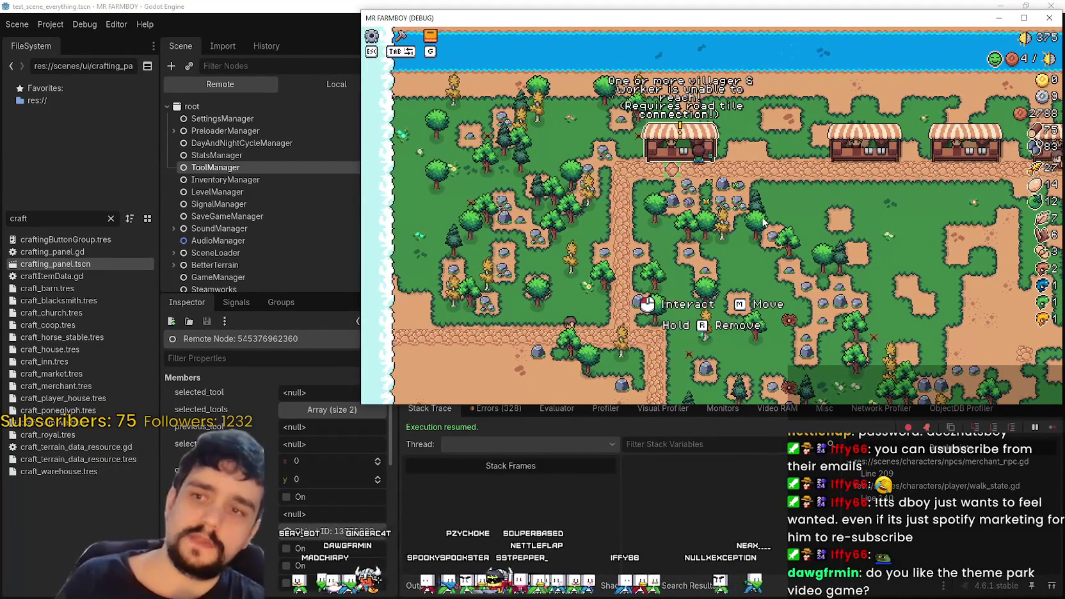
{"action": "key", "text": "d"}
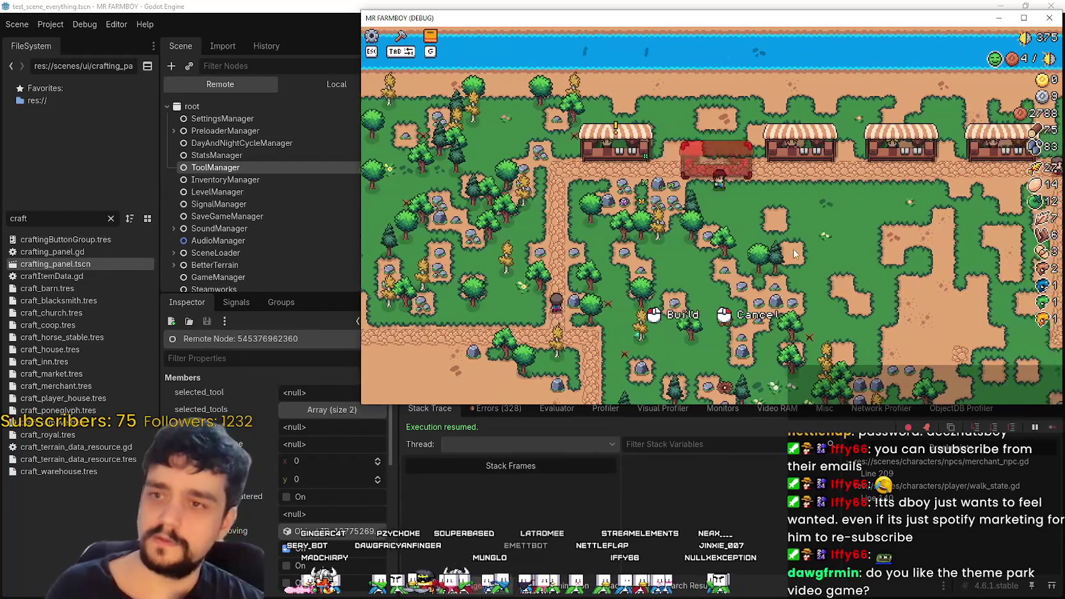
{"action": "key", "text": "d"}
{"action": "key", "text": "s"}
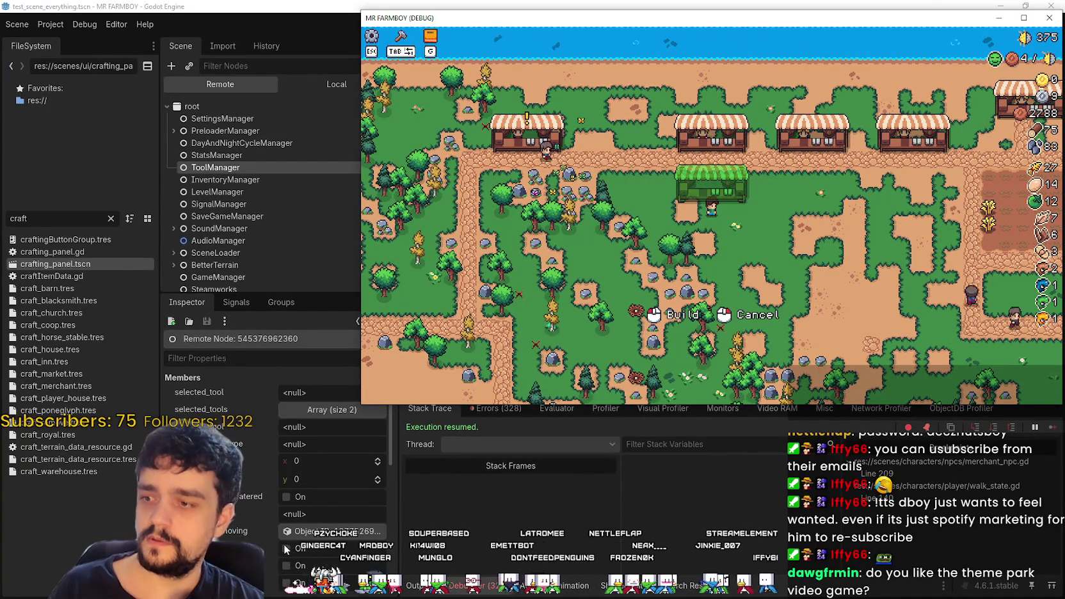
{"action": "scroll", "coordinate": [285, 545], "scroll_direction": "down", "scroll_amount": 2}
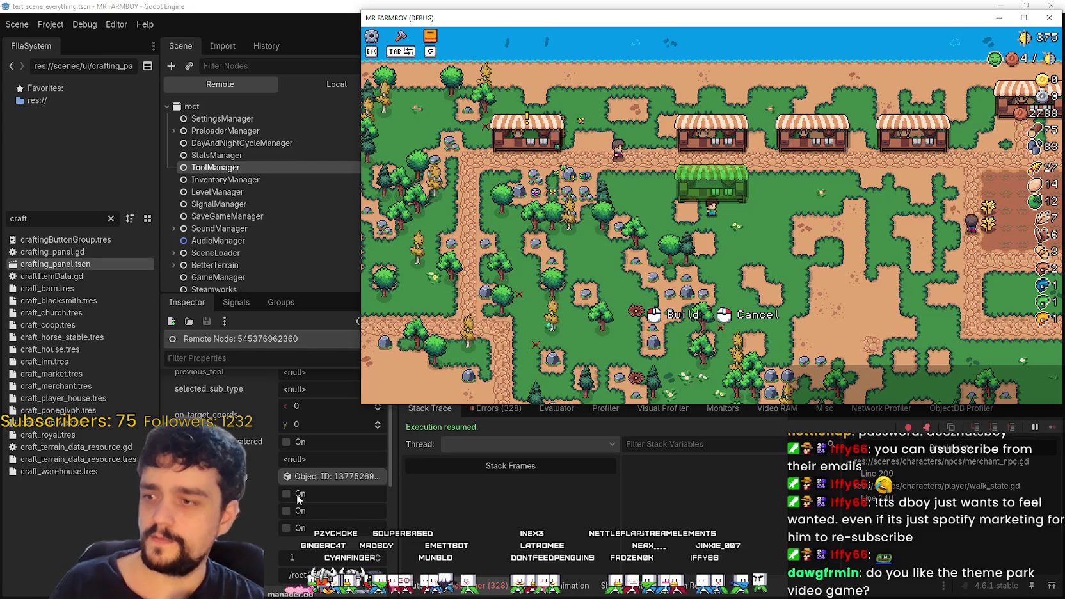
{"action": "key", "text": "a"}
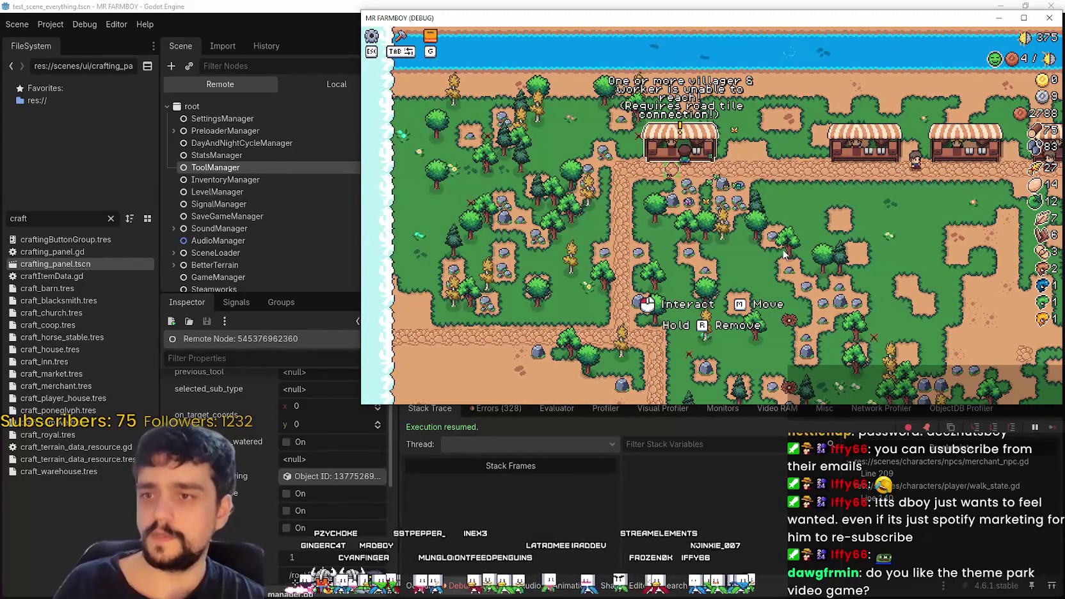
- Move the stall right and build it, pick it up again, then refocus Godot
{"action": "key", "text": "e"}
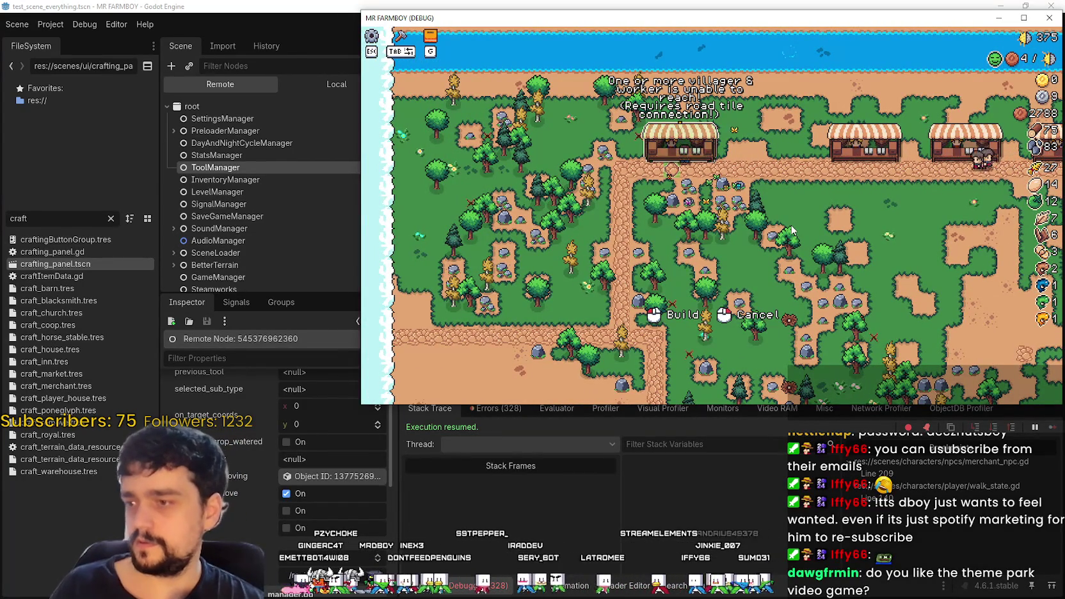
{"action": "key", "text": "d"}
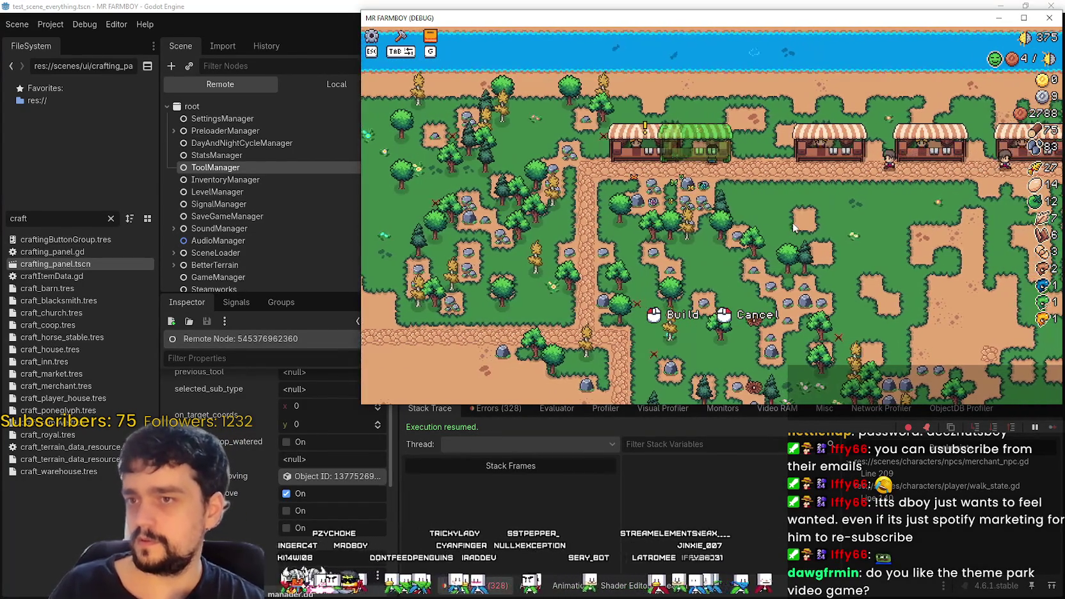
{"action": "left_click", "coordinate": [792, 222]}
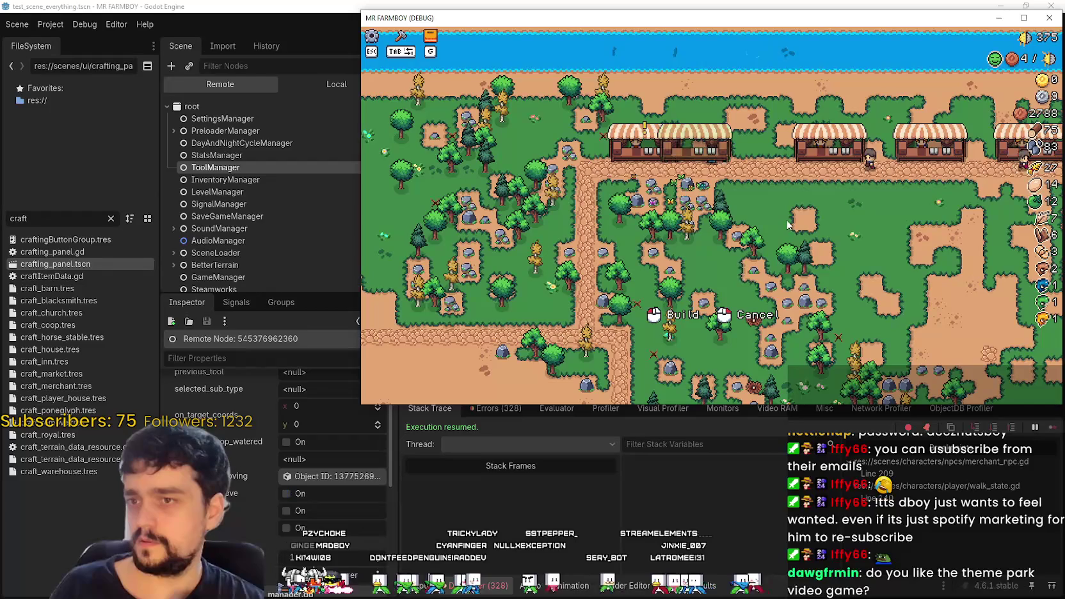
{"action": "key", "text": "a"}
{"action": "key", "text": "m"}
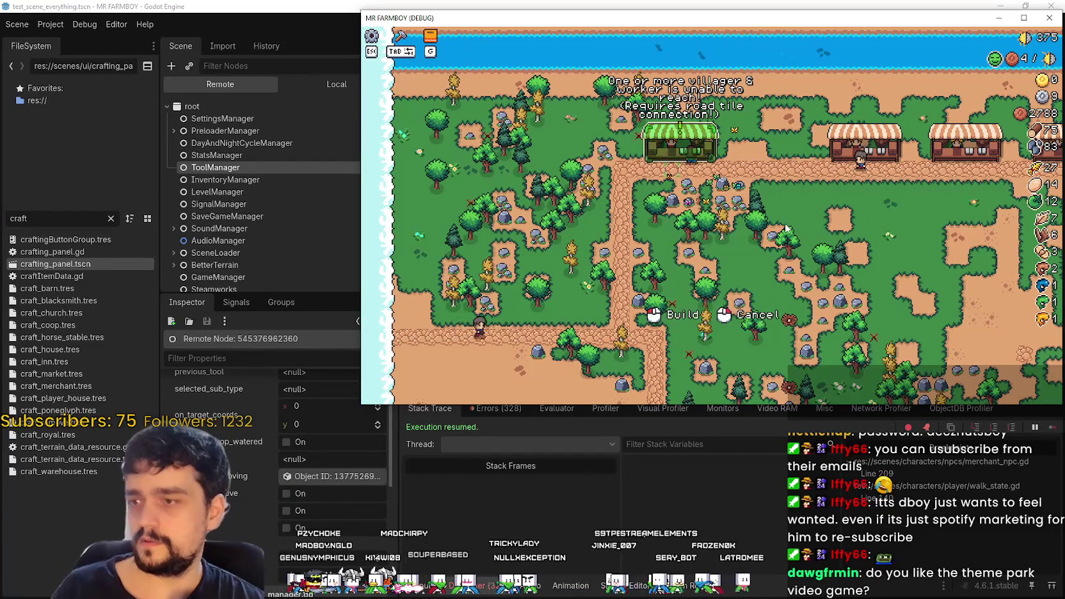
{"action": "left_click", "coordinate": [393, 6]}
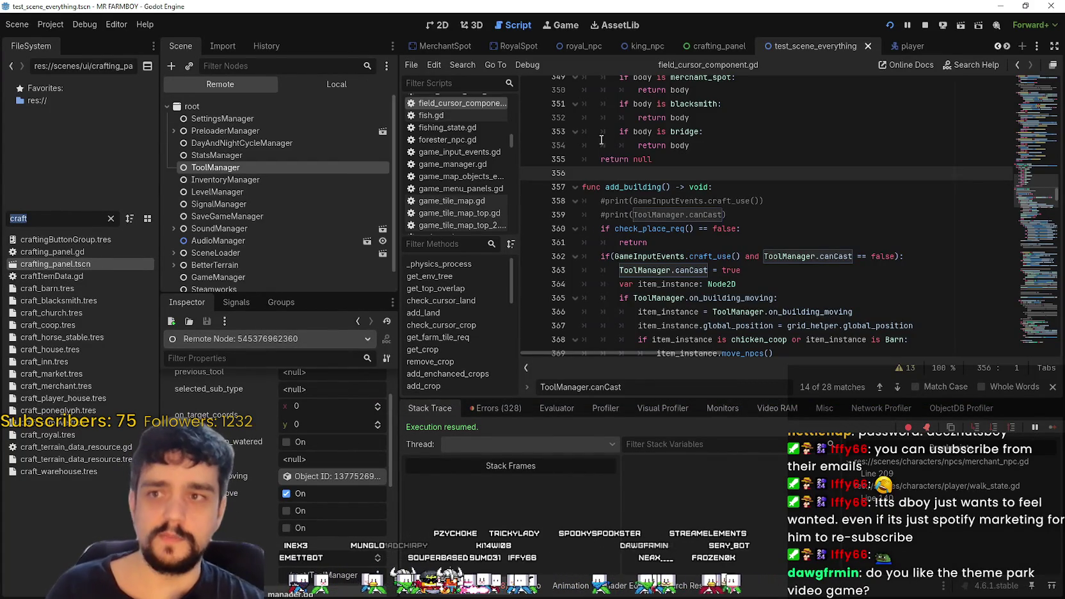
- Open the Warehouse node's script and look up the building symbol to open building.gd
{"action": "left_click", "coordinate": [997, 50]}
{"action": "left_click", "coordinate": [997, 49]}
{"action": "left_click", "coordinate": [997, 49]}
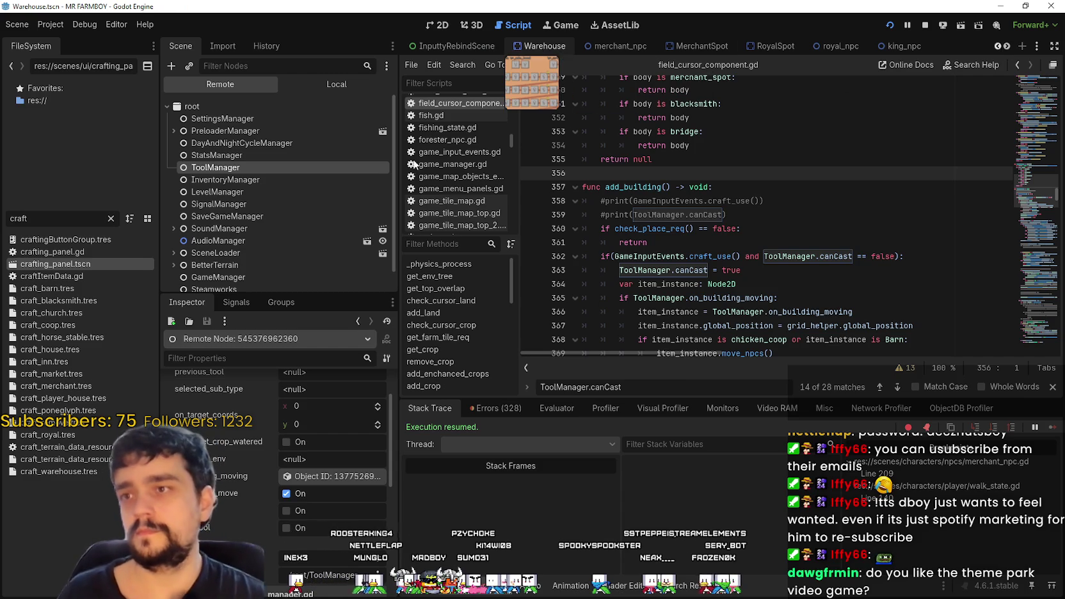
{"action": "left_click", "coordinate": [339, 89]}
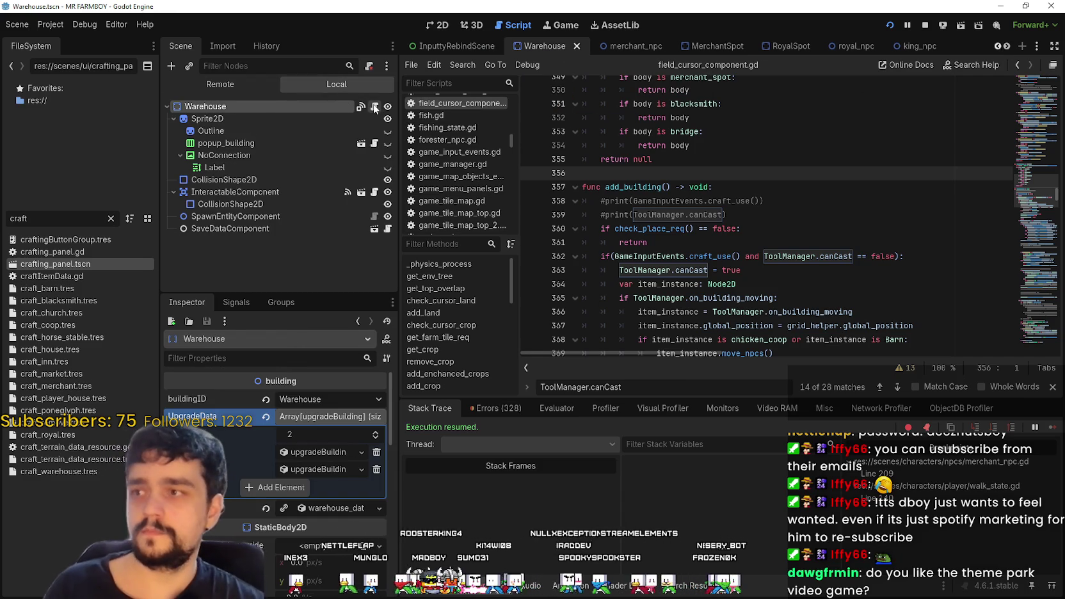
{"action": "left_click", "coordinate": [375, 107]}
{"action": "right_click", "coordinate": [644, 99]}
{"action": "left_click", "coordinate": [695, 269]}
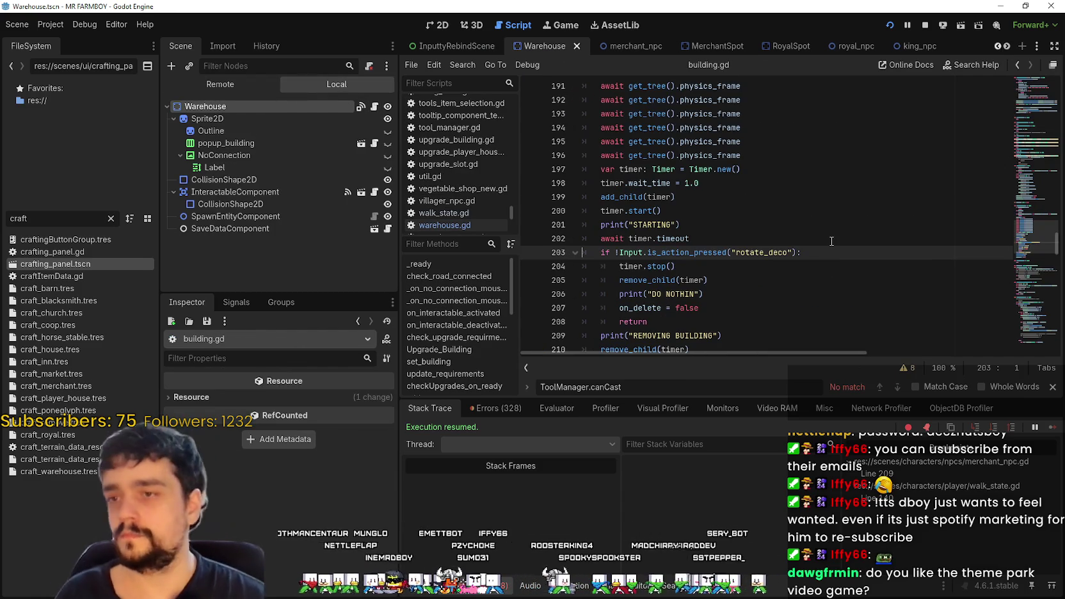
- Find move_building's in_building_move = true on line 176, then return to the game
{"action": "scroll", "coordinate": [823, 246], "scroll_direction": "up", "scroll_amount": 4}
{"action": "scroll", "coordinate": [815, 247], "scroll_direction": "up", "scroll_amount": 10}
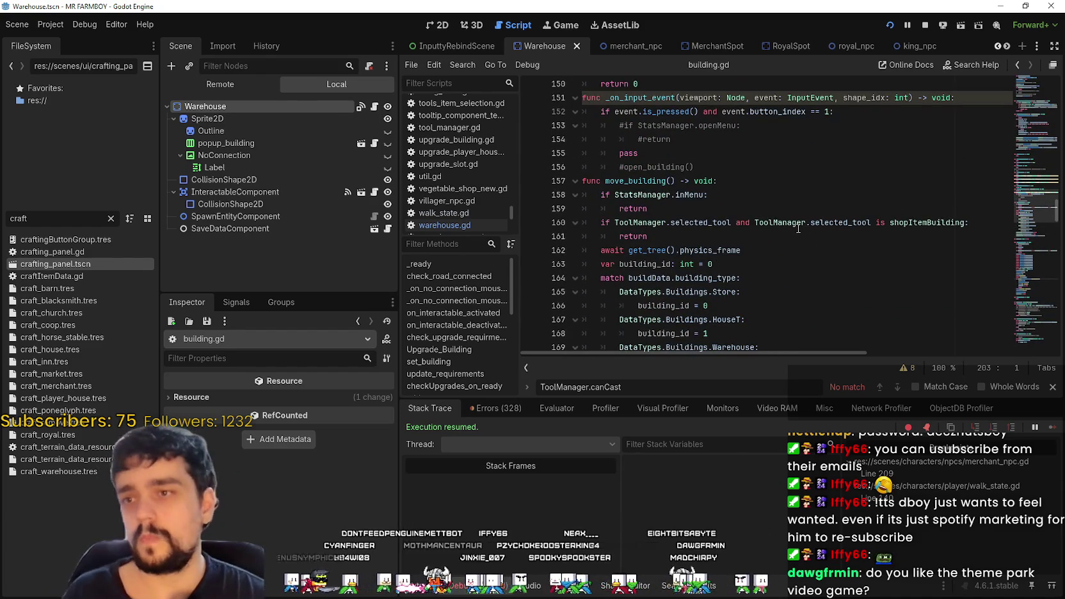
{"action": "mouse_move", "coordinate": [797, 220]}
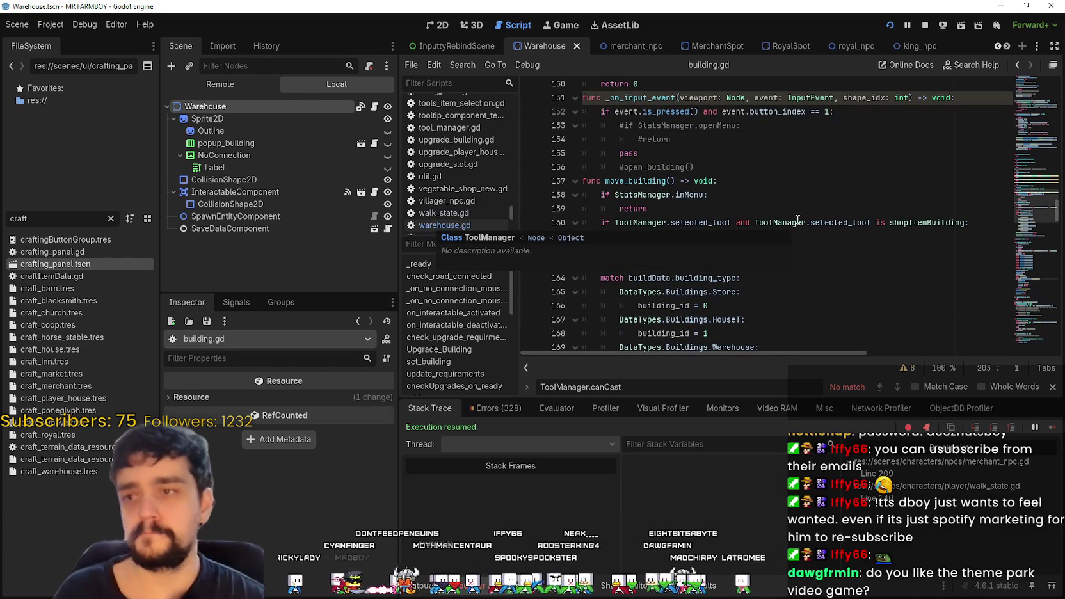
{"action": "left_click", "coordinate": [647, 181]}
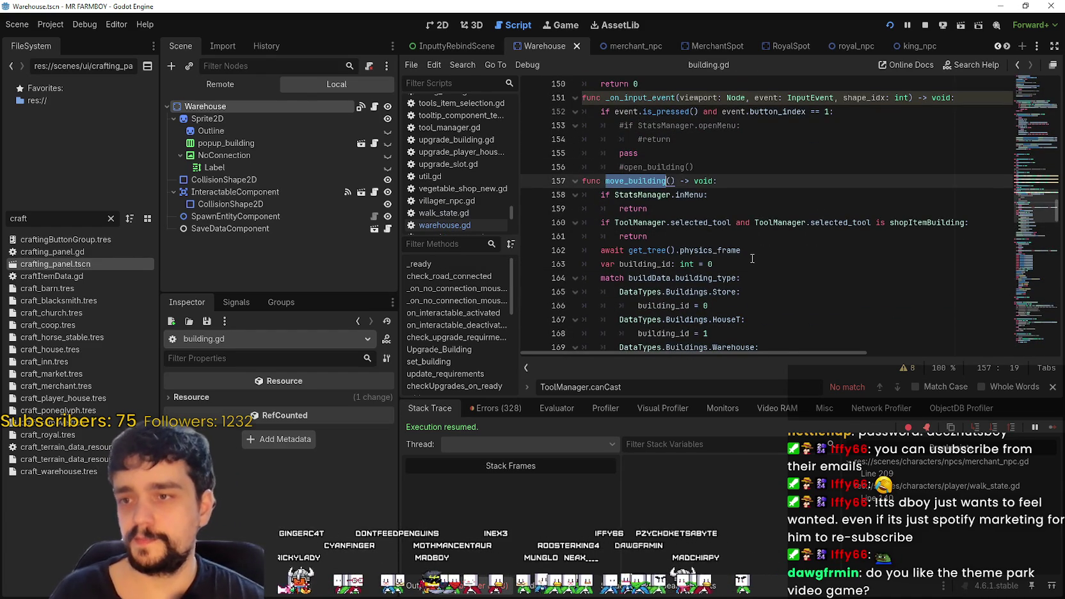
{"action": "scroll", "coordinate": [746, 254], "scroll_direction": "down", "scroll_amount": 3}
{"action": "left_click", "coordinate": [844, 292]}
{"action": "scroll", "coordinate": [850, 339], "scroll_direction": "down", "scroll_amount": 1}
{"action": "scroll", "coordinate": [850, 338], "scroll_direction": "down", "scroll_amount": 1}
{"action": "mouse_move", "coordinate": [763, 237]}
{"action": "left_mouse_down"}
{"action": "mouse_move", "coordinate": [640, 222]}
{"action": "mouse_move", "coordinate": [616, 236]}
{"action": "left_mouse_up"}
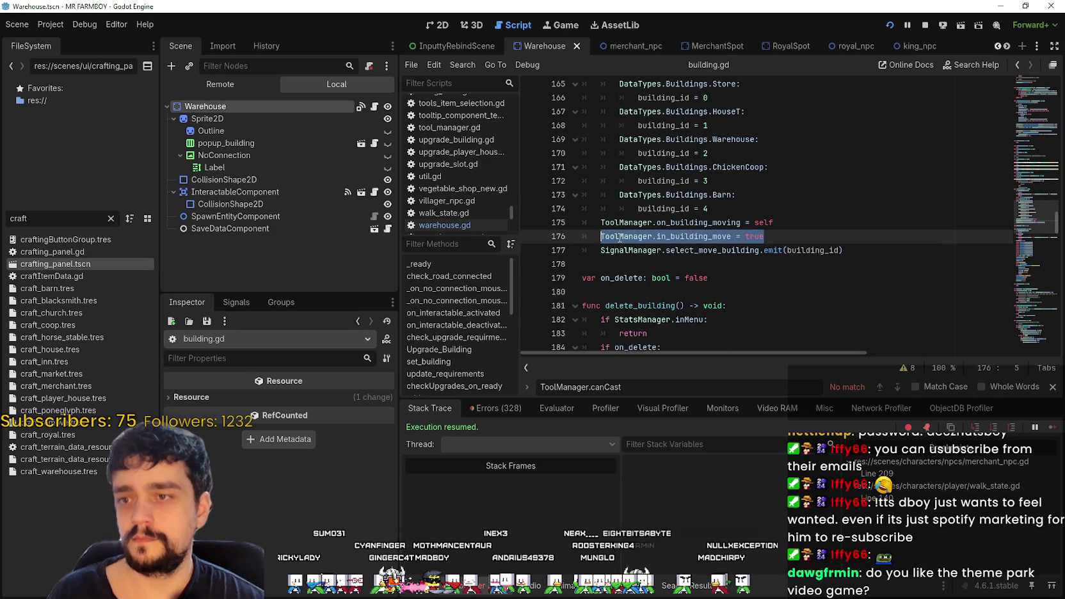
{"action": "scroll", "coordinate": [802, 272], "scroll_direction": "up", "scroll_amount": 1}
{"action": "scroll", "coordinate": [802, 273], "scroll_direction": "up", "scroll_amount": 1}
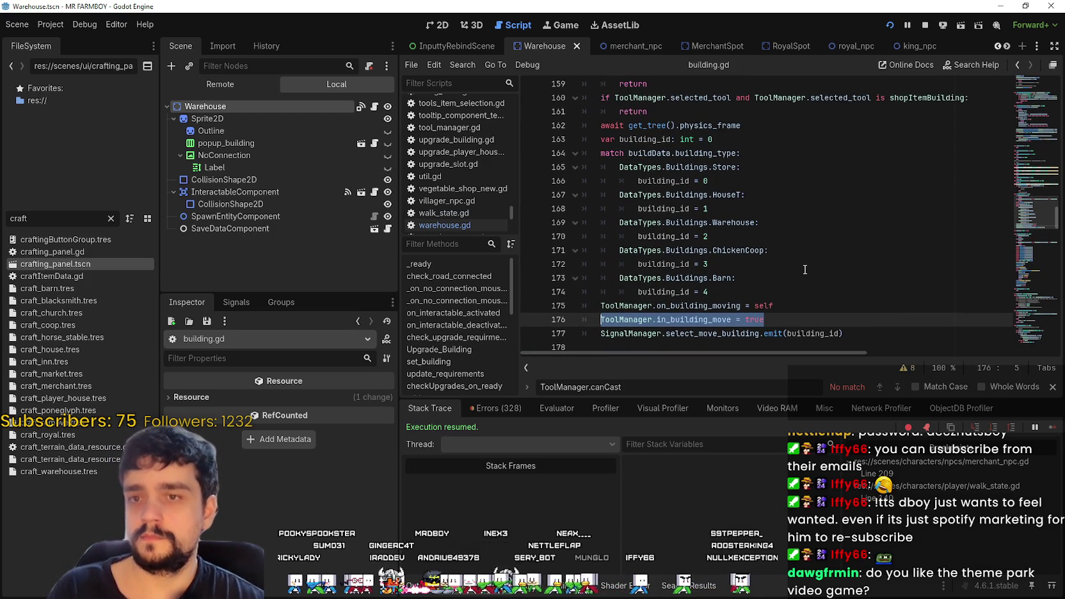
{"action": "scroll", "coordinate": [804, 265], "scroll_direction": "up", "scroll_amount": 1}
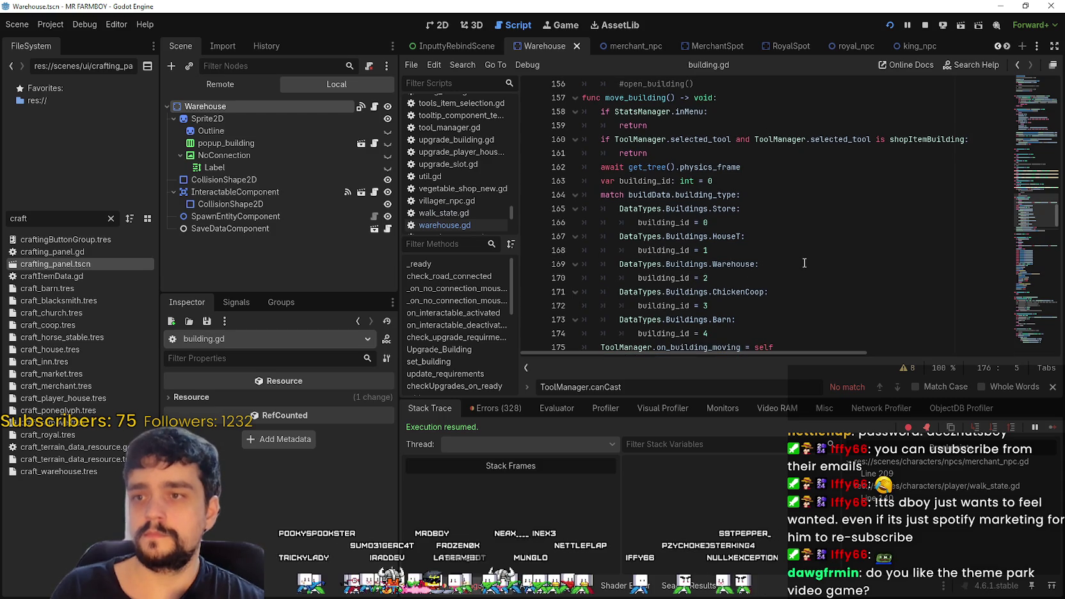
{"action": "scroll", "coordinate": [802, 267], "scroll_direction": "down", "scroll_amount": 2}
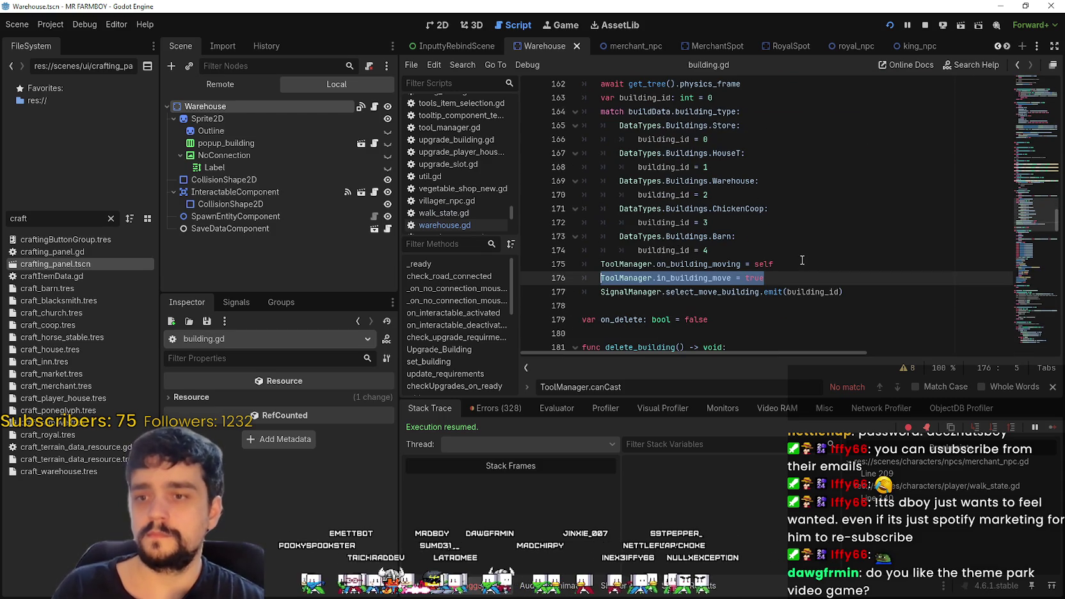
{"action": "key", "text": "alt+Tab"}
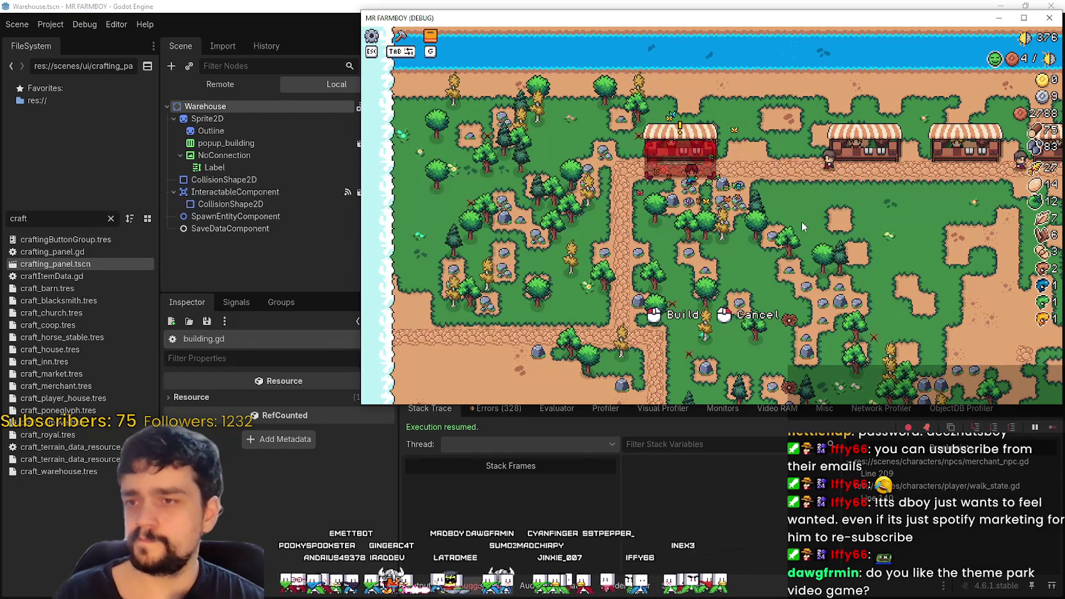
- Cancel the stall move in the game, then select in_building_move on line 176
{"action": "key", "text": "b"}
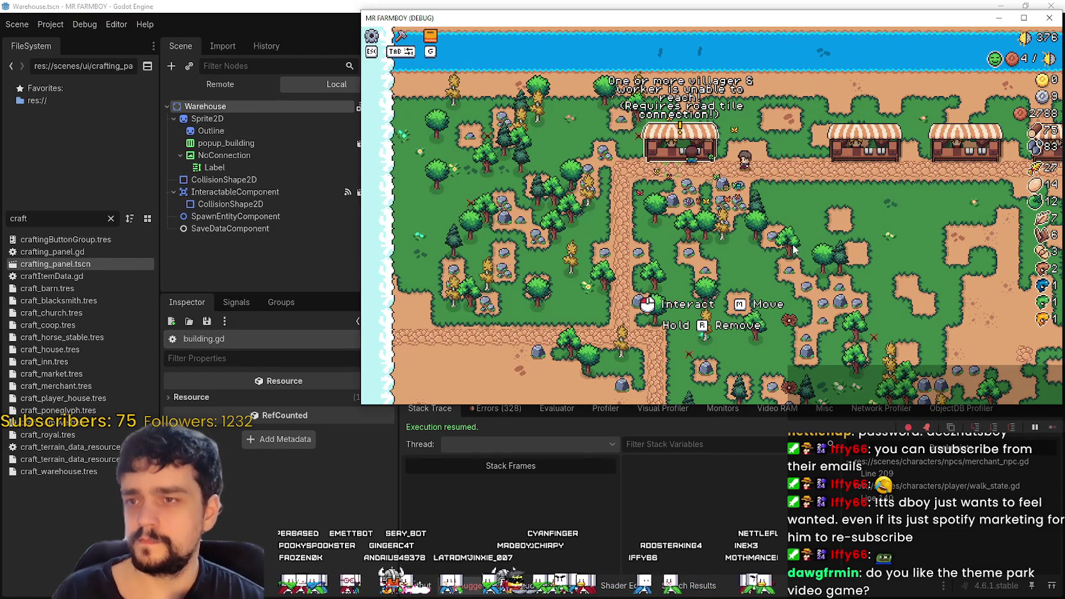
{"action": "right_click", "coordinate": [802, 212]}
{"action": "key", "text": "alt+Tab"}
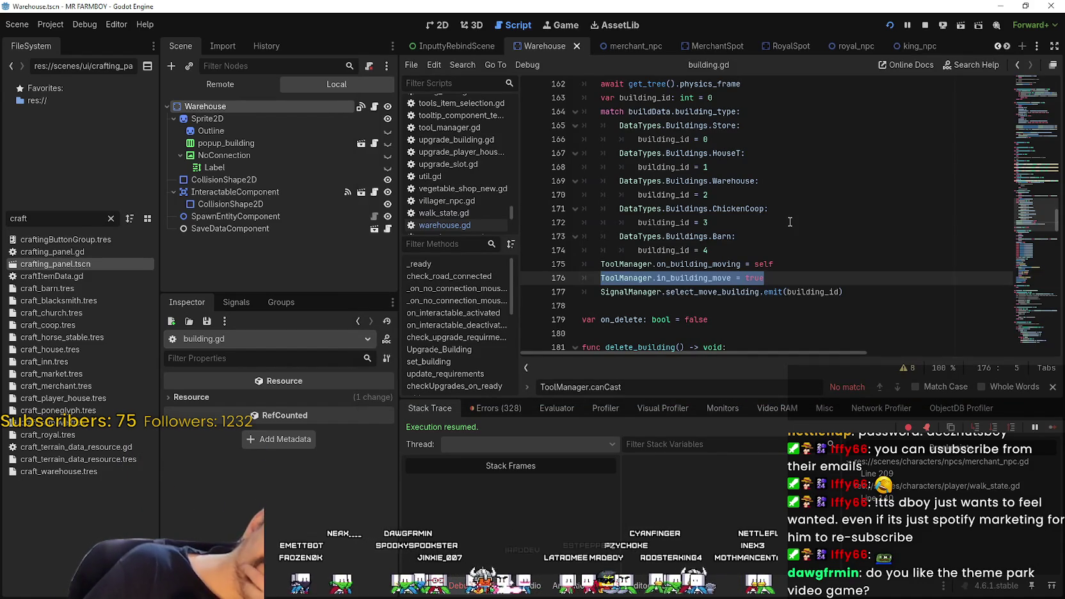
{"action": "left_click", "coordinate": [778, 277]}
{"action": "left_click", "coordinate": [639, 294]}
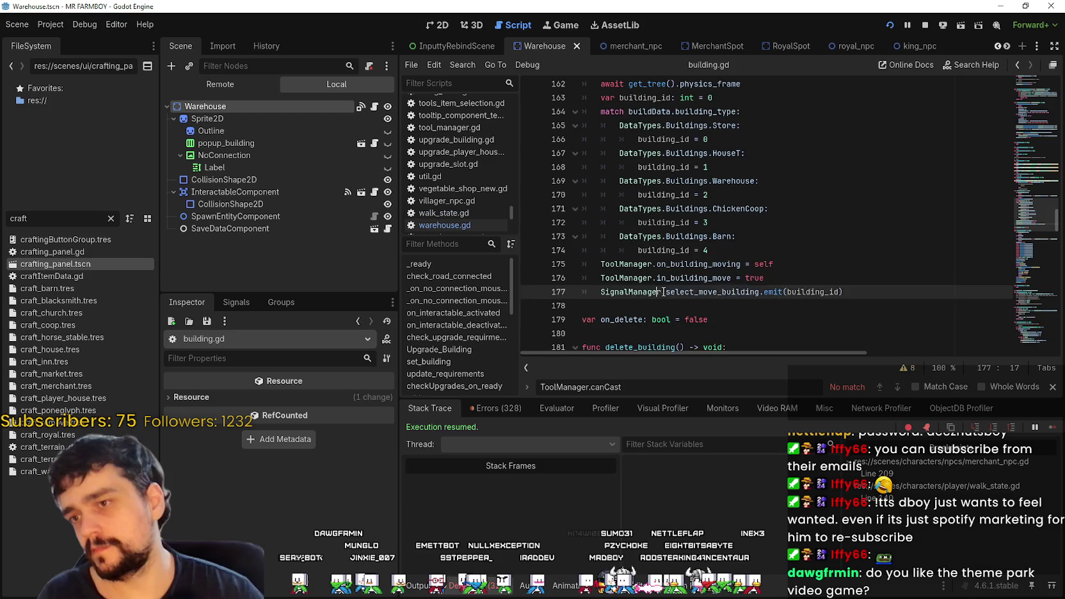
{"action": "scroll", "coordinate": [640, 291], "scroll_direction": "up", "scroll_amount": 1}
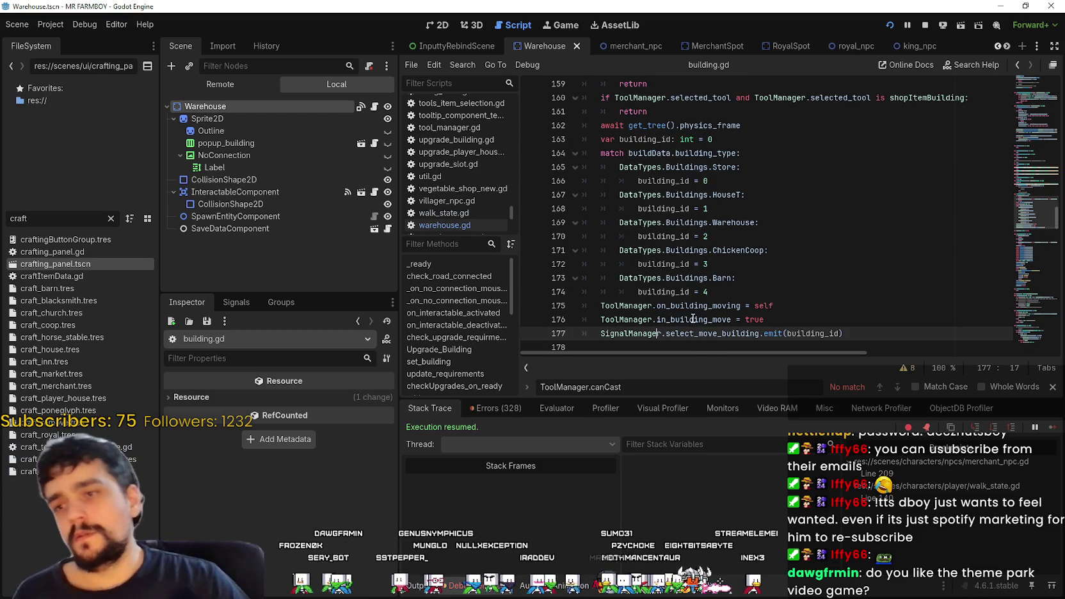
{"action": "left_click", "coordinate": [701, 307]}
{"action": "left_click", "coordinate": [696, 323]}
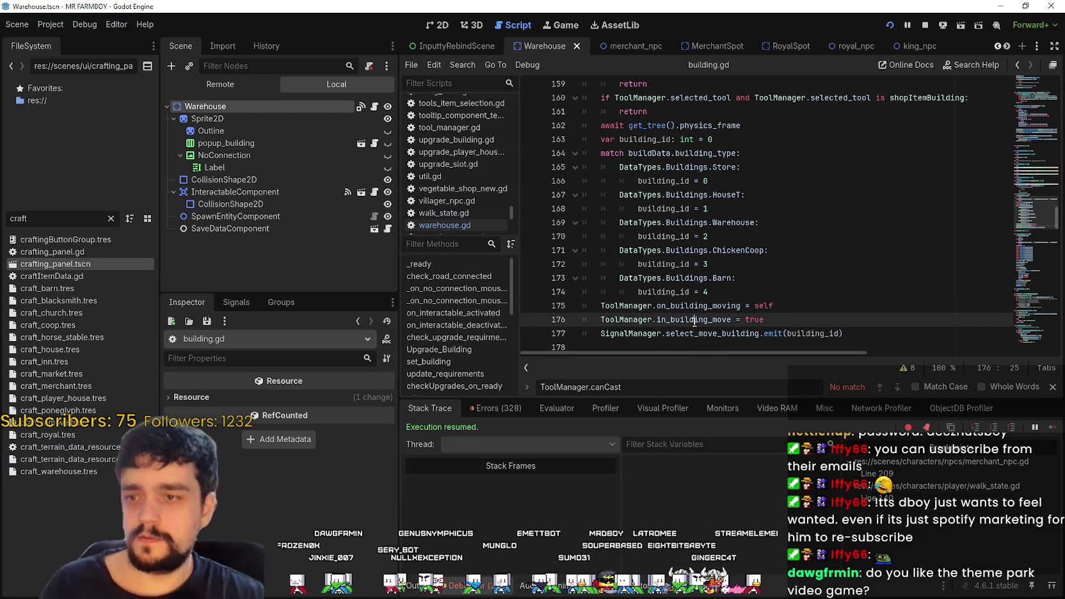
{"action": "double_click", "coordinate": [695, 320]}
- Open crafting_panel.tscn from the FileSystem dock
{"action": "left_click", "coordinate": [39, 264]}
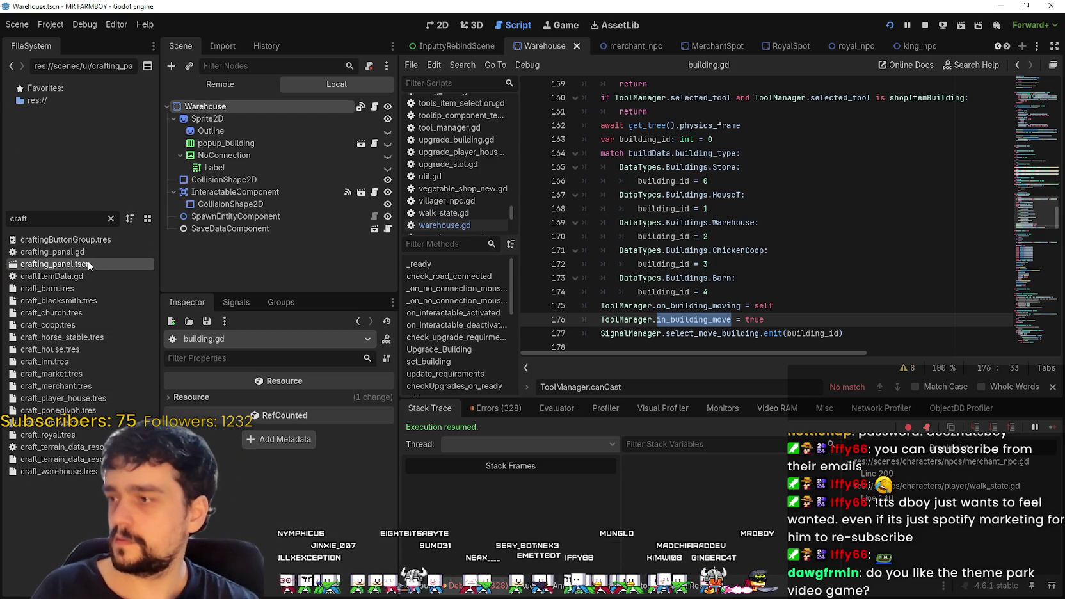
{"action": "double_click", "coordinate": [89, 264]}
{"action": "scroll", "coordinate": [368, 128], "scroll_direction": "down", "scroll_amount": 5}
{"action": "scroll", "coordinate": [369, 109], "scroll_direction": "up", "scroll_amount": 3}
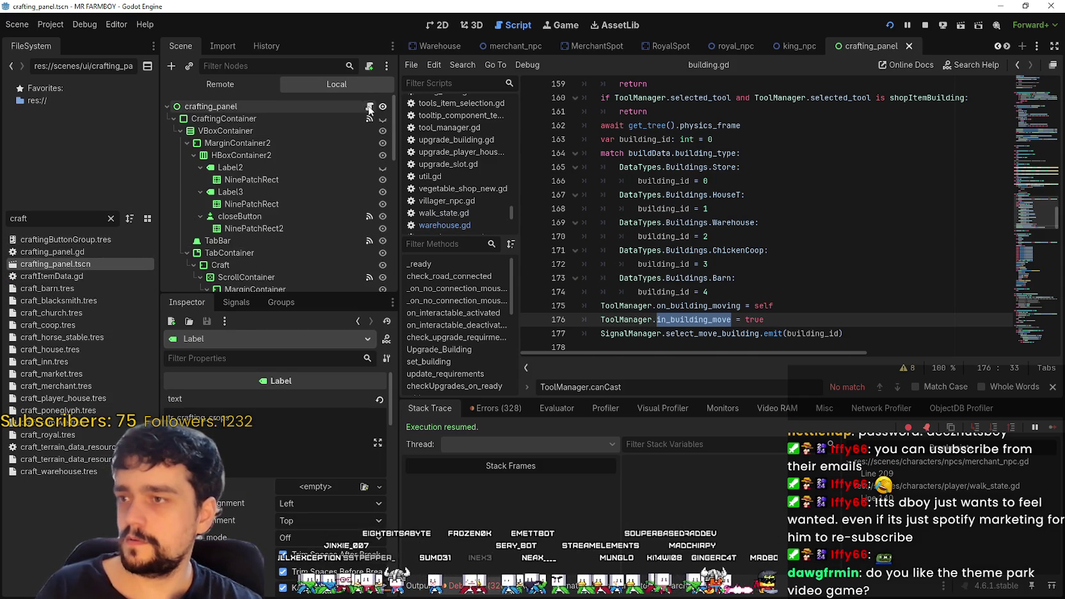
- Open crafting_panel.gd and set a breakpoint on the cancel_craft call at line 193
{"action": "left_click", "coordinate": [369, 106]}
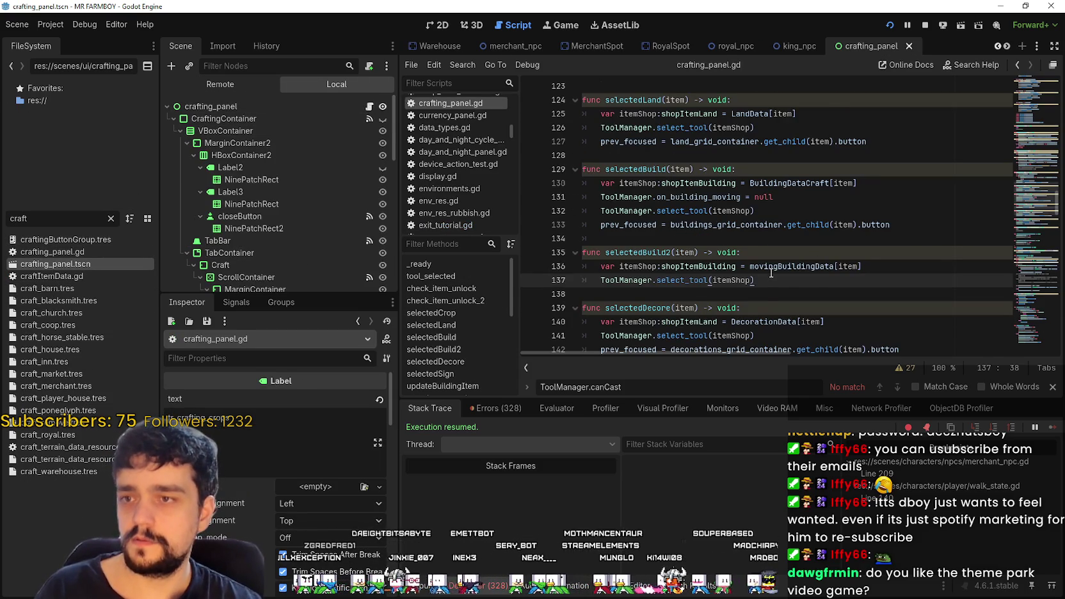
{"action": "scroll", "coordinate": [772, 272], "scroll_direction": "down", "scroll_amount": 2}
{"action": "left_click", "coordinate": [1029, 195]}
{"action": "mouse_move", "coordinate": [1029, 195]}
{"action": "left_mouse_down"}
{"action": "mouse_move", "coordinate": [1034, 91]}
{"action": "mouse_move", "coordinate": [1038, 257]}
{"action": "left_mouse_up"}
{"action": "left_click", "coordinate": [665, 199]}
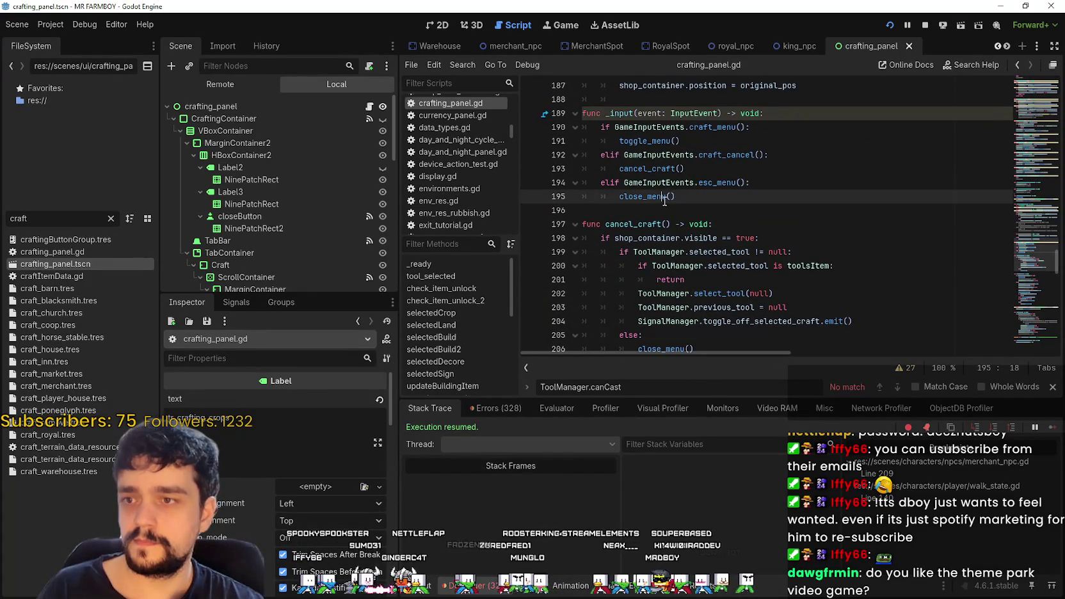
{"action": "left_click", "coordinate": [741, 155]}
- Cancel a craft in the running game, then jump to the cancel_craft function definition
{"action": "key", "text": "F5"}
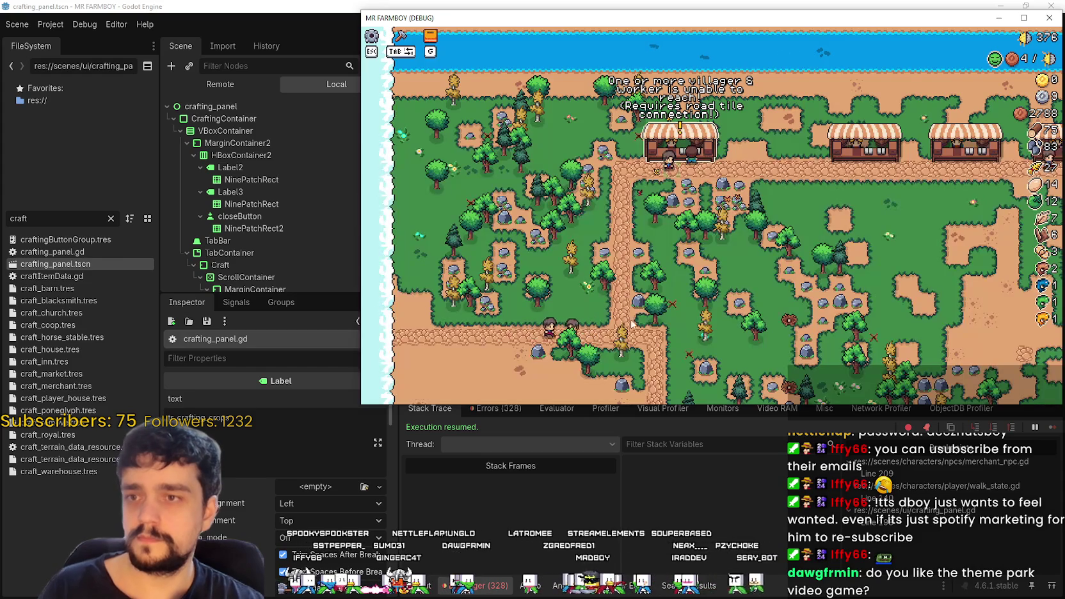
{"action": "right_click", "coordinate": [792, 216]}
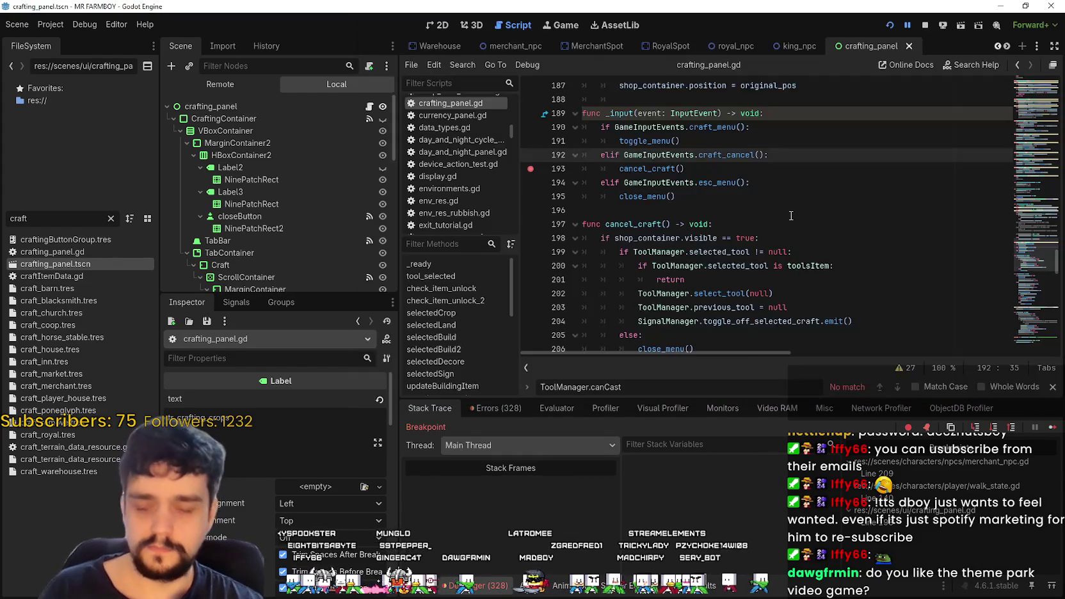
{"action": "right_click", "coordinate": [635, 210]}
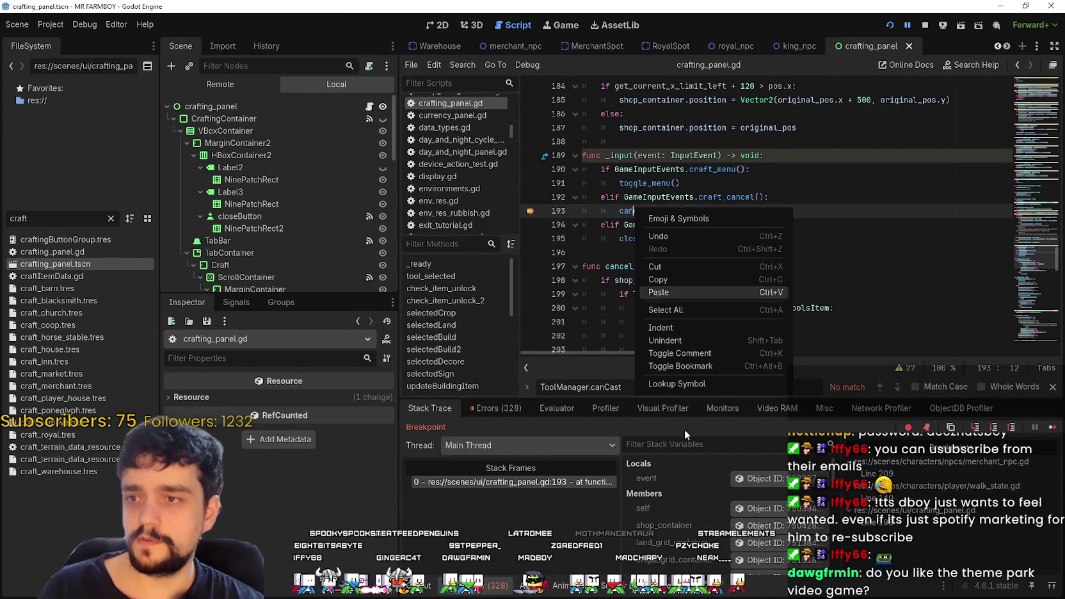
{"action": "left_click", "coordinate": [672, 384]}
- Locate the toggle_off_selected_craft emit call on line 204 inside cancel_craft
{"action": "scroll", "coordinate": [742, 229], "scroll_direction": "down", "scroll_amount": 2}
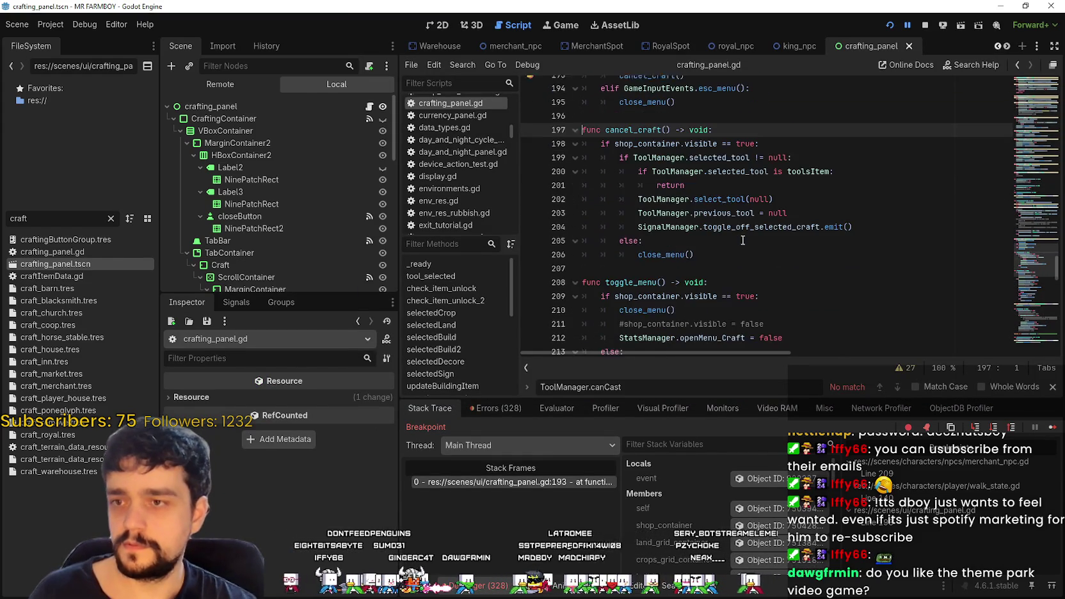
{"action": "left_click", "coordinate": [883, 224]}
{"action": "left_click_drag", "start_coordinate": [883, 224], "coordinate": [638, 228]}
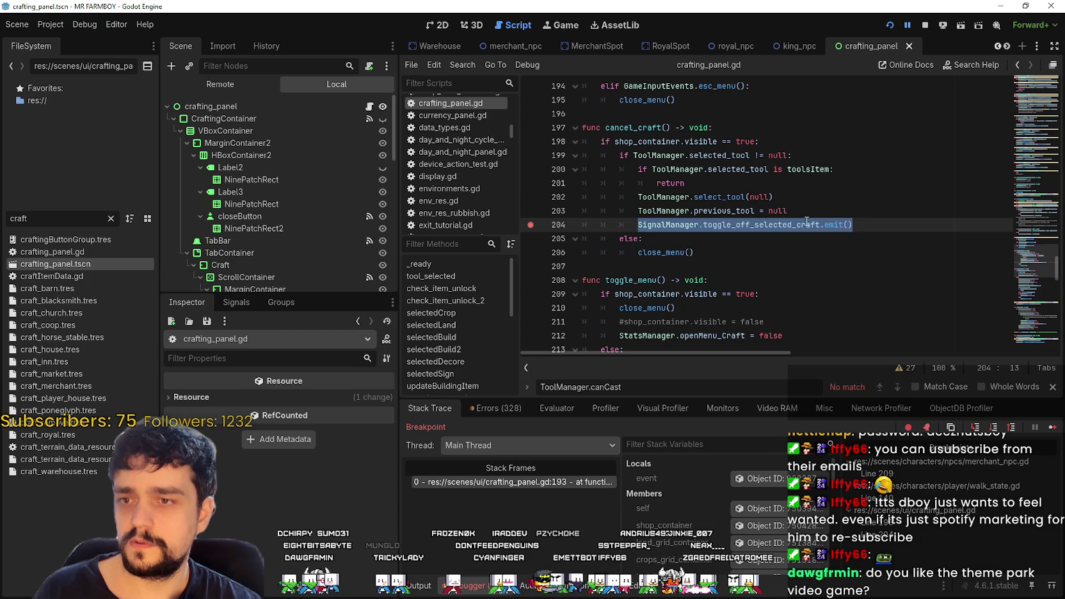
{"action": "left_click", "coordinate": [797, 224]}
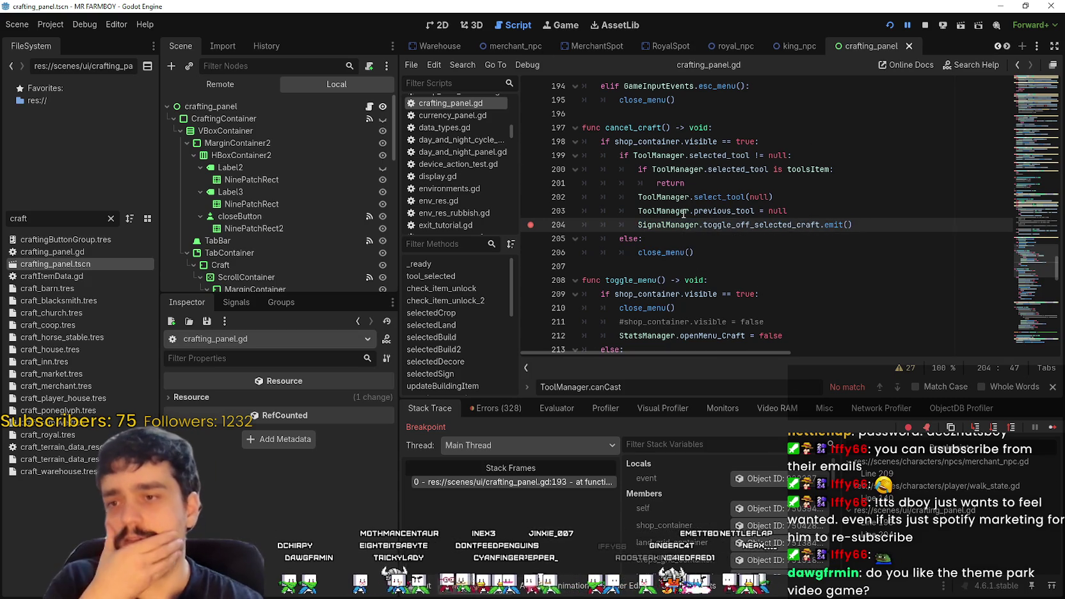
{"action": "mouse_move", "coordinate": [685, 189]}
- Resume the game, cancel the stall placement twice past the breakpoints, then select toggle_off_selected_craft
{"action": "left_click", "coordinate": [1051, 429]}
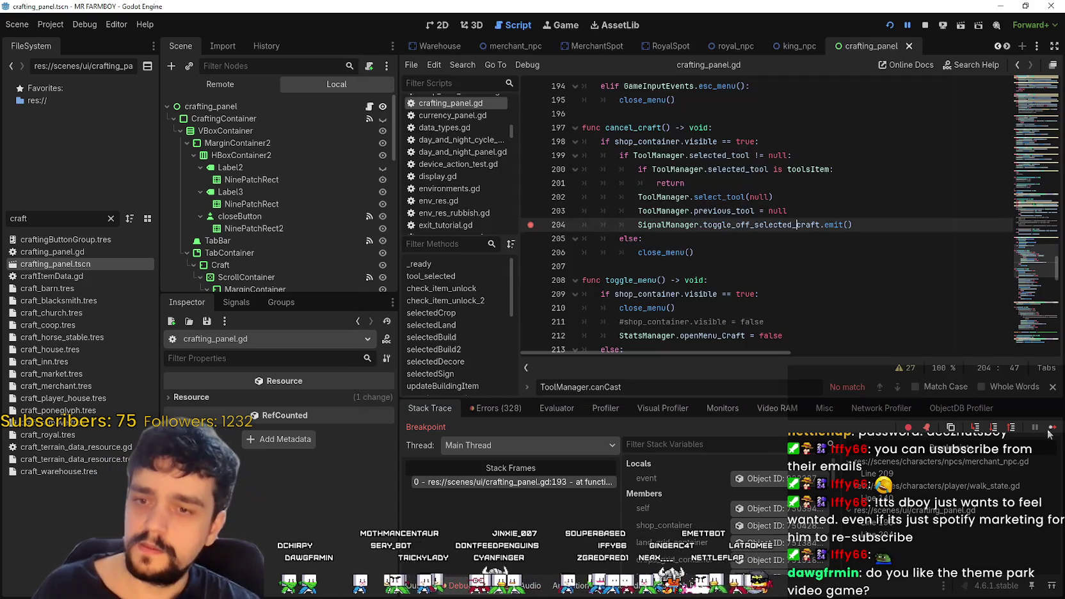
{"action": "left_click", "coordinate": [1050, 430]}
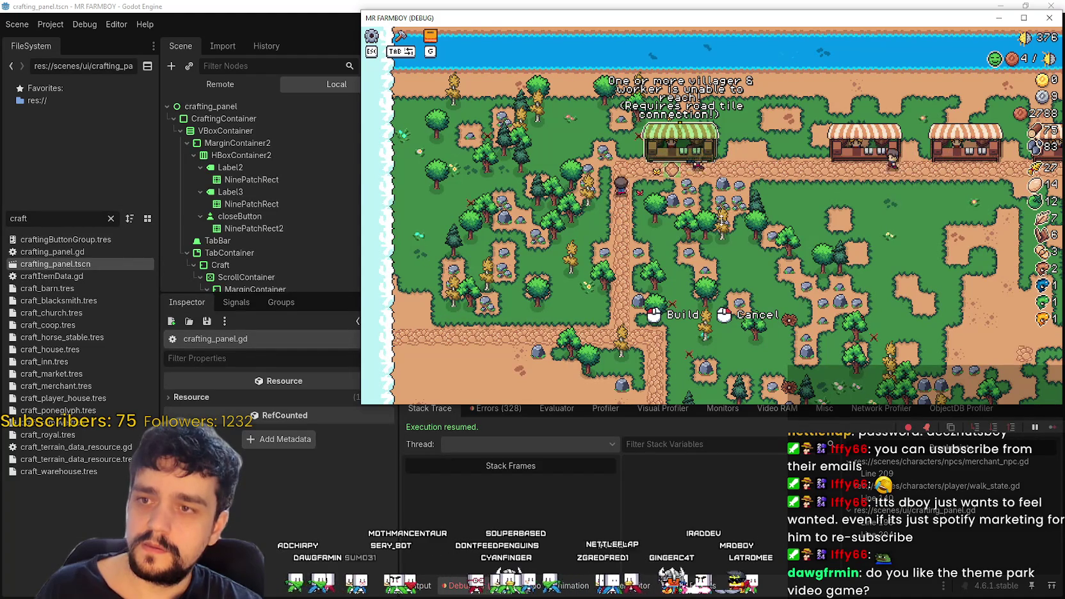
{"action": "right_click", "coordinate": [753, 232]}
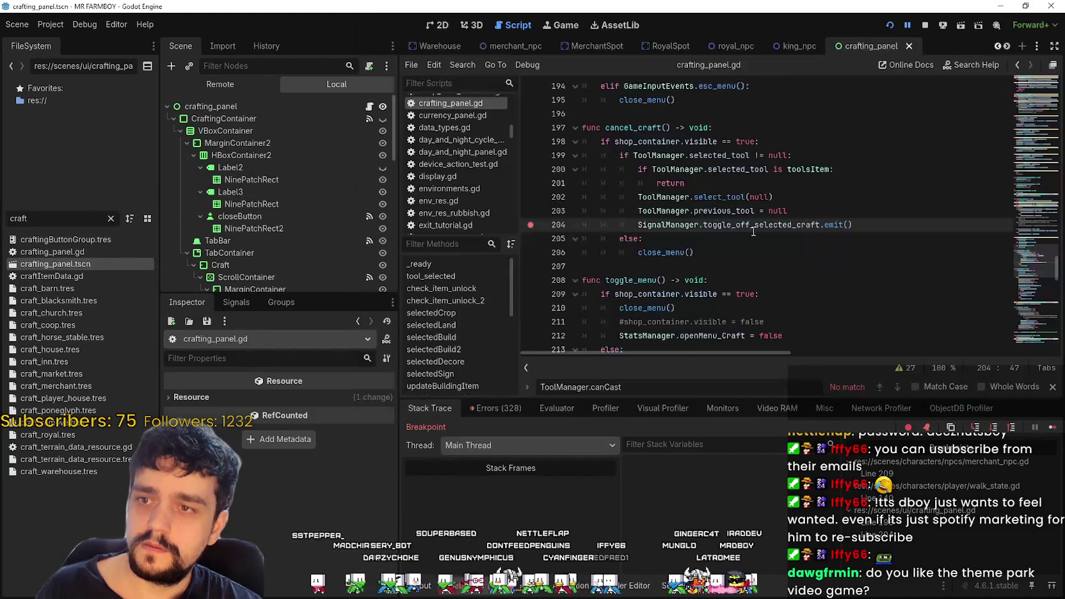
{"action": "key", "text": "F12"}
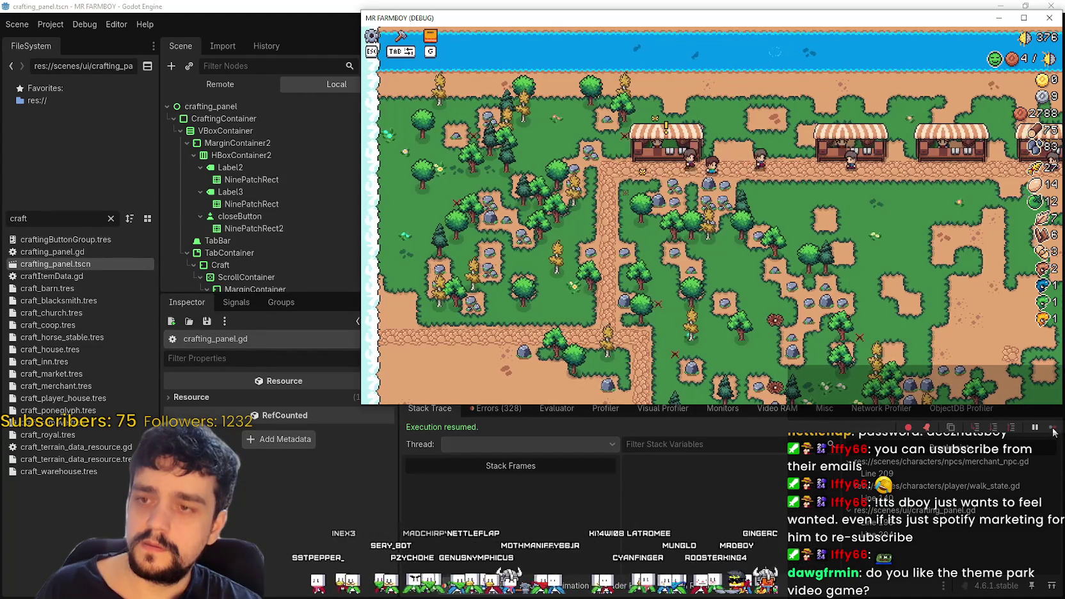
{"action": "right_click", "coordinate": [702, 200]}
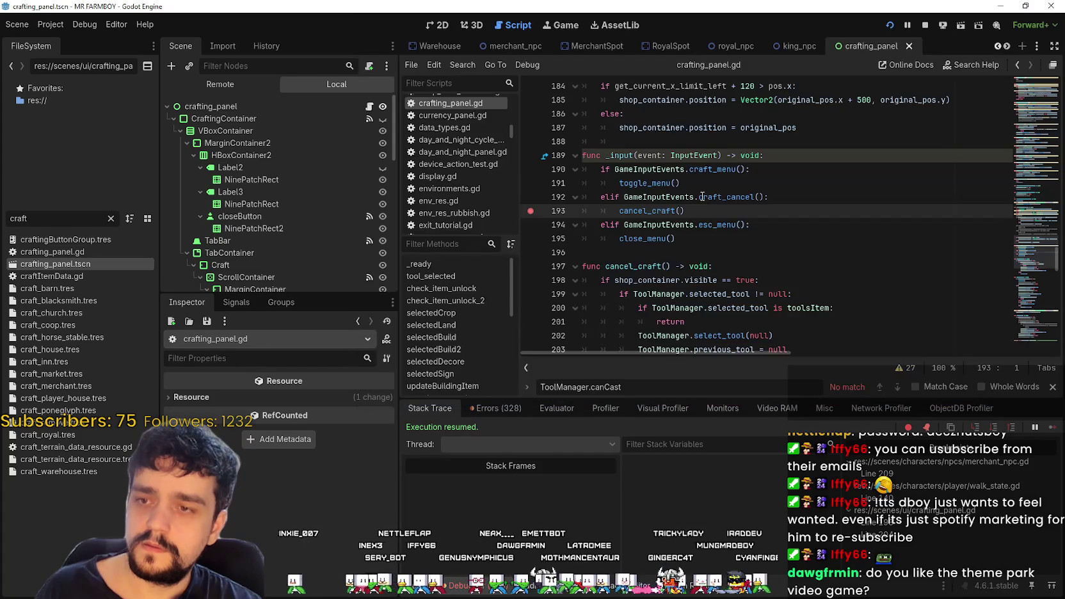
{"action": "left_click", "coordinate": [755, 239]}
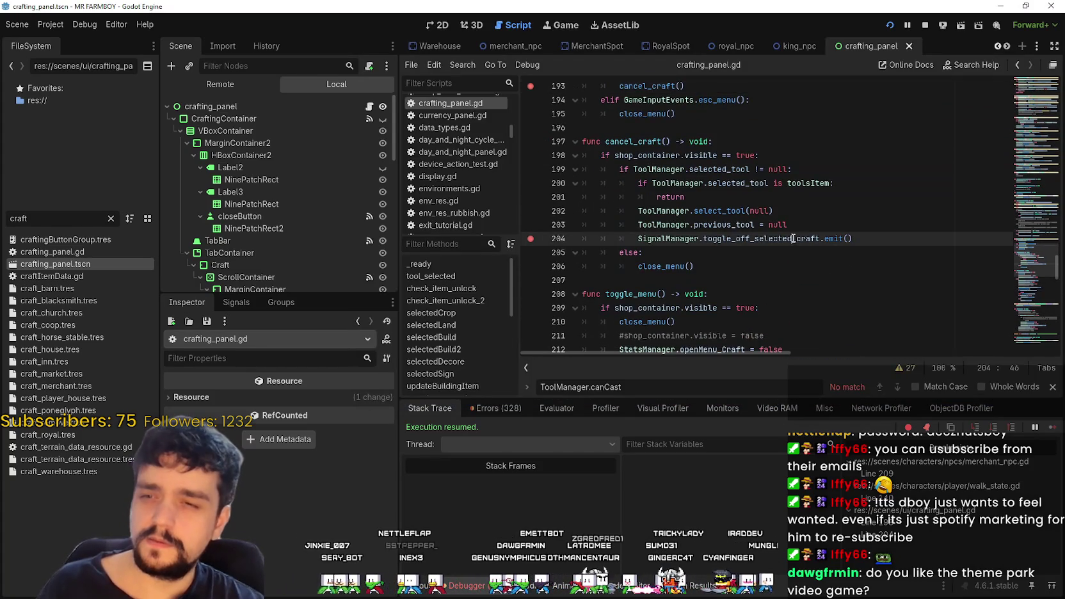
{"action": "double_click", "coordinate": [761, 238]}
{"action": "key", "text": "ctrl+shift+f"}
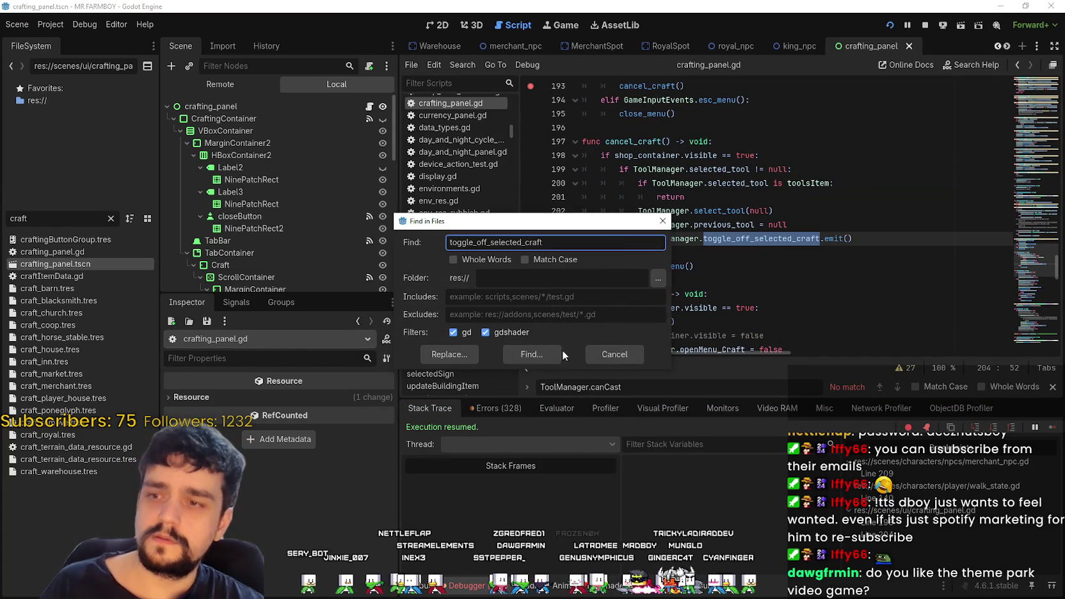
{"action": "left_click", "coordinate": [544, 355]}
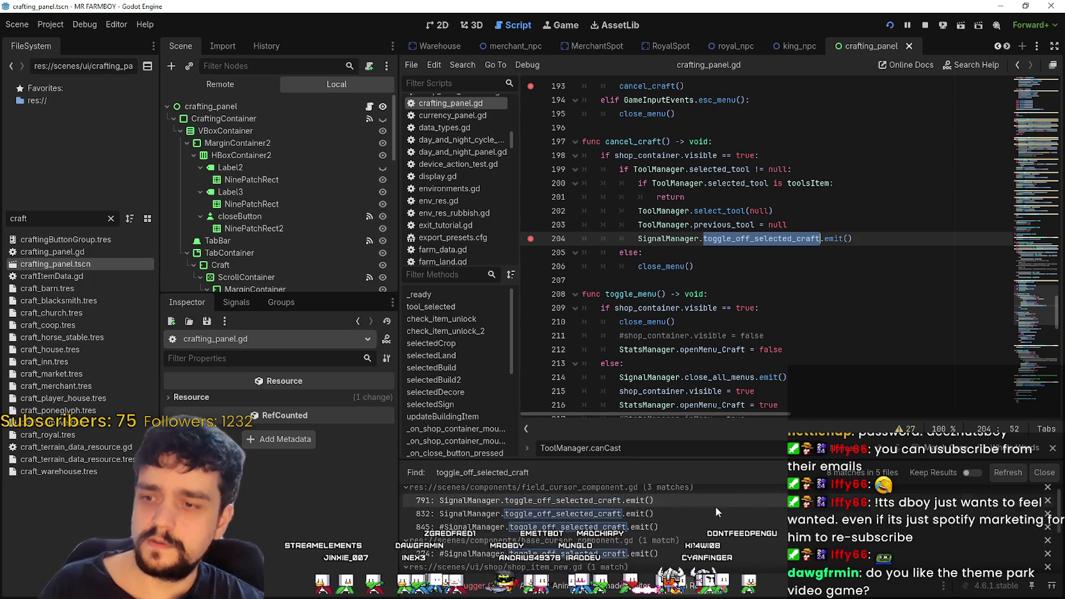
{"action": "scroll", "coordinate": [701, 538], "scroll_direction": "down", "scroll_amount": 1}
{"action": "scroll", "coordinate": [699, 531], "scroll_direction": "up", "scroll_amount": 3}
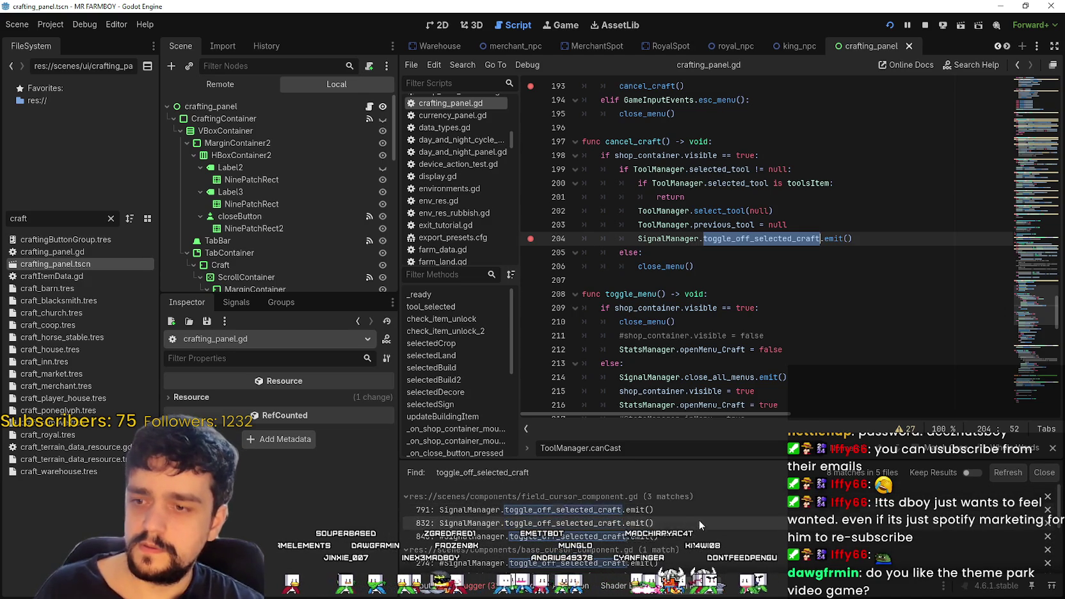
{"action": "left_click", "coordinate": [703, 511]}
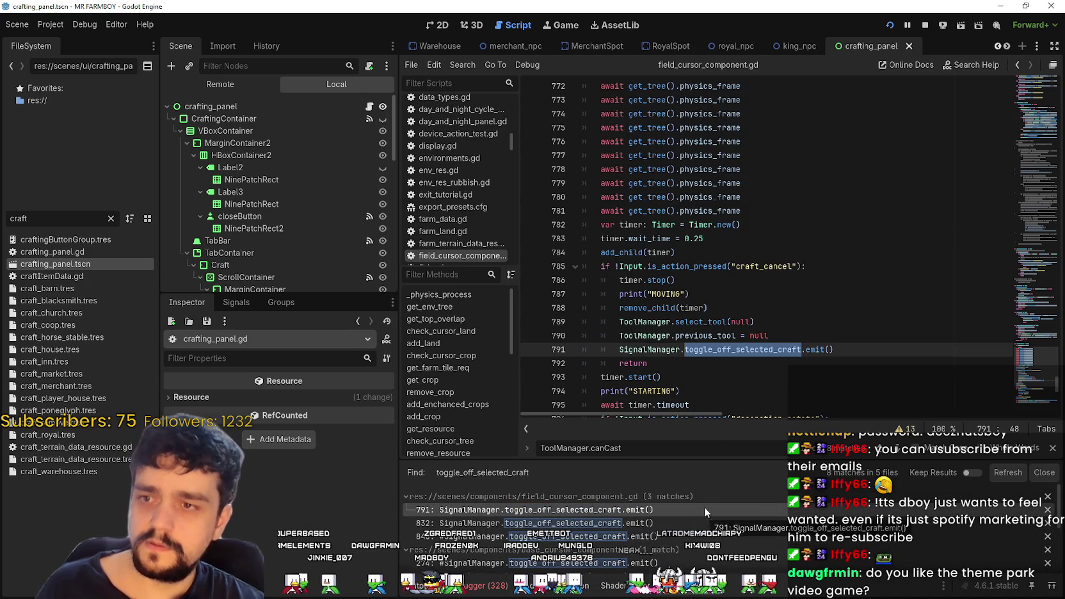
{"action": "scroll", "coordinate": [670, 298], "scroll_direction": "up", "scroll_amount": 5}
{"action": "scroll", "coordinate": [670, 298], "scroll_direction": "down", "scroll_amount": 6}
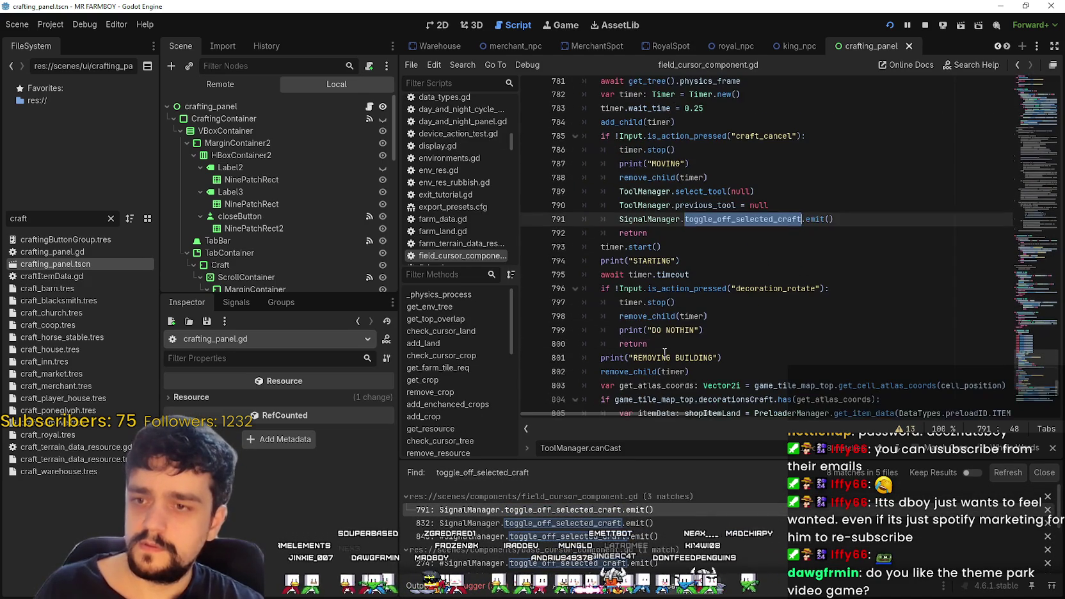
{"action": "left_click", "coordinate": [544, 523]}
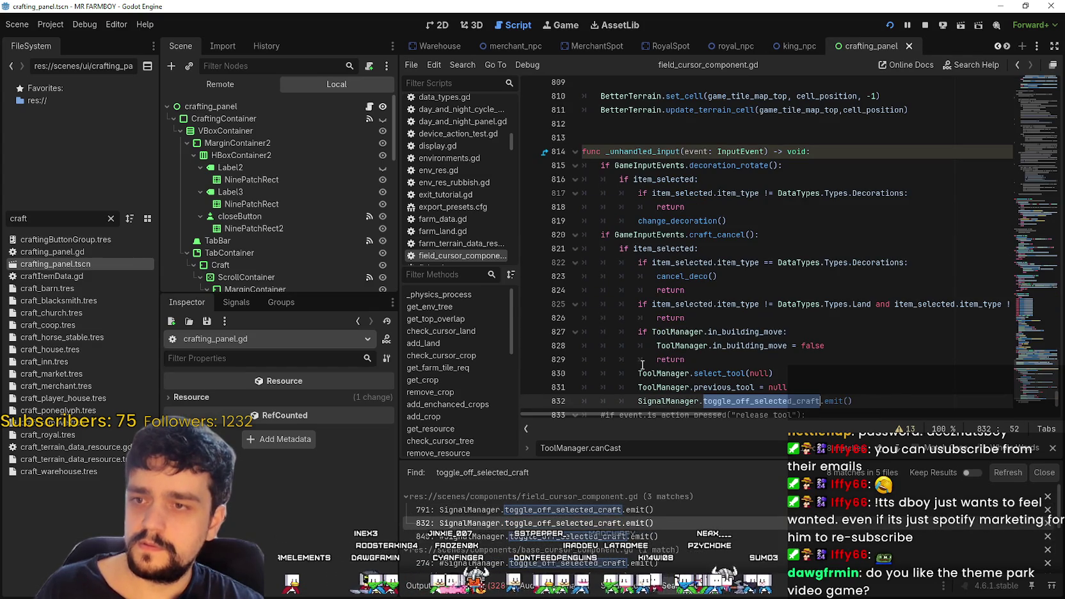
{"action": "scroll", "coordinate": [643, 364], "scroll_direction": "down", "scroll_amount": 2}
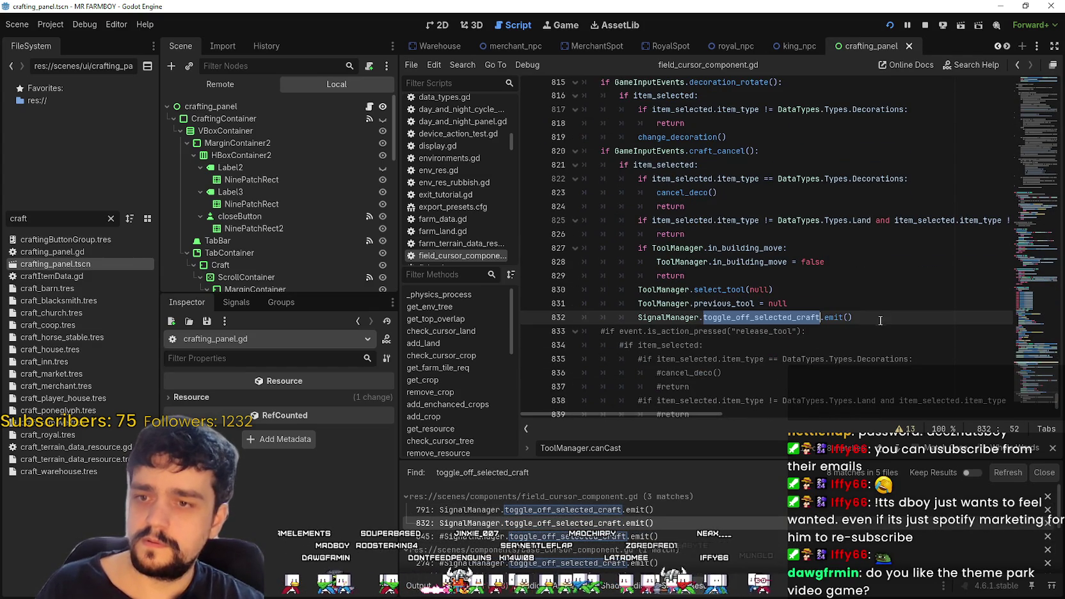
{"action": "key", "text": "End"}
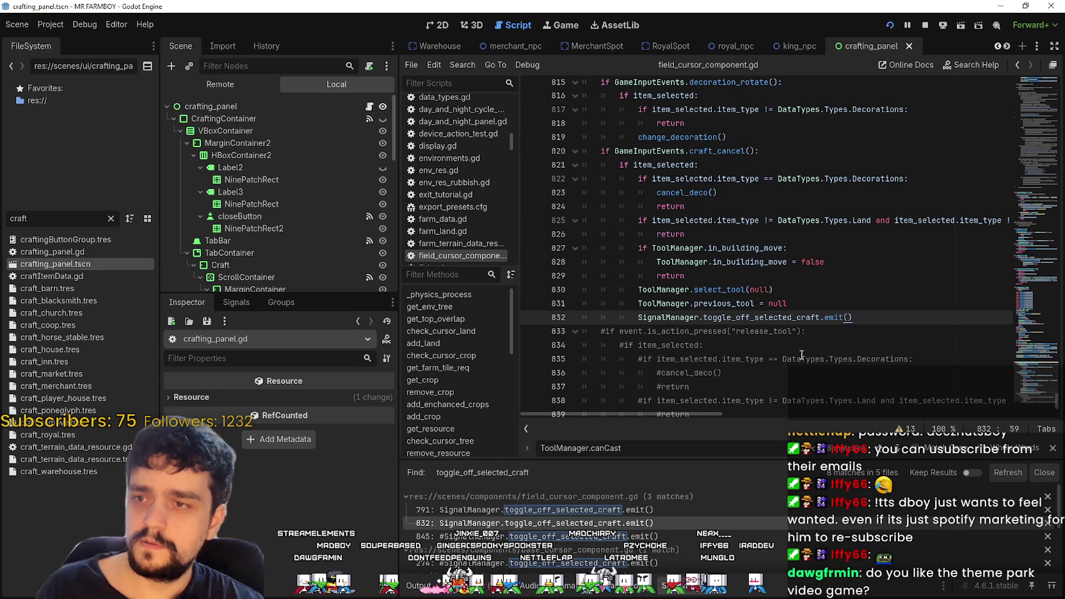
{"action": "scroll", "coordinate": [704, 279], "scroll_direction": "up", "scroll_amount": 1}
{"action": "double_click", "coordinate": [717, 191]}
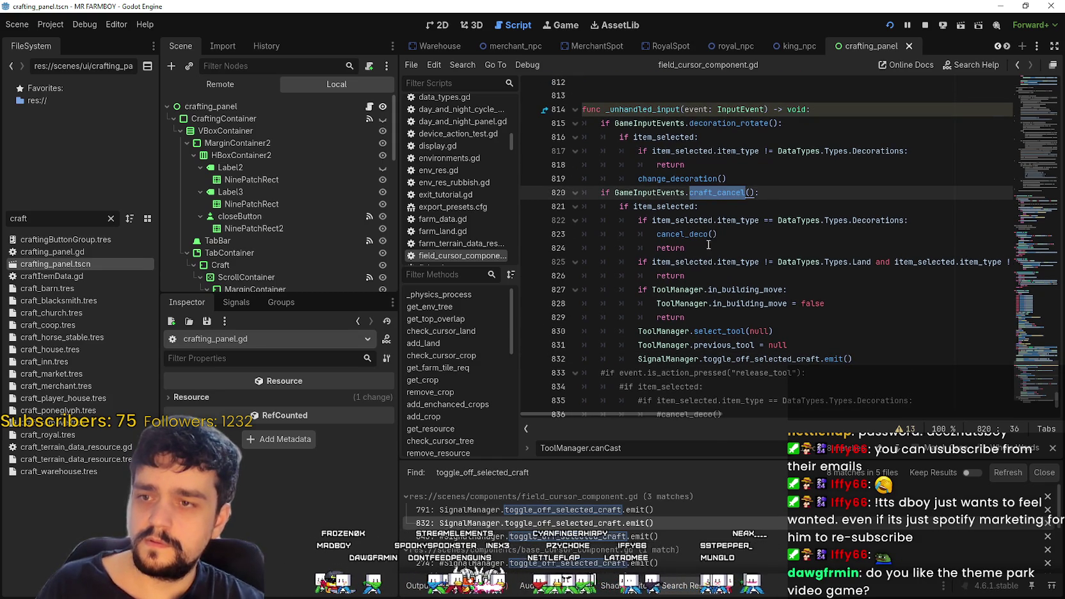
{"action": "left_click_drag", "start_coordinate": [712, 242], "coordinate": [588, 220]}
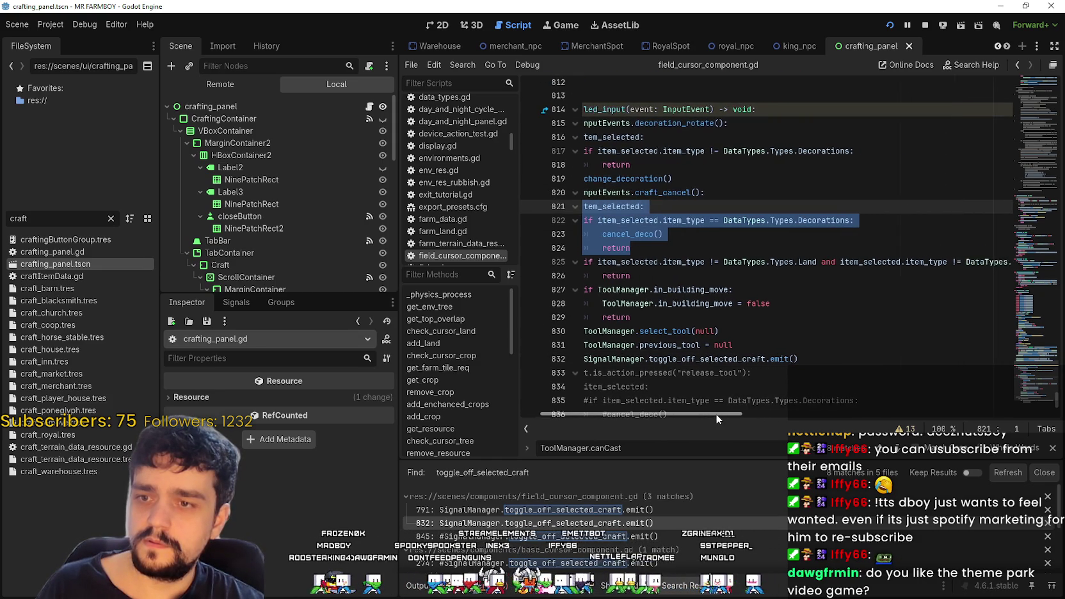
{"action": "left_click_drag", "start_coordinate": [787, 303], "coordinate": [652, 289]}
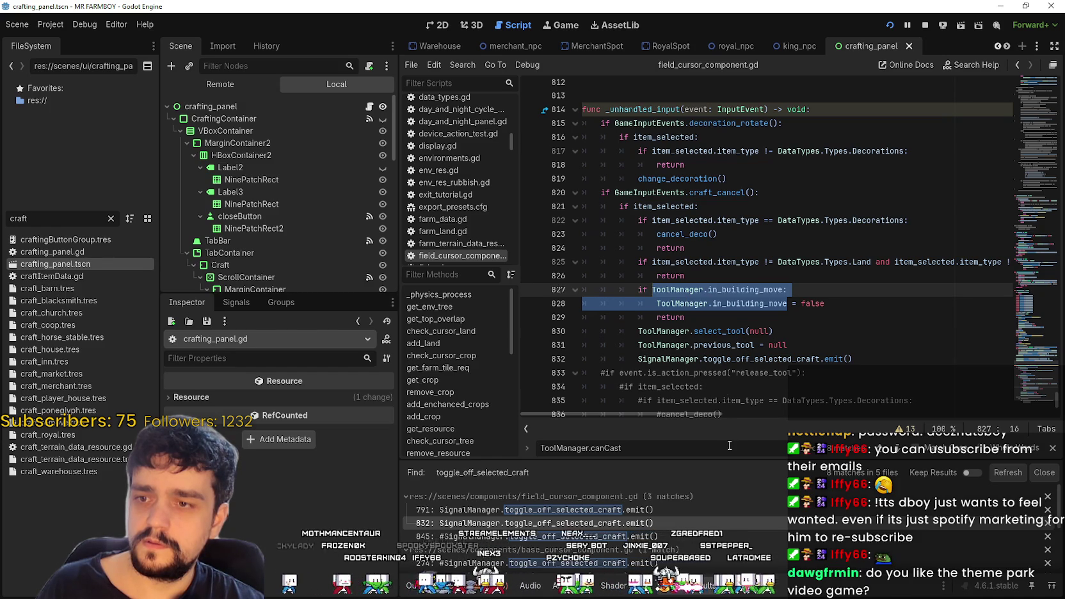
{"action": "mouse_move", "coordinate": [704, 416]}
{"action": "left_mouse_down"}
{"action": "mouse_move", "coordinate": [1060, 448]}
{"action": "mouse_move", "coordinate": [922, 419]}
{"action": "mouse_move", "coordinate": [588, 398]}
{"action": "left_mouse_up"}
{"action": "left_click", "coordinate": [727, 333]}
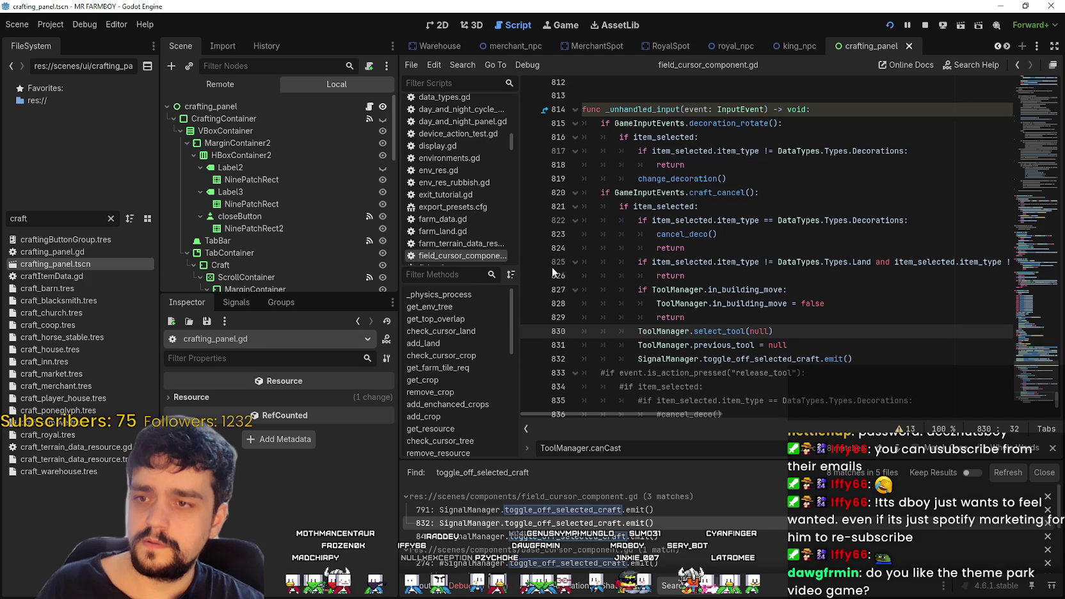
- Add breakpoints on lines 826, 829 and 832, then start and cancel a Market stall move
{"action": "left_click", "coordinate": [737, 305]}
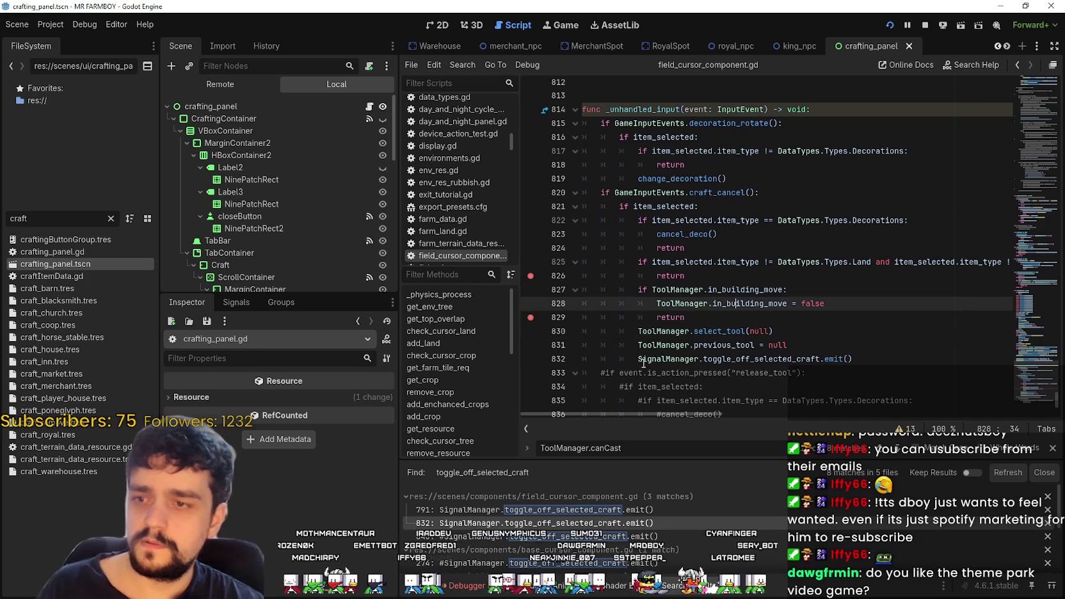
{"action": "left_click", "coordinate": [699, 315]}
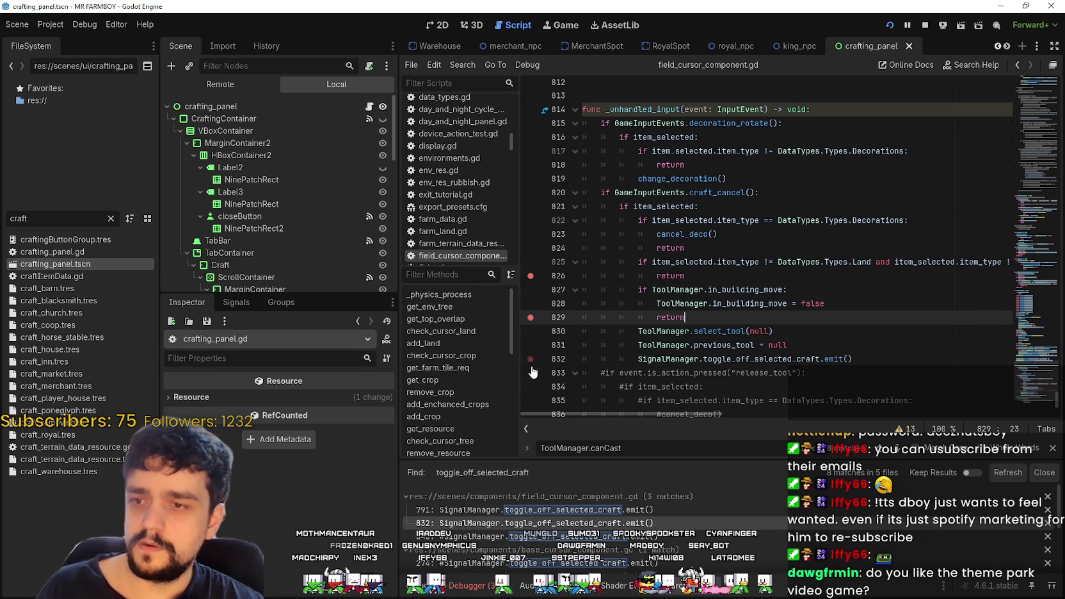
{"action": "left_click", "coordinate": [885, 357]}
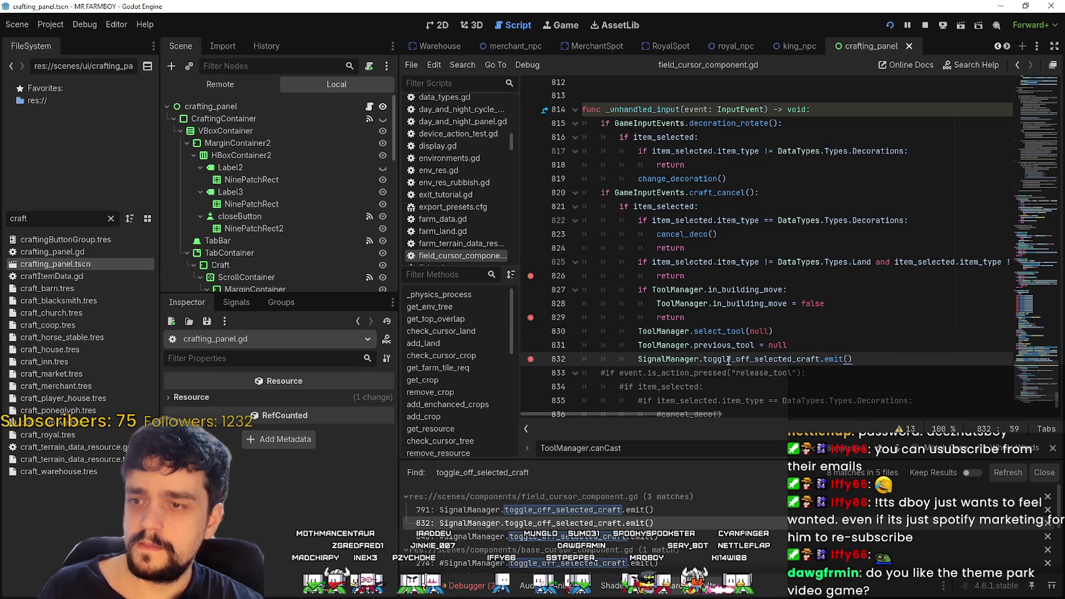
{"action": "key", "text": "alt+Tab"}
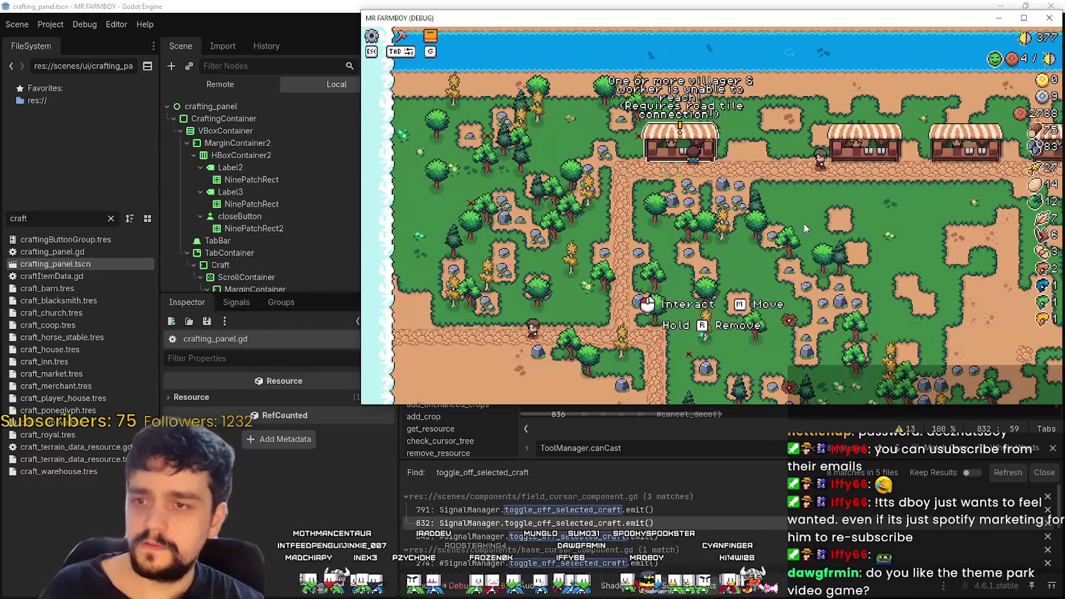
{"action": "key", "text": "m"}
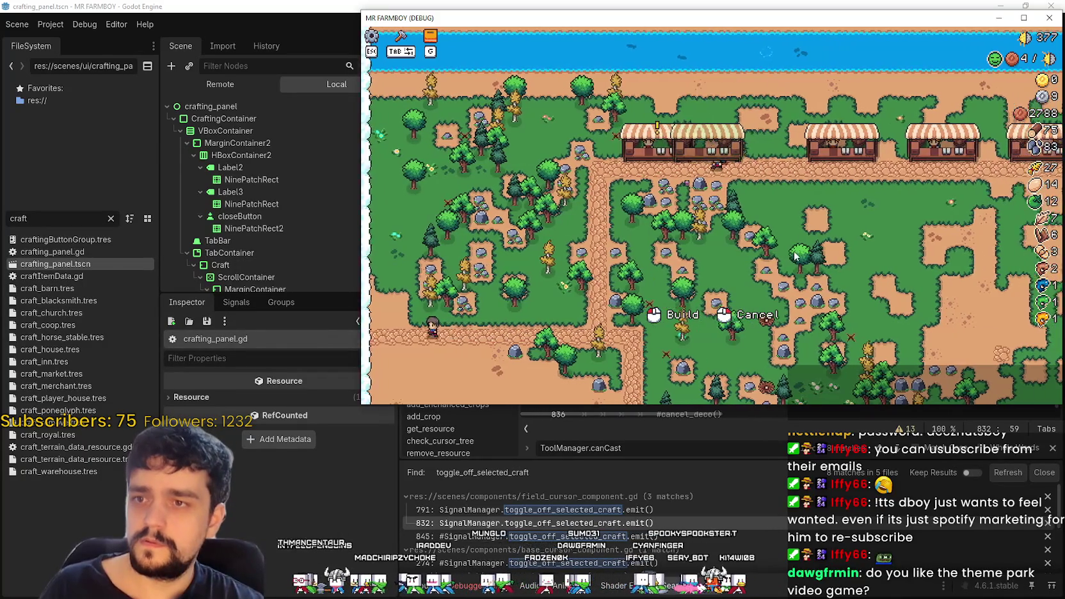
{"action": "right_click", "coordinate": [784, 240]}
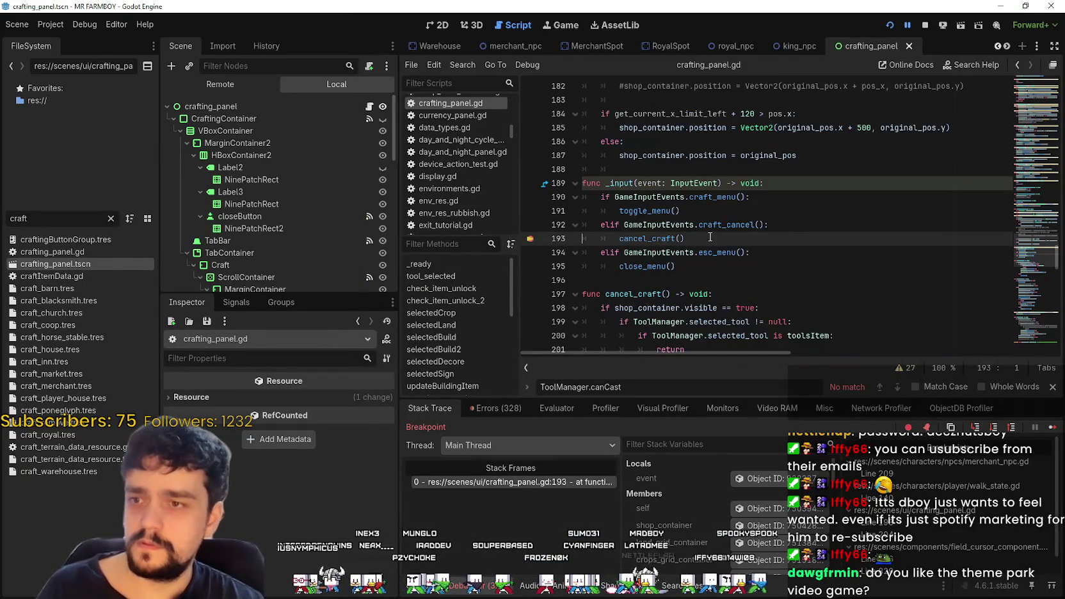
- Break on the toolsItem return in cancel_craft at line 201 and resume execution
{"action": "double_click", "coordinate": [652, 240]}
{"action": "scroll", "coordinate": [657, 241], "scroll_direction": "down", "scroll_amount": 2}
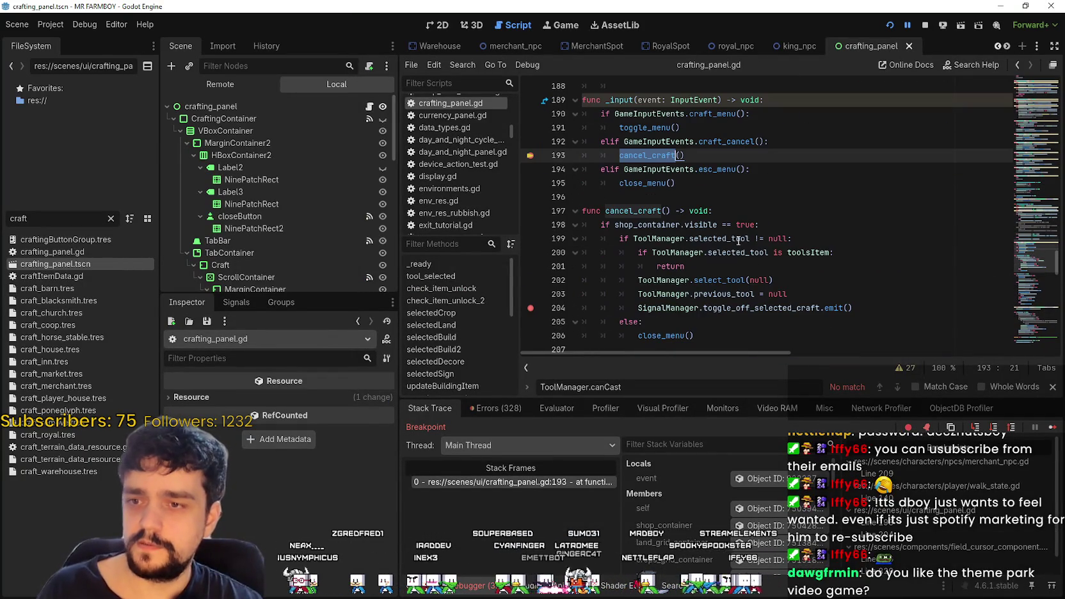
{"action": "left_click", "coordinate": [531, 266]}
{"action": "left_click", "coordinate": [738, 263]}
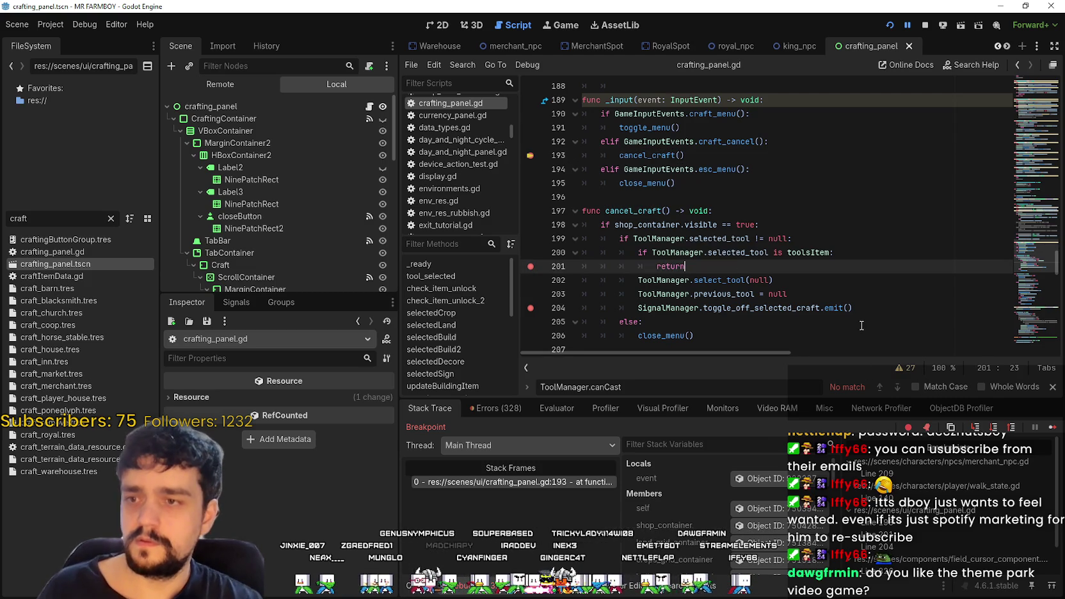
{"action": "left_click", "coordinate": [1053, 428]}
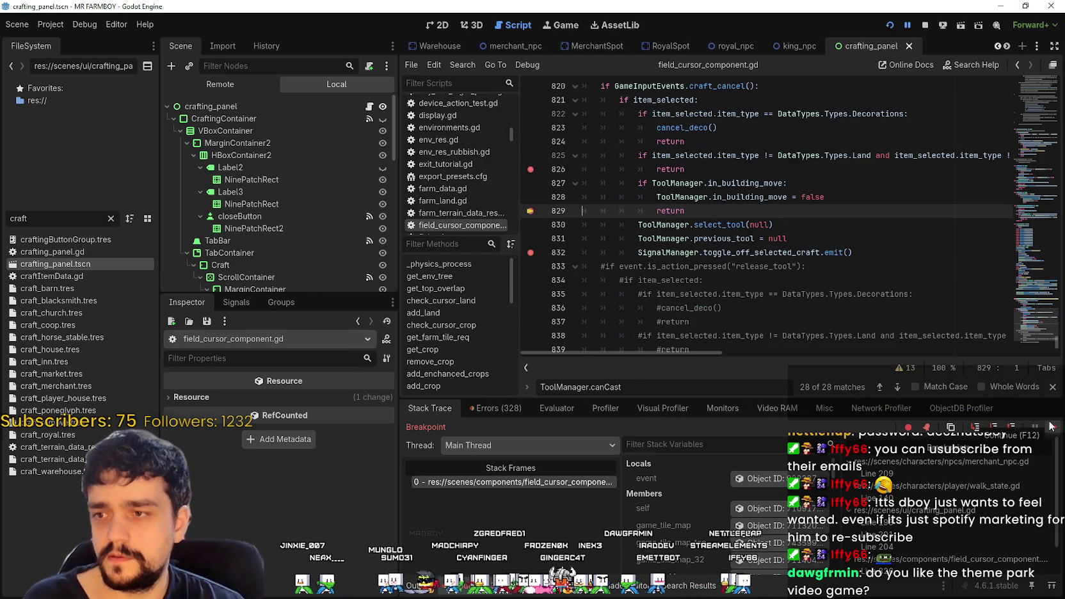
- Review the Land return and building-move reset, then cancel the stall move again and resume
{"action": "scroll", "coordinate": [643, 182], "scroll_direction": "up", "scroll_amount": 3}
{"action": "scroll", "coordinate": [657, 289], "scroll_direction": "down", "scroll_amount": 2}
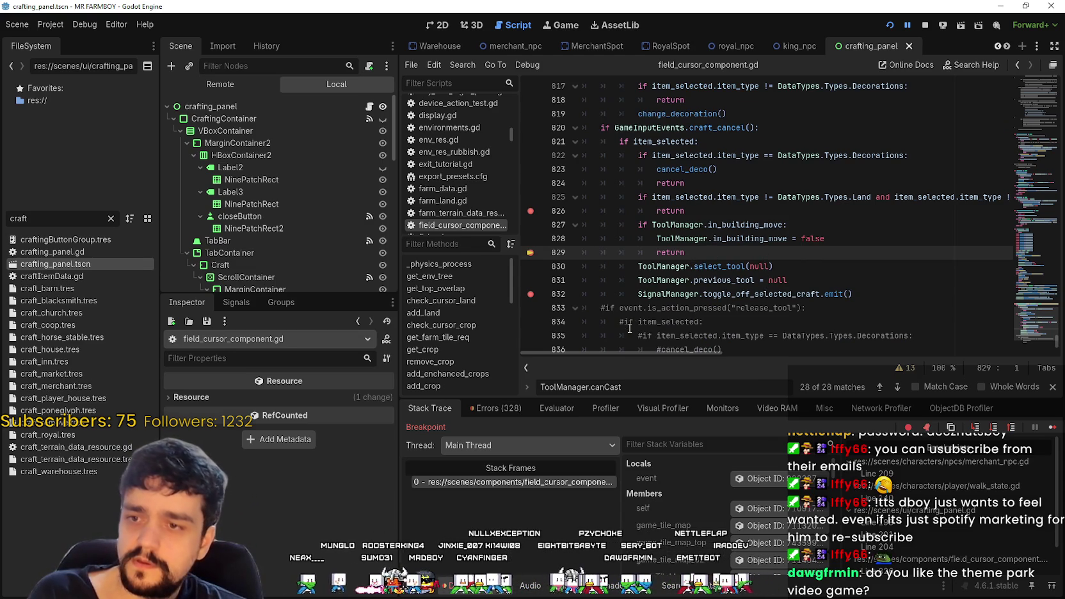
{"action": "mouse_move", "coordinate": [619, 352]}
{"action": "left_mouse_down"}
{"action": "mouse_move", "coordinate": [660, 351]}
{"action": "mouse_move", "coordinate": [571, 334]}
{"action": "left_mouse_up"}
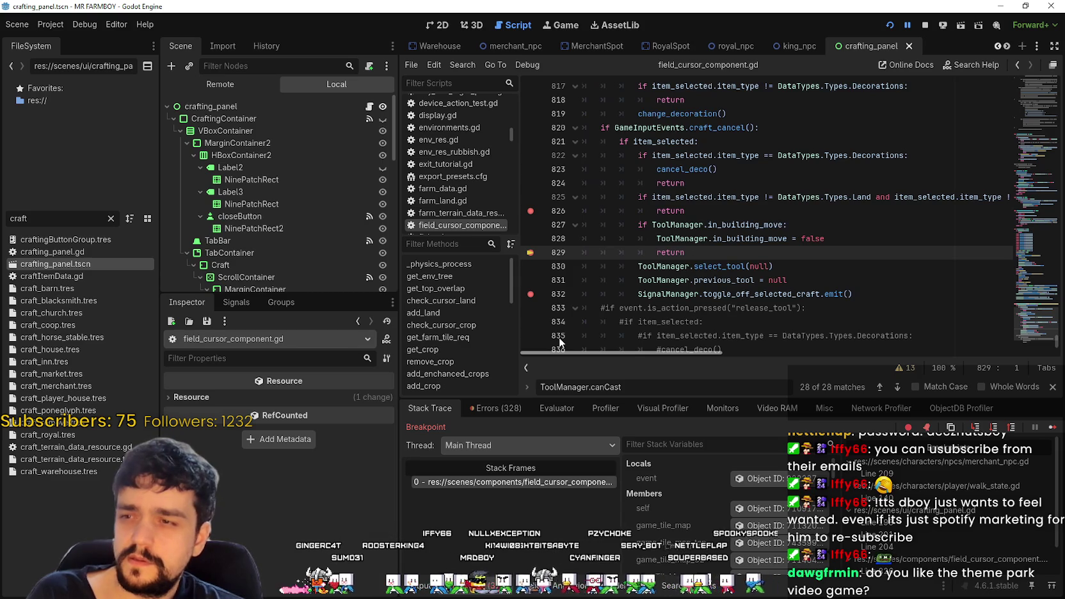
{"action": "mouse_move", "coordinate": [846, 236]}
{"action": "left_mouse_down"}
{"action": "mouse_move", "coordinate": [614, 224]}
{"action": "mouse_move", "coordinate": [584, 211]}
{"action": "left_mouse_up"}
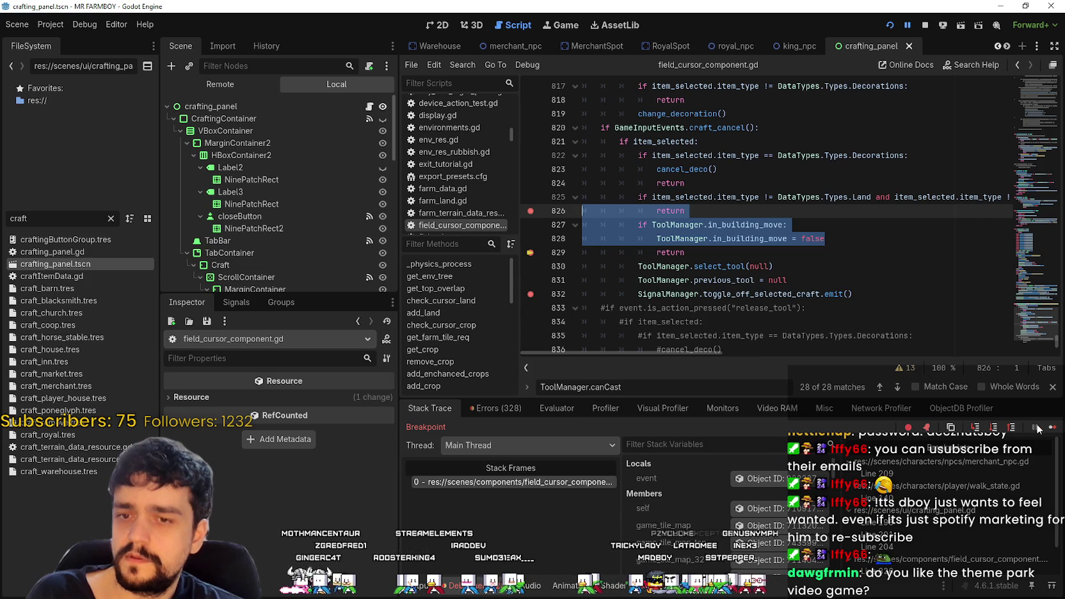
{"action": "key", "text": "a"}
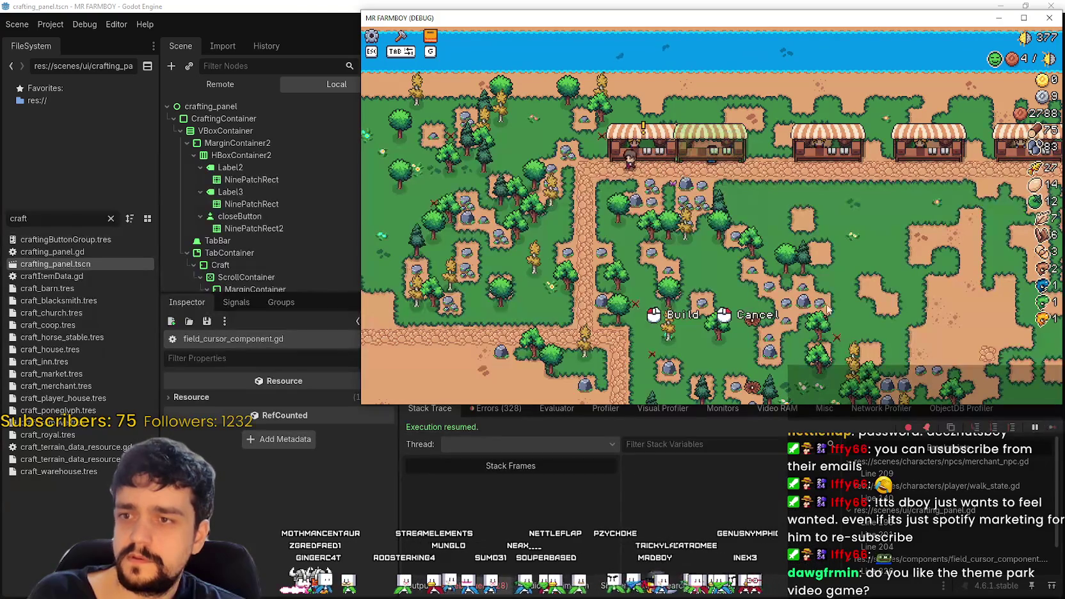
{"action": "right_click", "coordinate": [774, 215]}
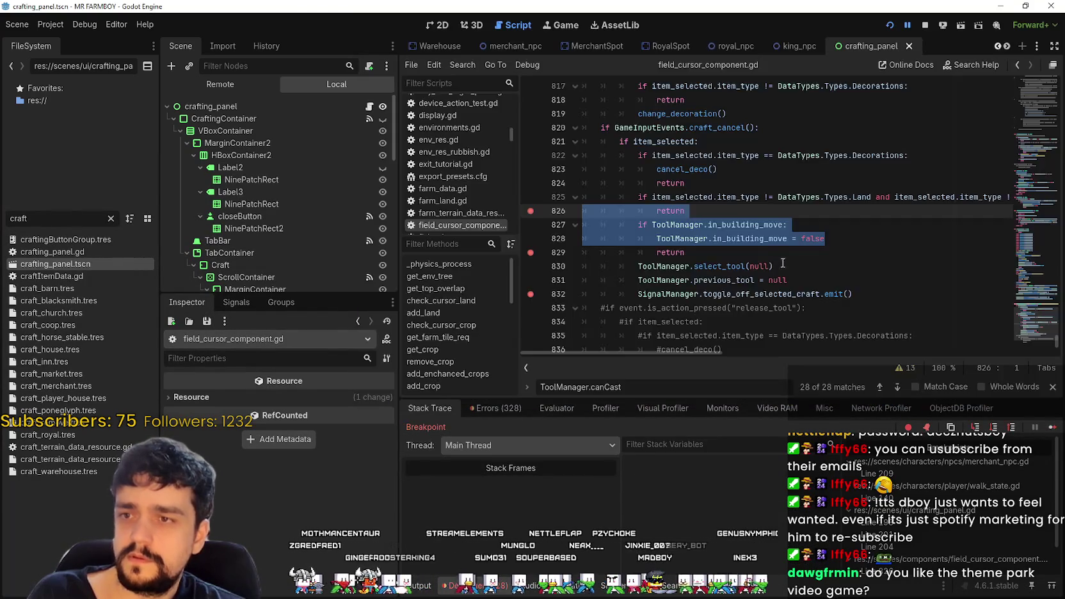
{"action": "left_click", "coordinate": [1052, 429]}
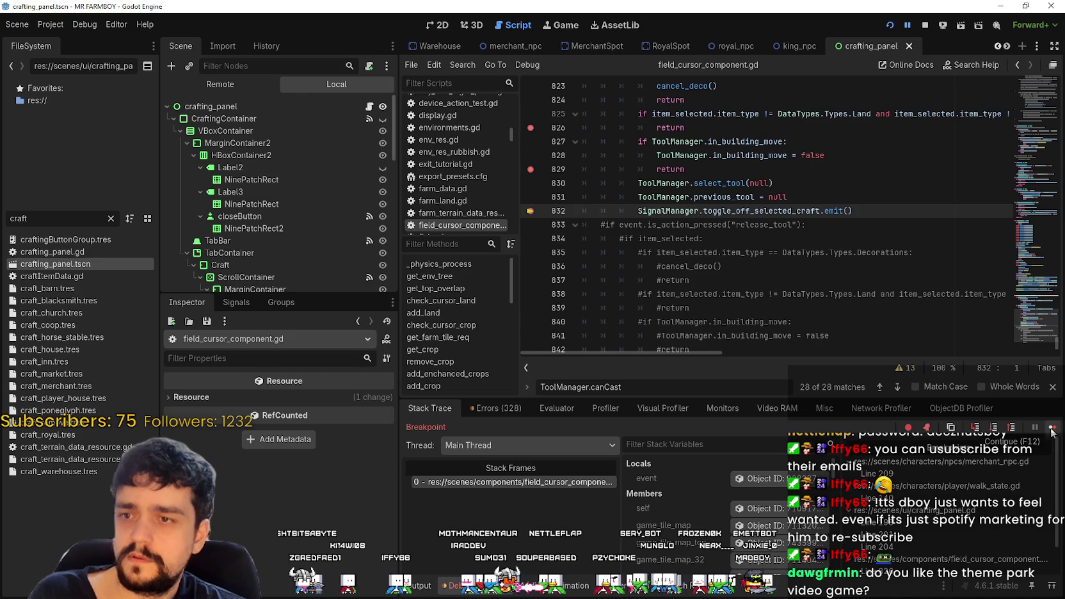
- Resume execution and copy the toggle_off_selected_craft emit call from line 832
{"action": "scroll", "coordinate": [731, 241], "scroll_direction": "up", "scroll_amount": 1}
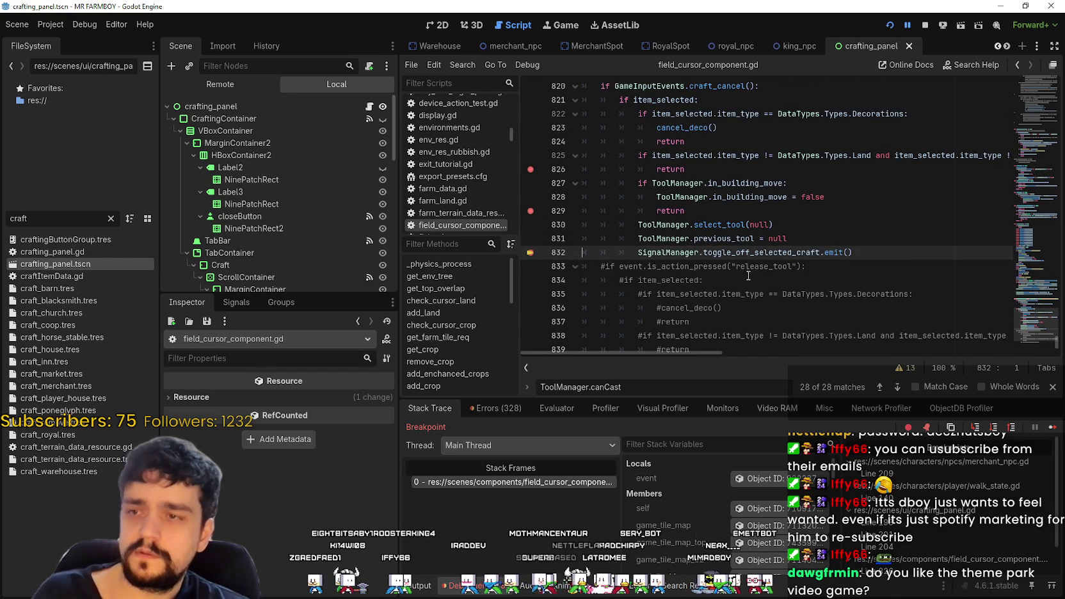
{"action": "scroll", "coordinate": [747, 295], "scroll_direction": "up", "scroll_amount": 1}
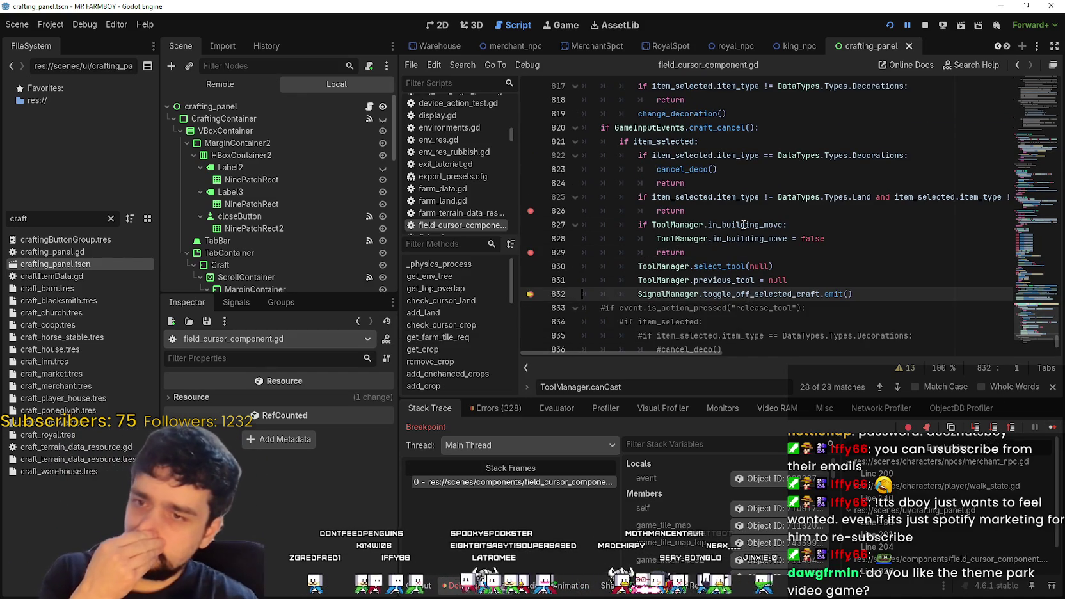
{"action": "left_click", "coordinate": [1053, 428]}
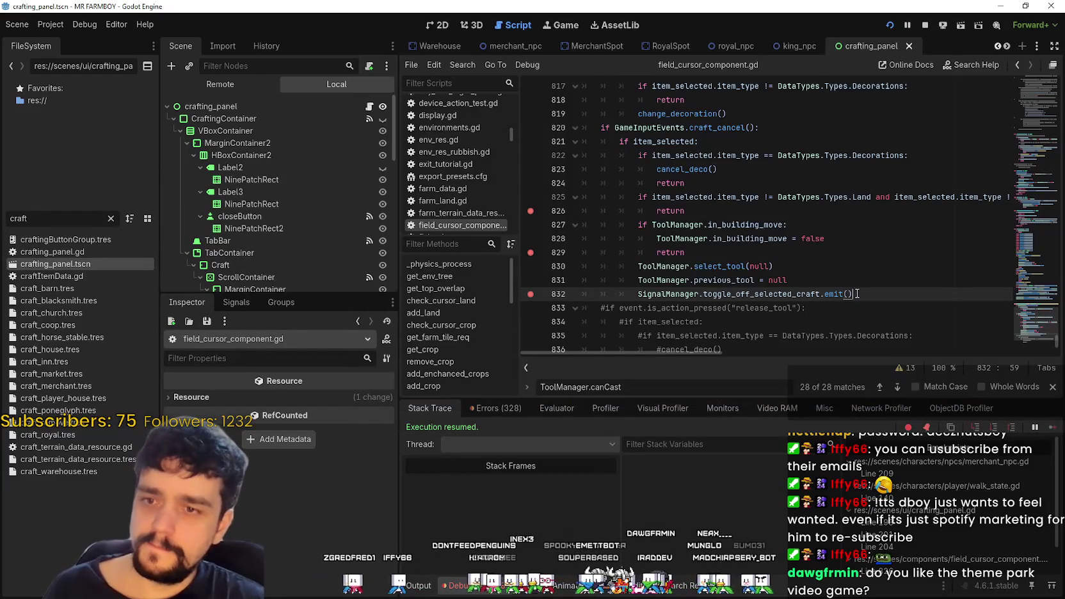
{"action": "mouse_move", "coordinate": [856, 294]}
{"action": "left_mouse_down"}
{"action": "mouse_move", "coordinate": [640, 285]}
{"action": "mouse_move", "coordinate": [638, 296]}
{"action": "left_mouse_up"}
{"action": "left_click", "coordinate": [842, 241]}
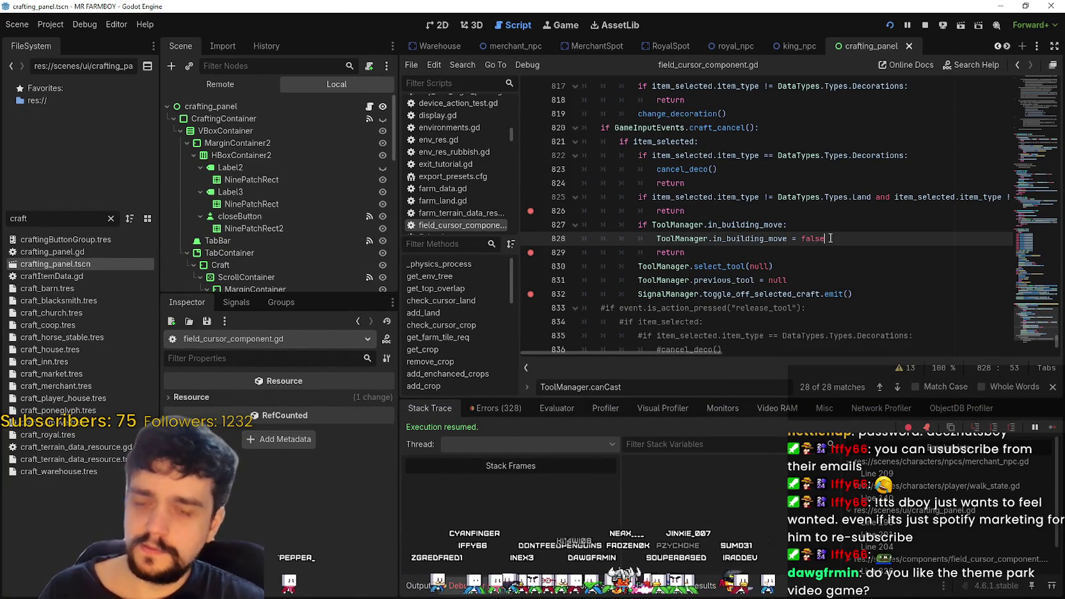
- Insert the toggle_off_selected_craft emit as line 829 in the in_building_move branch, save, and relaunch
{"action": "key", "text": "Return"}
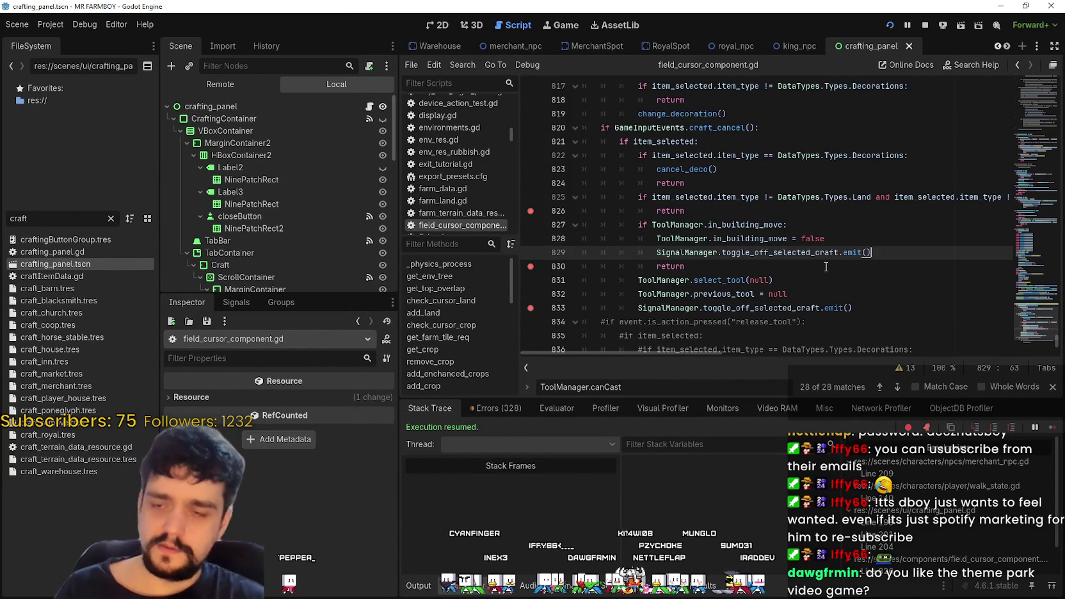
{"action": "key", "text": "Down"}
{"action": "key", "text": "ctrl+s"}
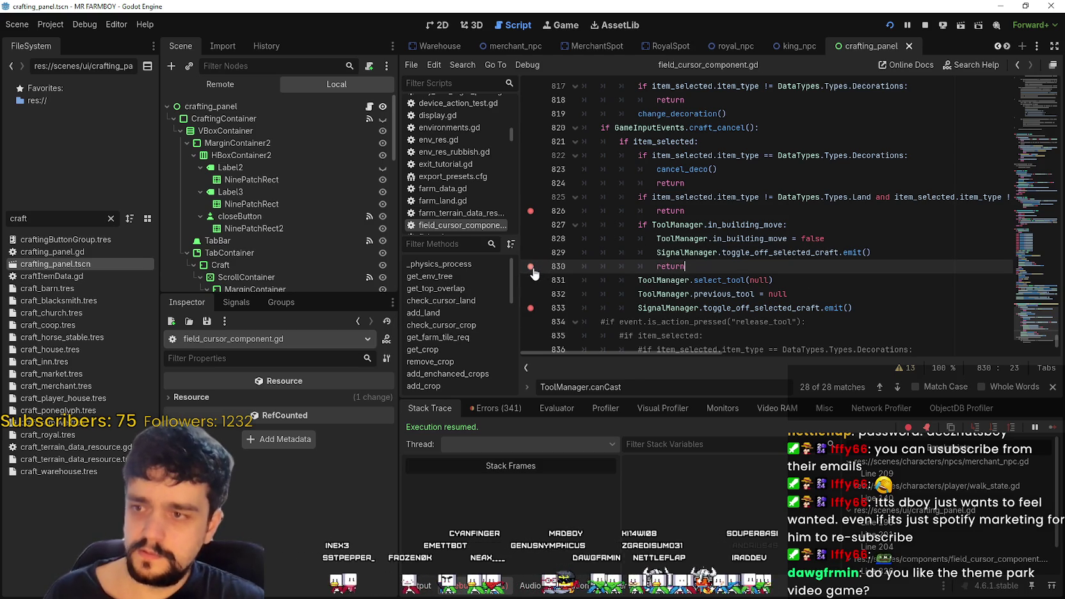
{"action": "left_click", "coordinate": [754, 239]}
{"action": "key", "text": "F5"}
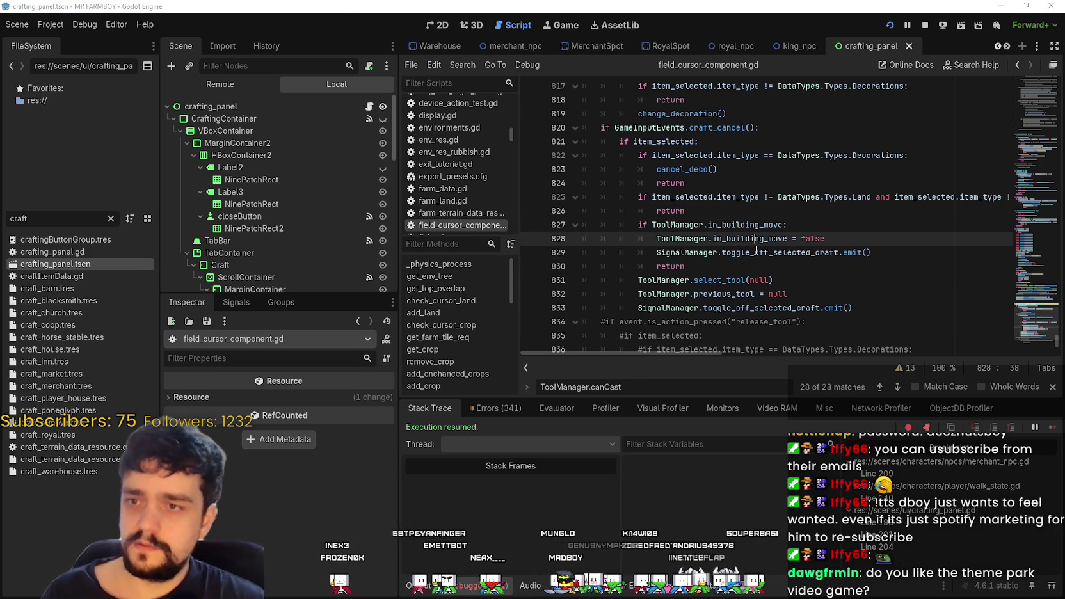